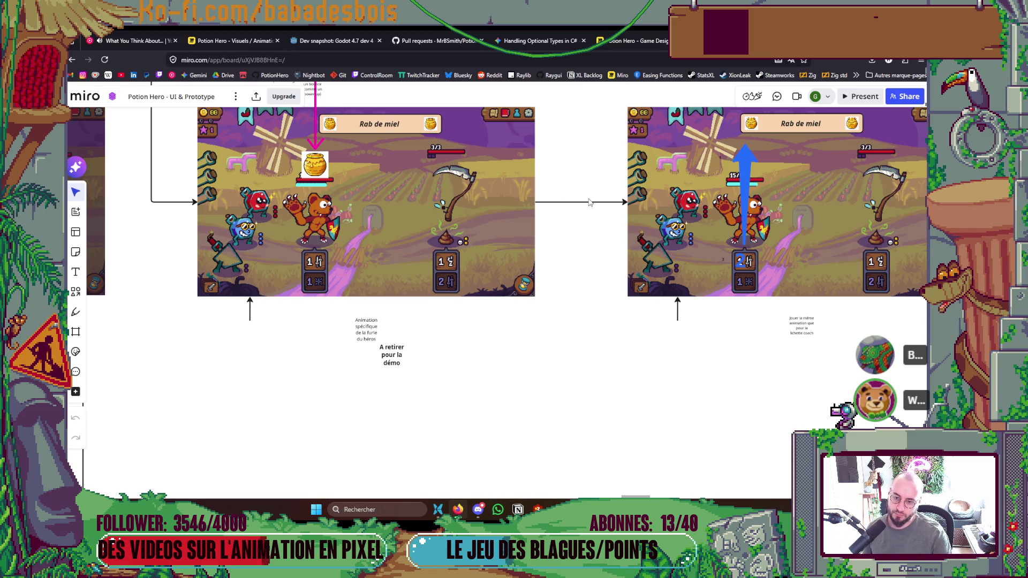
Review the mockup screenshots and the hero fury animation note on the Miro prototype board
scroll(468, 324, down, 2)
scroll(469, 323, down, 2)
drag(460, 372, 557, 341)
scroll(507, 323, up, 3)
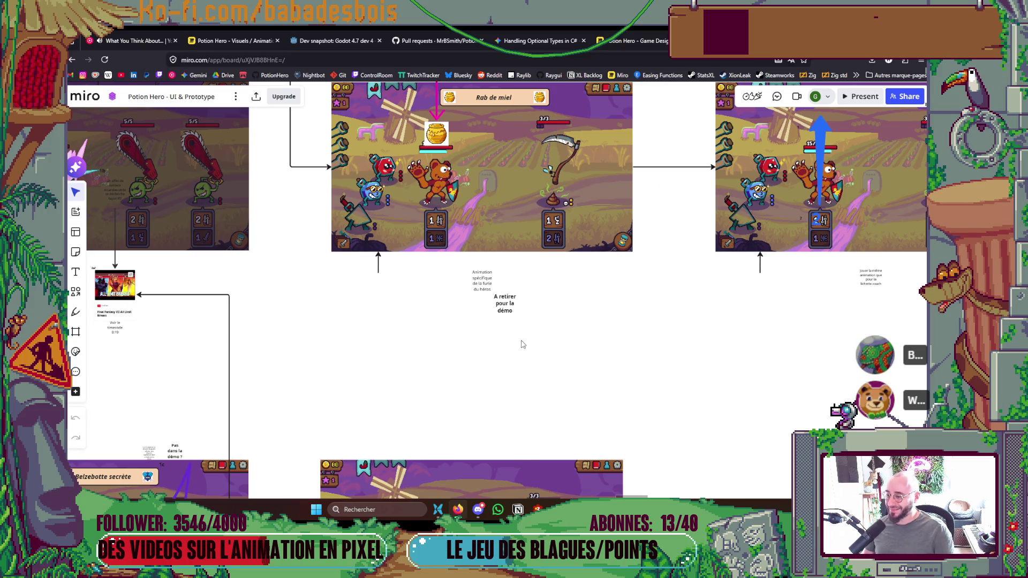
scroll(546, 332, up, 2)
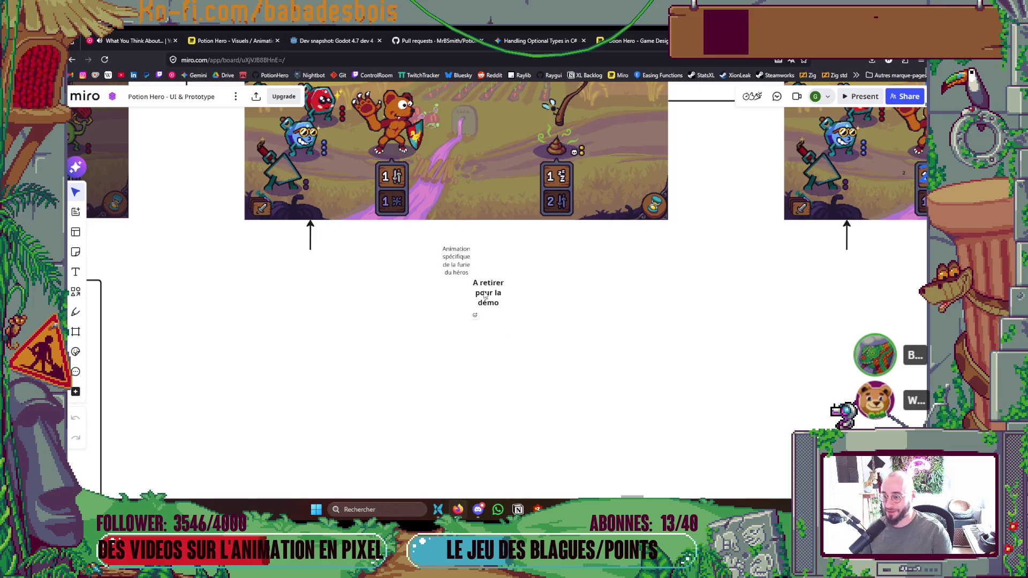
click(463, 270)
click(532, 338)
scroll(547, 372, down, 3)
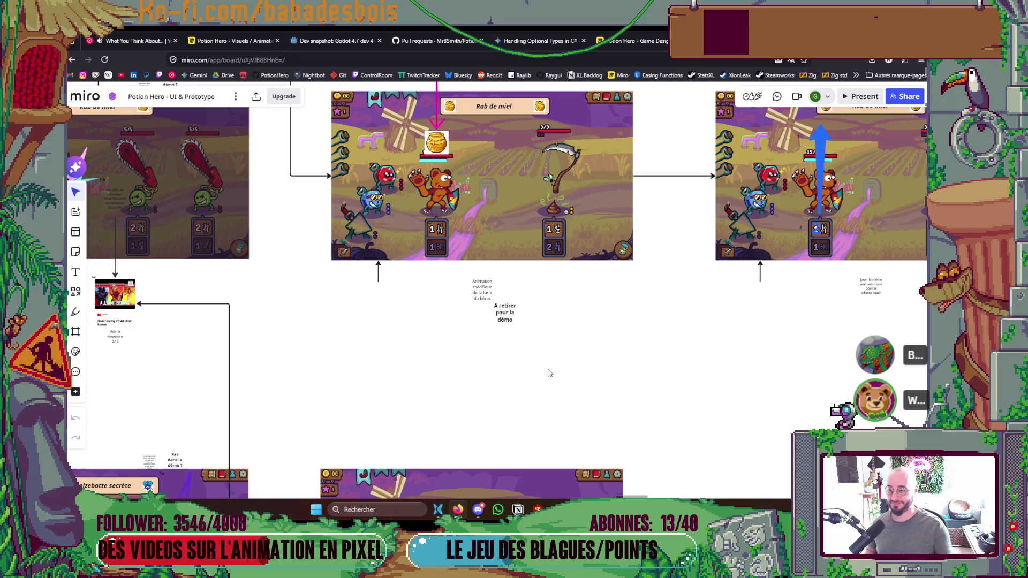
scroll(549, 373, down, 2)
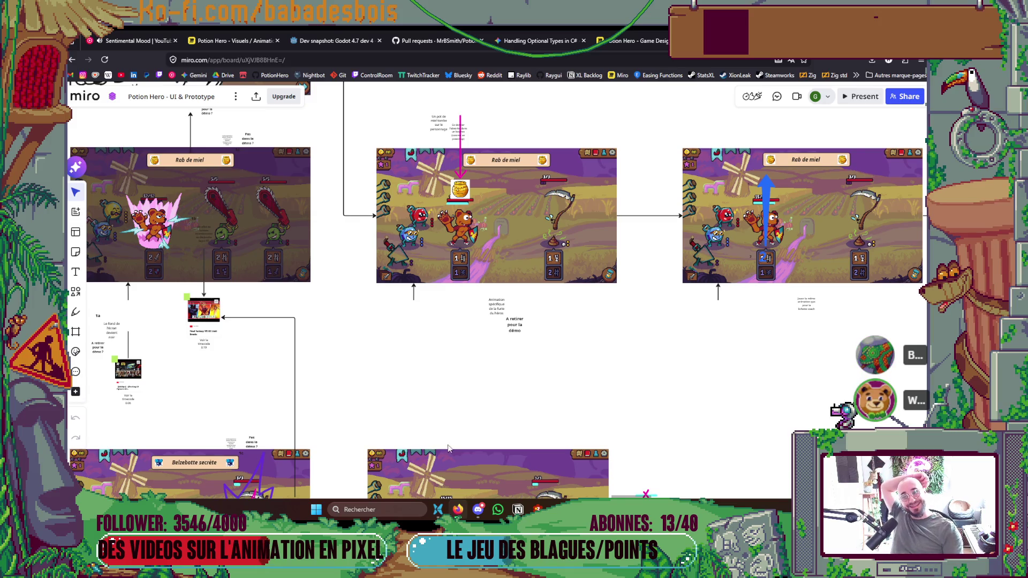
scroll(444, 447, down, 2)
scroll(458, 451, down, 2)
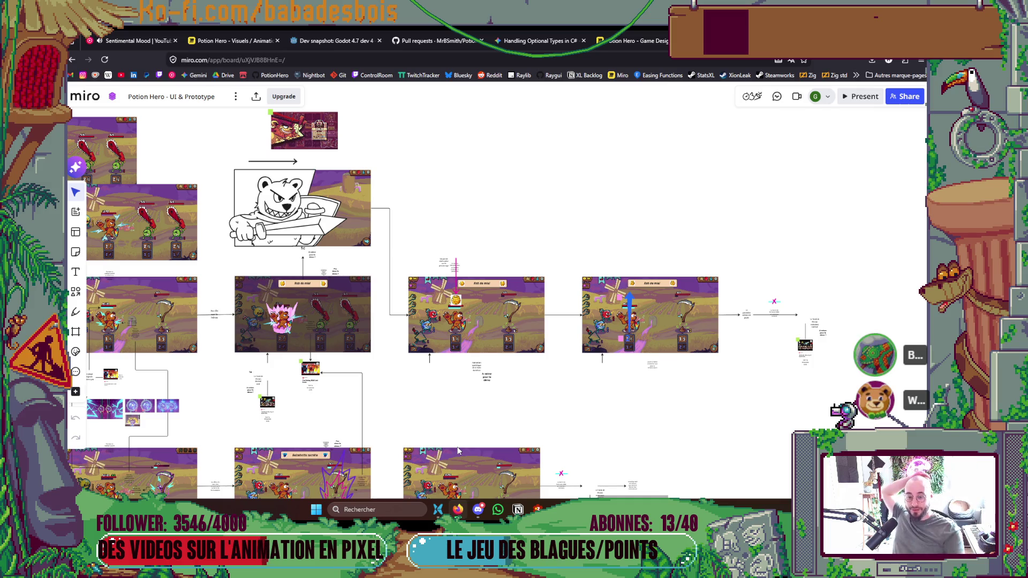
scroll(760, 301, up, 10)
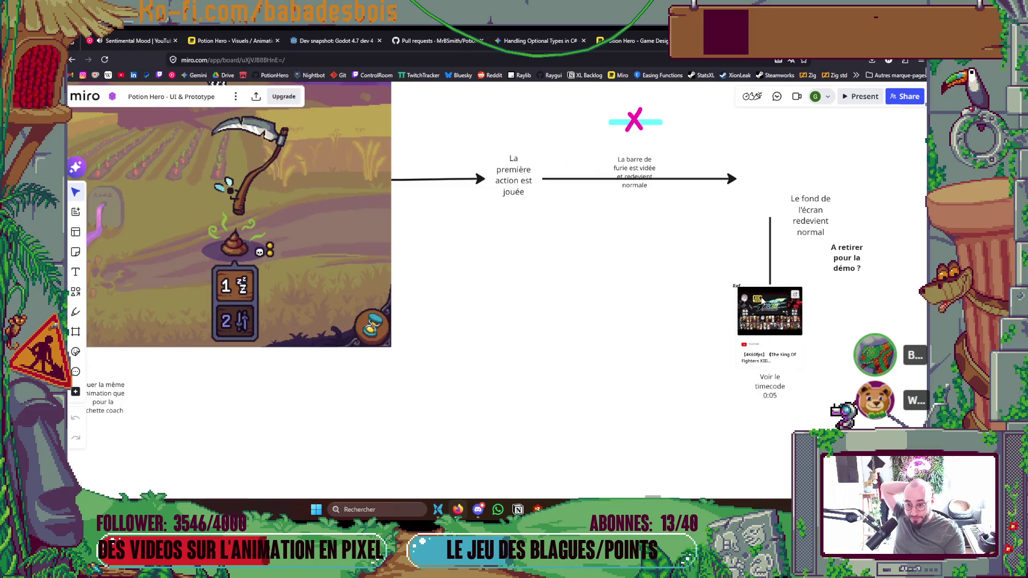
scroll(760, 300, down, 10)
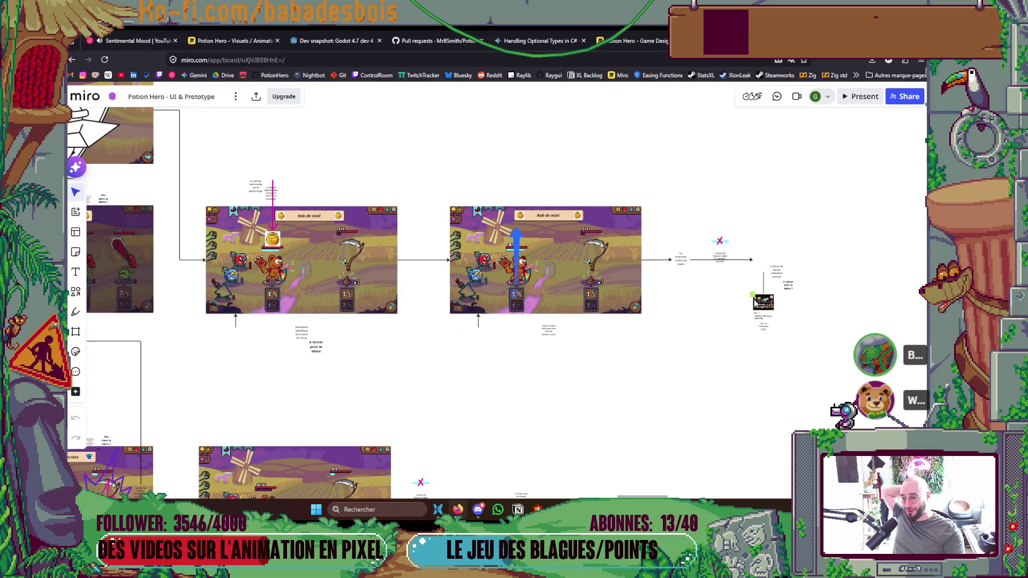
scroll(754, 303, up, 10)
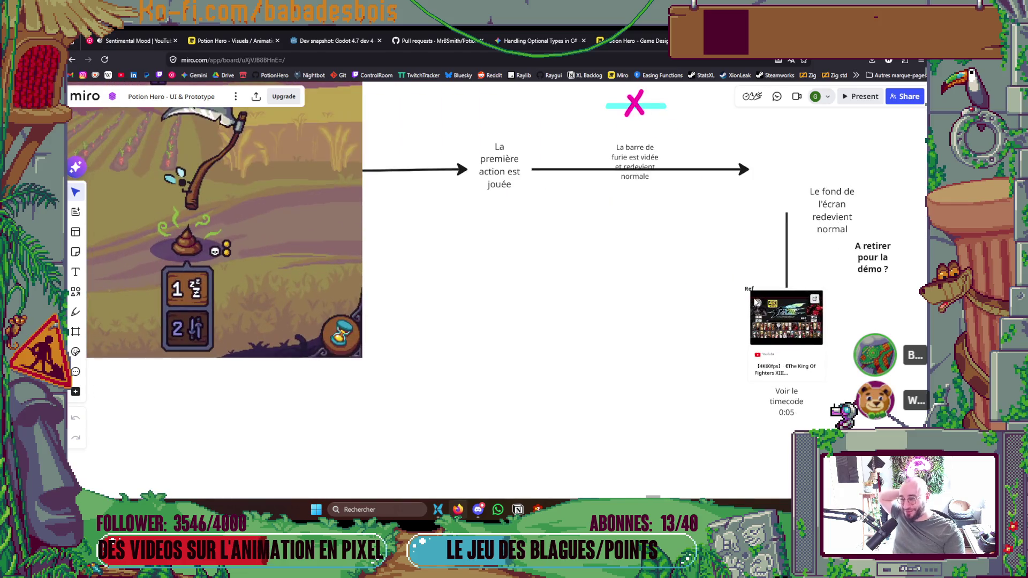
scroll(757, 303, down, 10)
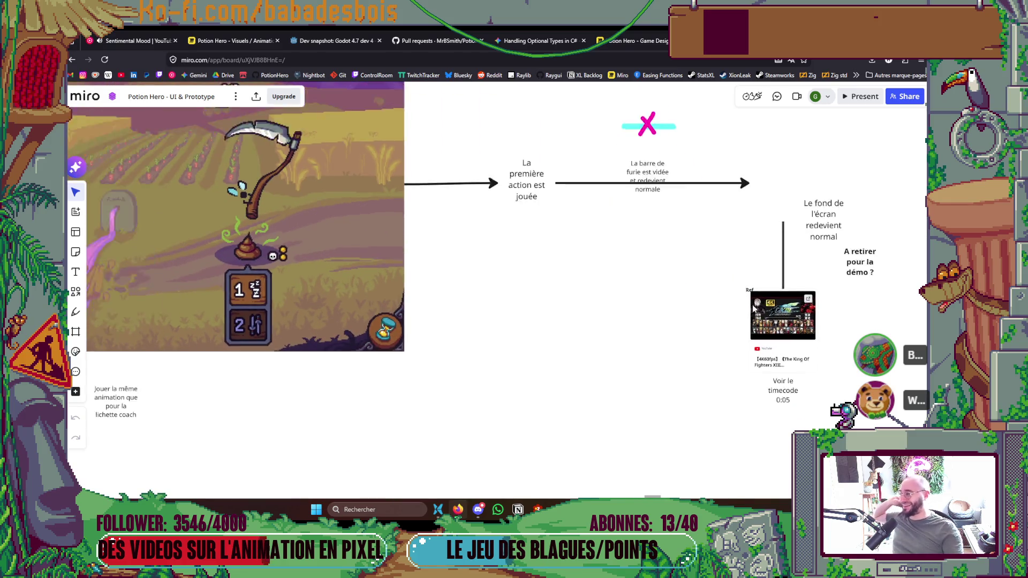
scroll(755, 311, down, 5)
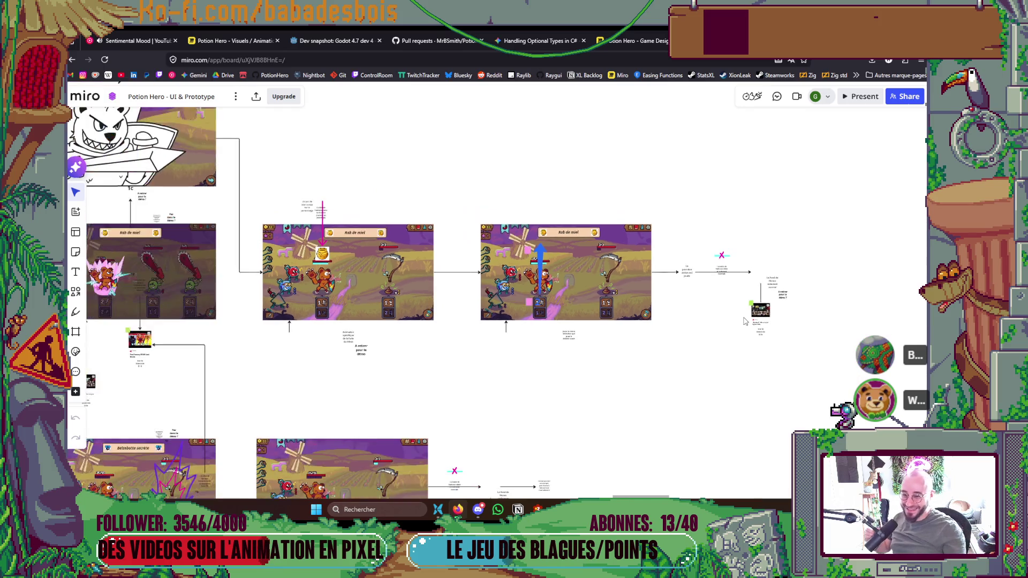
scroll(461, 360, down, 2)
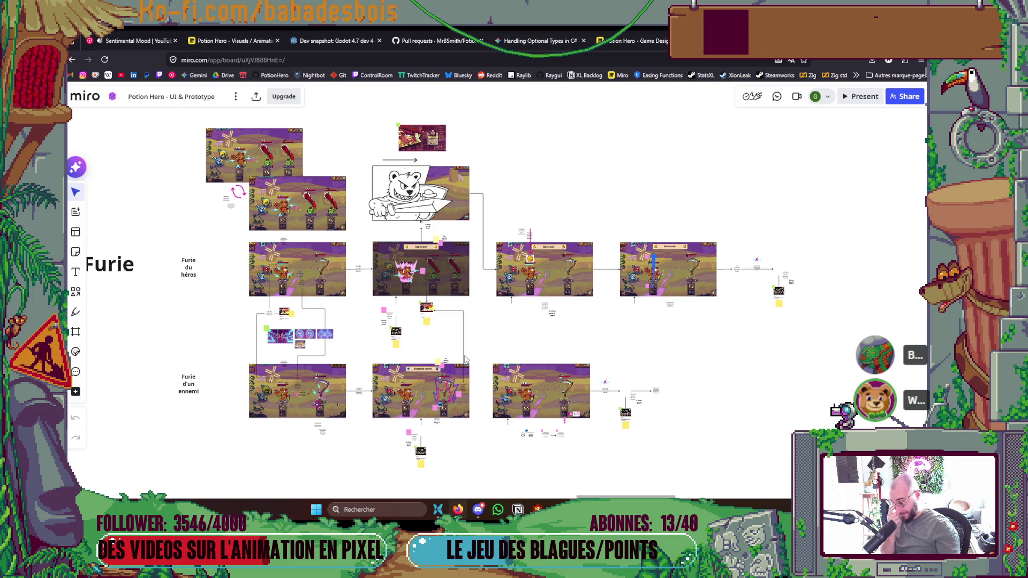
scroll(464, 359, up, 4)
scroll(467, 359, down, 3)
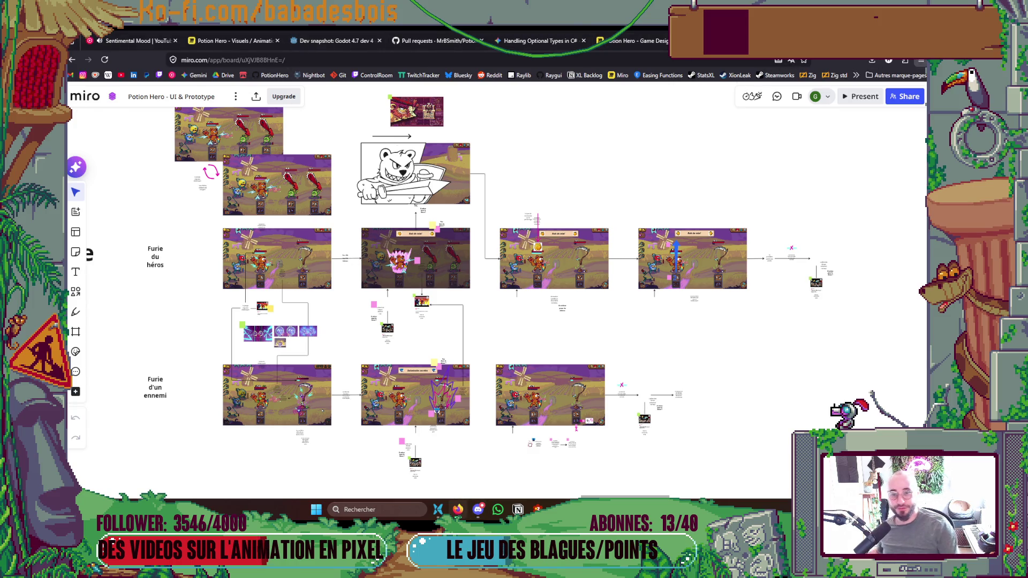
Back in Aseprite, fill the notch in the purple aura and extend a purple spike upward
key(alt+Tab)
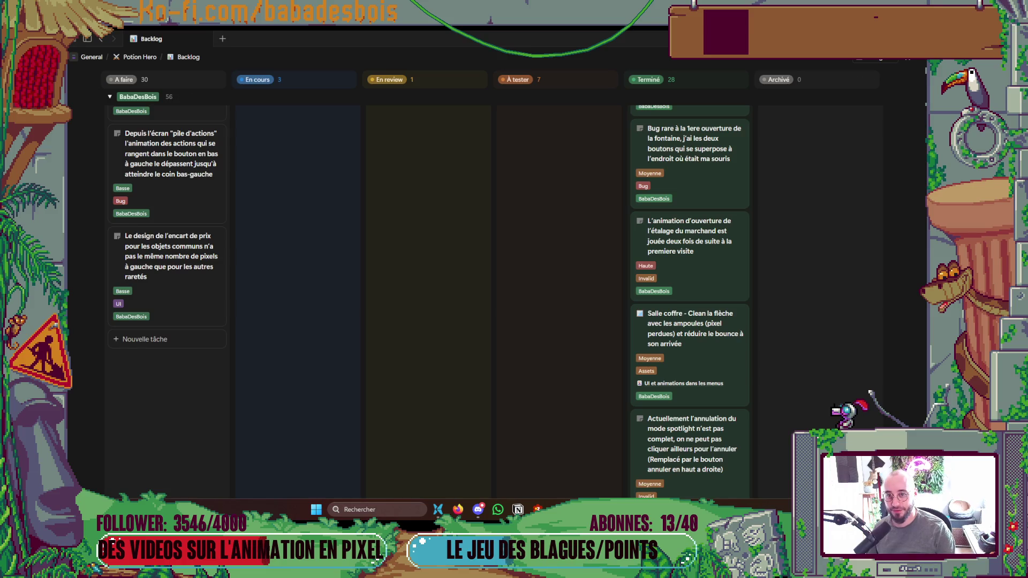
key(alt+Tab)
drag(647, 321, 640, 273)
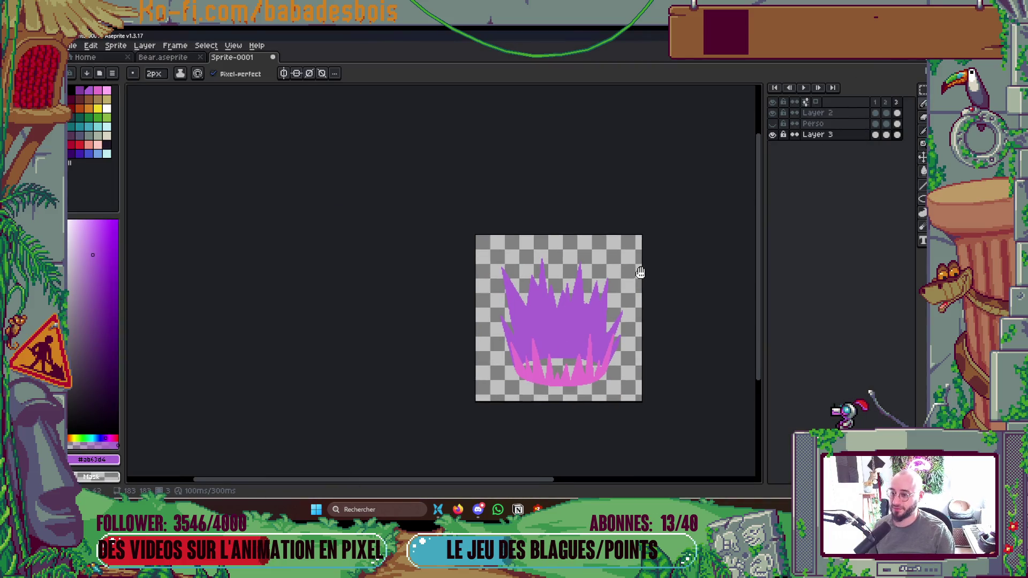
scroll(640, 272, up, 5)
mouse_move(571, 207)
mouse_down()
mouse_move(567, 236)
mouse_move(584, 257)
mouse_move(586, 234)
mouse_move(585, 281)
mouse_move(574, 272)
mouse_up()
scroll(581, 183, down, 3)
scroll(543, 148, up, 3)
drag(497, 105, 494, 114)
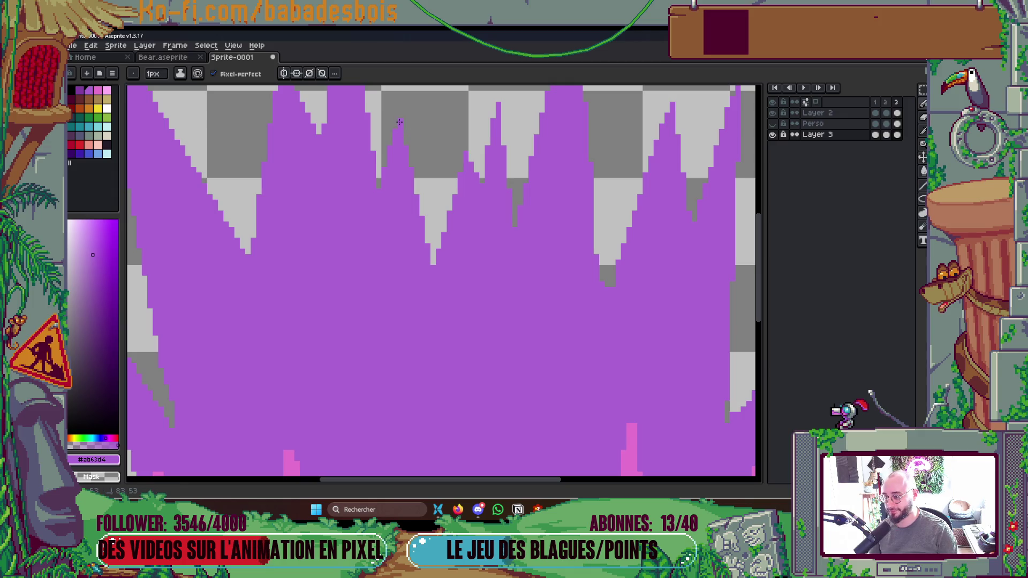
Check the edits up close, cancelling the save prompt and keeping the pencil active
scroll(400, 131, down, 3)
scroll(382, 156, up, 3)
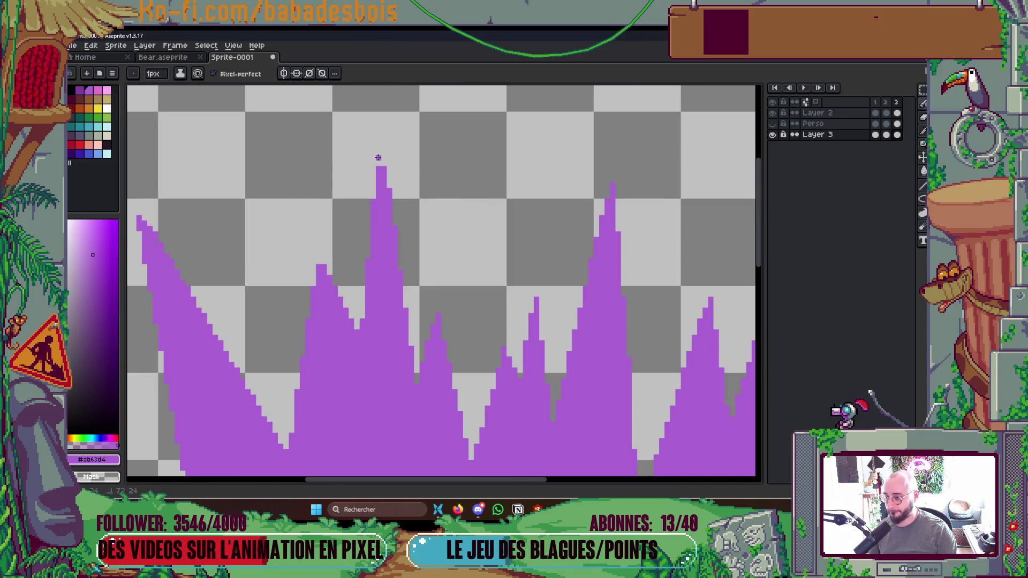
scroll(476, 172, down, 3)
scroll(479, 176, down, 1)
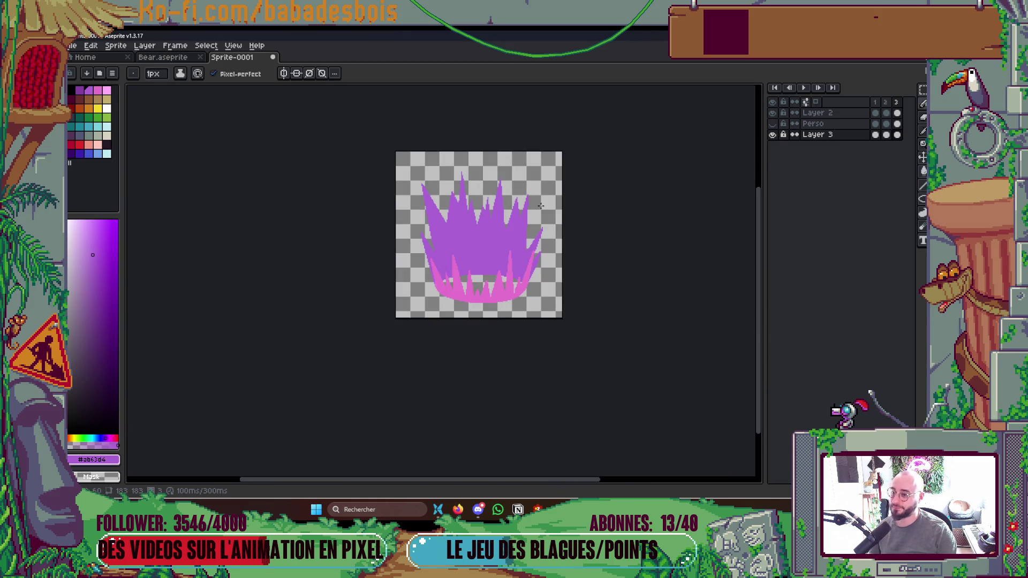
scroll(541, 221, up, 3)
scroll(543, 229, down, 3)
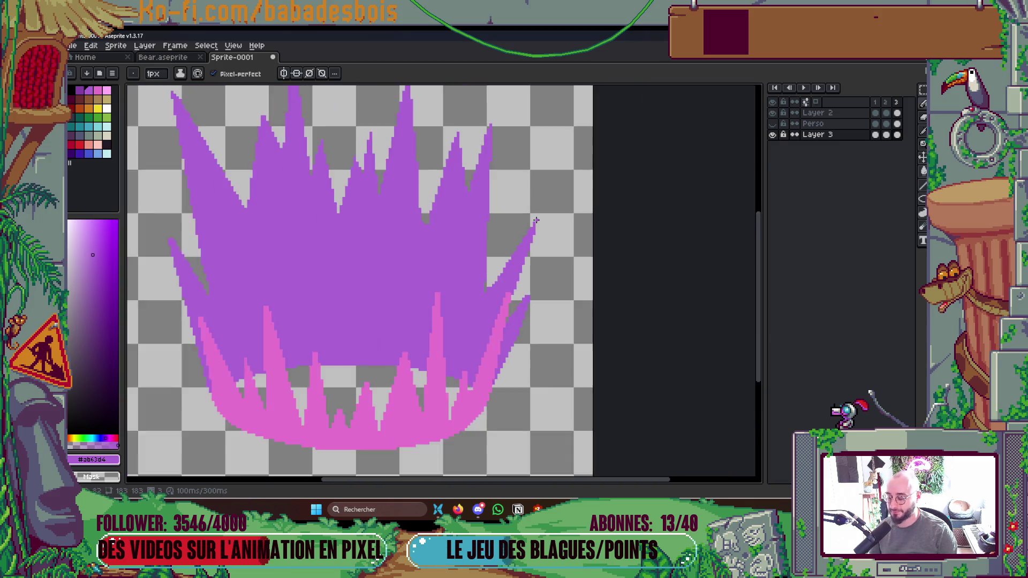
key(v)
key(ctrl+s)
key(Escape)
key(b)
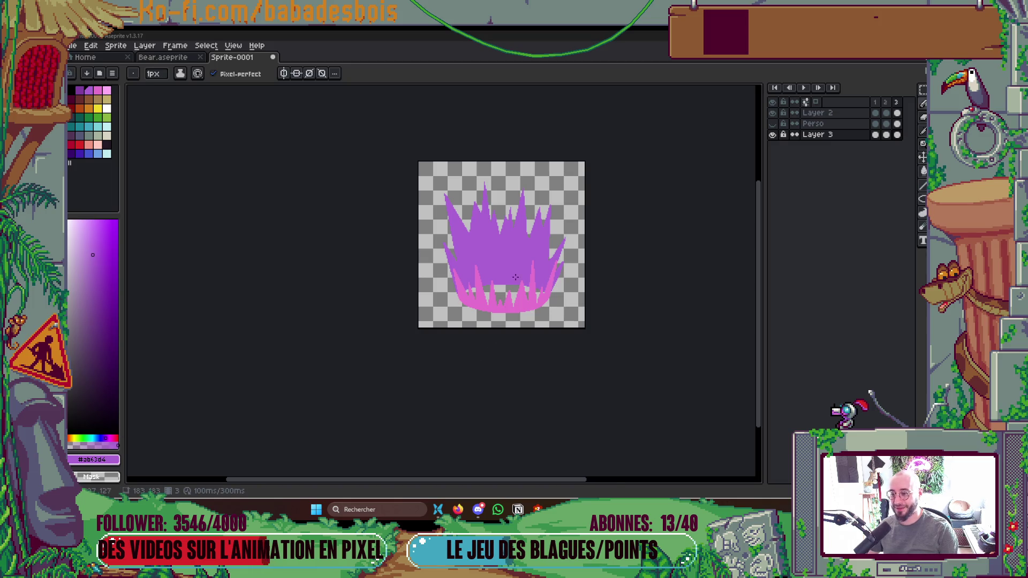
Zoom over the finished sprite and switch back to the Miro prototype board
scroll(515, 277, up, 3)
scroll(545, 265, up, 3)
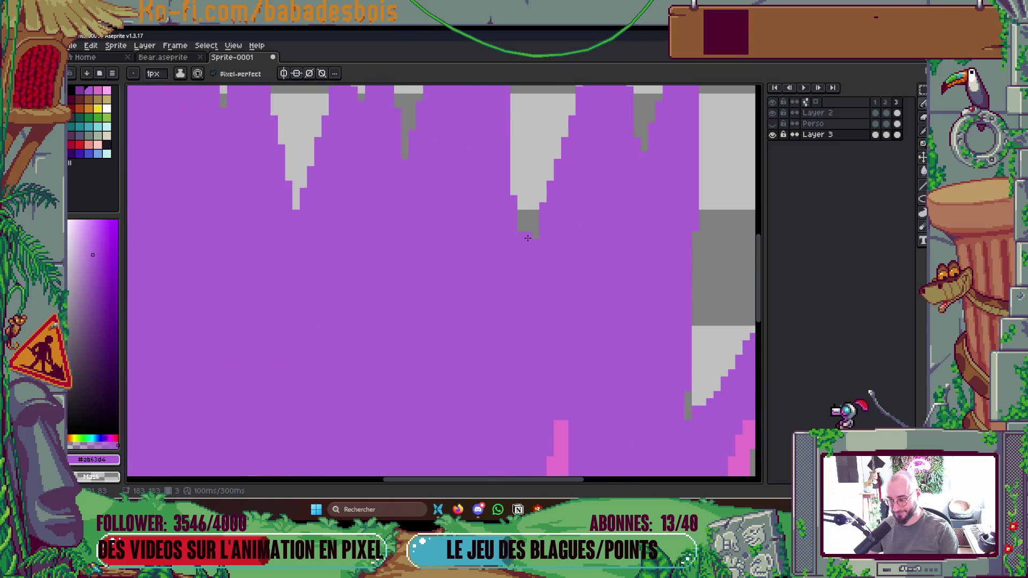
scroll(536, 226, down, 4)
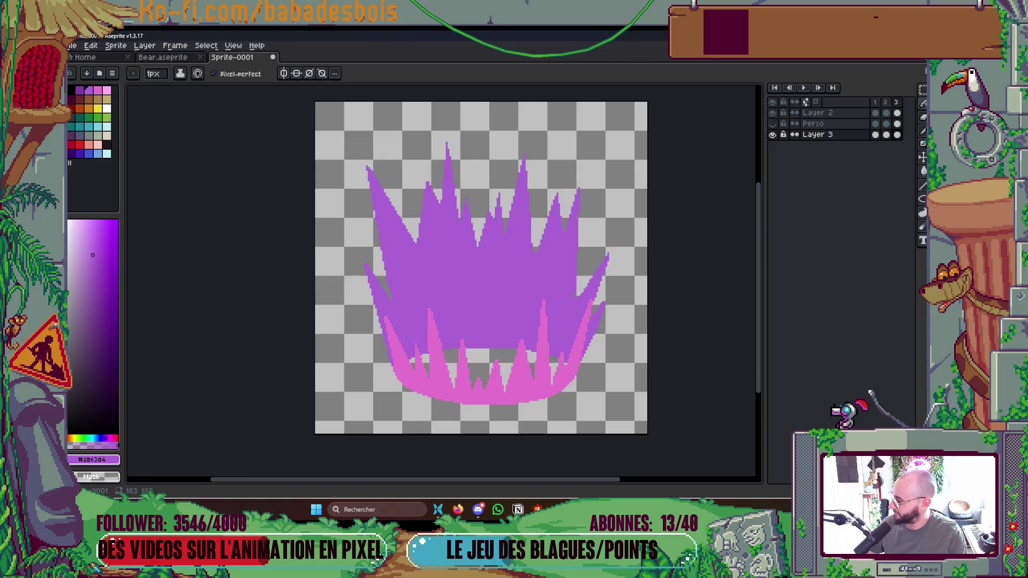
key(alt+Tab)
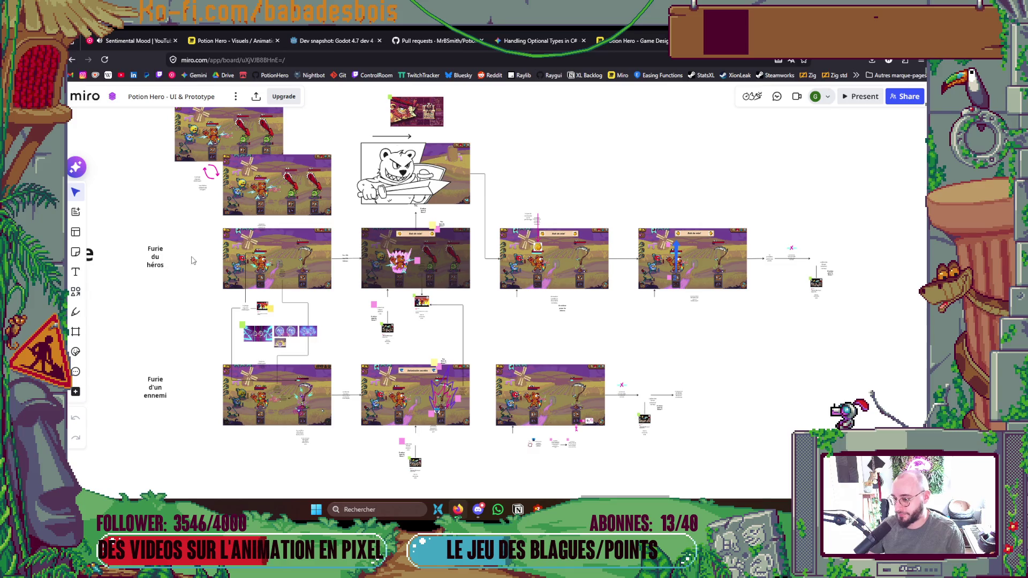
Glance at the Potion Hero - Game Design board, return to UI & Prototype, then to Aseprite
scroll(416, 231, up, 5)
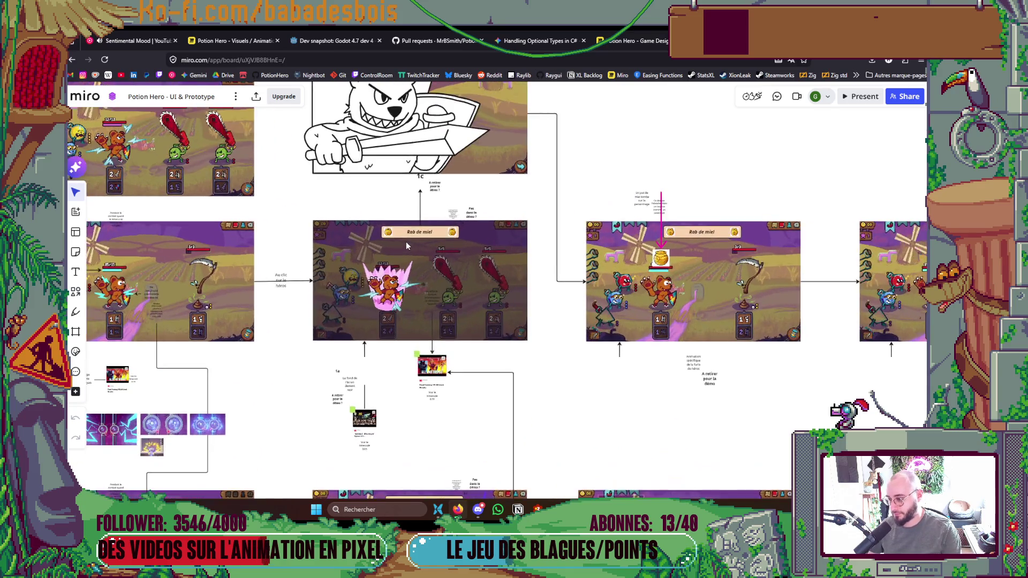
click(665, 38)
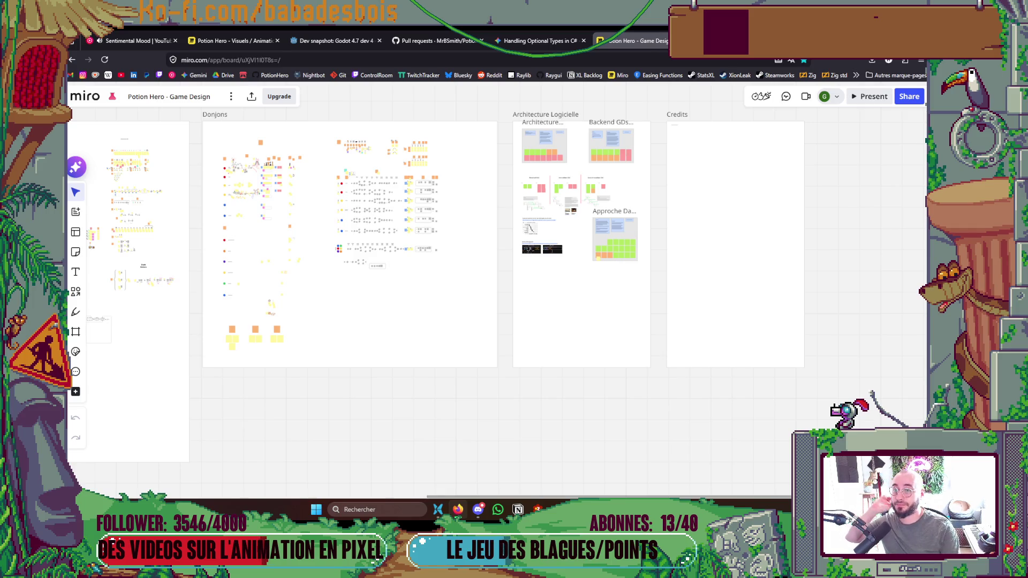
key(ctrl+Tab)
key(alt+Tab)
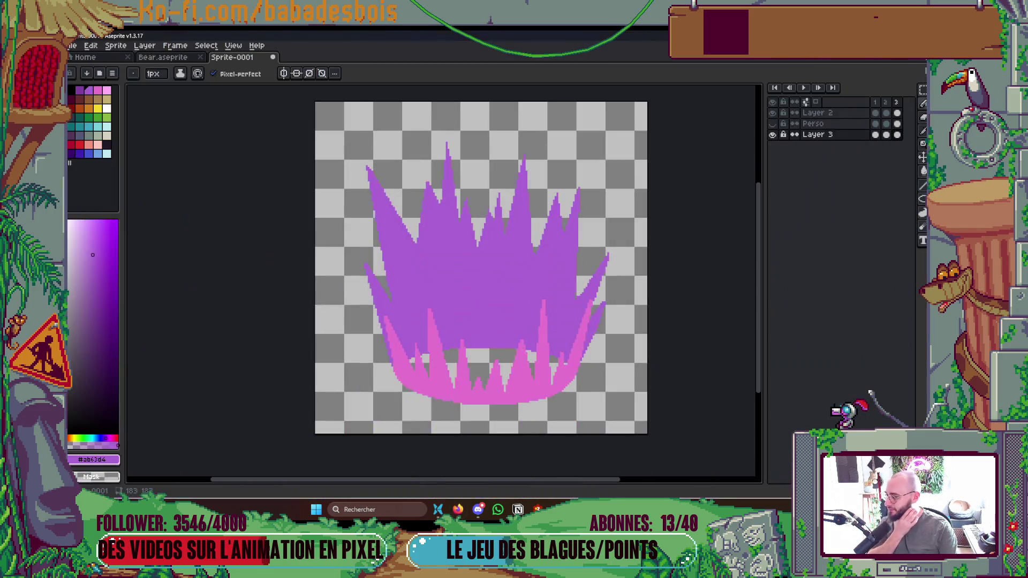
On Layer 2 in pink, extend one spike upward and join the lone pink pixel to its spike
scroll(525, 347, up, 3)
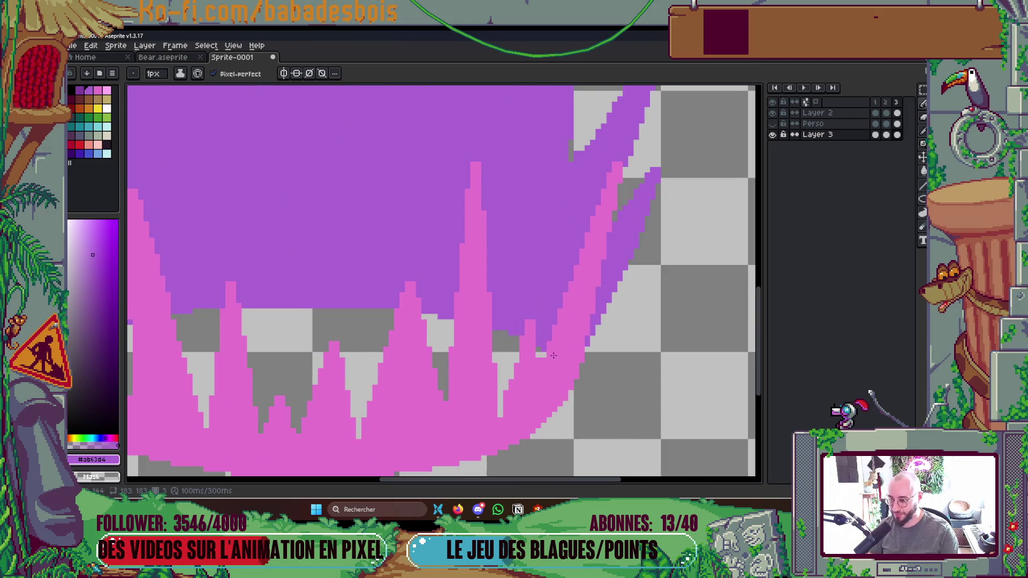
scroll(525, 347, up, 1)
alt+click(519, 344)
click(537, 301)
mouse_move(537, 302)
mouse_down()
mouse_move(536, 293)
mouse_move(525, 317)
mouse_up()
scroll(492, 212, up, 2)
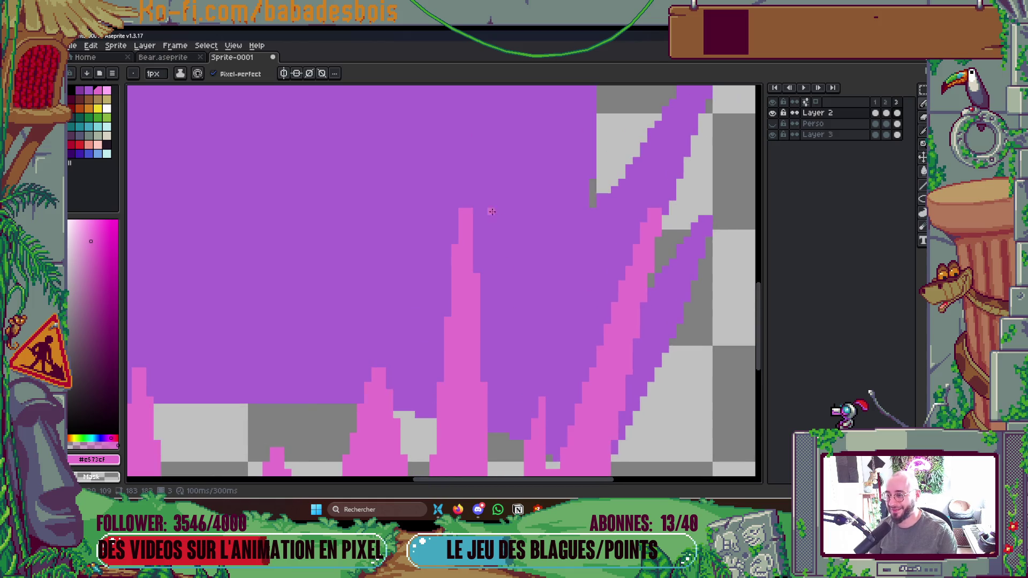
drag(461, 187, 463, 211)
scroll(693, 153, down, 3)
Add a thin pink spike and lengthen the middle and left pink spikes, redoing one misstroke
drag(624, 172, 621, 190)
drag(370, 179, 377, 164)
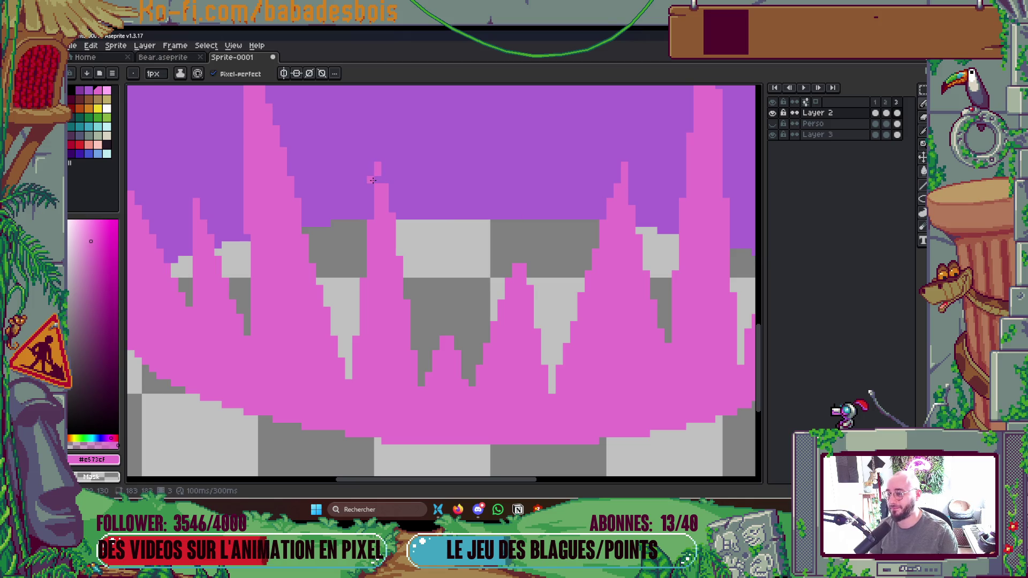
key(ctrl+z)
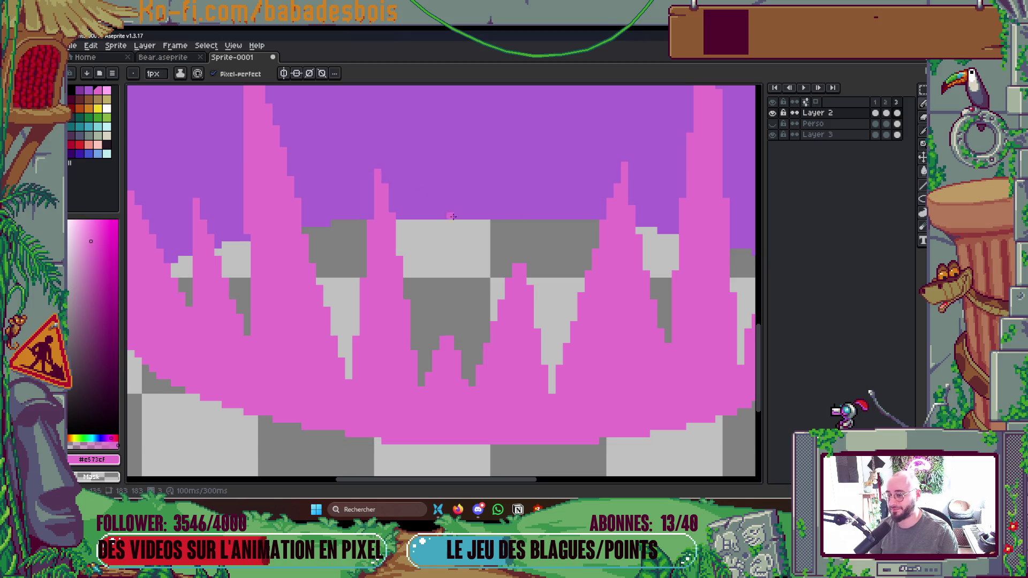
drag(522, 265, 522, 248)
scroll(374, 225, up, 3)
scroll(375, 225, left, 2)
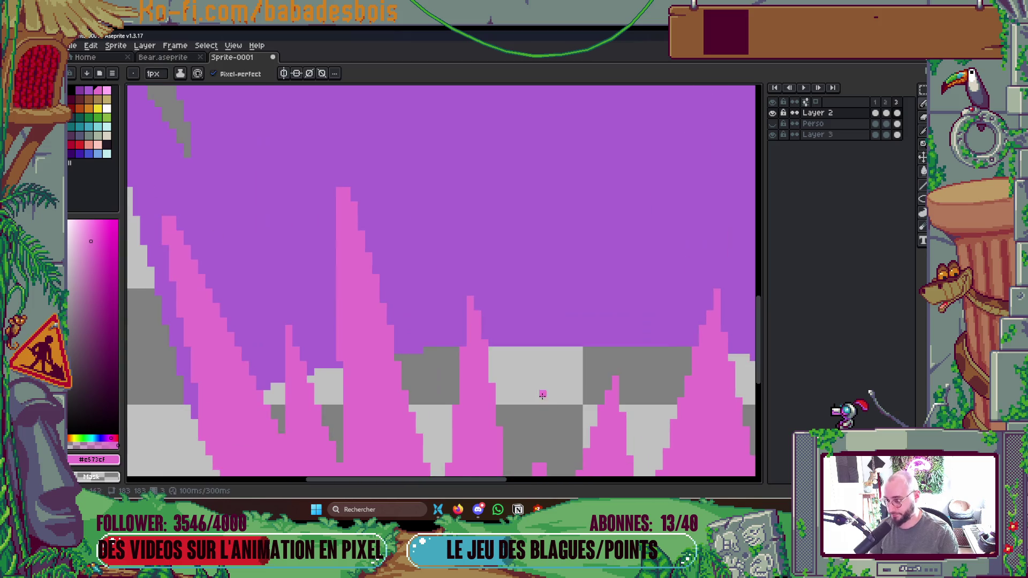
drag(341, 183, 340, 167)
drag(166, 213, 166, 196)
scroll(221, 205, down, 3)
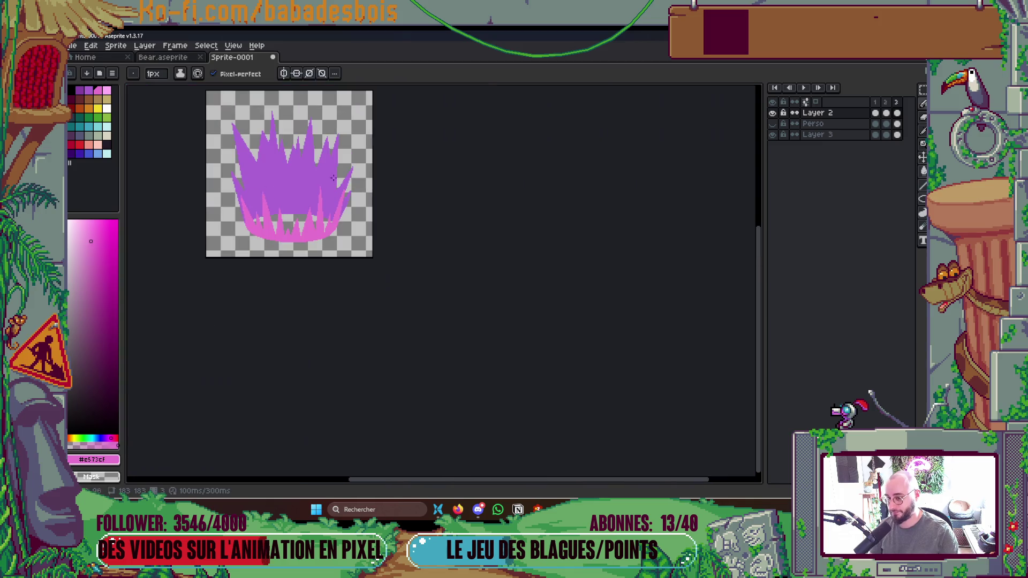
key(ctrl+s)
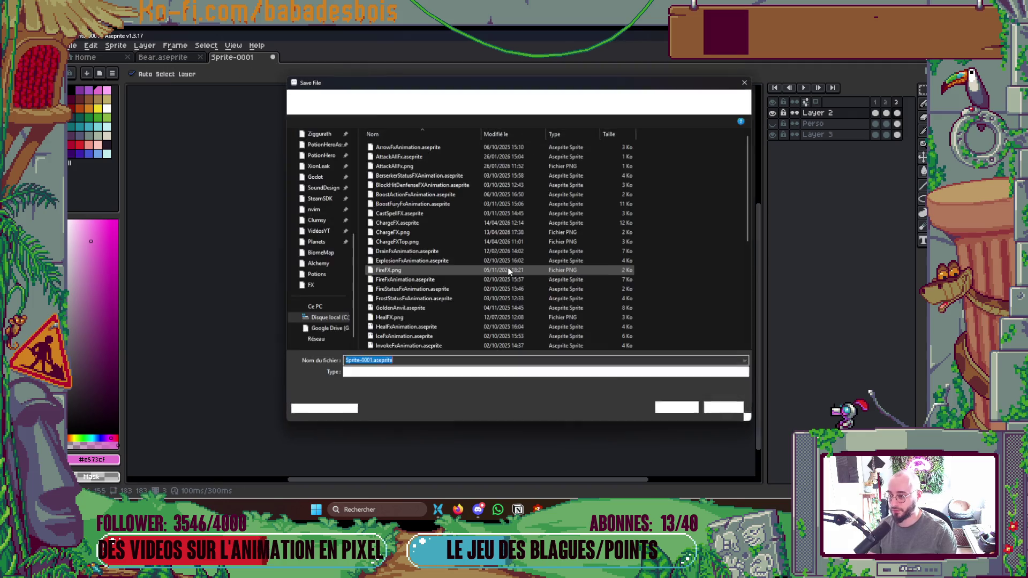
Save the sprite as TriggerFuryFX.aseprite in the Combat > FX folder
text(TriggerFuryFX)
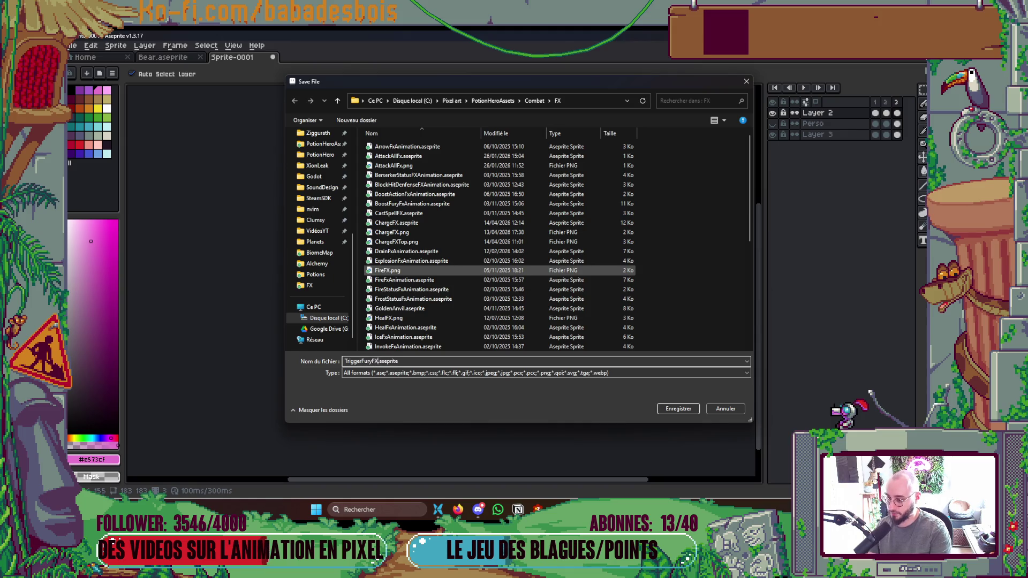
key(Return)
key(Return)
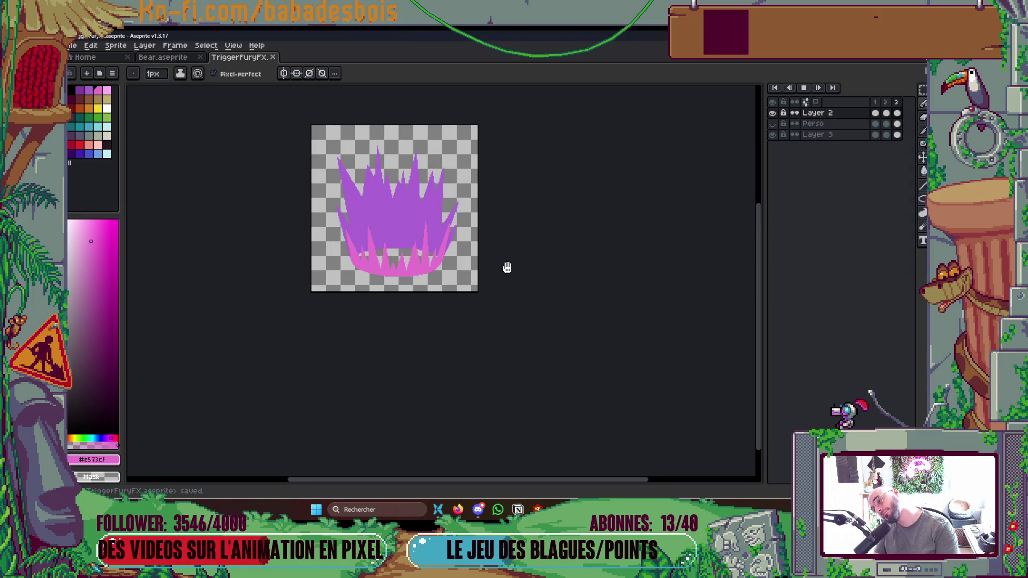
Stop playback, add a new frame after the large flame frame, and ready a 2px pencil on Layer 3
key(Return)
key(Left)
key(Right)
key(Right)
key(Right)
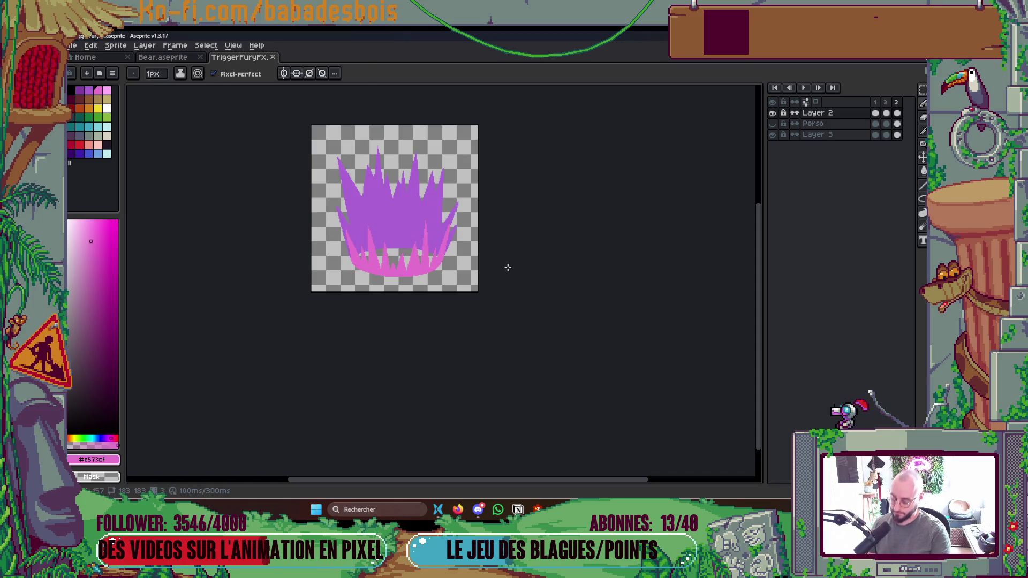
key(i)
key(alt+n)
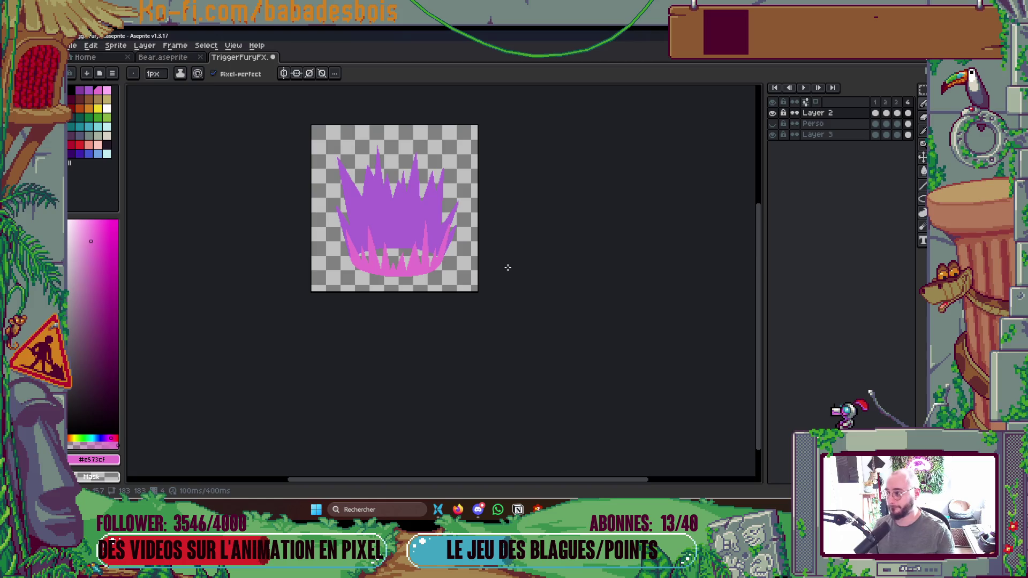
scroll(375, 208, up, 2)
key(b)
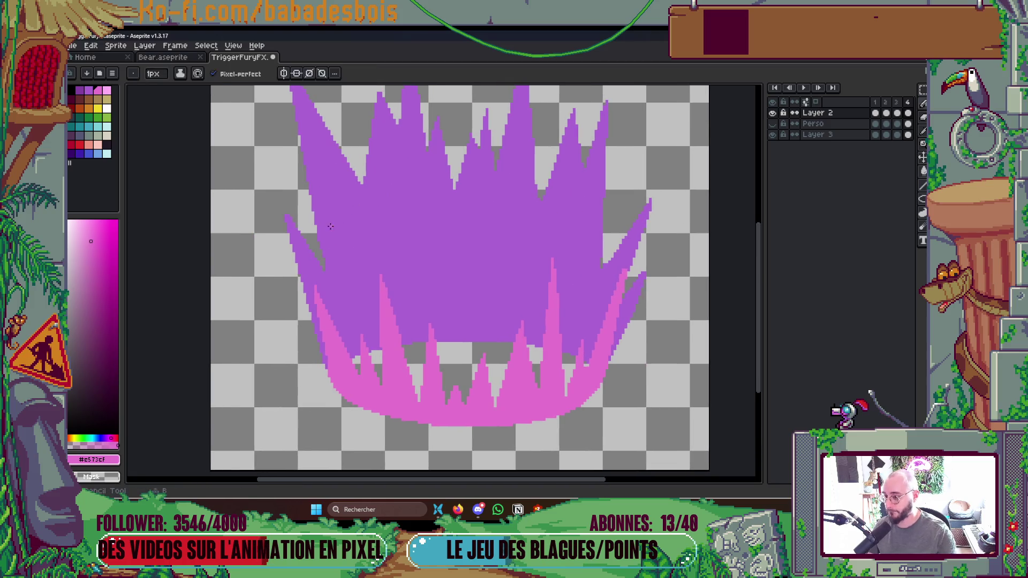
key(plus)
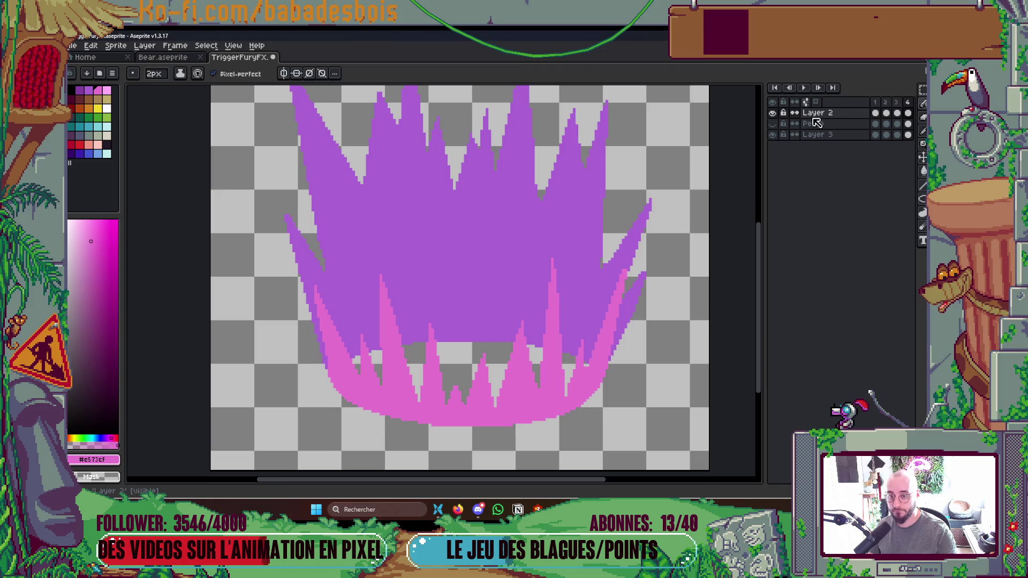
drag(470, 277, 477, 325)
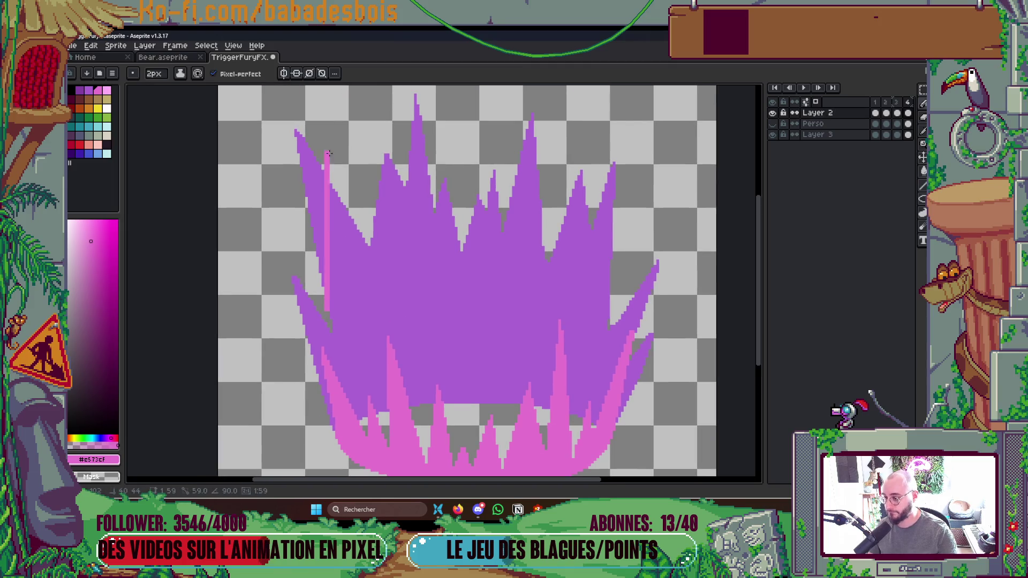
key(alt+Down)
key(alt+Down)
Fill the thin left flame strip with a faint tone and outline the left spike's edges
mouse_move(328, 311)
mouse_down()
mouse_move(319, 174)
mouse_move(370, 247)
mouse_up()
key(ctrl+z)
key(g)
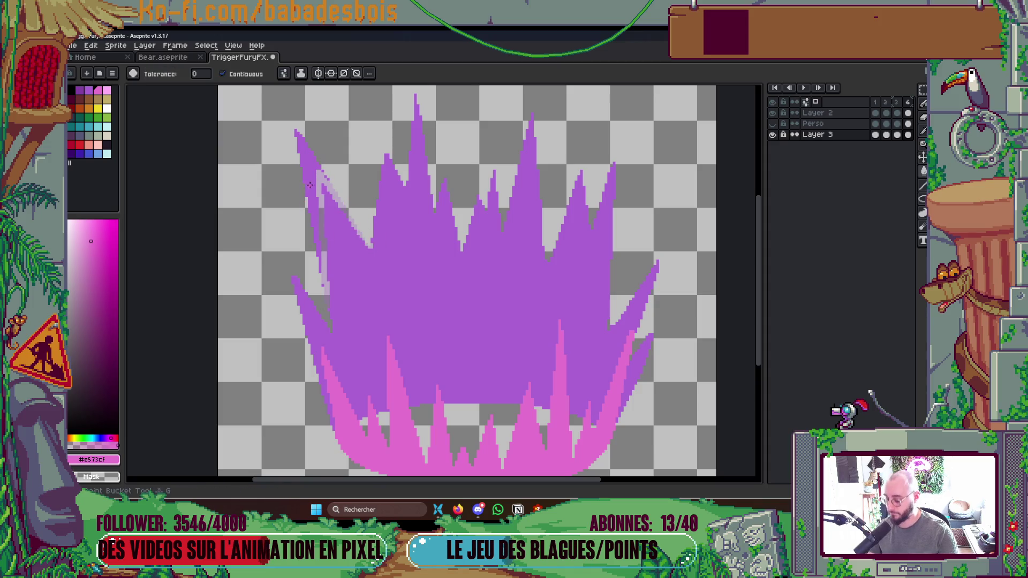
click(309, 185)
key(b)
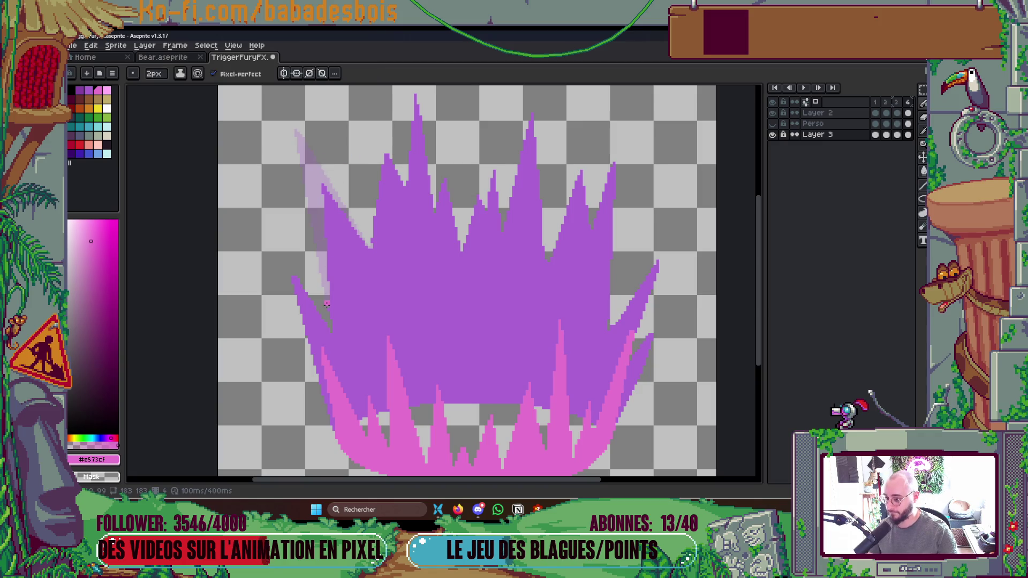
mouse_move(377, 278)
mouse_down()
mouse_move(385, 155)
mouse_move(382, 168)
mouse_up()
mouse_move(375, 270)
mouse_down()
mouse_move(380, 146)
mouse_move(373, 257)
mouse_up()
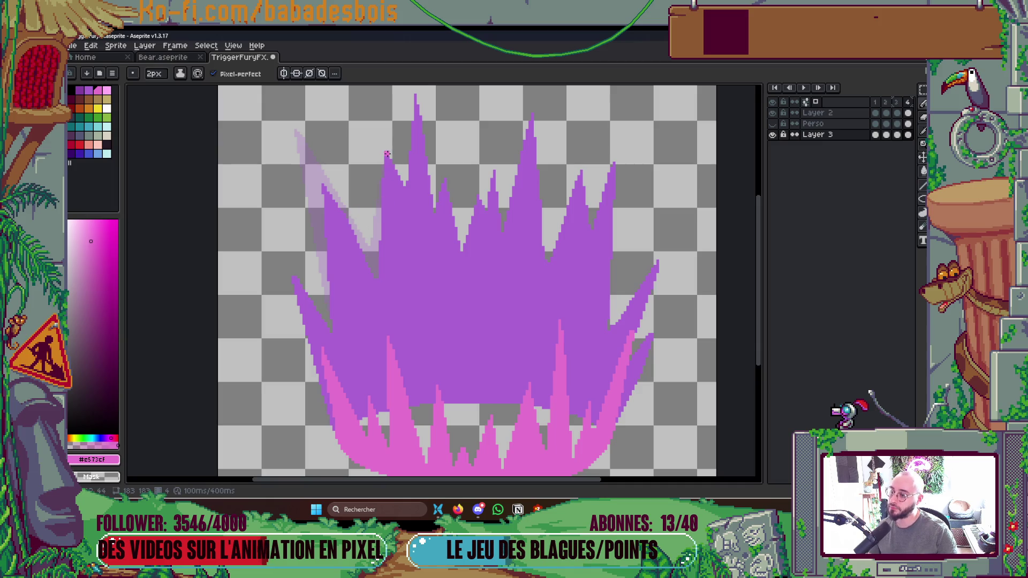
drag(387, 154, 379, 261)
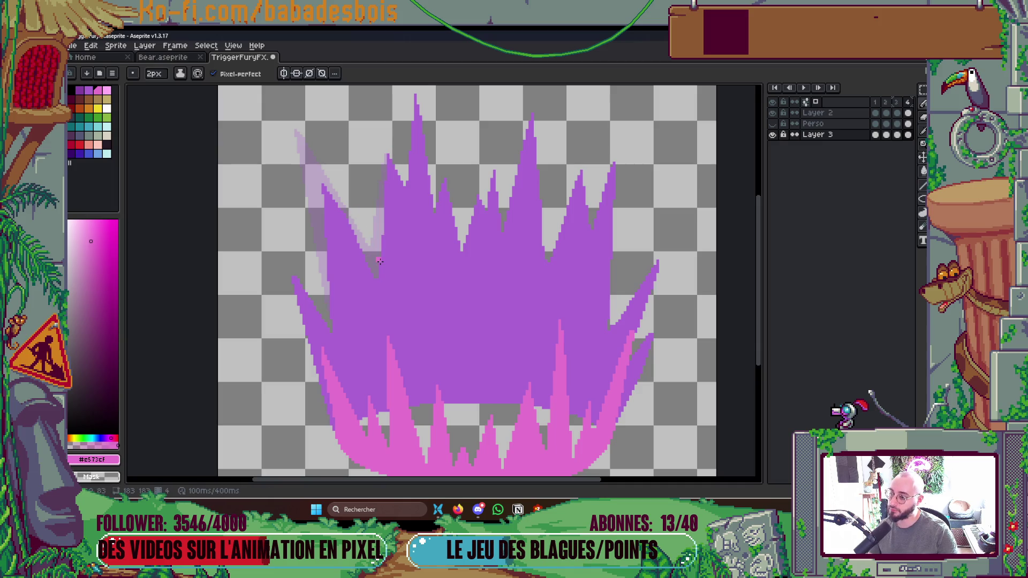
In the aura purple, draw a tall new spike with thin spikes and lighter shading beside it
scroll(403, 237, up, 1)
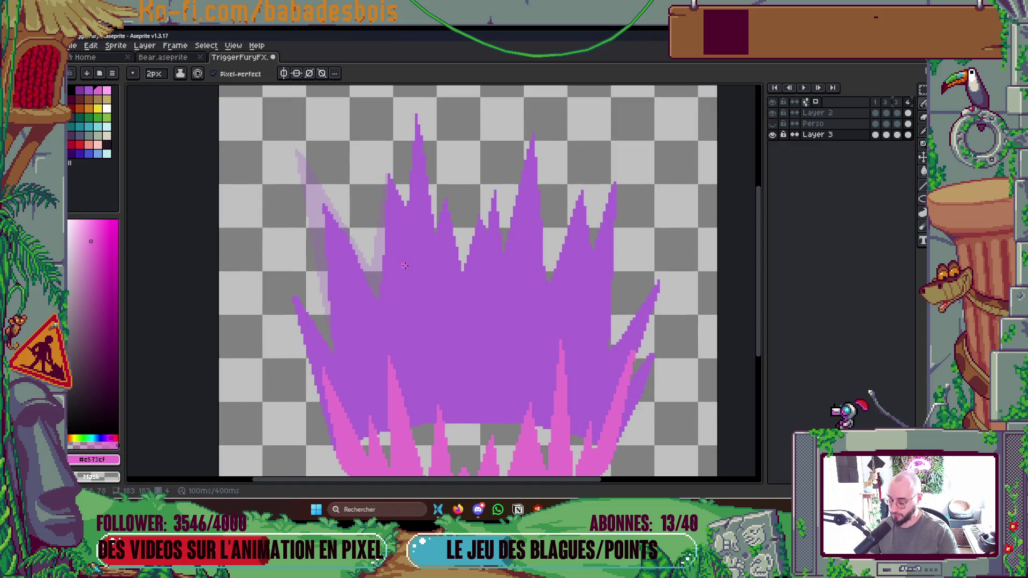
alt+click(390, 180)
mouse_move(390, 180)
mouse_down()
mouse_move(393, 107)
mouse_move(424, 212)
mouse_move(413, 132)
mouse_up()
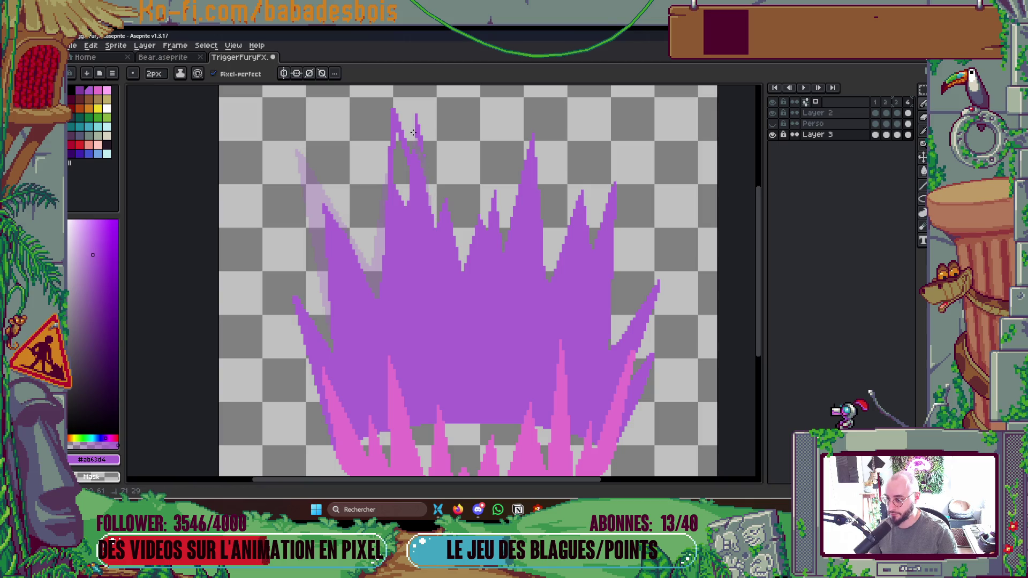
key(plus)
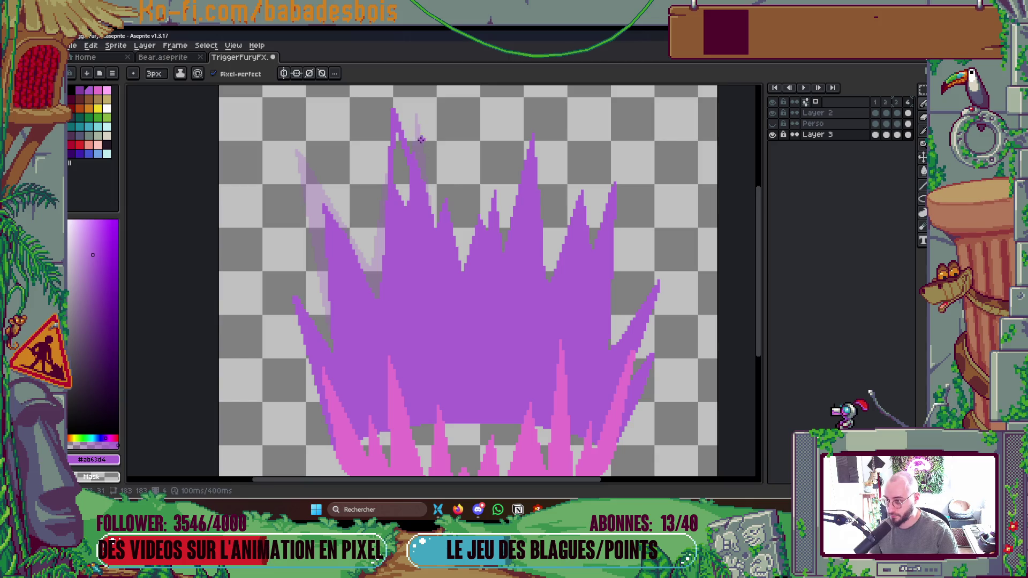
mouse_move(447, 228)
mouse_down()
mouse_move(455, 265)
mouse_move(447, 245)
mouse_up()
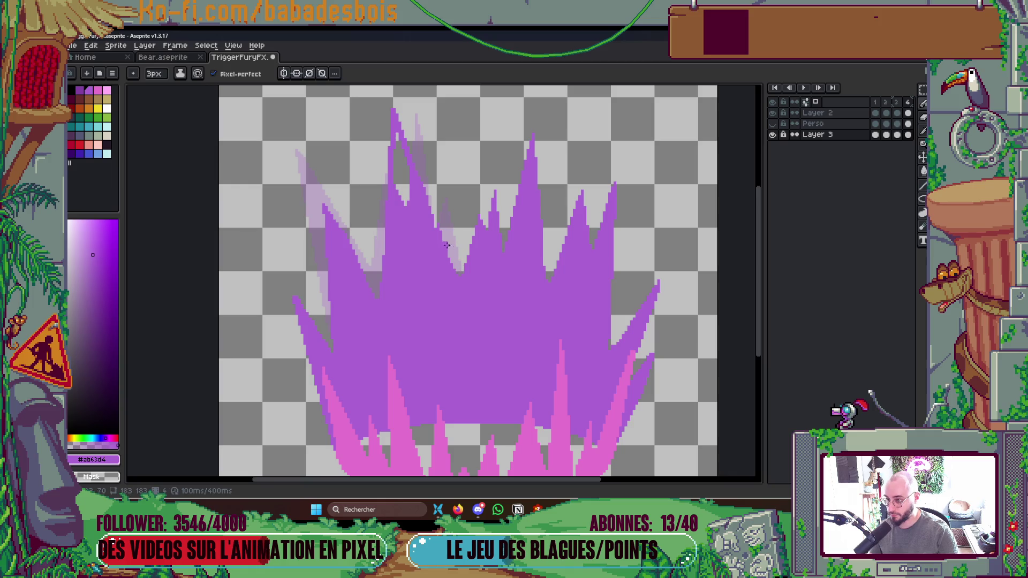
key(g)
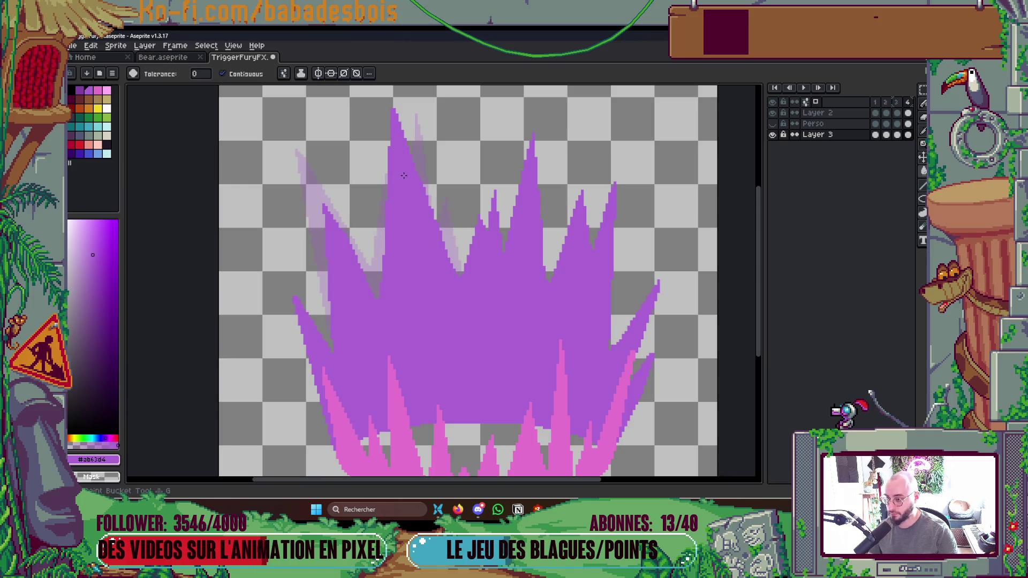
key(b)
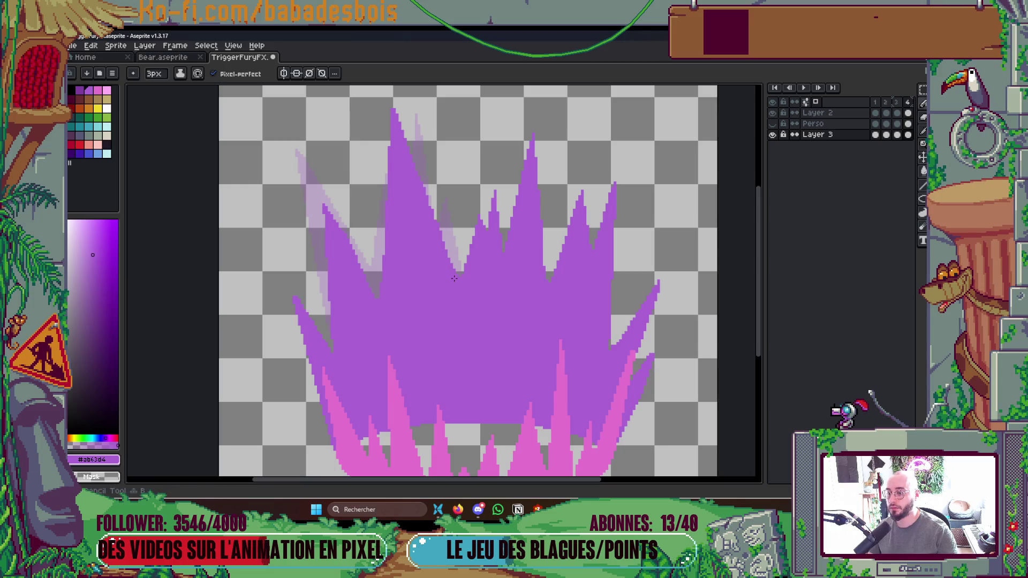
mouse_move(455, 272)
mouse_down()
mouse_move(457, 227)
mouse_move(467, 226)
mouse_up()
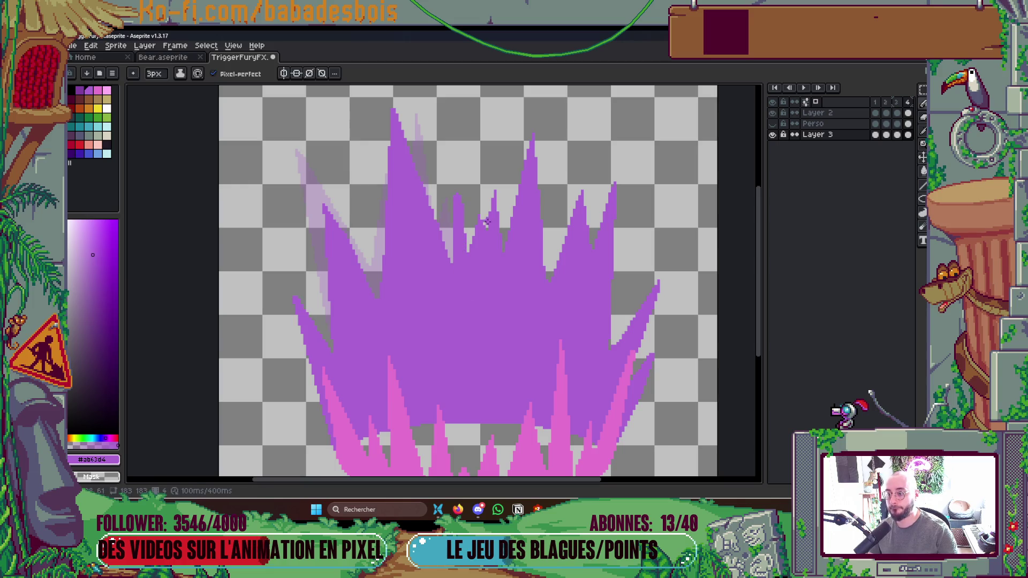
mouse_move(490, 186)
mouse_down()
mouse_move(495, 261)
mouse_move(479, 239)
mouse_up()
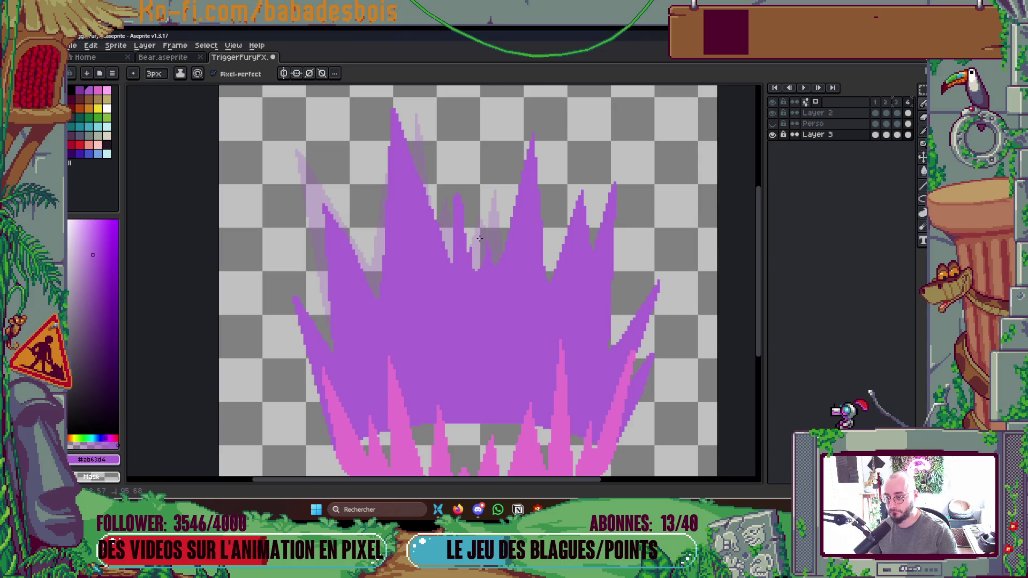
key(b)
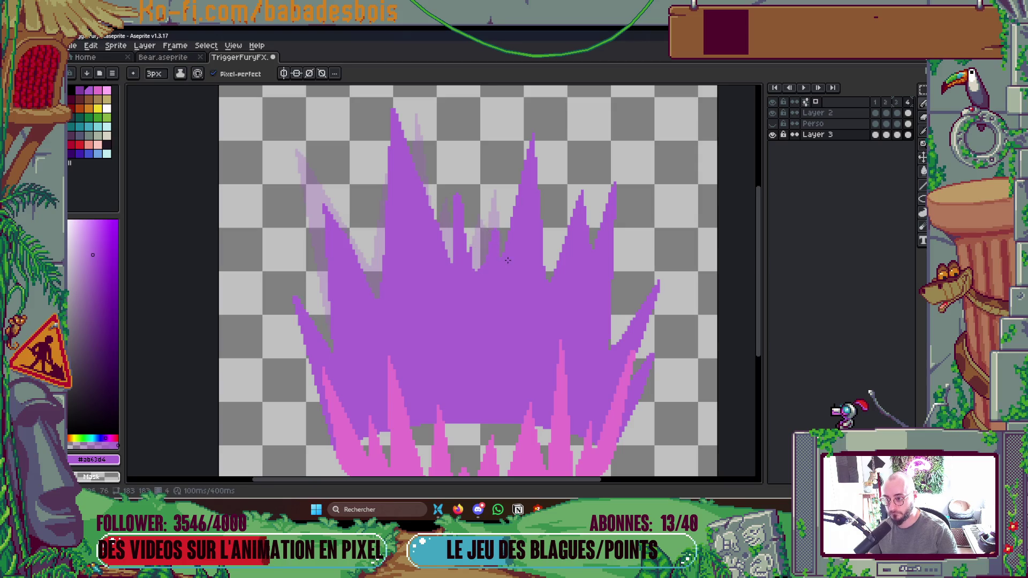
Fade the upper spike to a pale tone and fill out the right-side purple spikes
key(e)
mouse_move(533, 140)
mouse_down()
mouse_move(551, 270)
mouse_move(584, 130)
mouse_move(589, 228)
mouse_move(603, 227)
mouse_up()
key(b)
drag(589, 273, 601, 311)
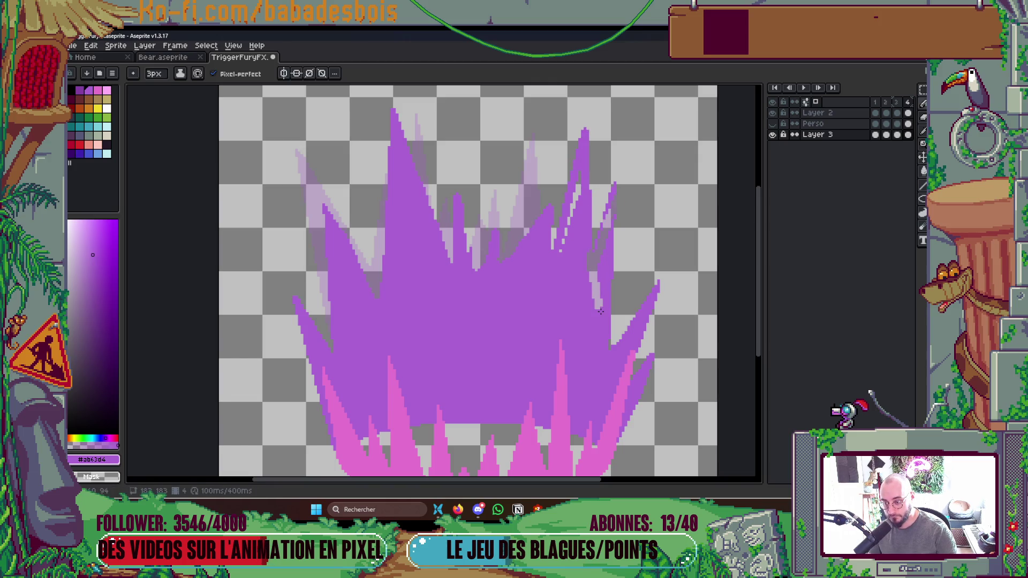
drag(615, 271, 623, 246)
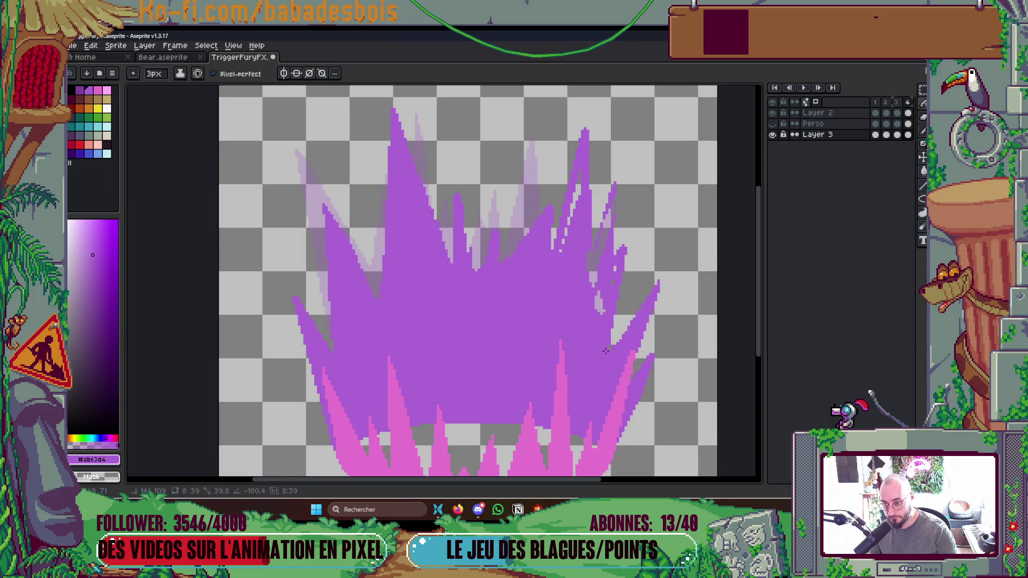
drag(600, 285, 611, 226)
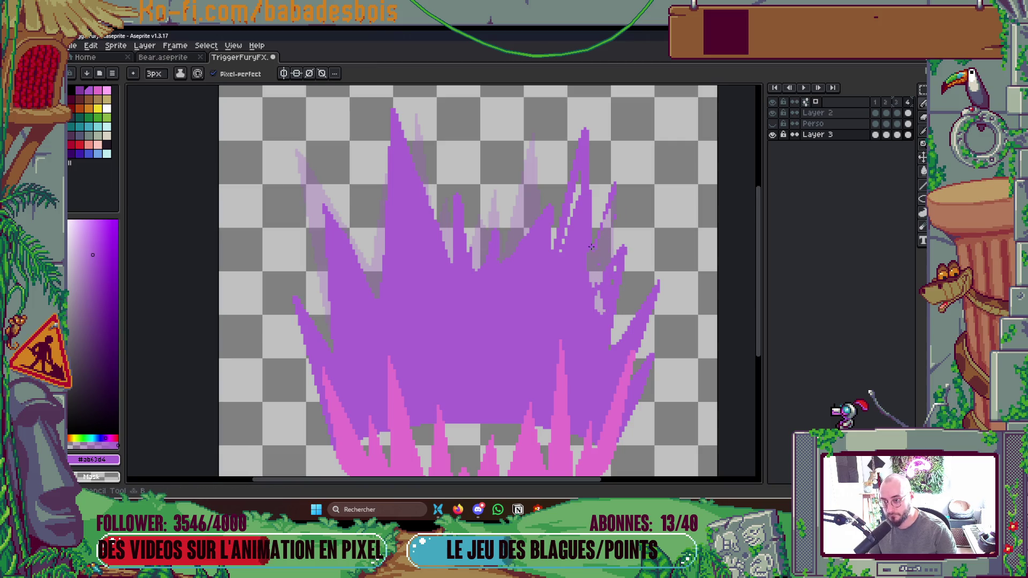
key(v)
key(b)
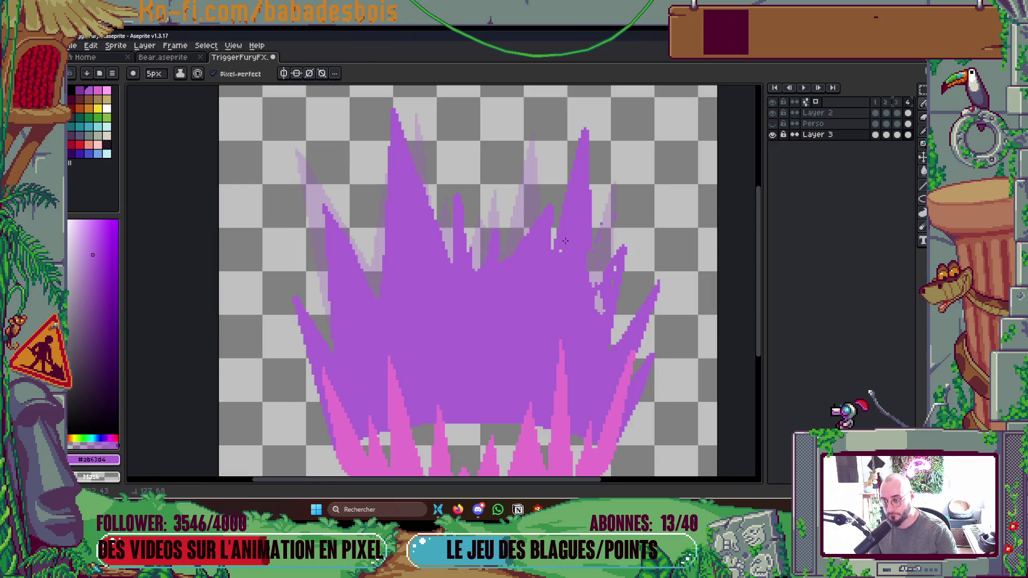
drag(591, 309, 603, 297)
drag(621, 227, 620, 261)
key(minus)
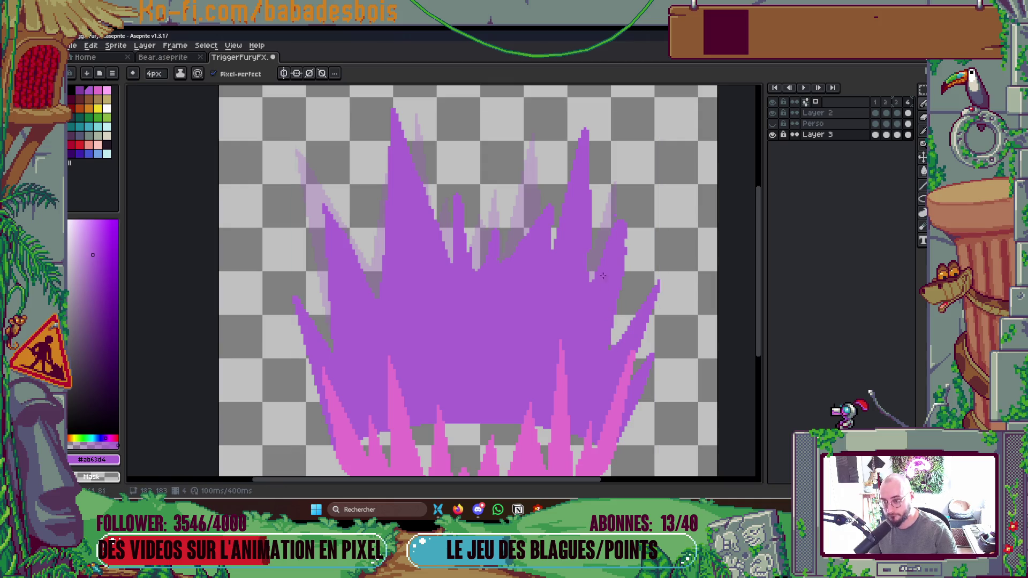
Set frames 1–4 to 75 ms duration and preview the faster loop
scroll(602, 276, down, 5)
scroll(602, 276, up, 4)
key(Return)
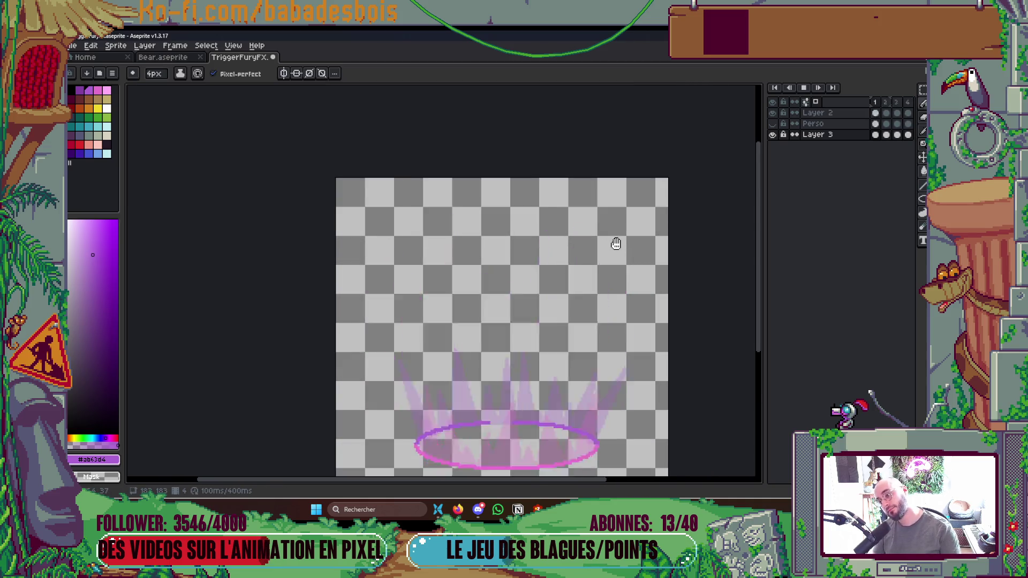
scroll(616, 243, down, 2)
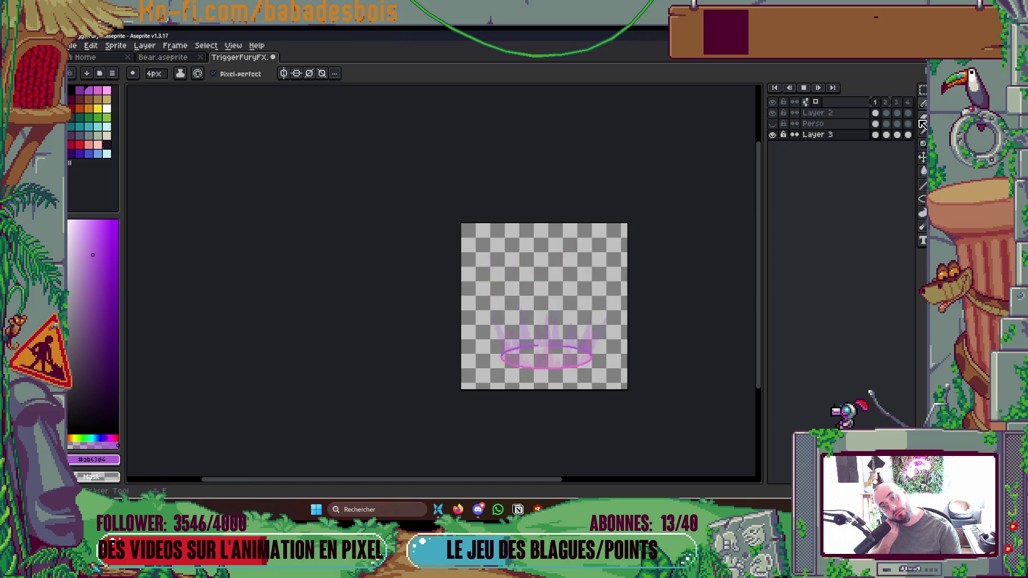
drag(878, 103, 914, 110)
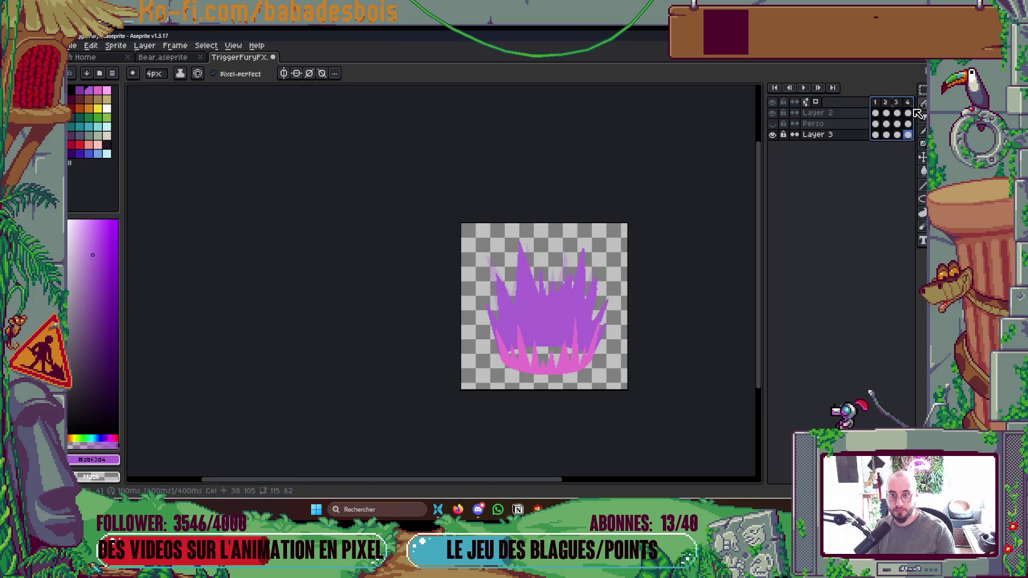
key(p)
key(Return)
key(Return)
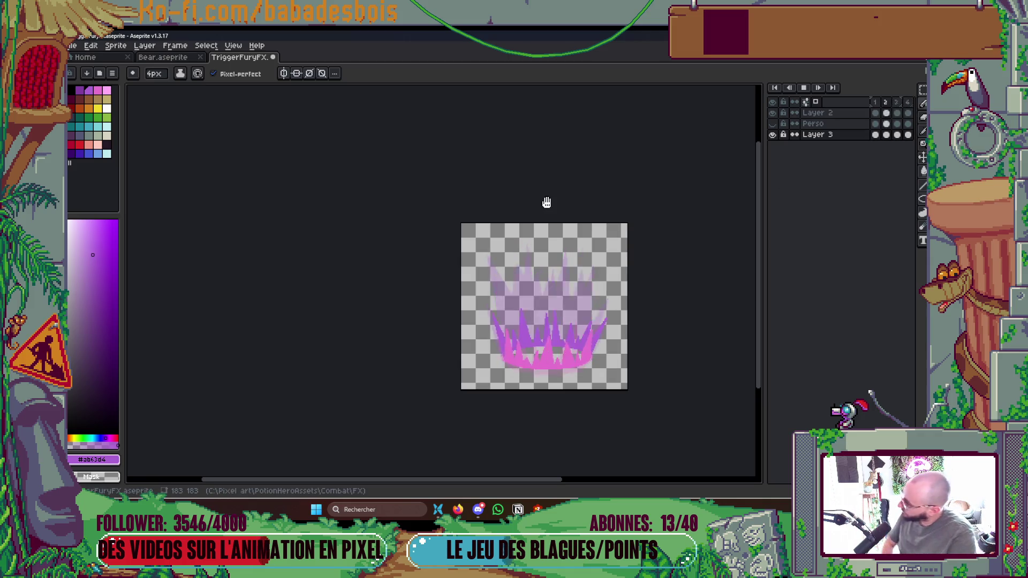
key(Return)
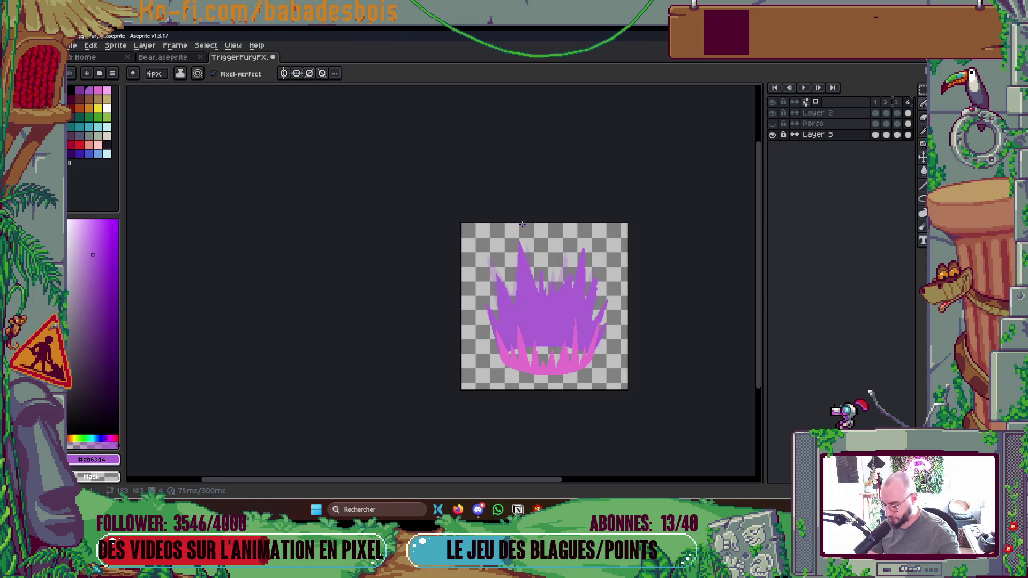
scroll(575, 282, up, 3)
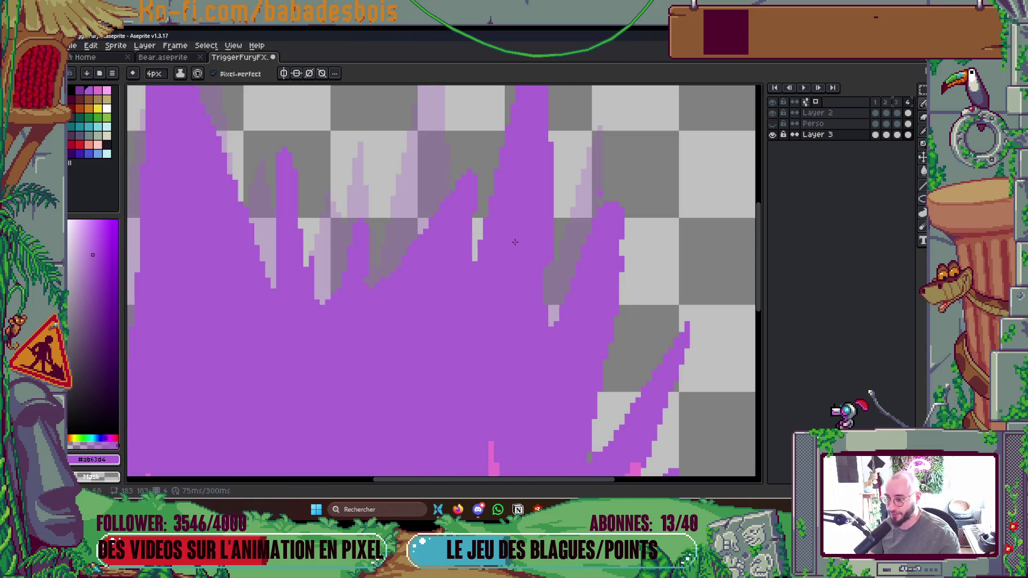
With a 2px brush, line-draw a thin purple spike into frame 4, undoing misfired strokes
key(minus)
key(minus)
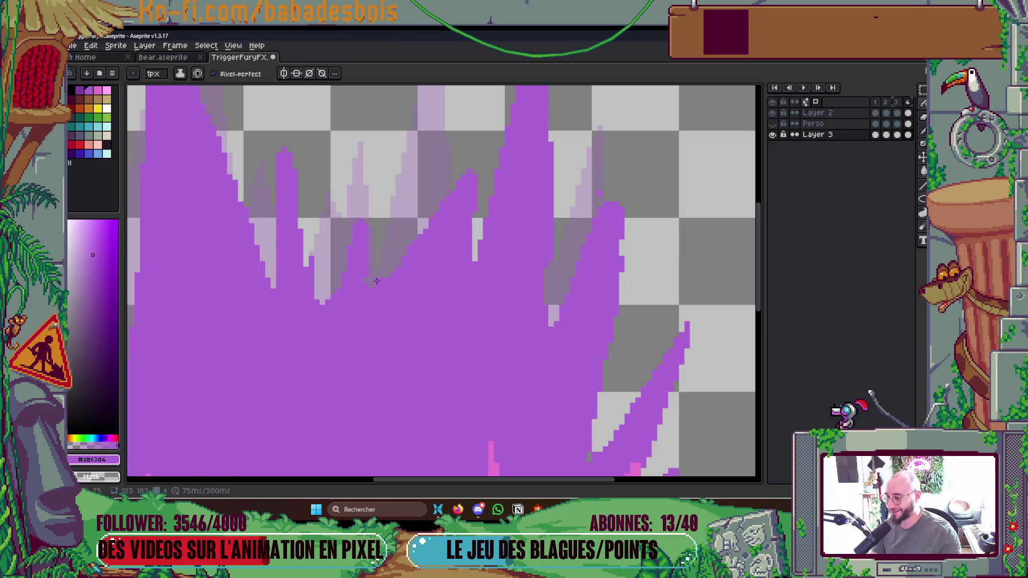
mouse_move(371, 288)
mouse_down()
mouse_move(361, 176)
mouse_move(332, 312)
mouse_up()
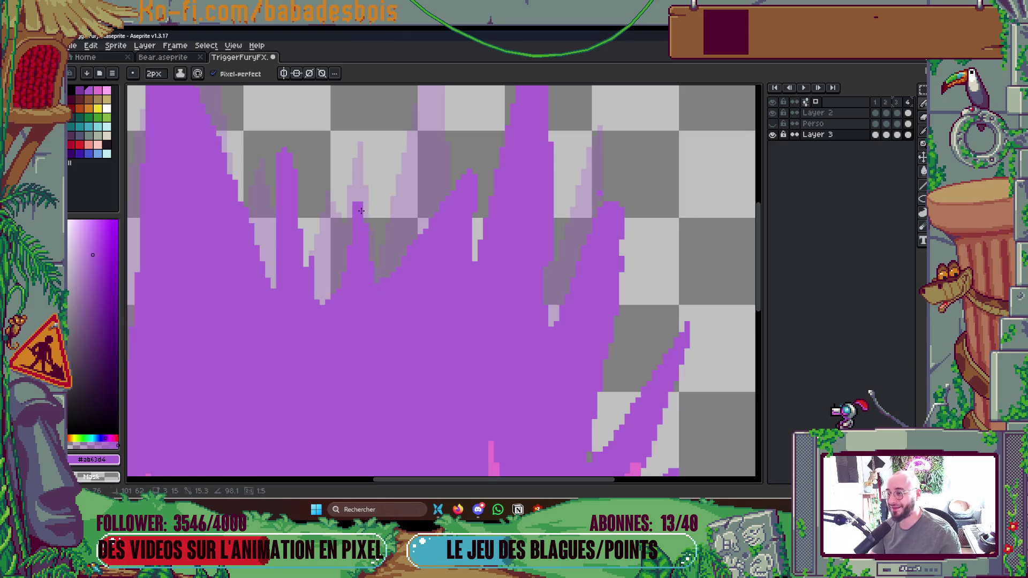
key(ctrl+z)
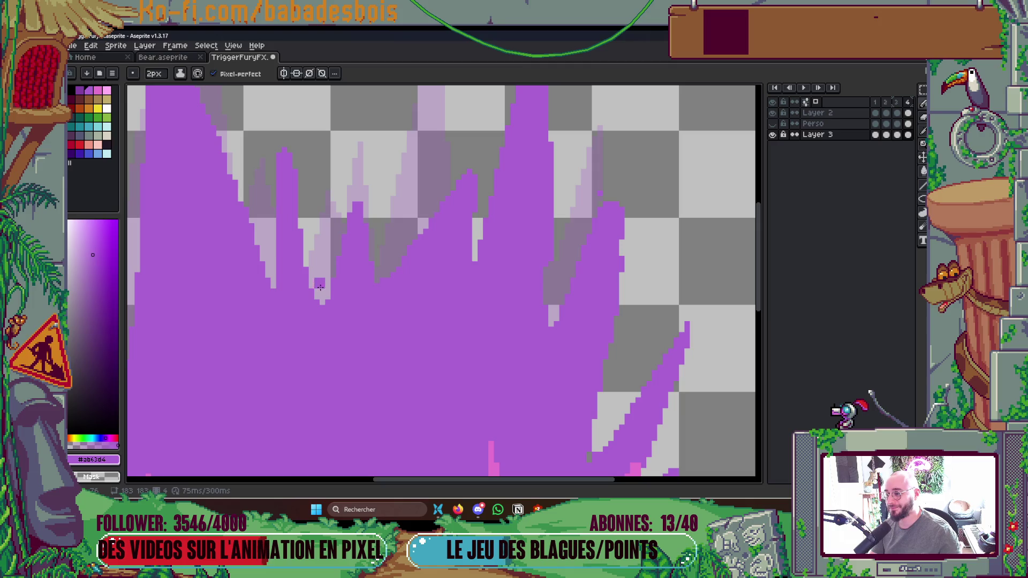
scroll(325, 330, down, 3)
scroll(497, 350, up, 3)
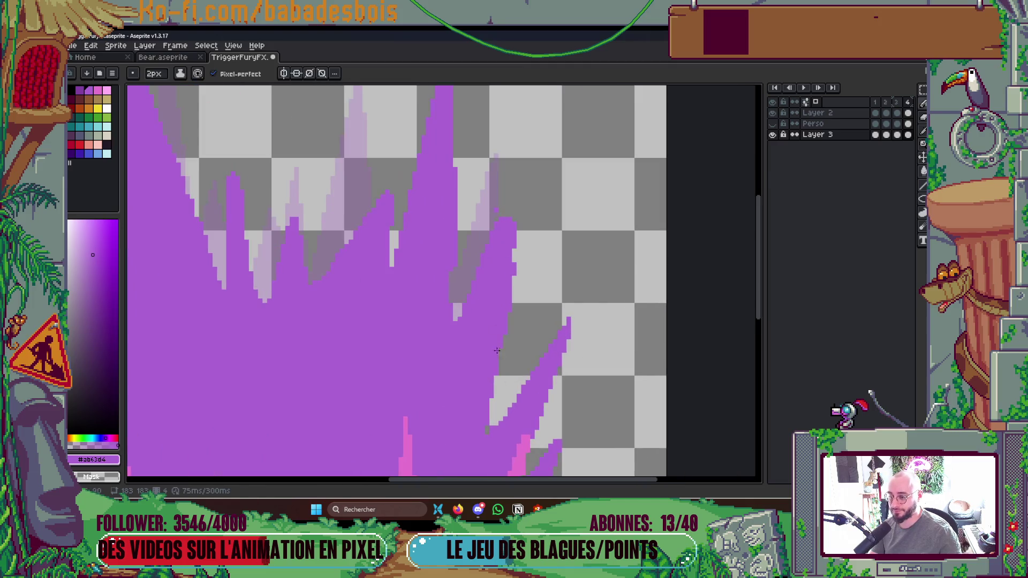
drag(455, 231, 465, 160)
key(ctrl+z)
drag(456, 314, 514, 176)
drag(492, 424, 501, 379)
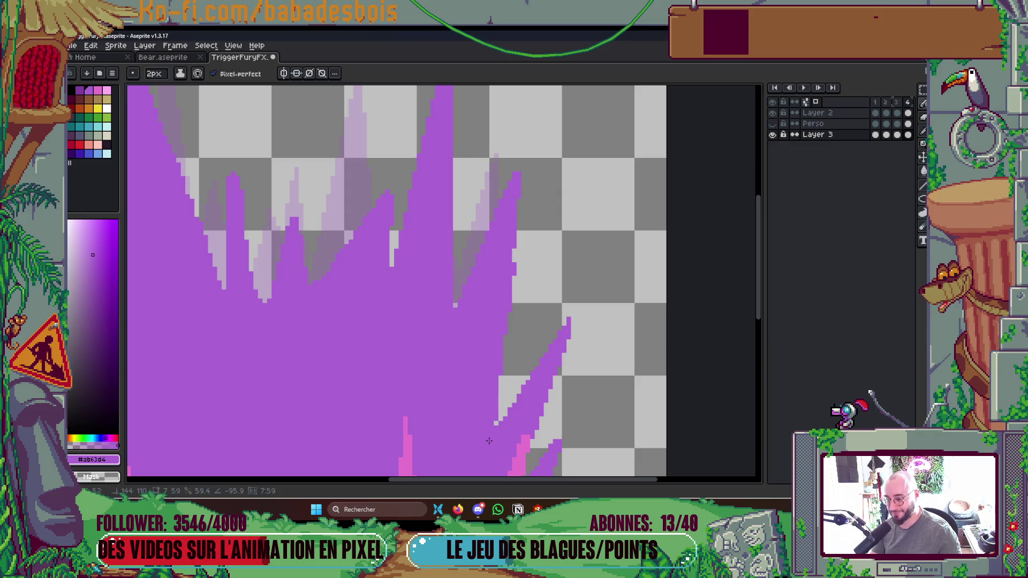
Erase stray purple pixels along the spike's diagonal edge, then play and stop the animation
scroll(516, 275, down, 4)
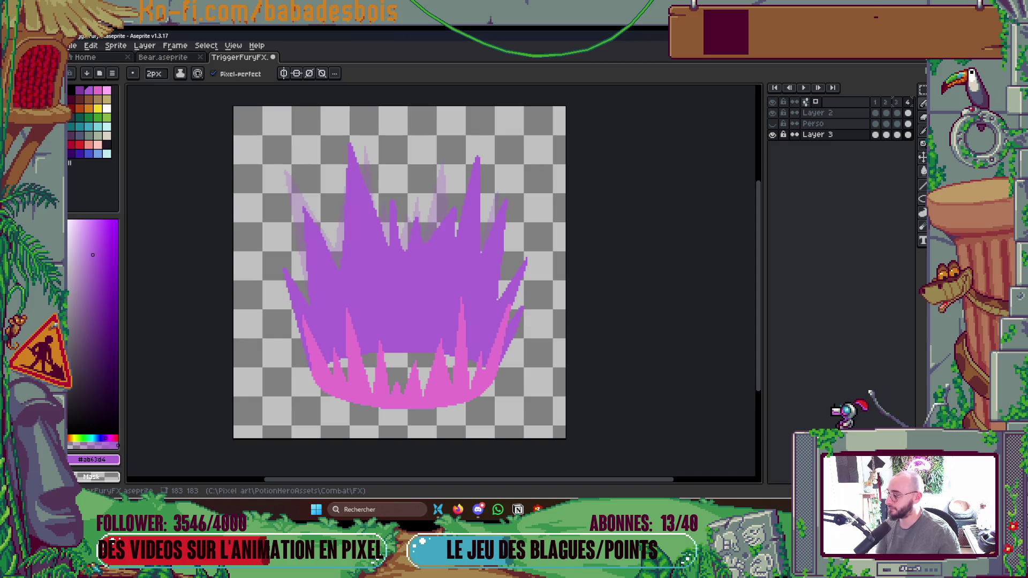
scroll(374, 294, up, 1)
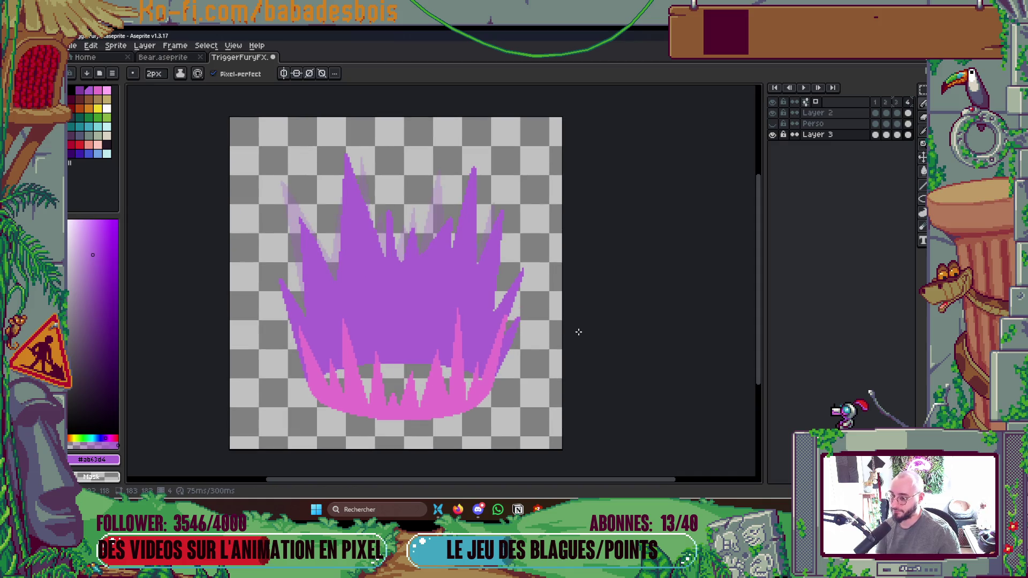
scroll(441, 274, up, 2)
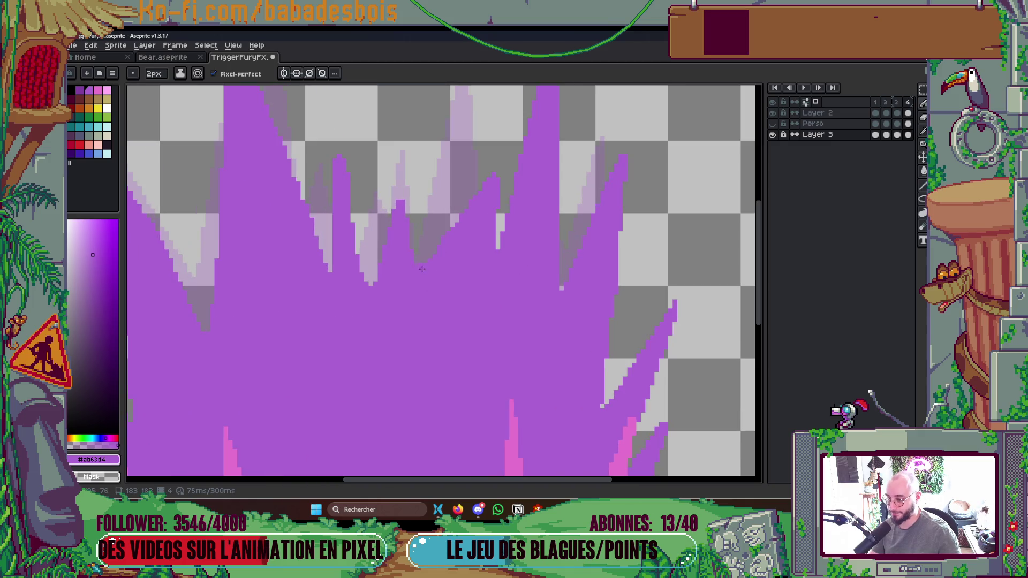
click(431, 305)
shift+click(464, 220)
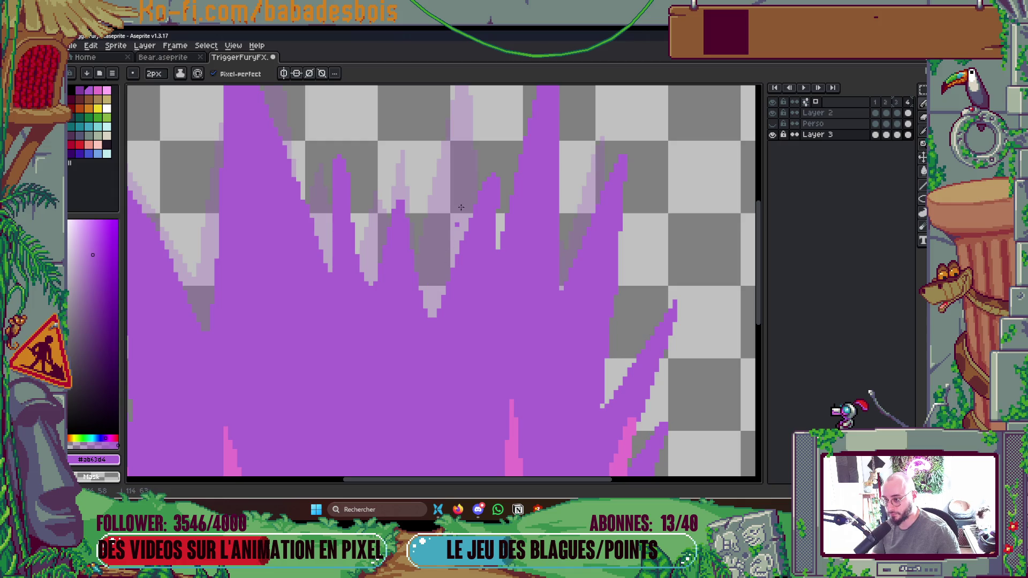
scroll(463, 211, down, 4)
scroll(477, 225, up, 1)
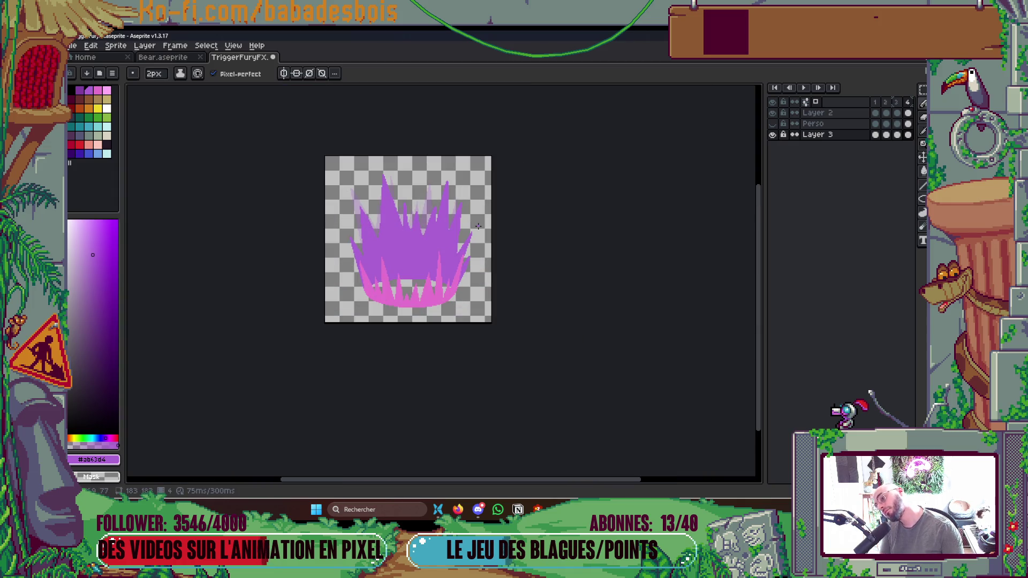
key(Return)
key(Return)
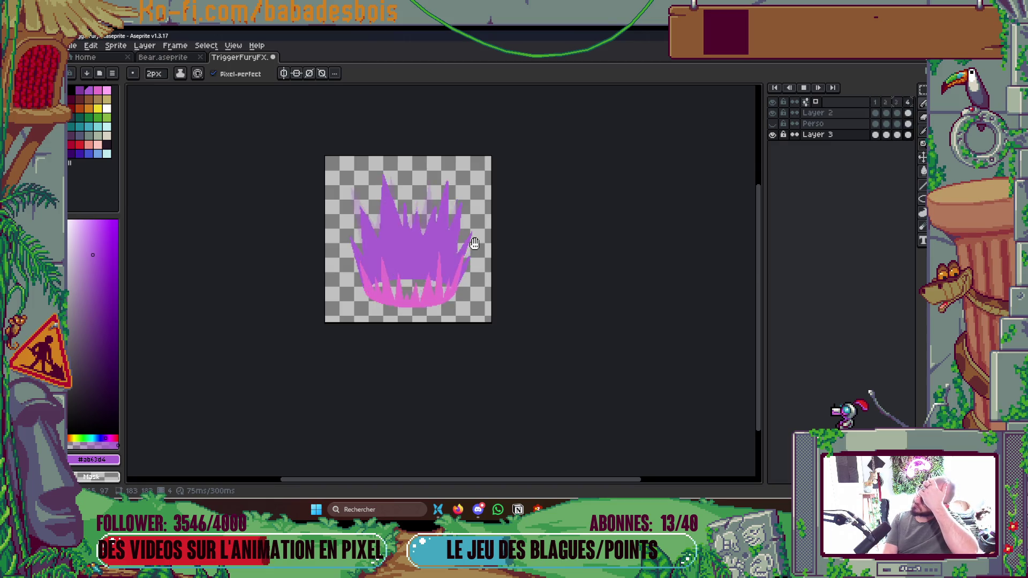
key(Return)
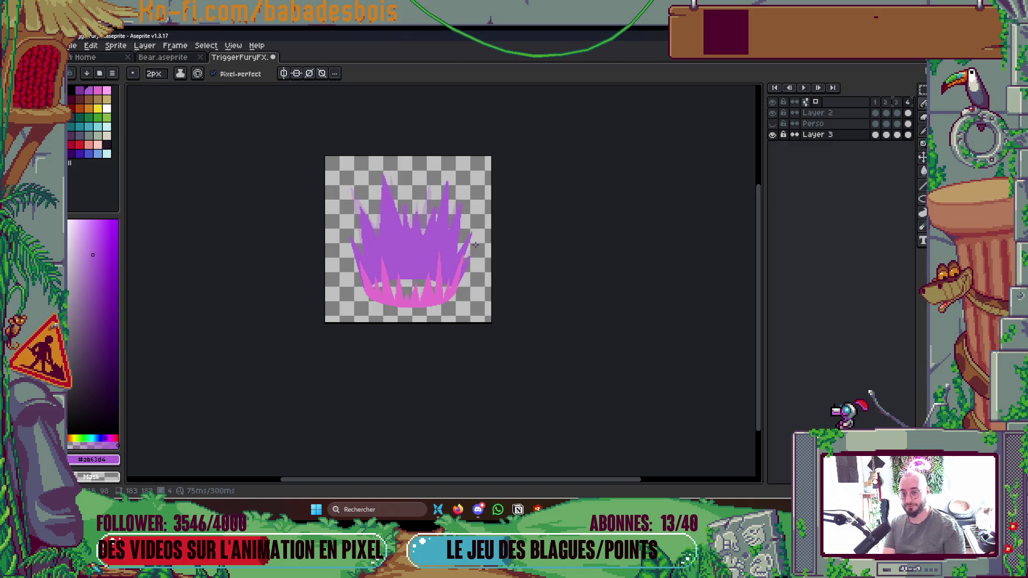
scroll(456, 247, up, 2)
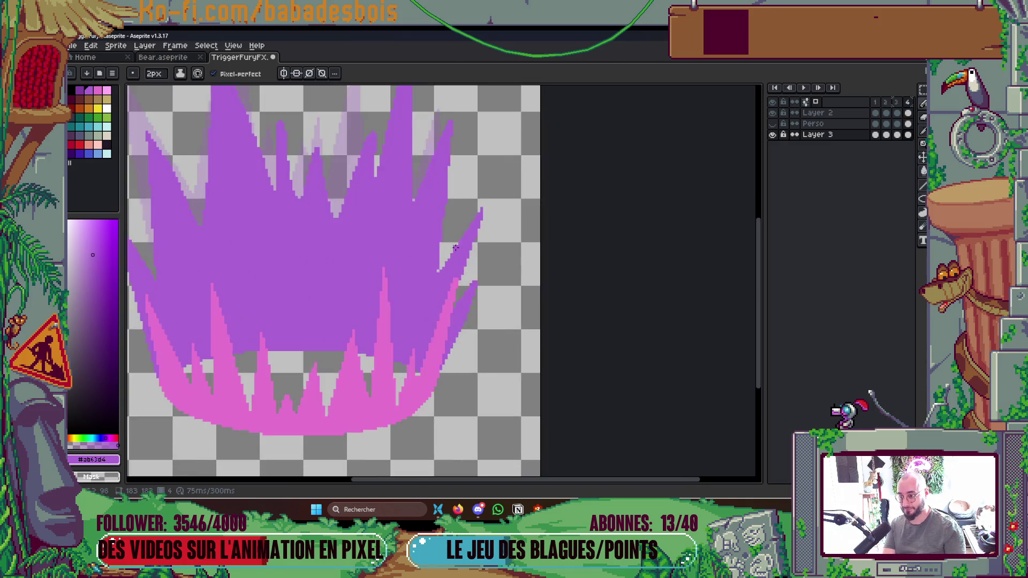
Draw thin purple spikes on the flame's right edge, redoing bad strokes, then preview the loop
scroll(456, 248, up, 1)
mouse_move(487, 110)
mouse_down()
mouse_move(462, 166)
mouse_move(487, 253)
mouse_up()
key(ctrl+z)
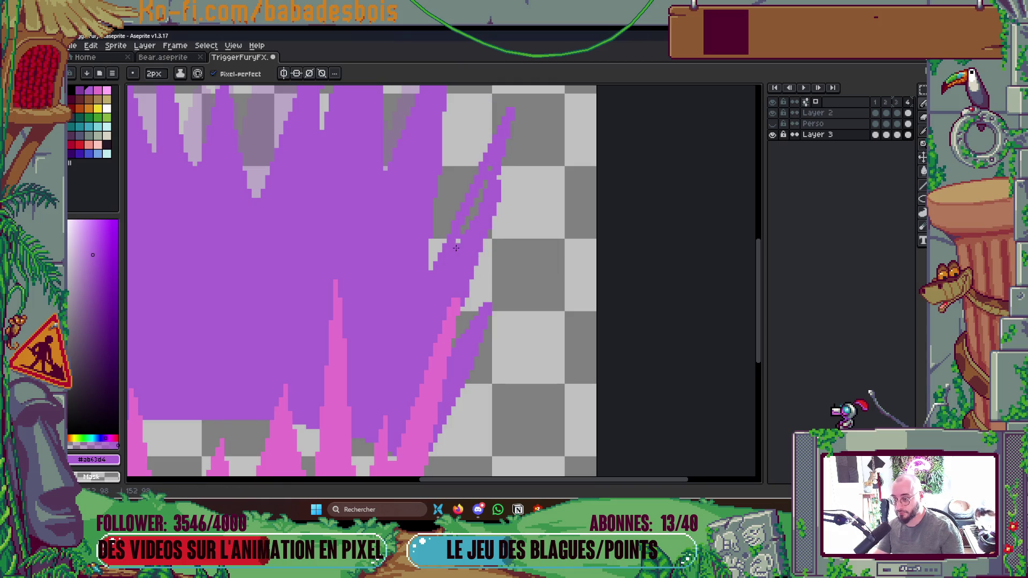
key(ctrl+z)
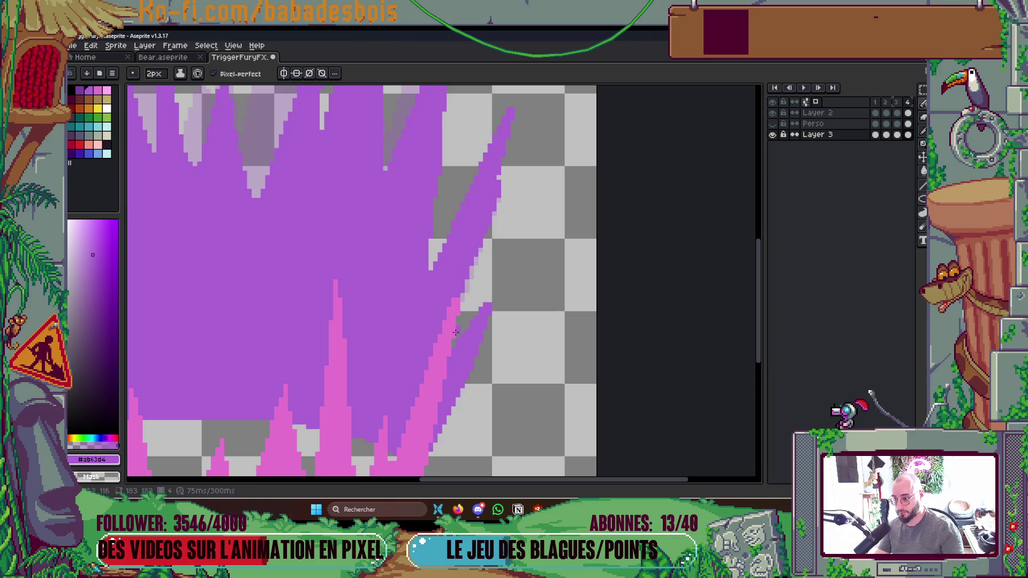
click(515, 216)
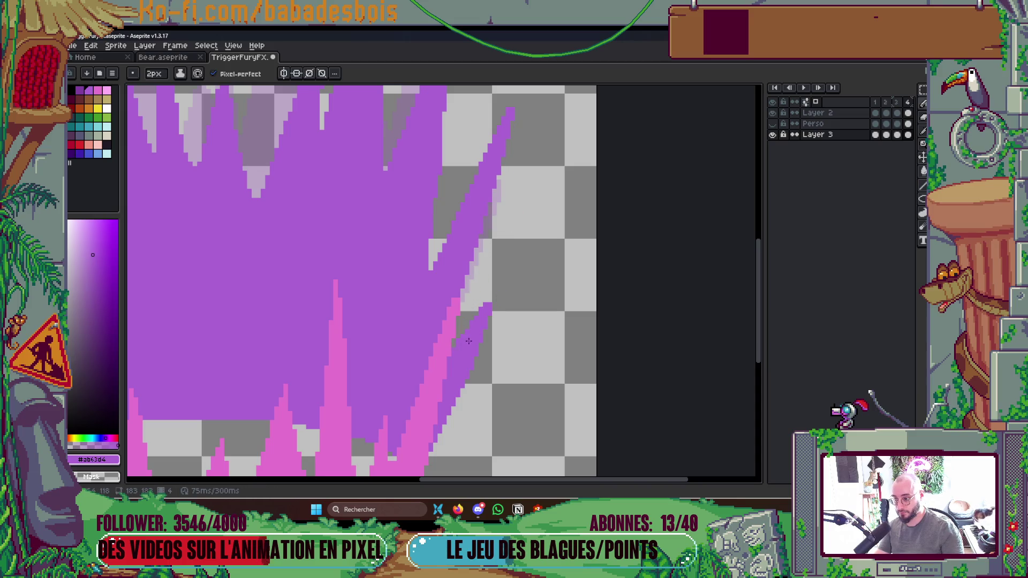
drag(480, 305, 542, 159)
drag(480, 304, 485, 295)
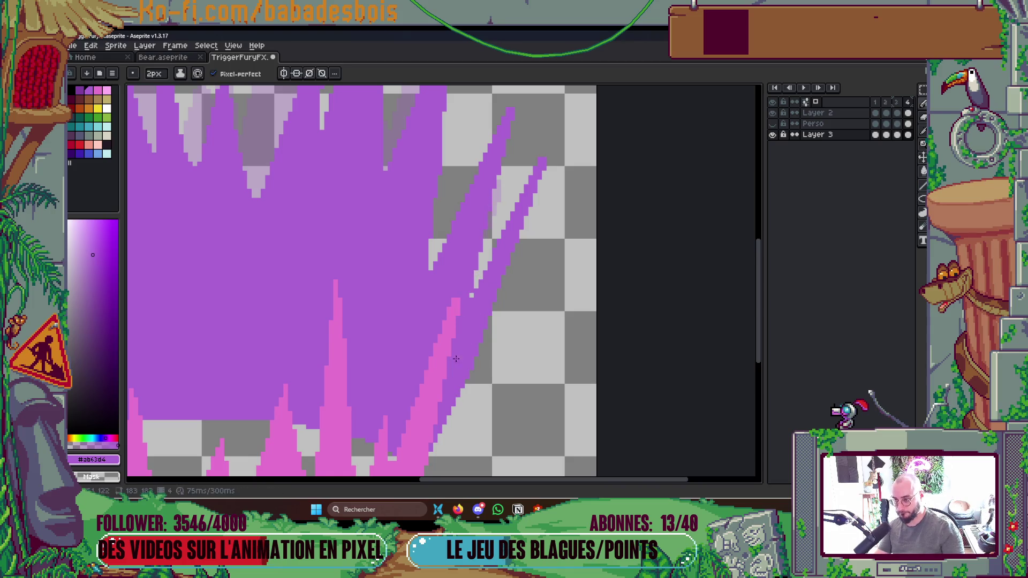
scroll(503, 161, down, 5)
key(Return)
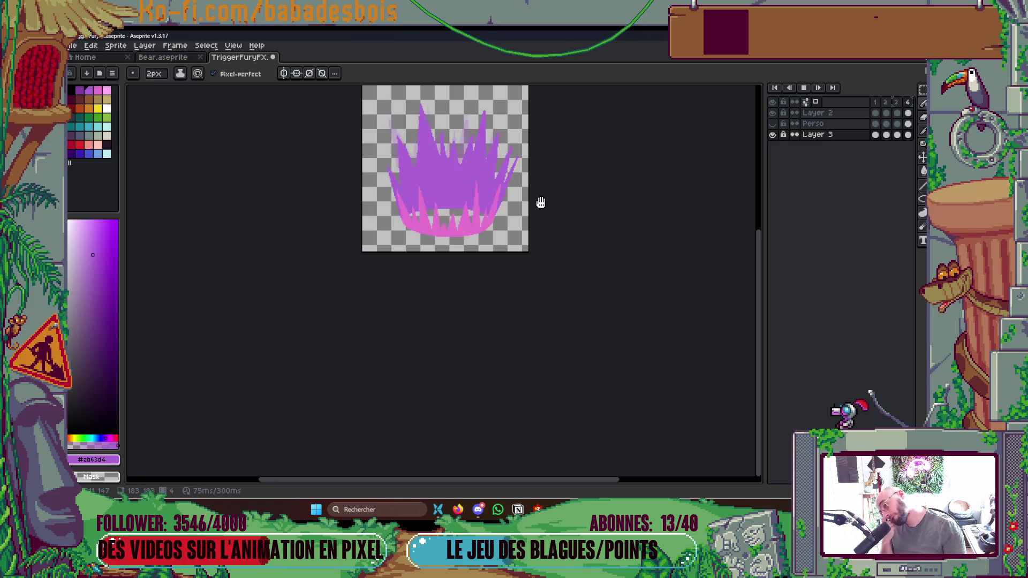
key(Return)
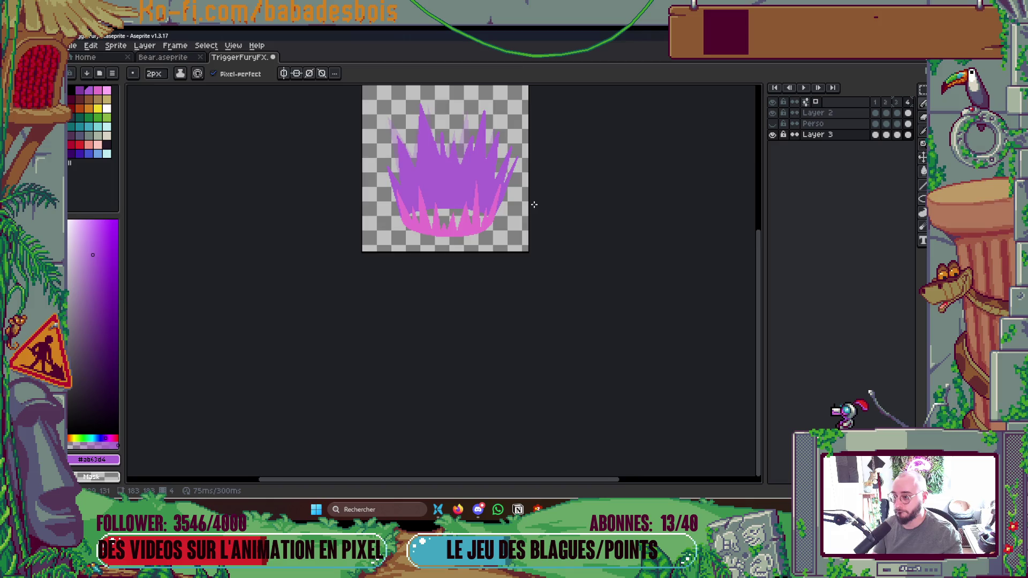
Paint a thin purple spike on the upper-left edge and replay the animation, stopping on frame 3
scroll(408, 227, up, 2)
mouse_move(378, 185)
mouse_down()
mouse_move(368, 147)
mouse_move(388, 182)
mouse_up()
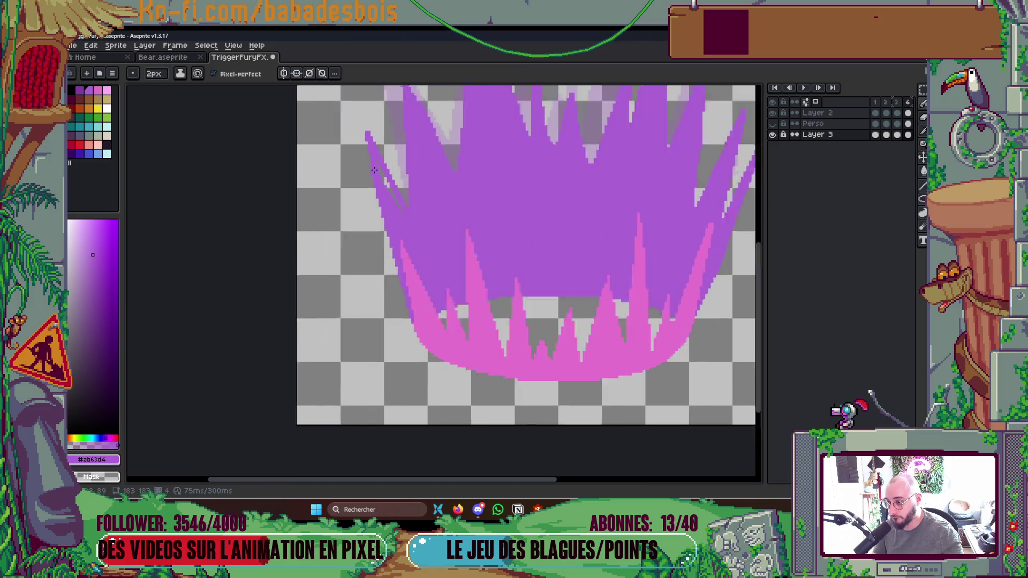
scroll(386, 166, up, 2)
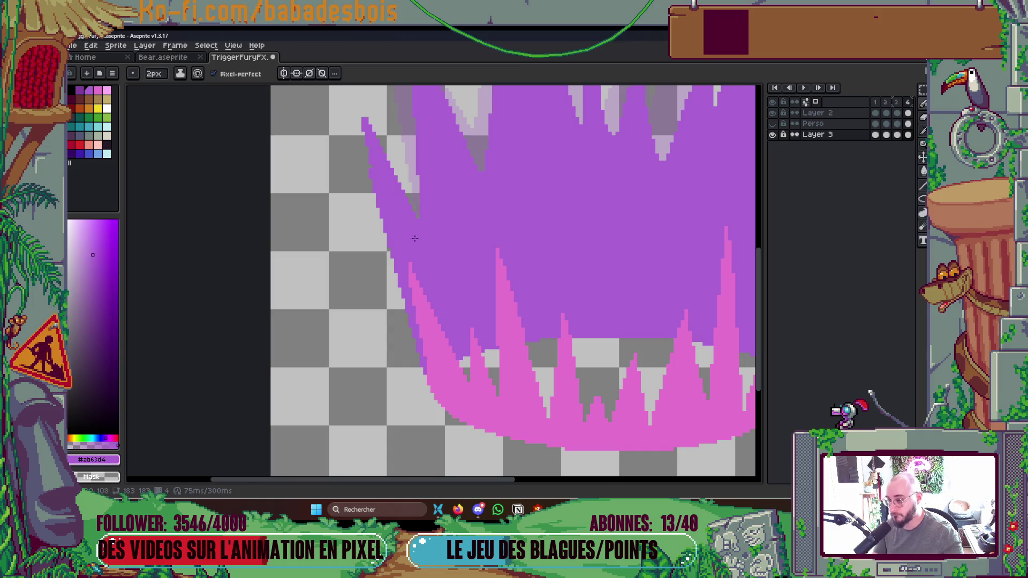
scroll(468, 211, down, 4)
key(Return)
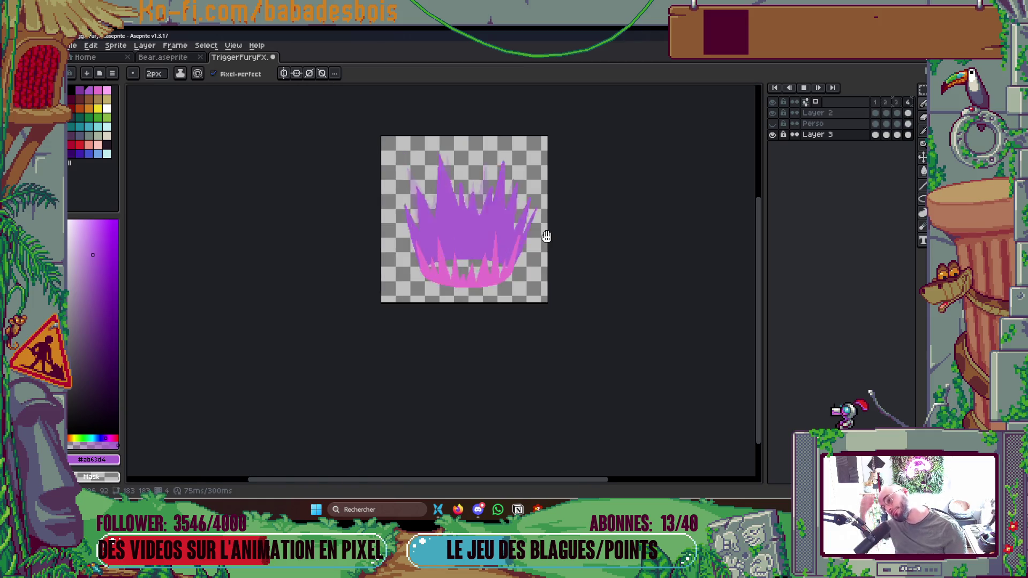
key(Return)
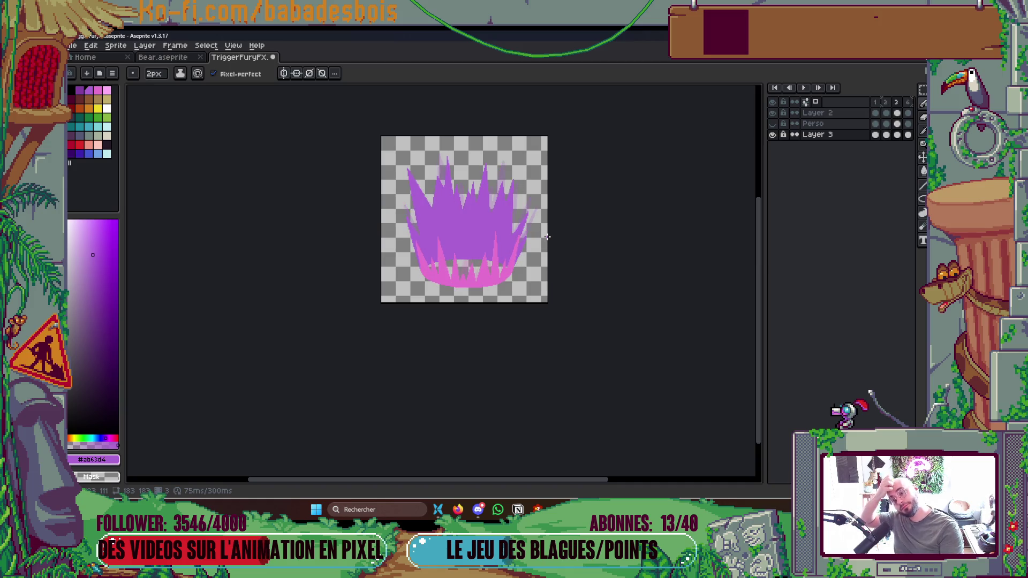
scroll(475, 263, up, 4)
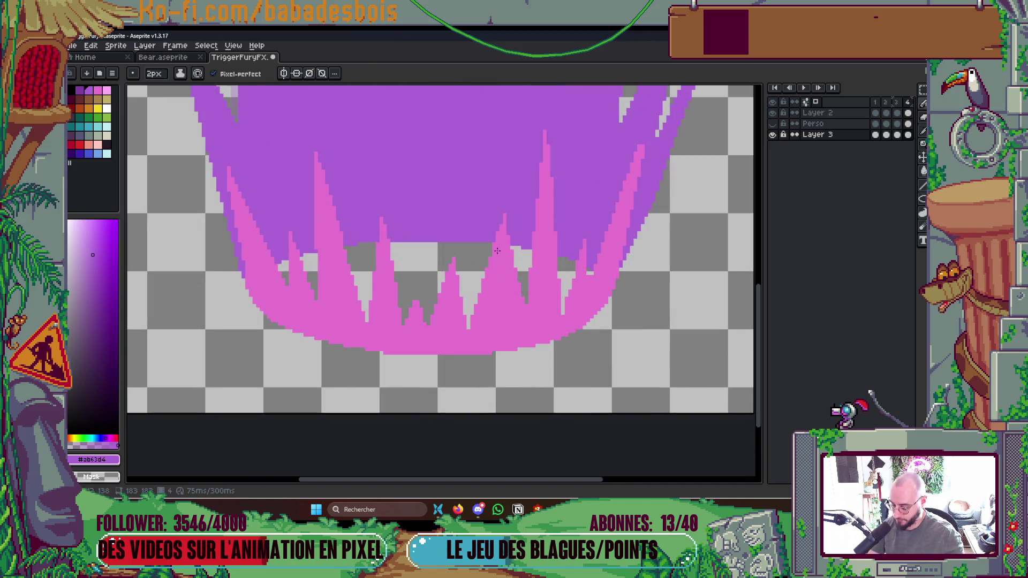
Pick the pink from the flame spikes and make Layer 2 the drawing layer
key(i)
click(548, 294)
key(b)
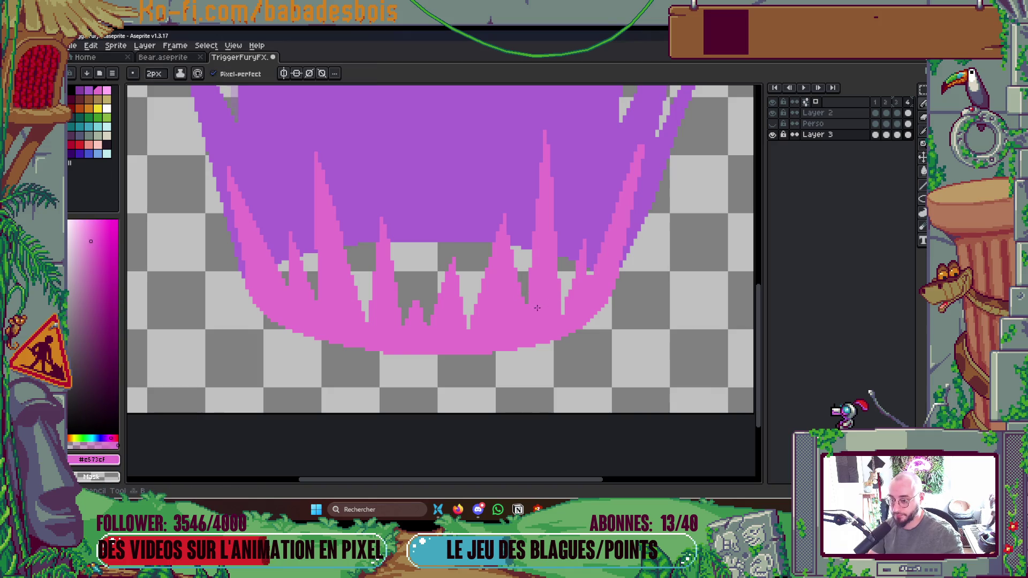
key(ctrl)
ctrl+click(560, 316)
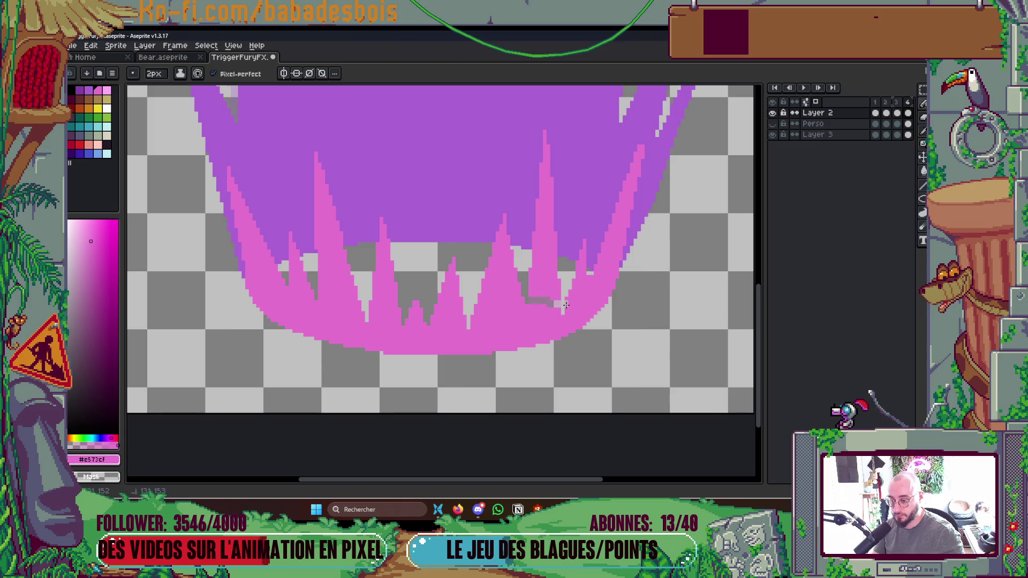
Redraw the thin pink spikes on the right and fill the tall spike solid pink
key(ctrl+z)
mouse_move(568, 299)
mouse_down()
mouse_move(571, 198)
mouse_move(577, 309)
mouse_up()
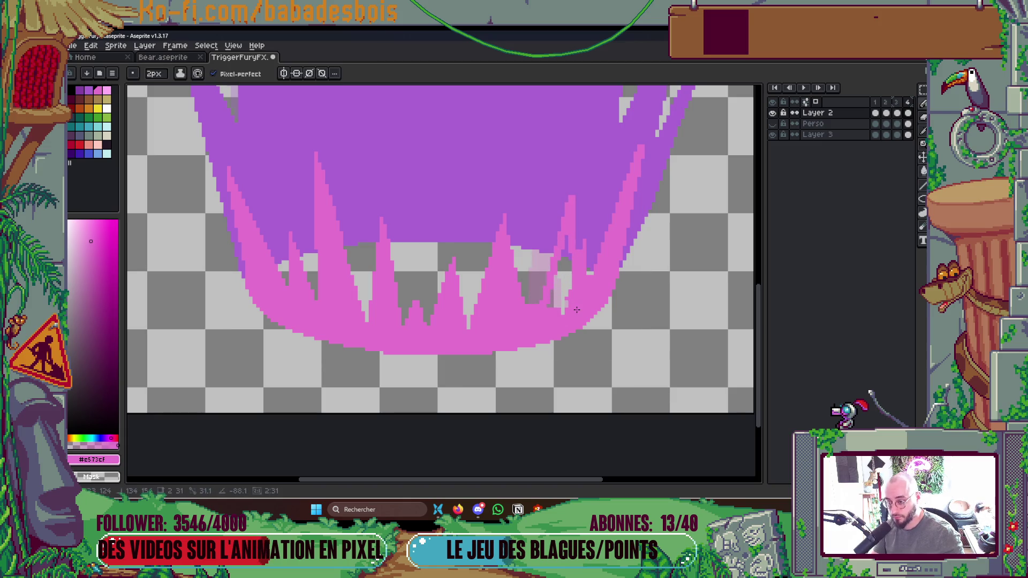
key(ctrl+z)
mouse_move(591, 274)
mouse_down()
mouse_move(589, 225)
mouse_move(594, 268)
mouse_up()
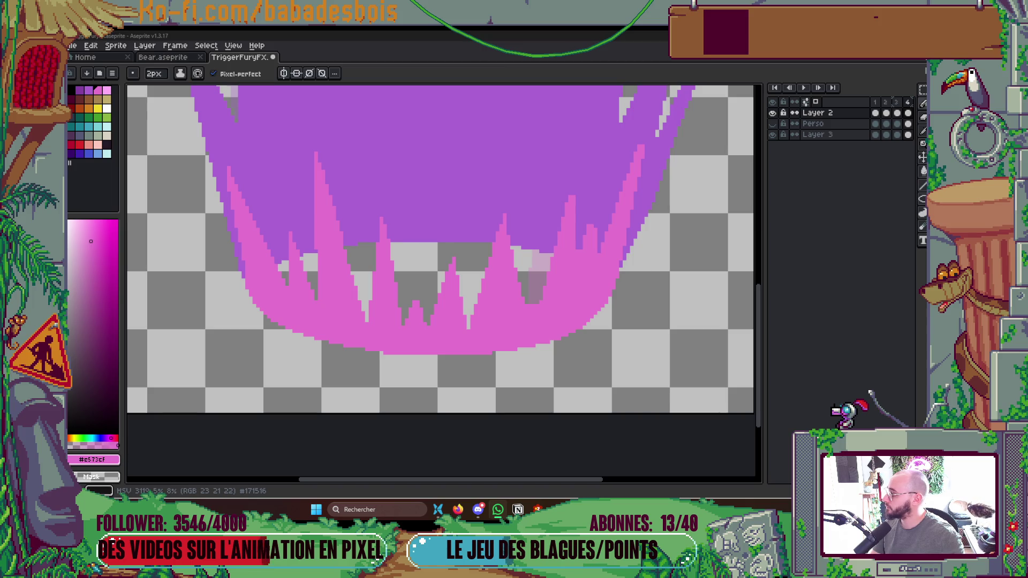
mouse_move(542, 299)
mouse_down()
mouse_move(505, 171)
mouse_move(491, 270)
mouse_up()
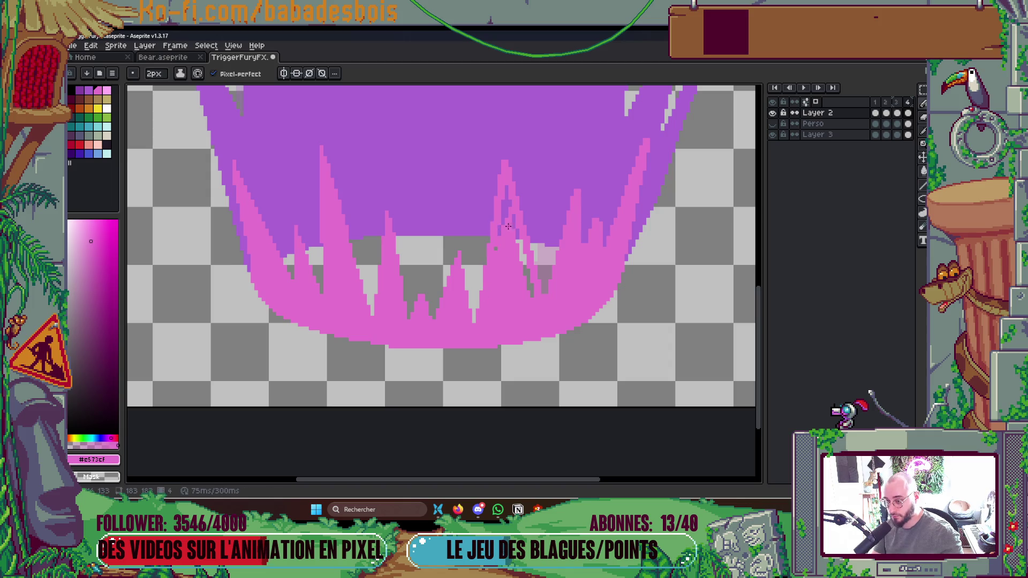
drag(506, 183, 501, 238)
drag(512, 191, 540, 305)
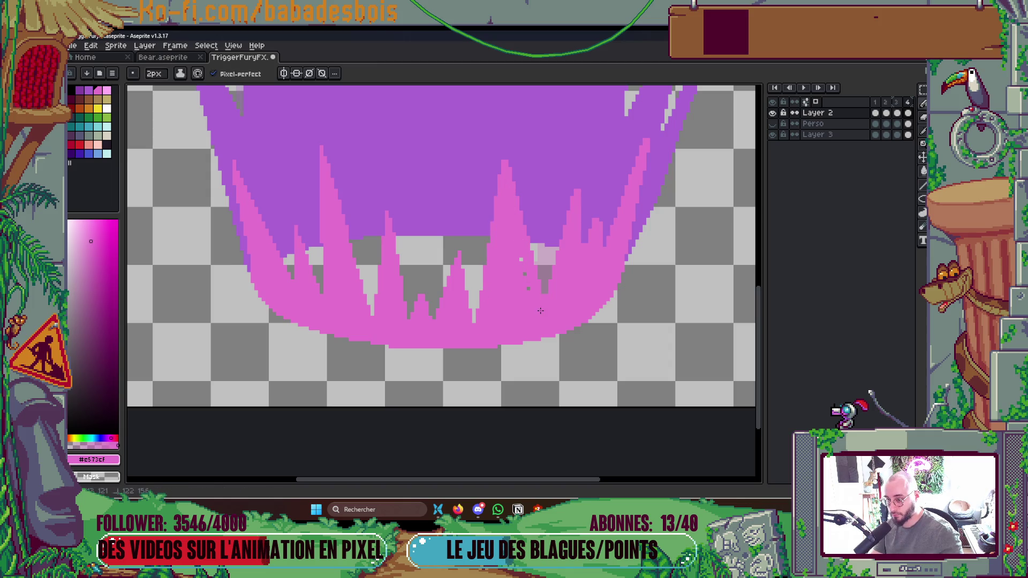
click(528, 288)
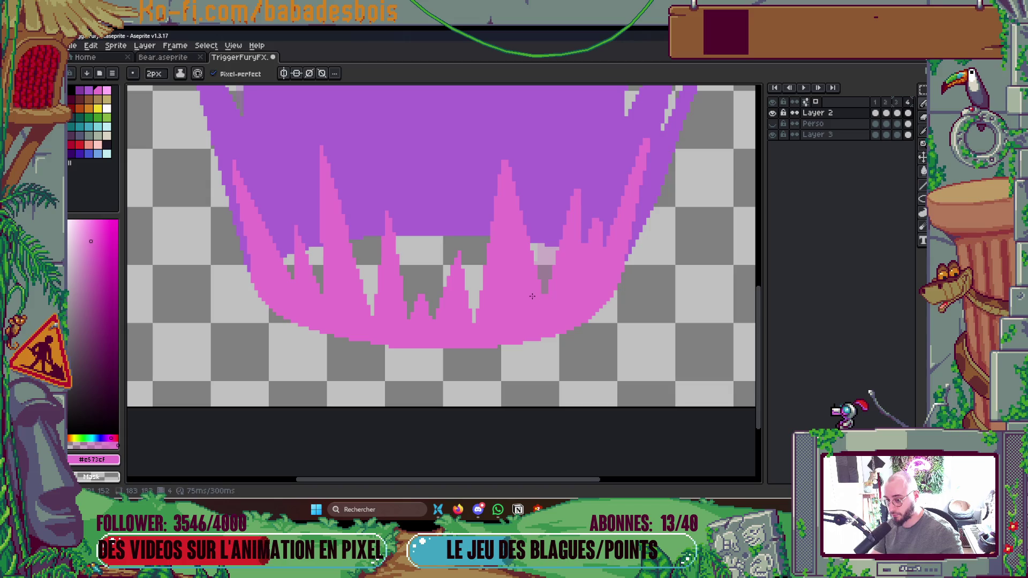
Extend a pink spike up into the purple and add a diagonal pink spike on the left
mouse_move(465, 280)
mouse_down()
mouse_move(461, 199)
mouse_move(444, 304)
mouse_move(421, 300)
mouse_move(416, 321)
mouse_move(387, 239)
mouse_move(400, 259)
mouse_up()
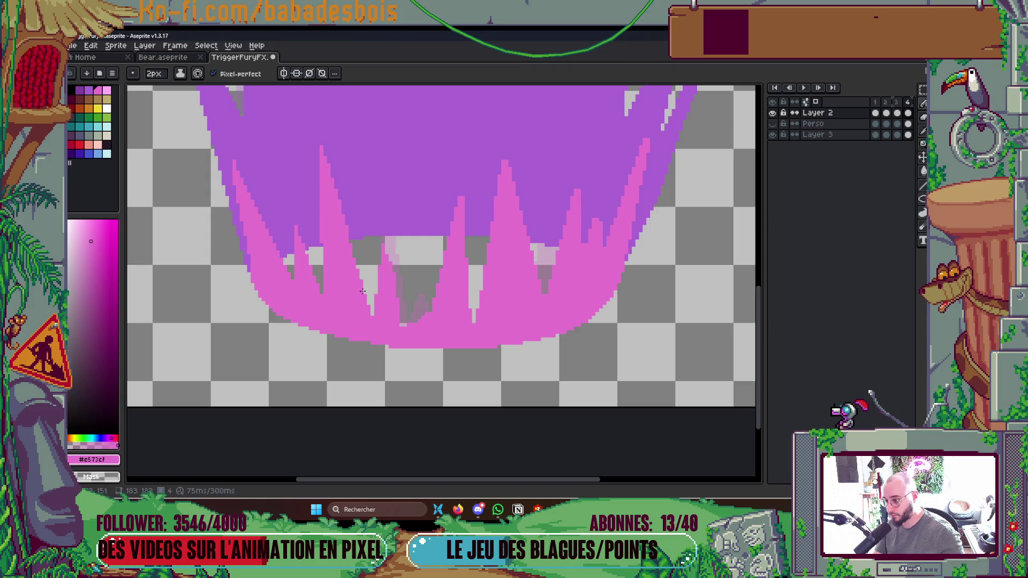
mouse_move(360, 302)
mouse_down()
mouse_move(321, 187)
mouse_move(327, 223)
mouse_up()
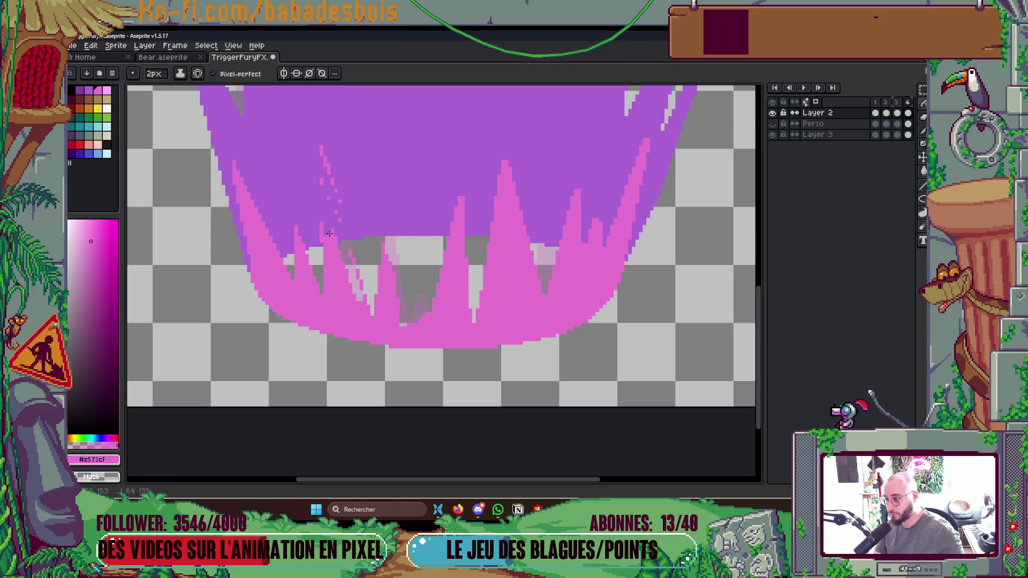
mouse_move(361, 300)
mouse_down()
mouse_move(358, 251)
mouse_move(369, 315)
mouse_up()
drag(354, 263, 354, 241)
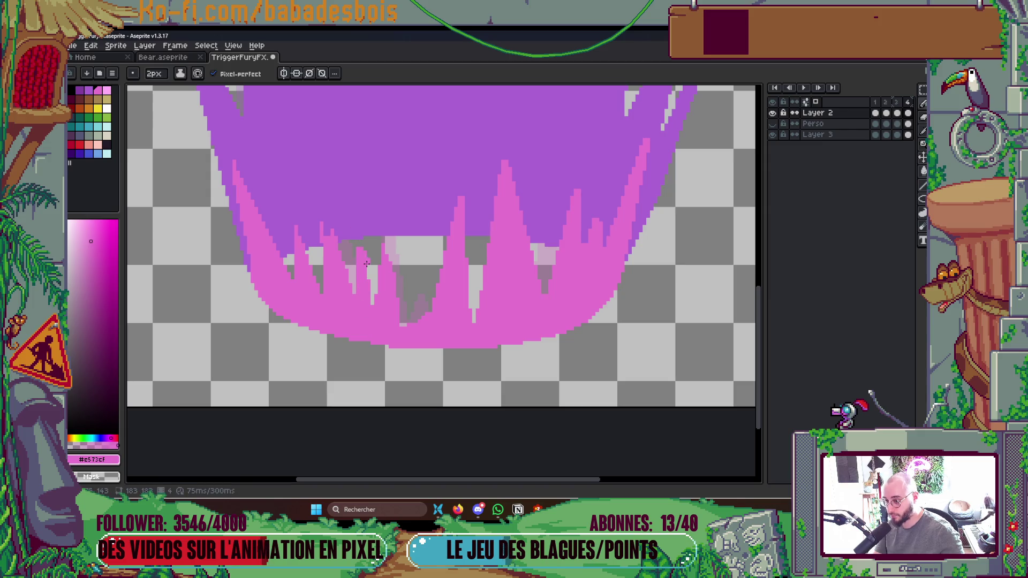
scroll(354, 247, up, 2)
Paint tall pink spikes into the left purple flame, filling gaps and covering stray strokes
drag(324, 165, 332, 225)
drag(283, 287, 273, 153)
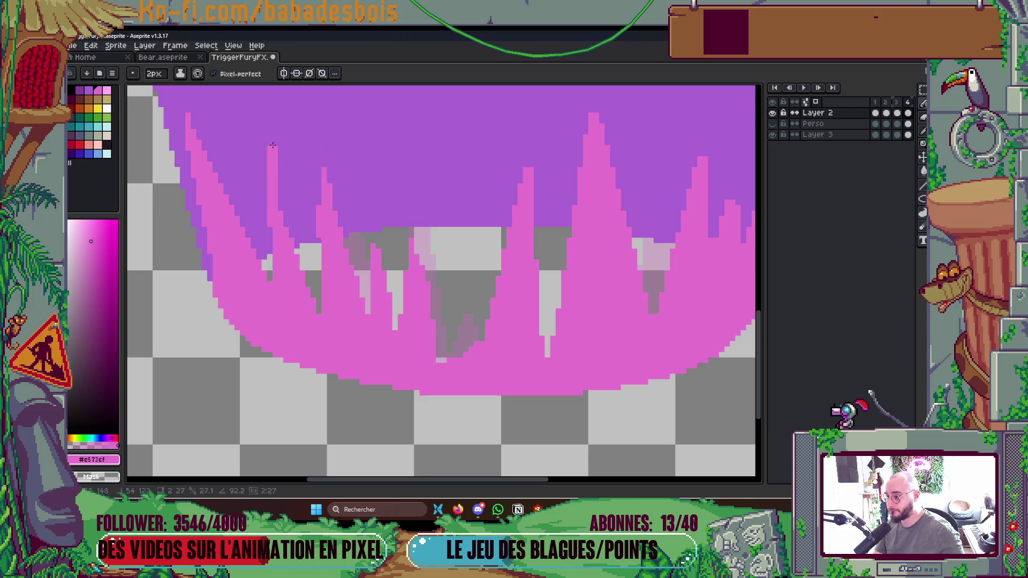
drag(260, 92, 276, 198)
drag(276, 137, 307, 274)
drag(287, 209, 274, 174)
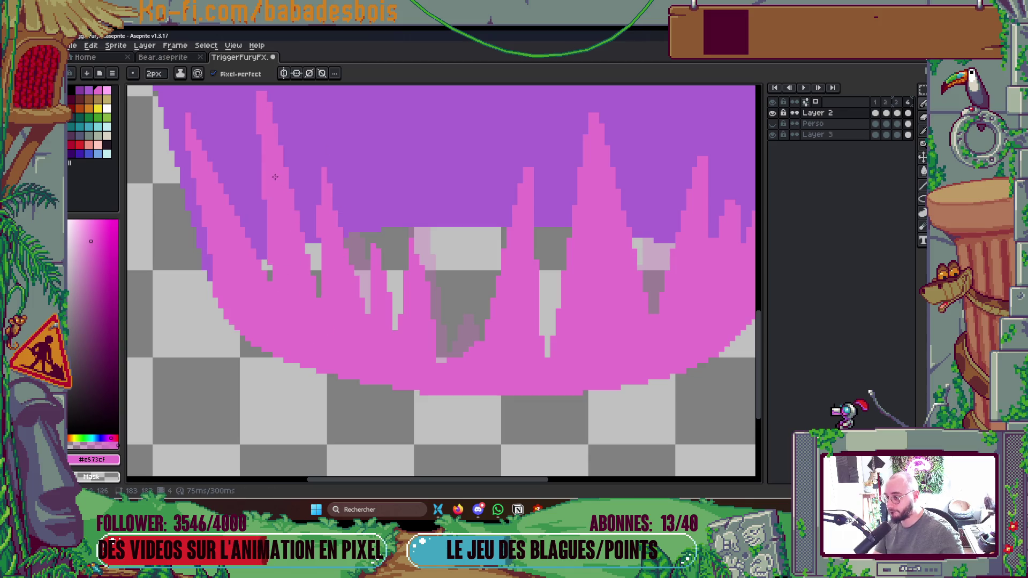
mouse_move(262, 266)
mouse_down()
mouse_move(211, 186)
mouse_move(204, 142)
mouse_up()
mouse_move(206, 177)
mouse_down()
mouse_move(189, 115)
mouse_move(238, 218)
mouse_up()
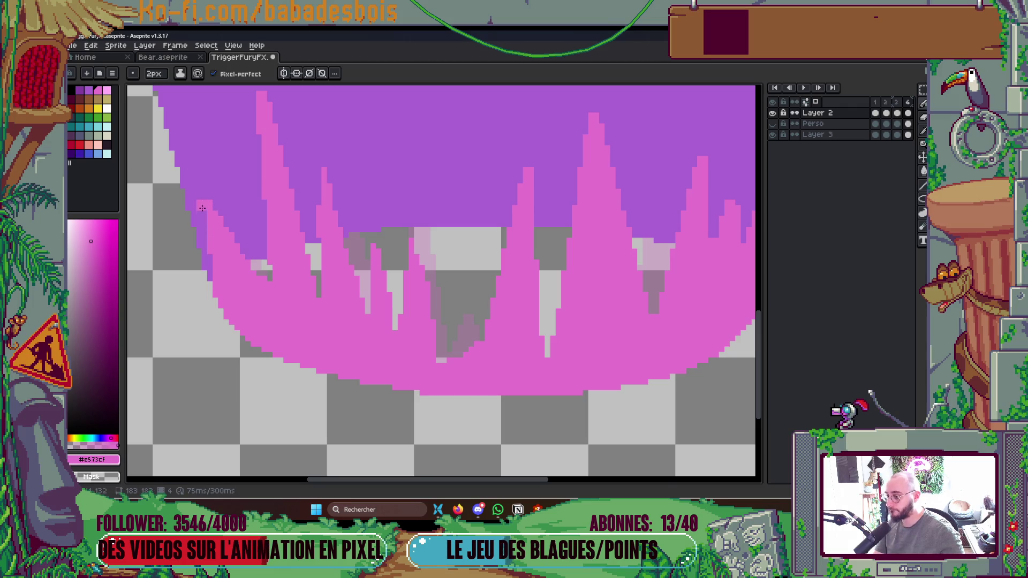
Play the animation and centre the whole sprite in view
scroll(298, 187, down, 5)
scroll(298, 188, up, 2)
key(Return)
drag(298, 236, 569, 271)
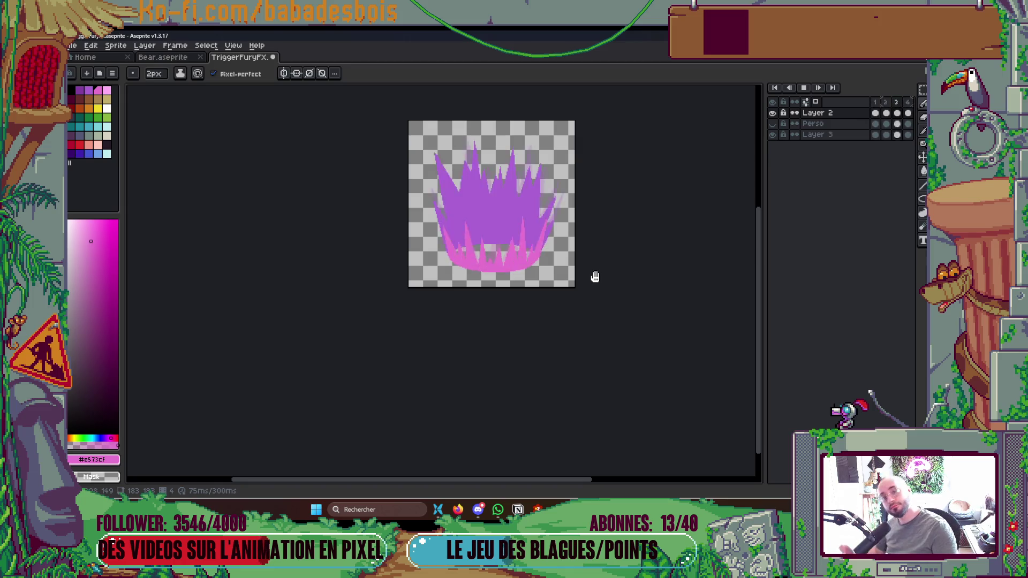
Make frames 3–4 a Loop section and set the Loop tag to repeat 3 times
key(Return)
key(Left)
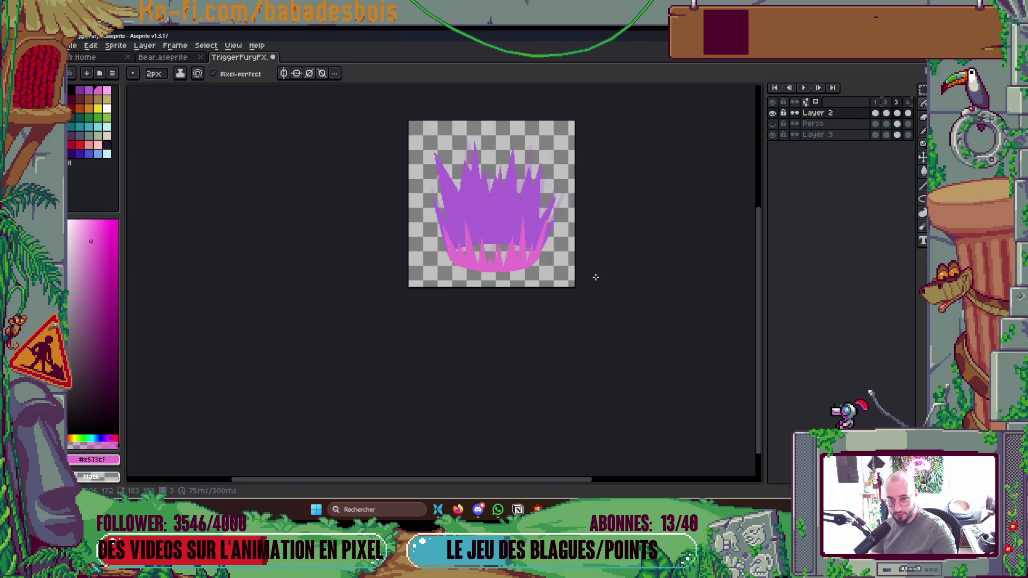
drag(765, 167, 706, 167)
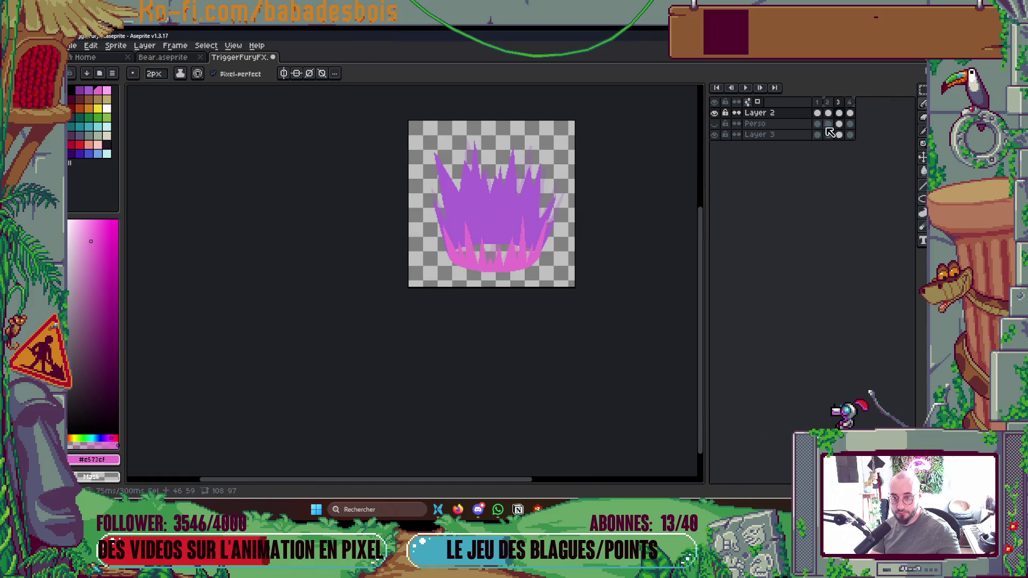
right_click(852, 103)
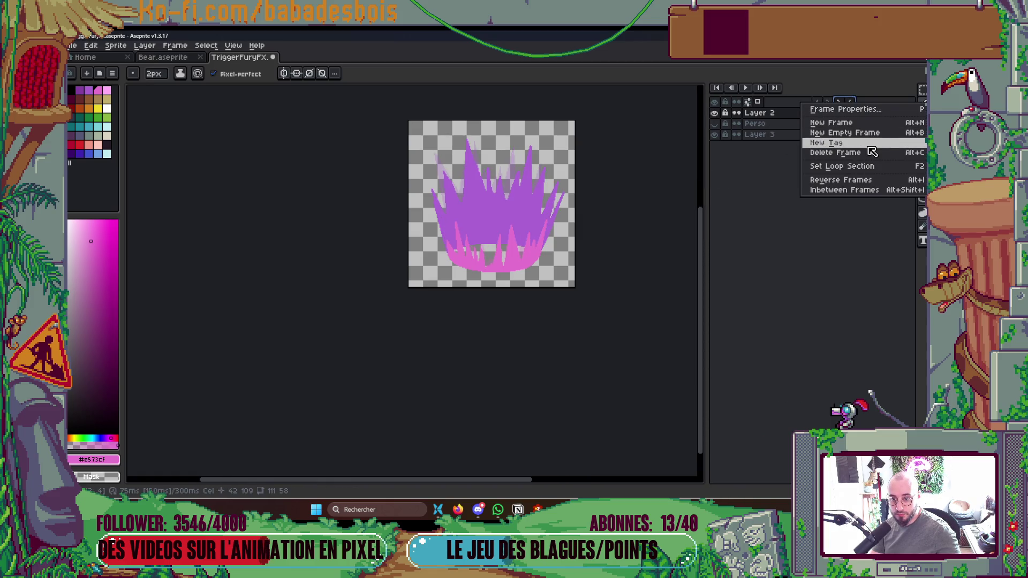
click(873, 167)
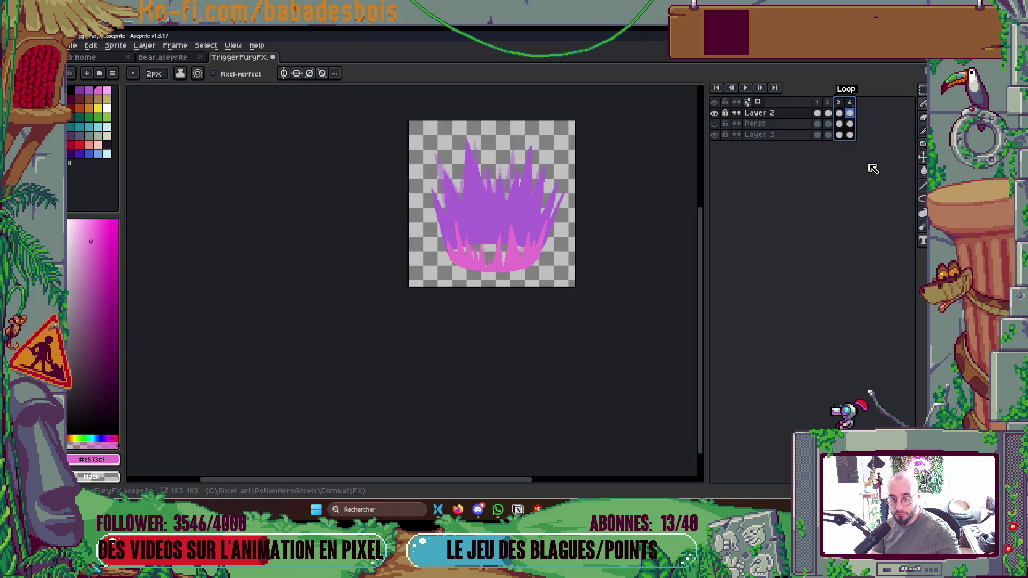
double_click(848, 100)
click(527, 295)
key(Return)
key(Return)
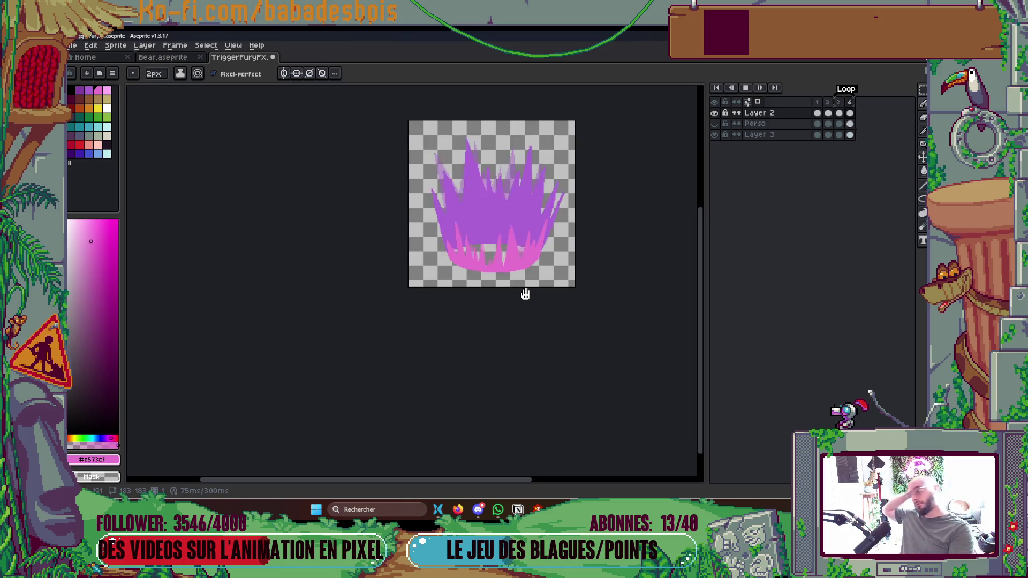
Insert a new frame after frame 3 and move to the new frame 5
key(Return)
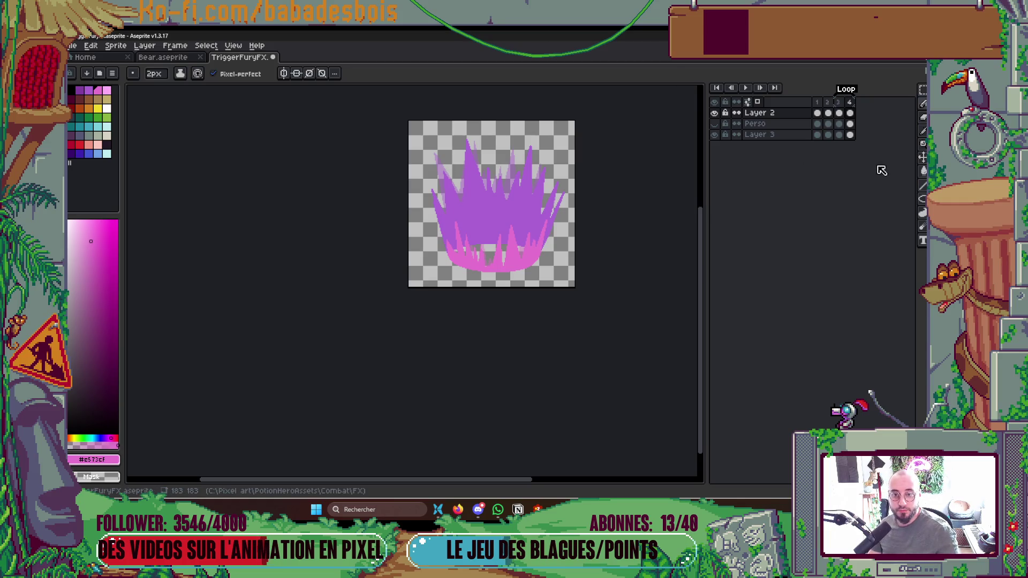
key(Left)
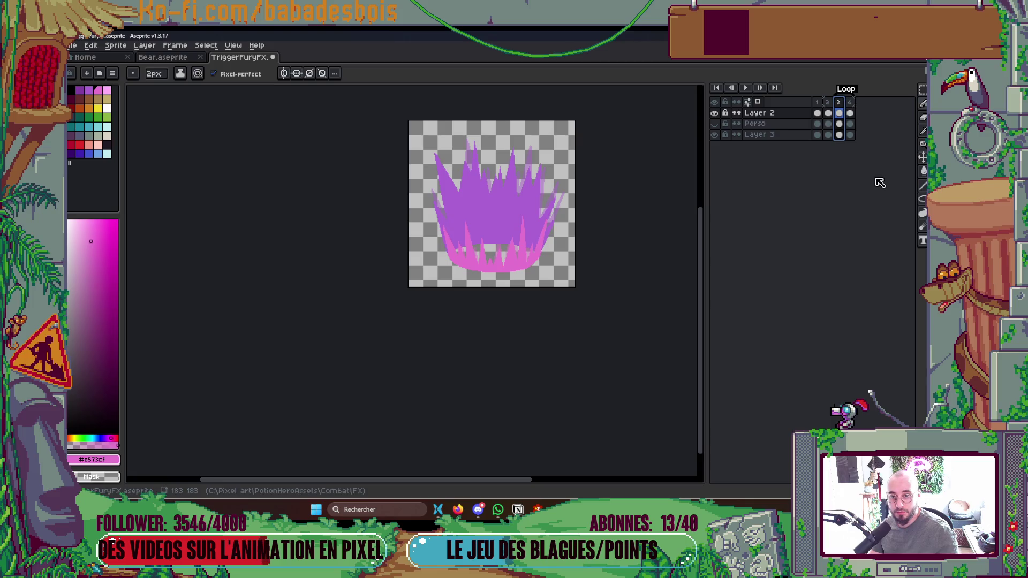
key(alt+n)
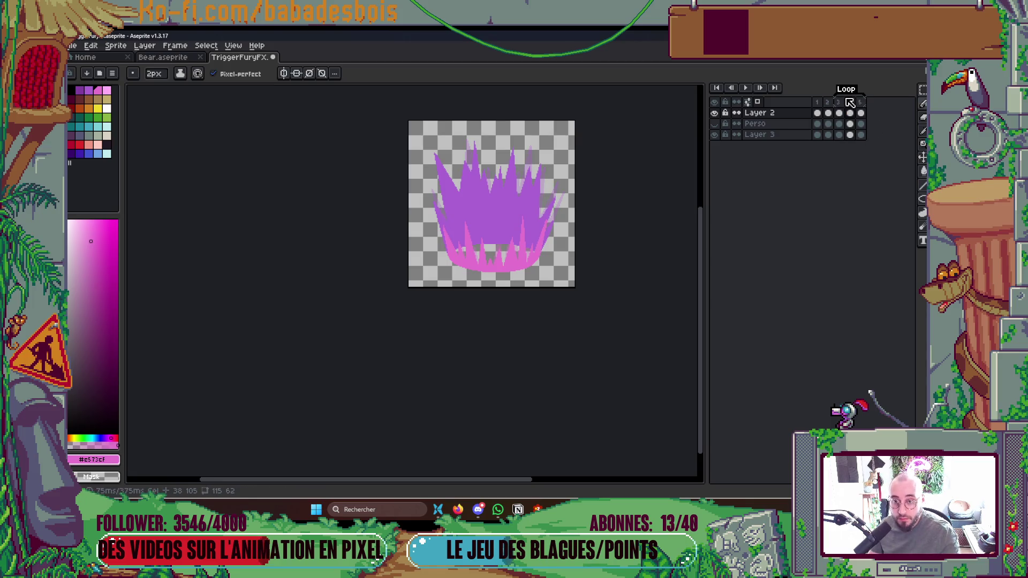
click(860, 102)
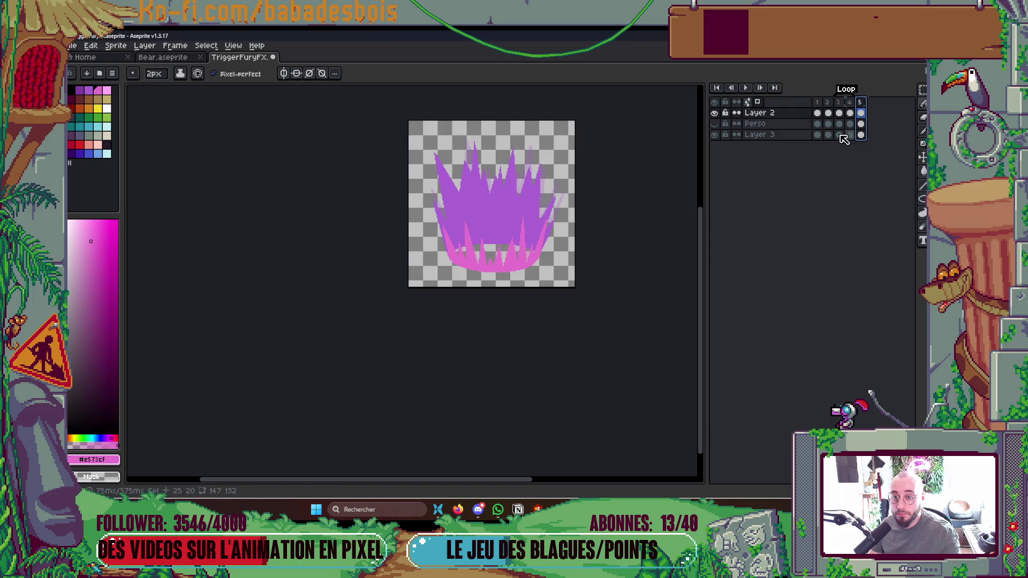
scroll(426, 246, up, 2)
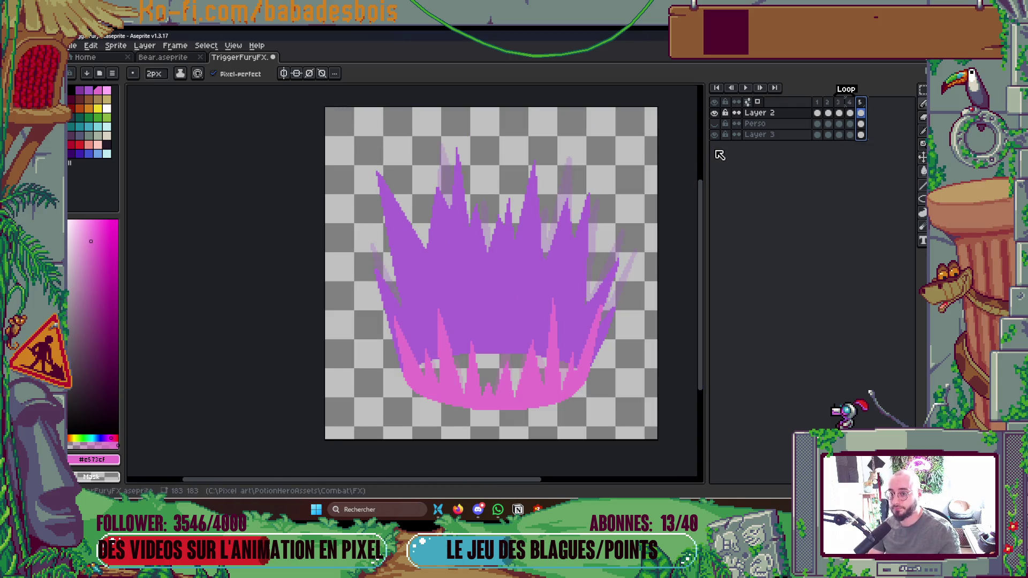
Hide Layer 2's pink flames, draw on Layer 3 with the aura purple, and undo stray strokes
click(716, 114)
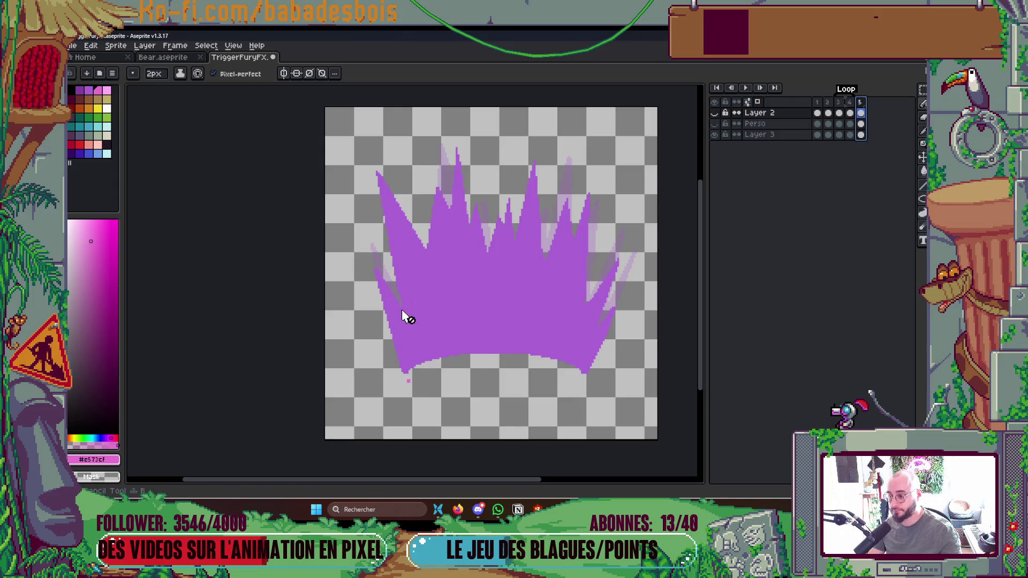
key(v)
key(b)
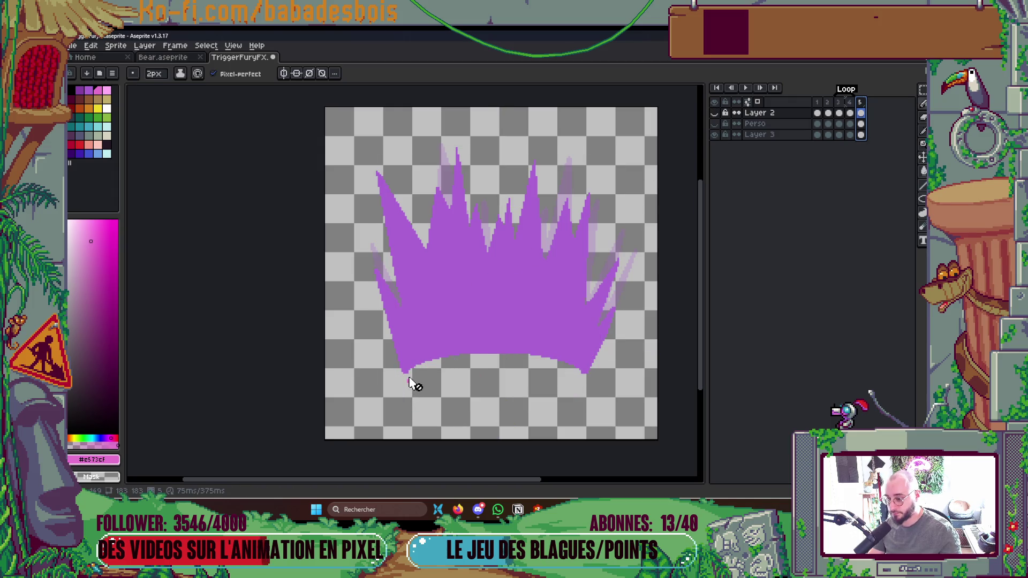
scroll(411, 382, up, 2)
key(Down)
key(Down)
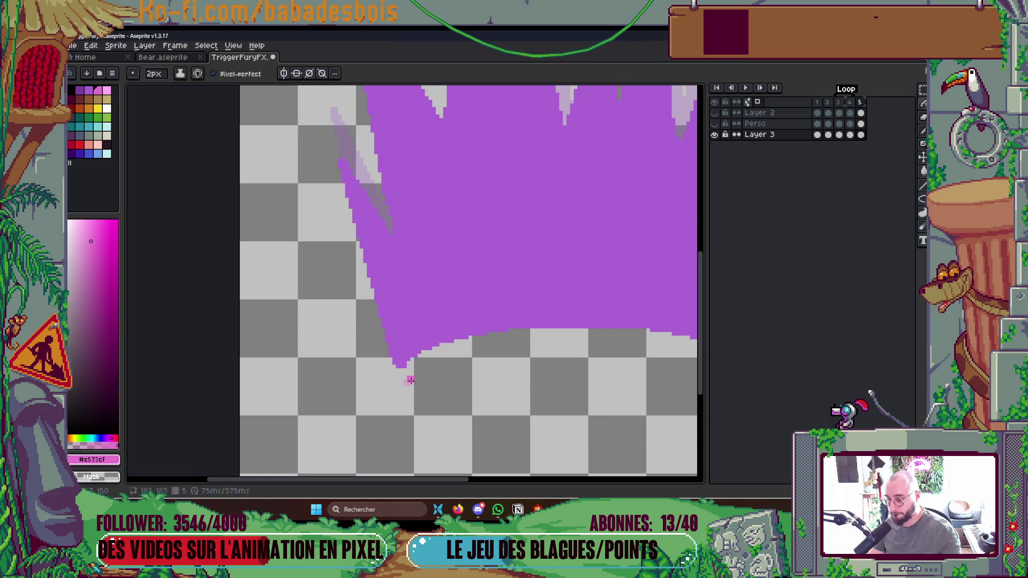
scroll(423, 330, down, 1)
alt+click(404, 339)
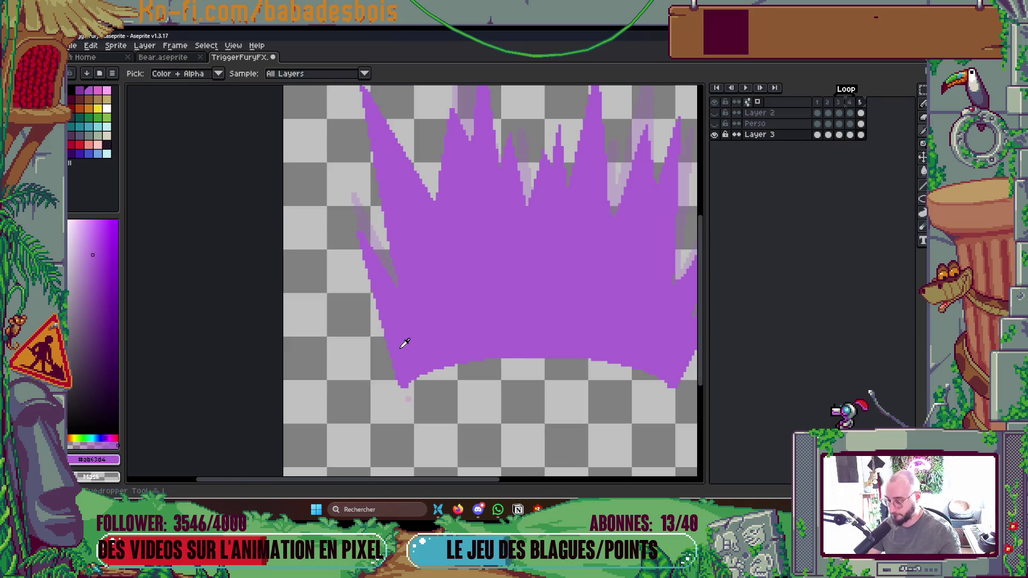
mouse_move(371, 267)
mouse_down()
mouse_move(338, 169)
mouse_move(392, 273)
mouse_up()
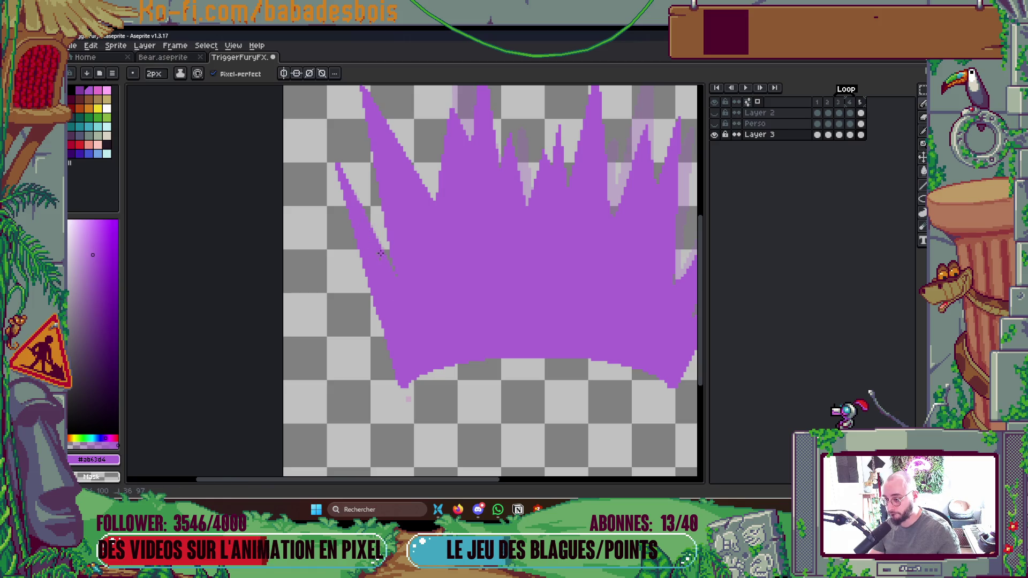
key(ctrl+z)
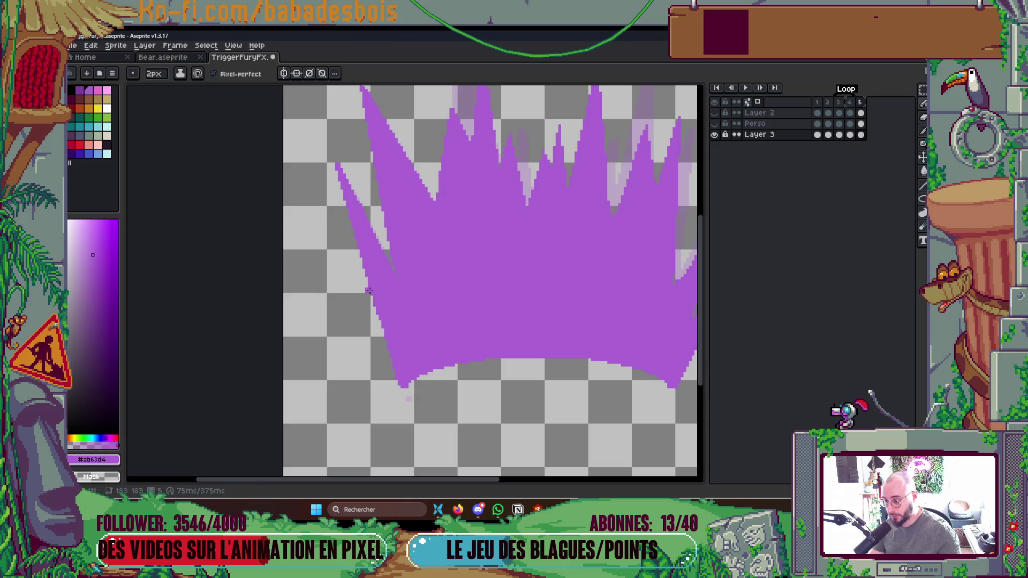
key(ctrl+z)
Draw the zigzag spike outline from the bottom-left tip across the first peaks and valleys
shift+click(412, 241)
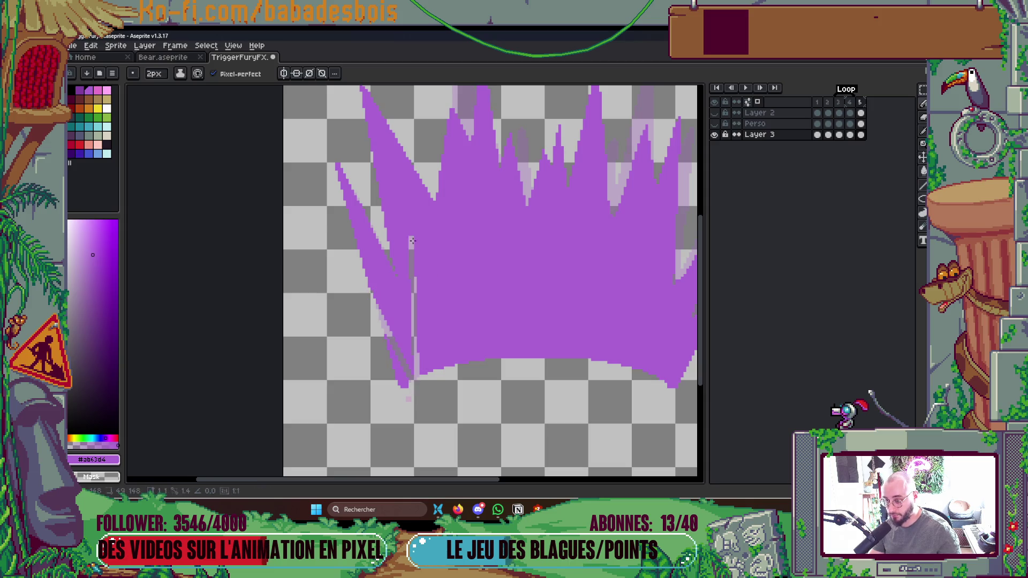
shift+click(482, 355)
shift+click(472, 199)
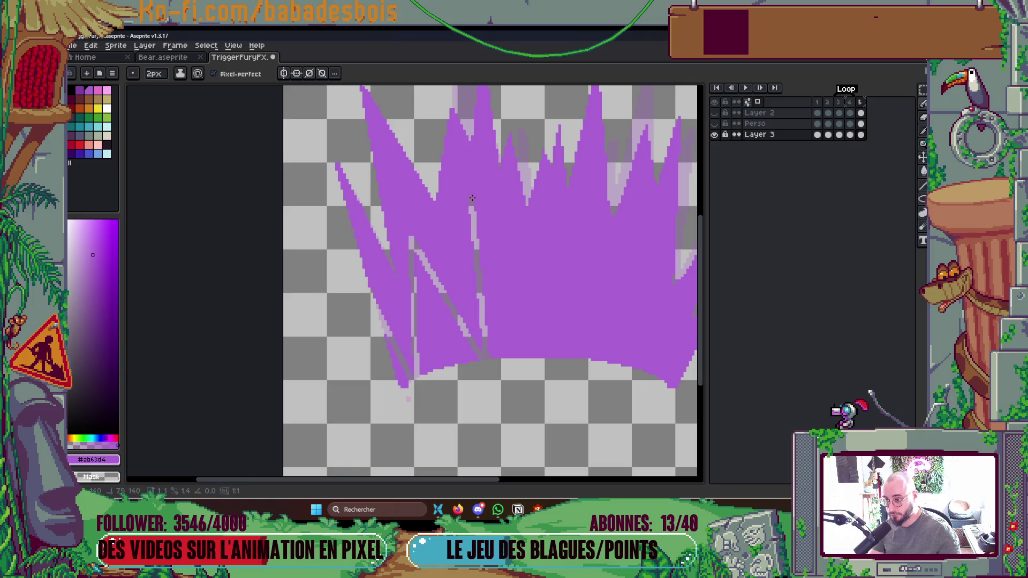
shift+click(547, 313)
shift+click(552, 210)
shift+click(587, 222)
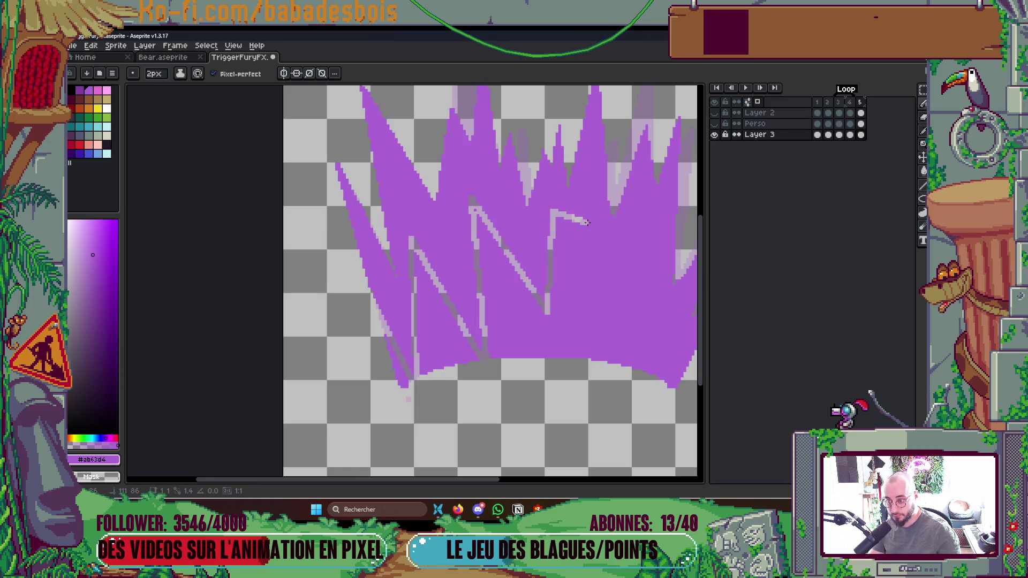
key(ctrl+z)
Continue the zigzag outline across the right-side peaks down to the base
shift+click(566, 250)
shift+click(586, 222)
shift+click(587, 319)
shift+click(618, 254)
shift+click(623, 352)
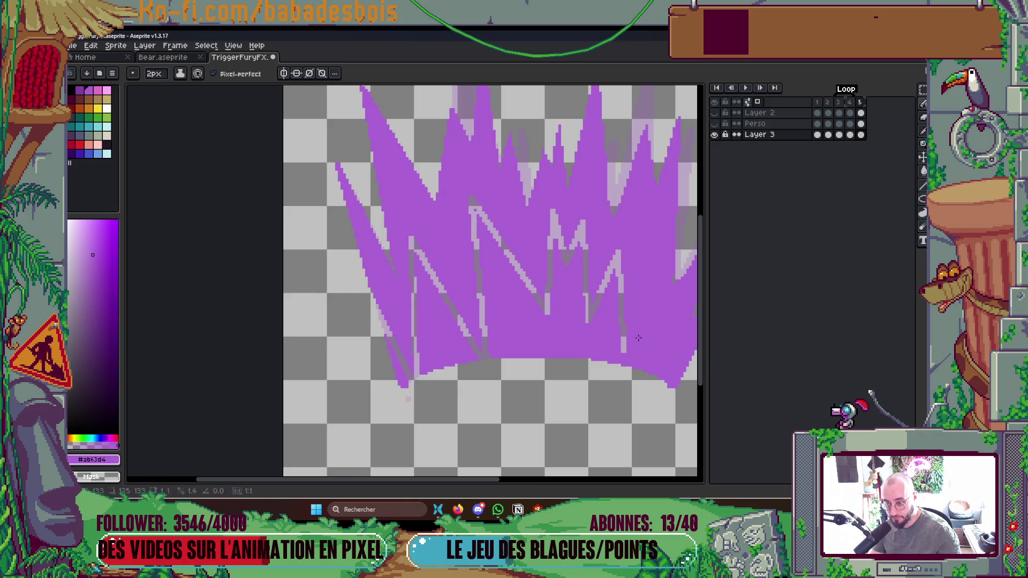
shift+click(646, 292)
shift+click(649, 337)
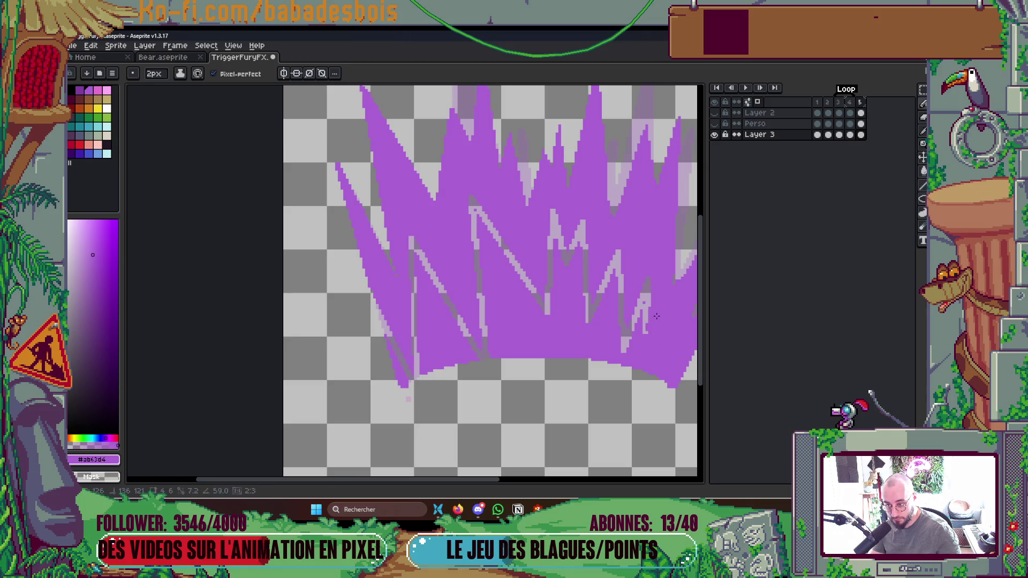
drag(684, 339, 579, 310)
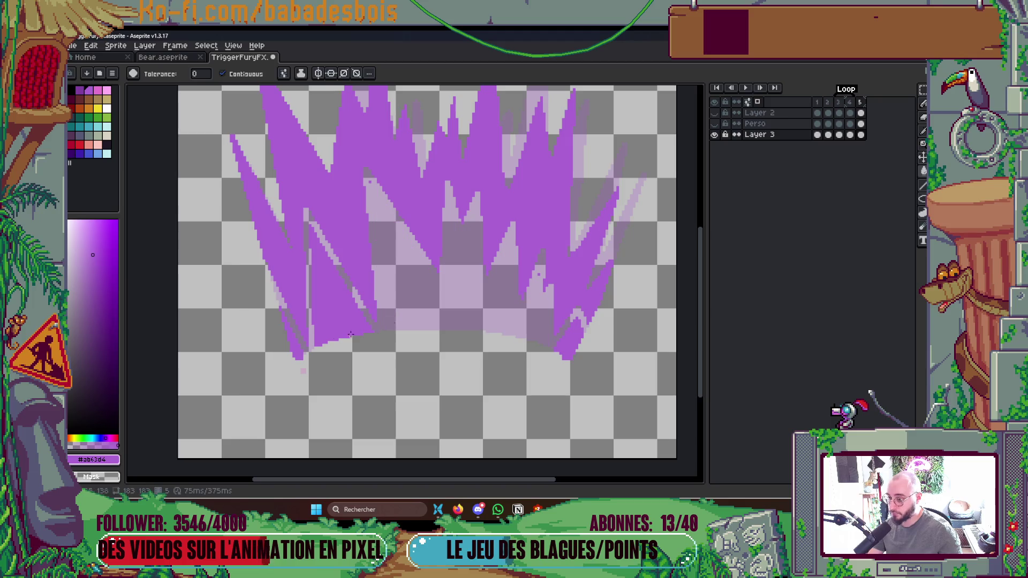
Undo the purple fills inside the shape and preview the animation with the pencil active
key(ctrl+z)
key(ctrl+z)
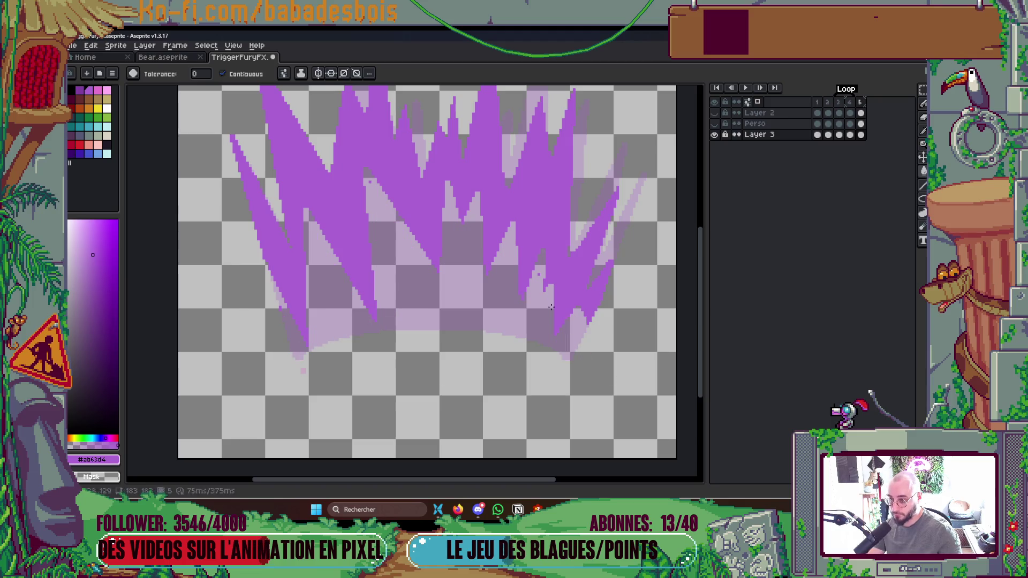
key(b)
scroll(540, 309, down, 5)
key(Return)
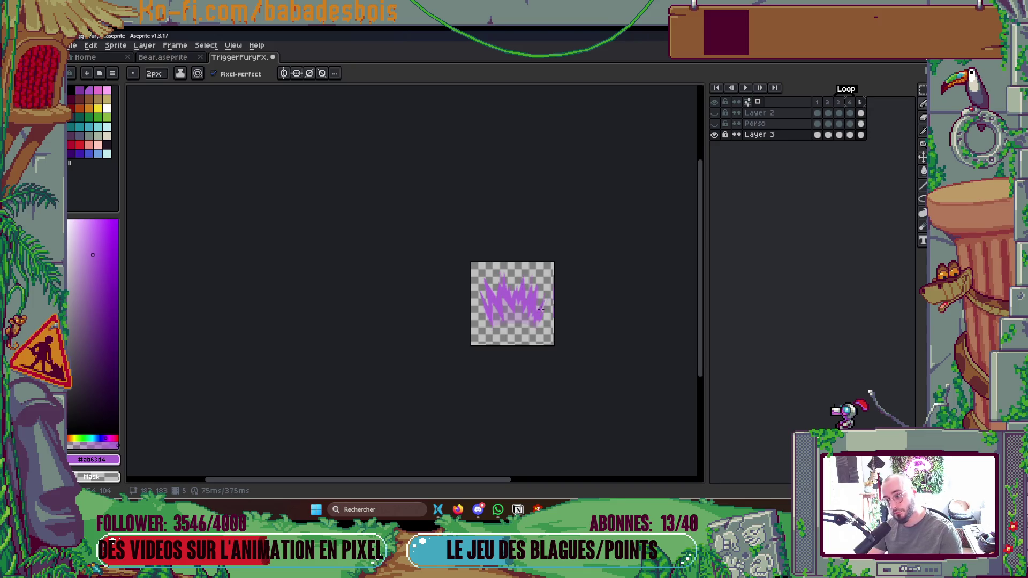
scroll(541, 308, up, 5)
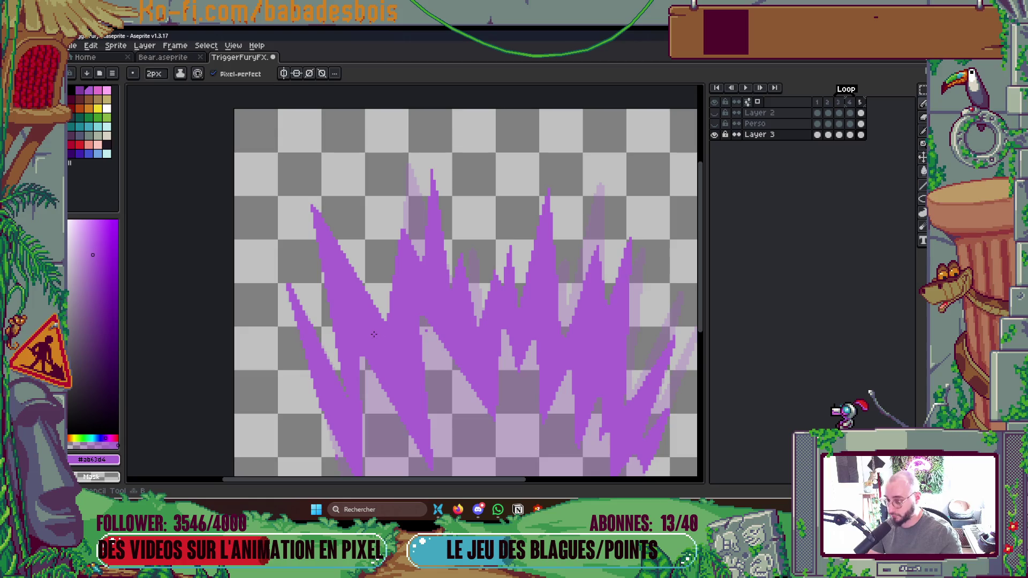
Draw new thin purple spikes on the left and middle, extending one tip upward
mouse_move(308, 241)
mouse_down()
mouse_move(300, 160)
mouse_move(343, 246)
mouse_move(334, 214)
mouse_up()
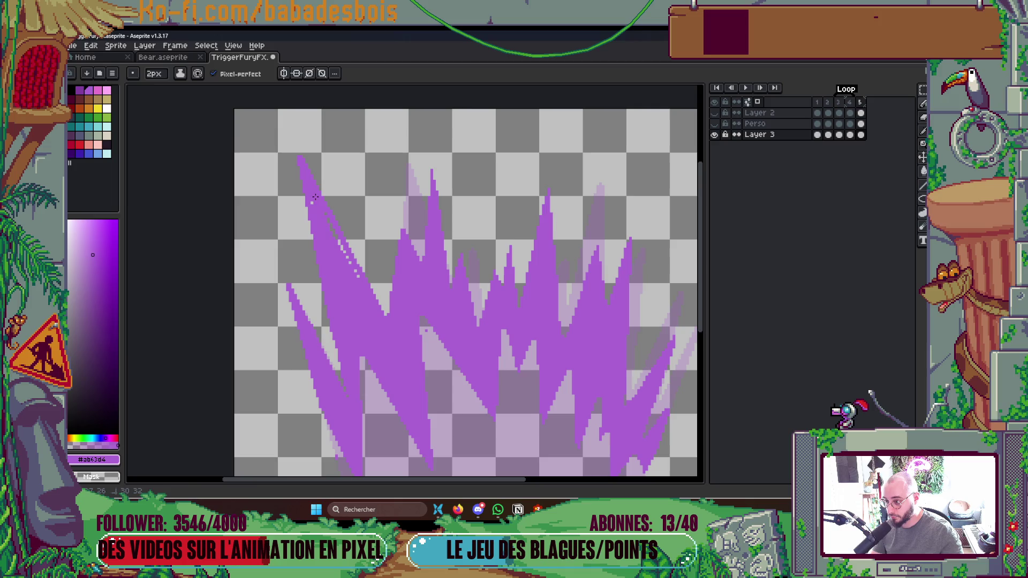
shift+click(328, 217)
mouse_move(394, 240)
mouse_down()
mouse_move(399, 197)
mouse_move(413, 253)
mouse_up()
click(437, 146)
click(433, 132)
mouse_move(434, 155)
mouse_down()
mouse_move(429, 194)
mouse_move(380, 142)
mouse_up()
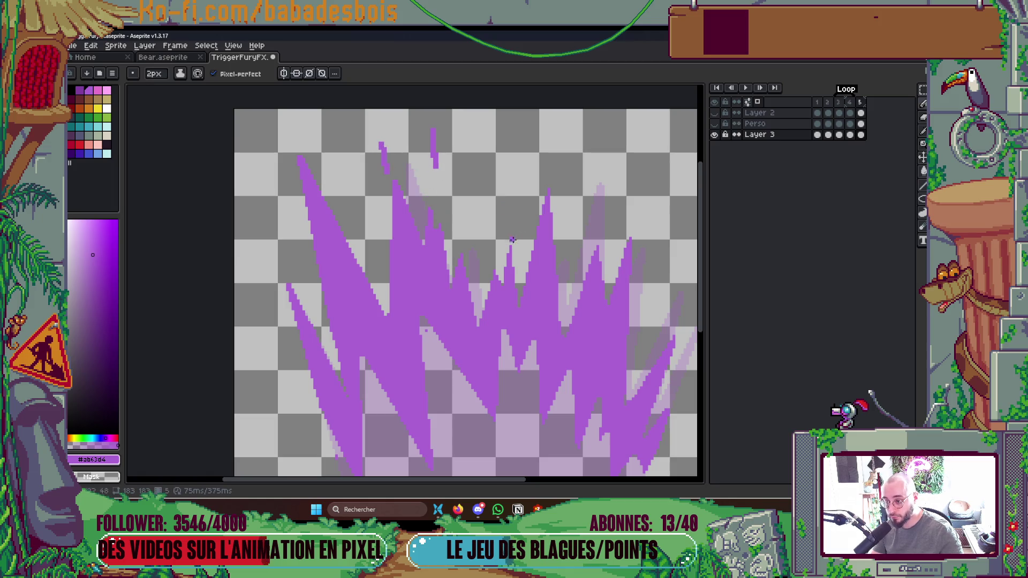
Add a small spike on the right and a thin middle spike with a filled base
mouse_move(509, 222)
mouse_down()
mouse_move(502, 183)
mouse_move(497, 269)
mouse_move(511, 268)
mouse_move(502, 273)
mouse_up()
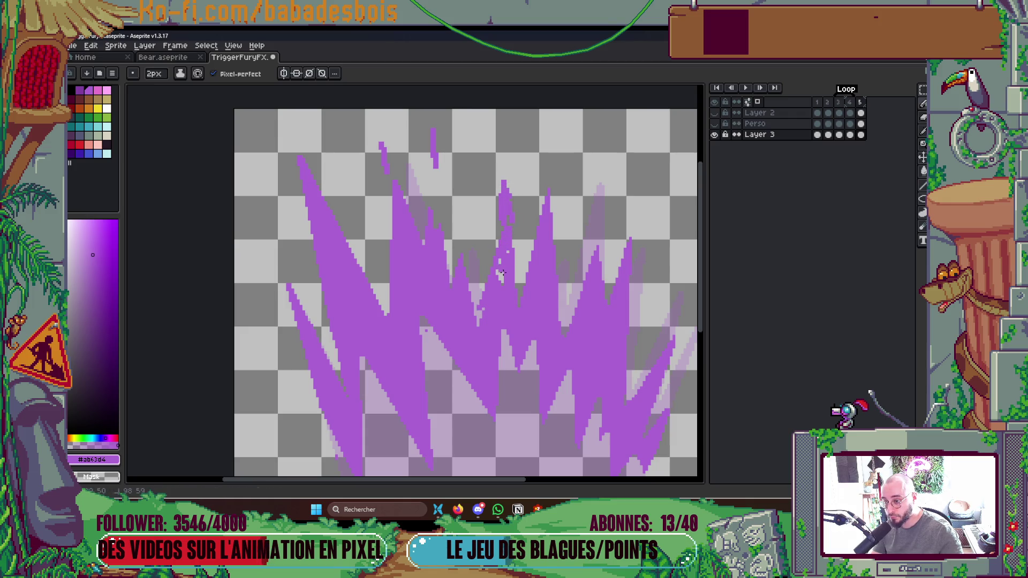
drag(457, 241, 454, 206)
drag(479, 328, 470, 284)
drag(449, 241, 471, 336)
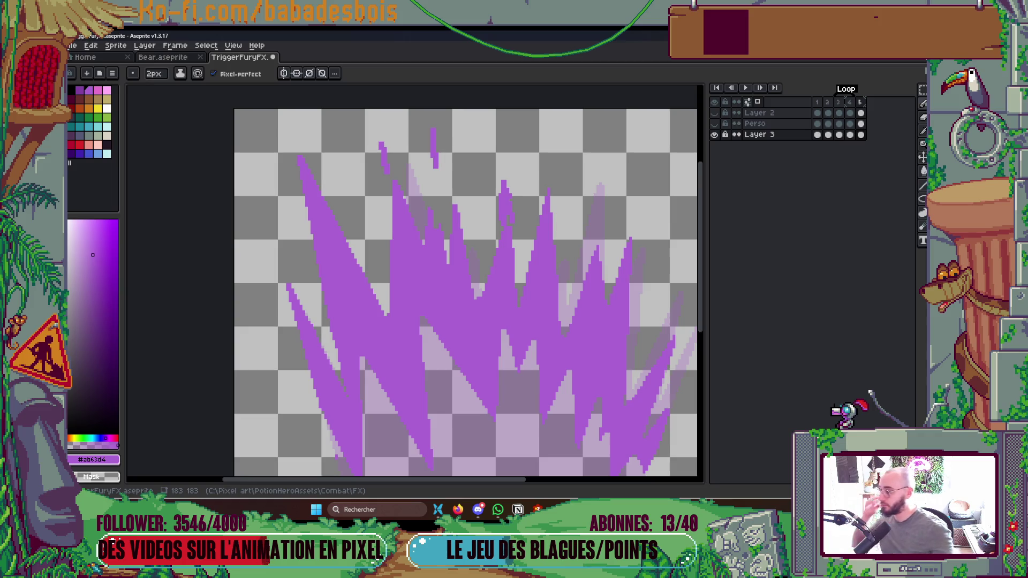
scroll(652, 236, down, 3)
Shrink the pencil to 1px, extend two spike tips, and preview the animation
scroll(498, 284, up, 2)
scroll(498, 283, down, 1)
scroll(464, 317, up, 1)
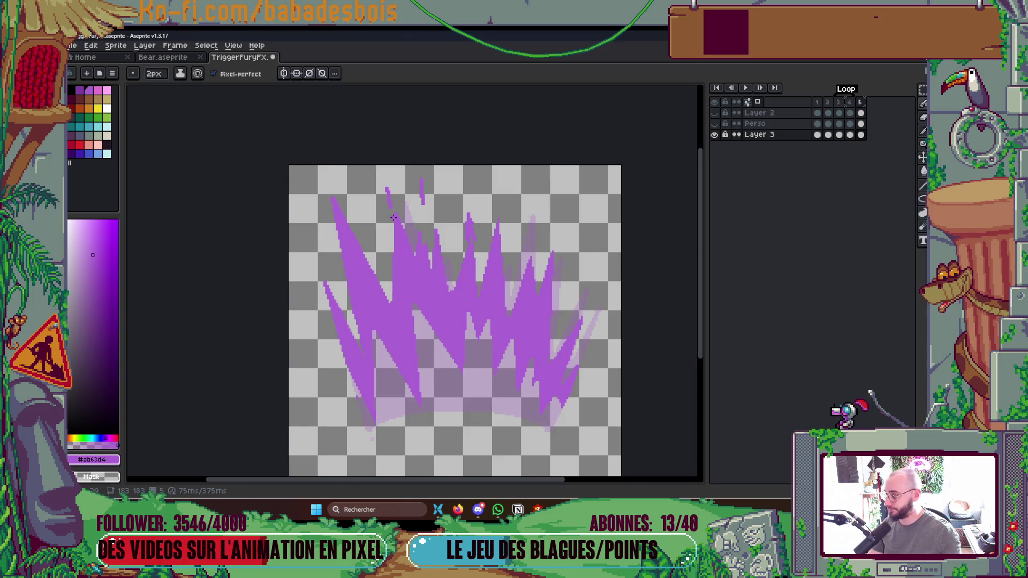
scroll(409, 189, up, 2)
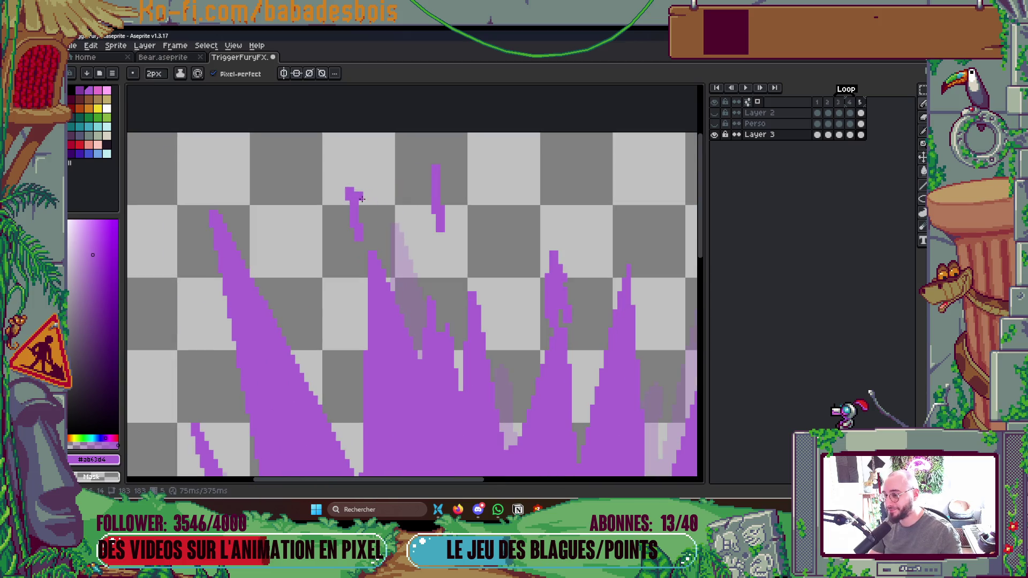
scroll(469, 174, up, 1)
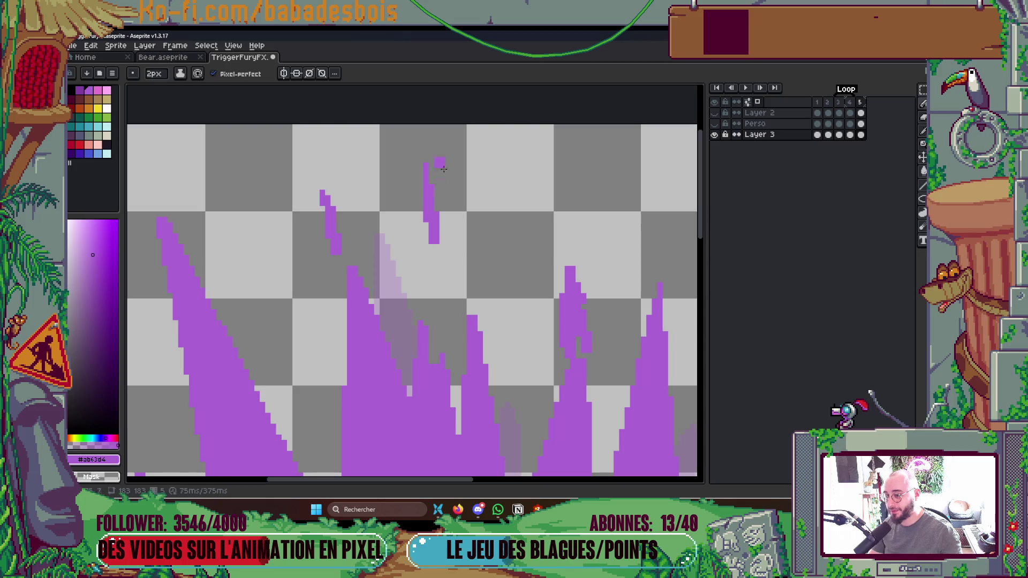
key(minus)
drag(436, 246, 436, 263)
scroll(437, 263, down, 3)
scroll(477, 253, up, 4)
mouse_move(477, 191)
mouse_down()
mouse_move(480, 156)
mouse_move(495, 224)
mouse_up()
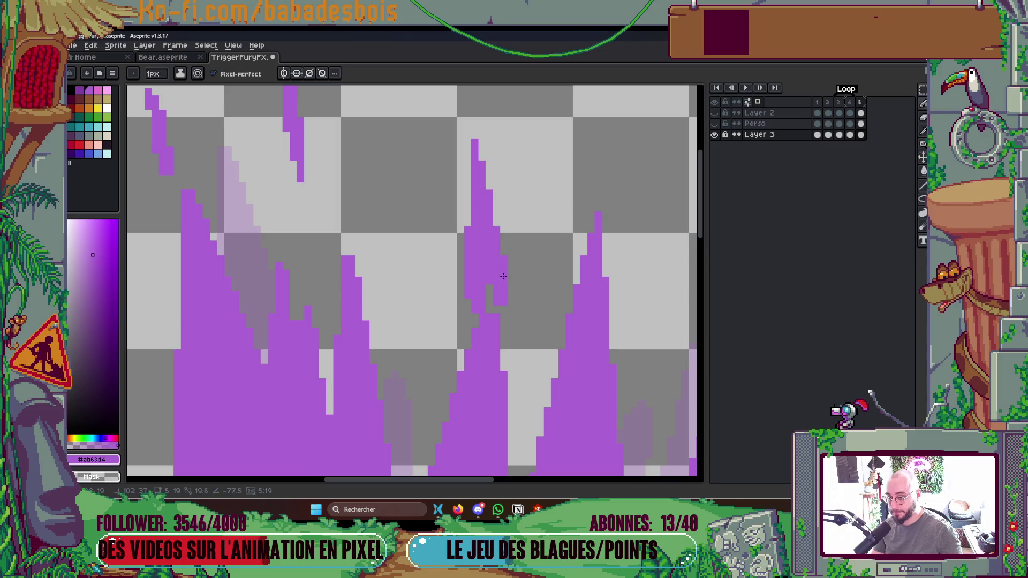
scroll(507, 229, down, 3)
scroll(507, 228, down, 3)
key(Return)
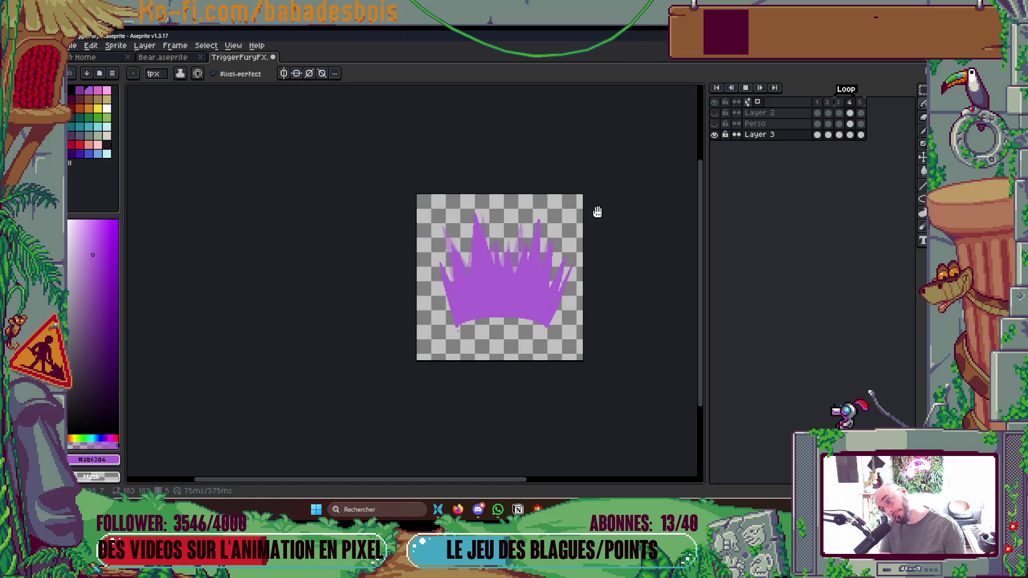
key(Return)
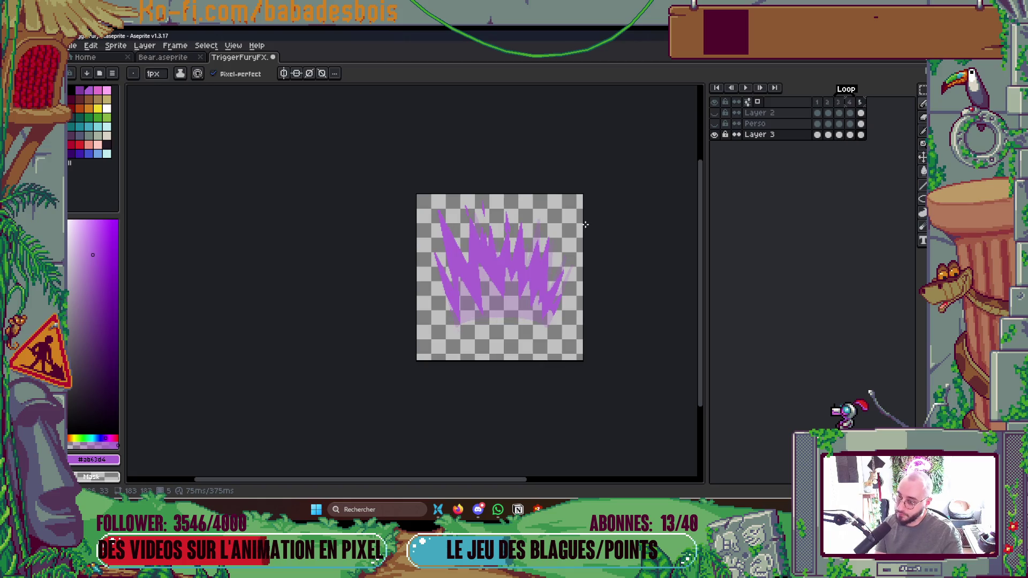
Pick the aura's purple and thicken the top spike, filling its light gaps, then preview
scroll(471, 268, up, 4)
key(i)
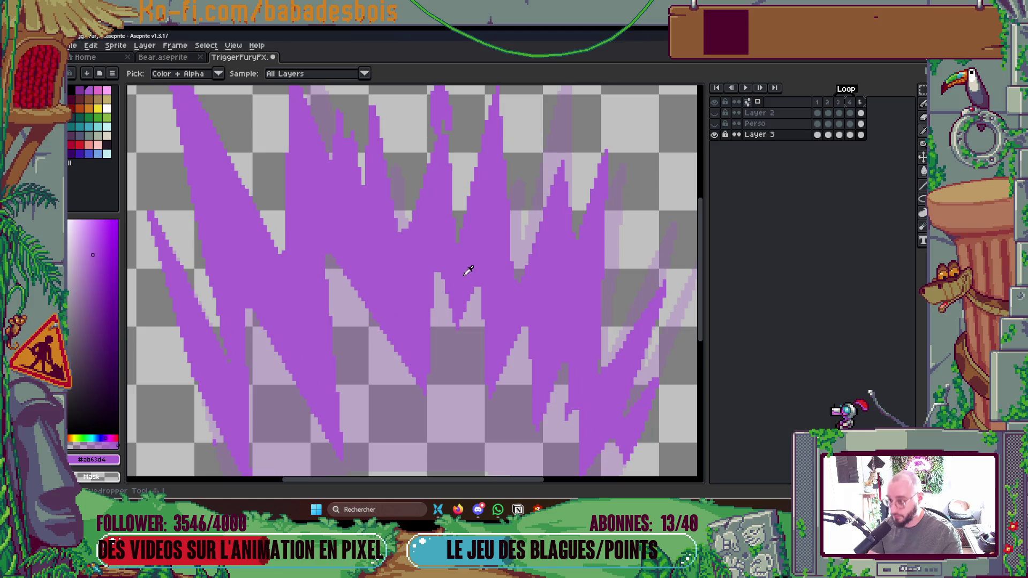
key(b)
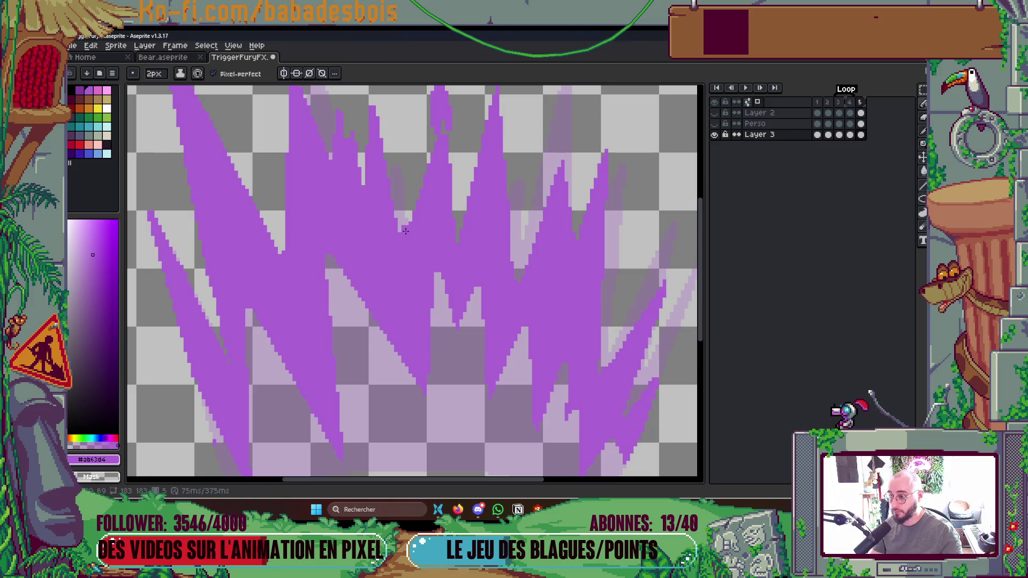
scroll(418, 203, up, 4)
scroll(454, 325, up, 1)
mouse_move(455, 325)
mouse_down()
mouse_move(511, 105)
mouse_move(508, 246)
mouse_up()
scroll(511, 104, up, 1)
drag(514, 305, 519, 361)
drag(511, 241, 507, 150)
drag(505, 210, 502, 203)
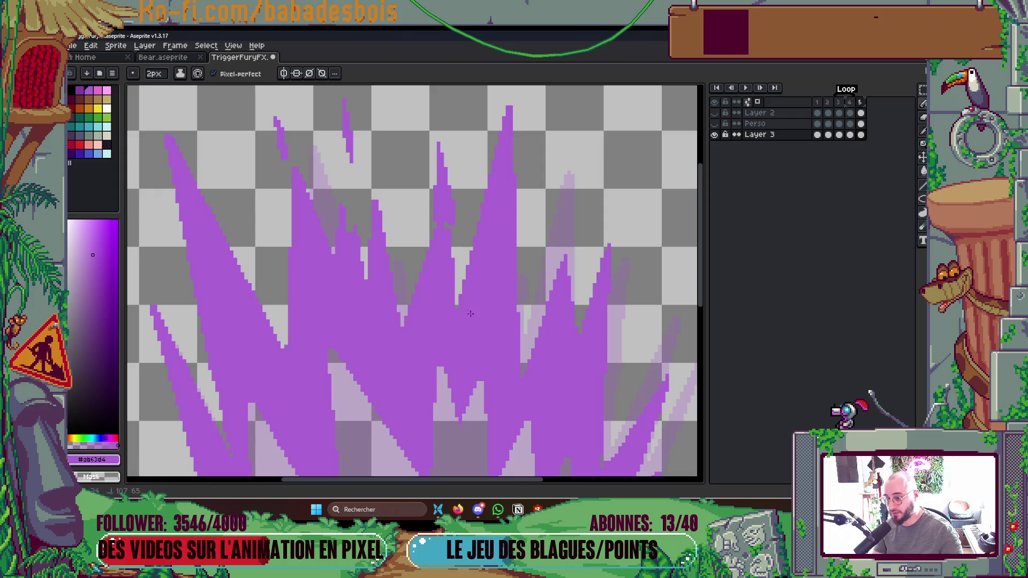
scroll(471, 313, down, 4)
scroll(482, 313, up, 2)
key(Return)
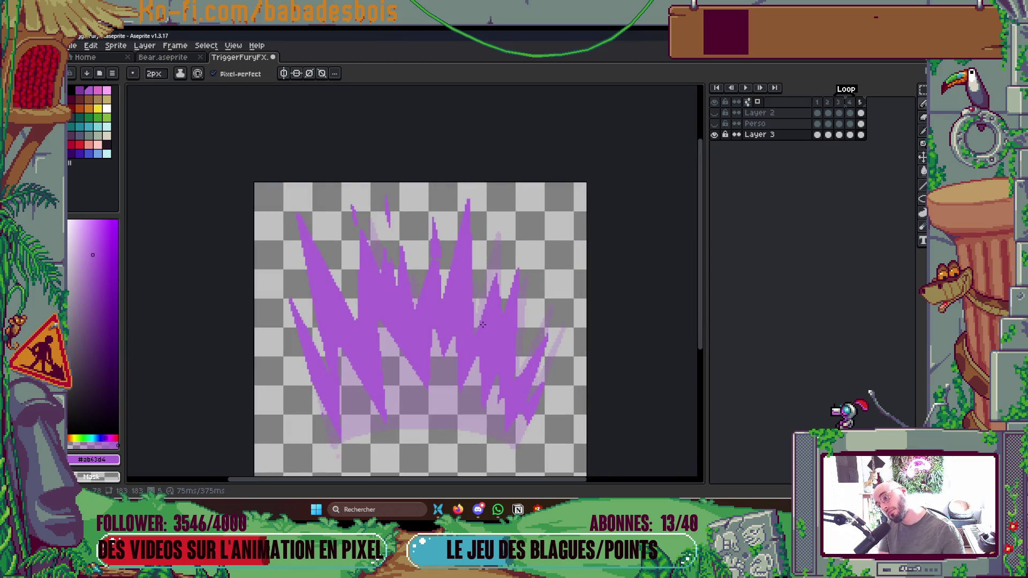
Draw and bucket-fill a new purple spike on the right, preview, and return to frame 5
scroll(464, 296, up, 2)
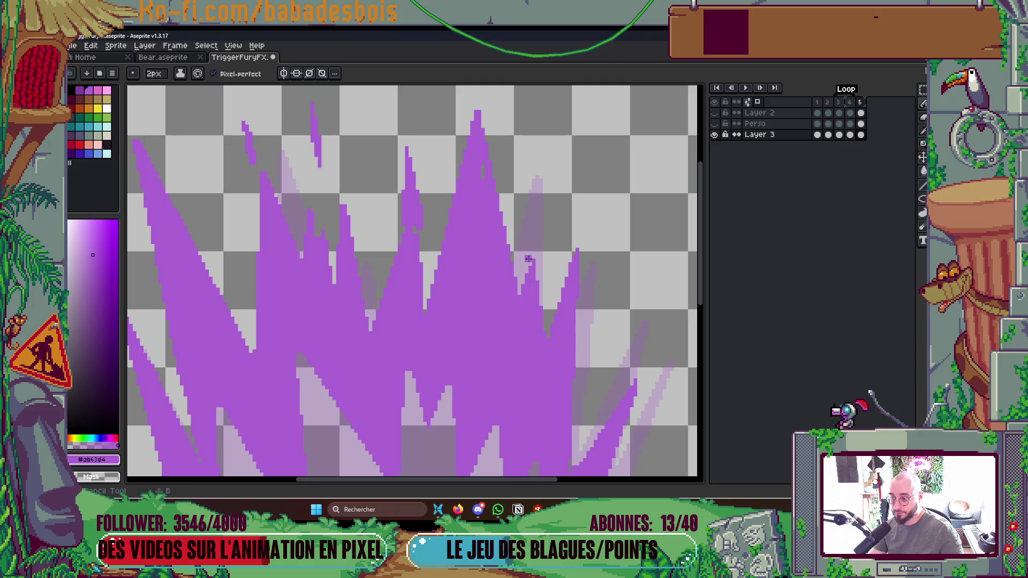
mouse_move(528, 308)
mouse_down()
mouse_move(583, 186)
mouse_move(581, 321)
mouse_up()
key(g)
click(558, 287)
key(b)
scroll(558, 287, down, 5)
key(Return)
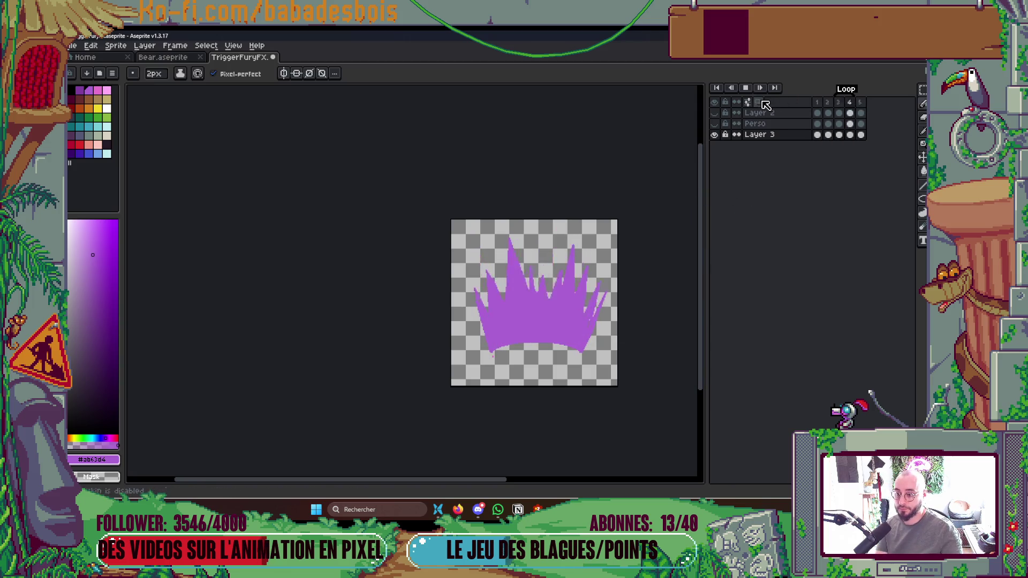
key(Return)
key(Right)
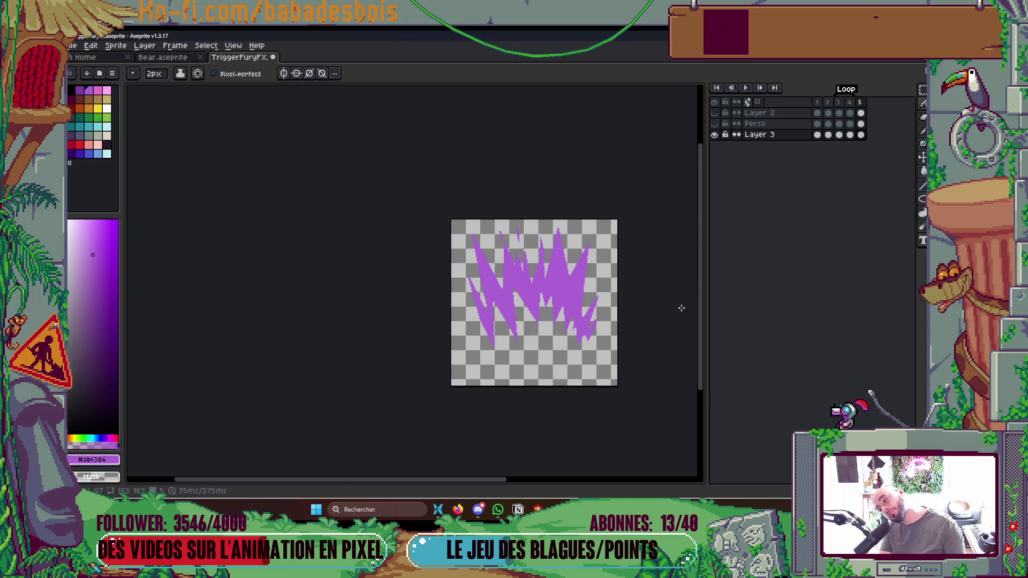
key(Left)
key(Right)
scroll(583, 320, up, 2)
scroll(554, 331, up, 1)
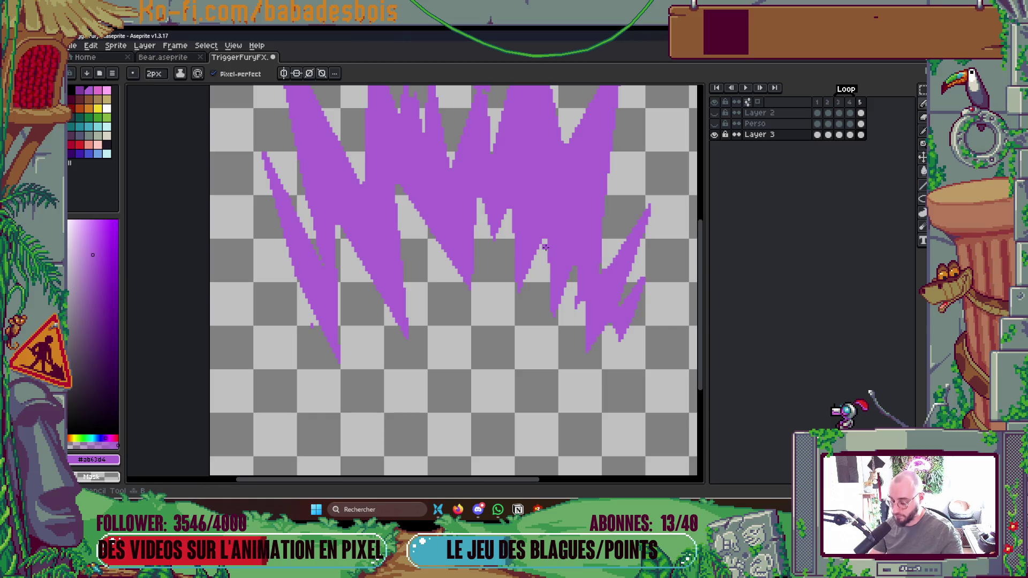
Cut thin 1px transparent lines into frame 5's purple spikes, extending the spike tips upward
drag(560, 196, 548, 280)
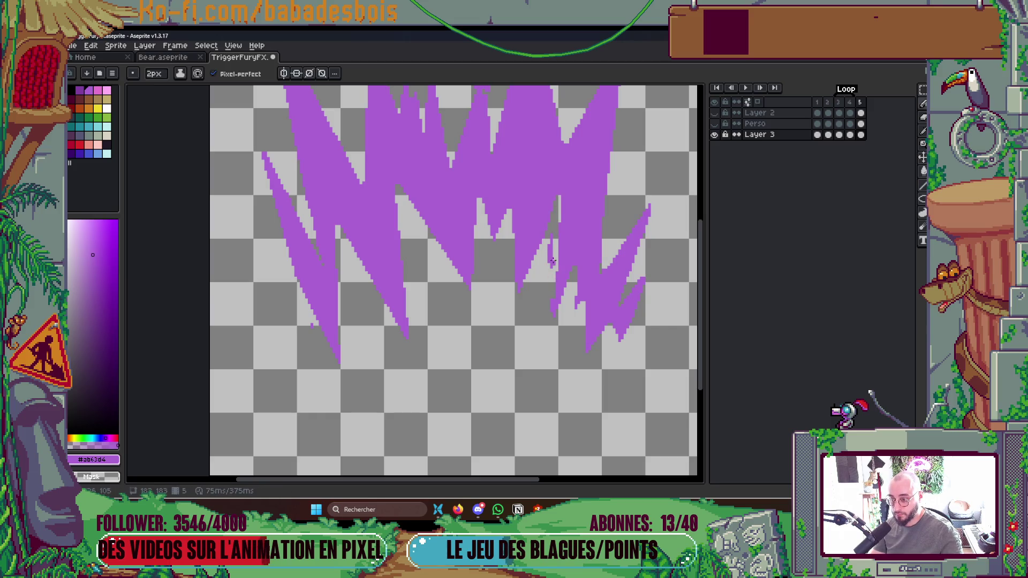
key(minus)
drag(511, 185, 511, 213)
scroll(508, 213, up, 1)
scroll(476, 186, up, 1)
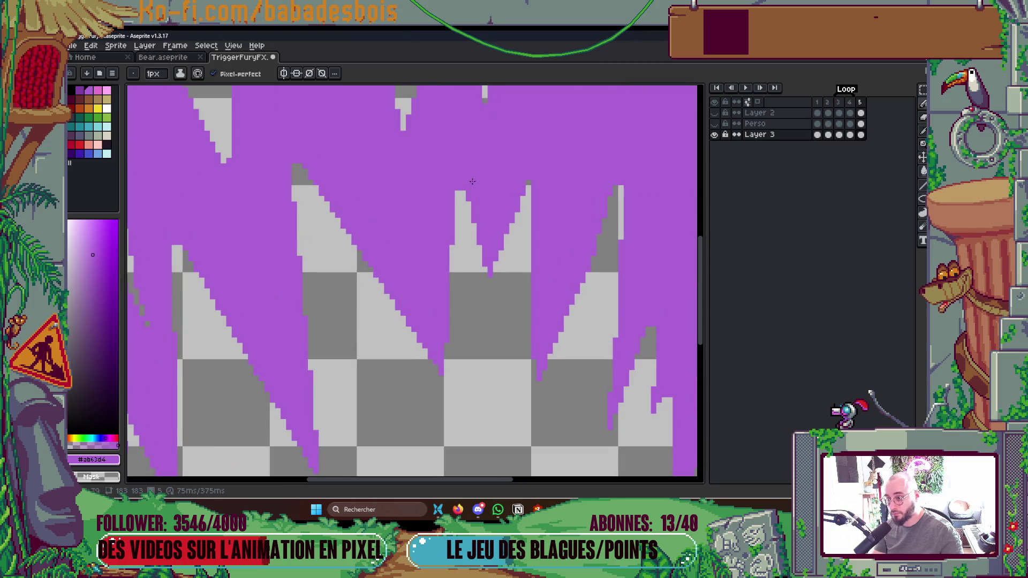
drag(456, 170, 457, 190)
scroll(463, 188, down, 3)
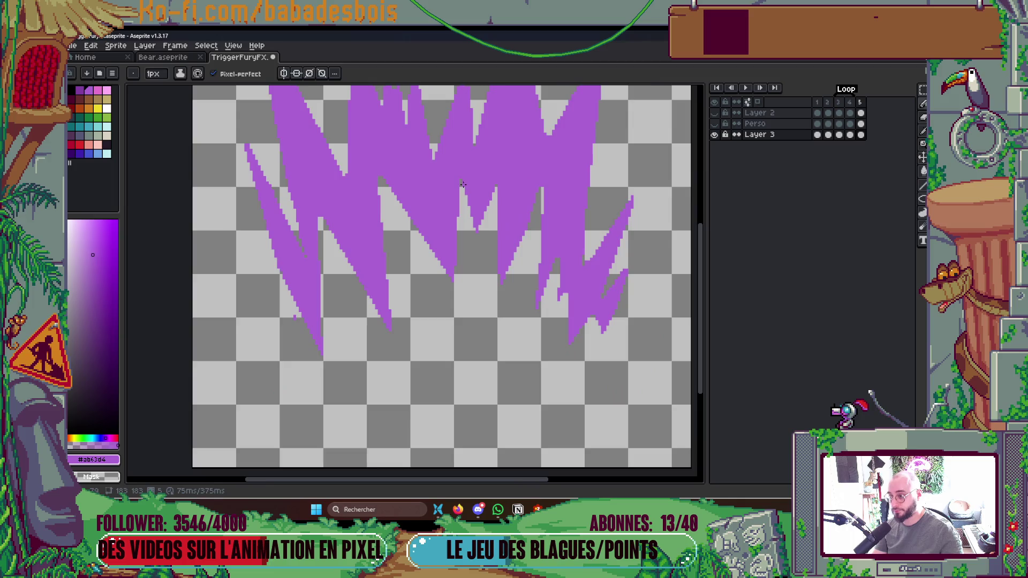
scroll(348, 157, up, 2)
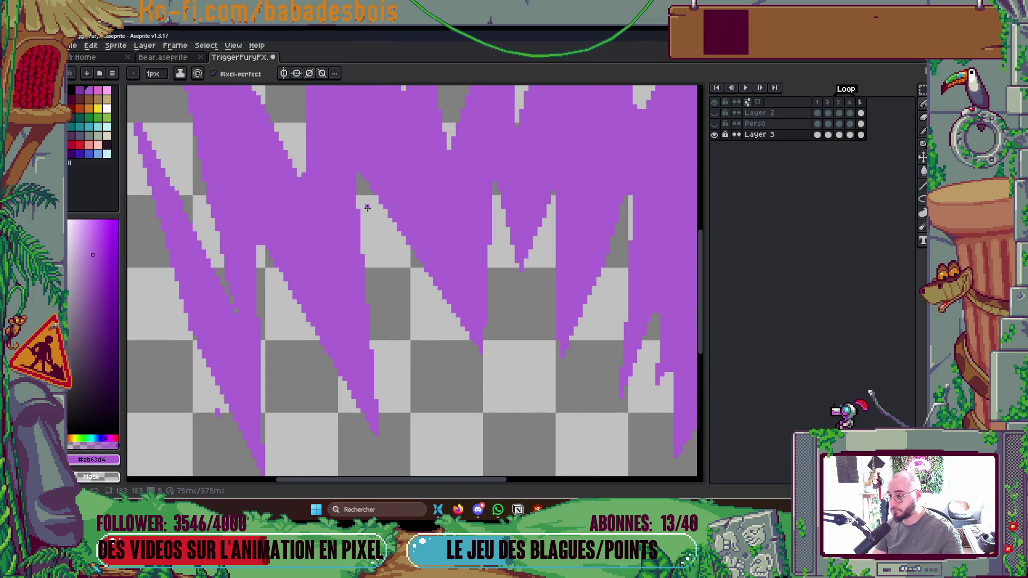
scroll(361, 202, down, 3)
scroll(281, 216, up, 4)
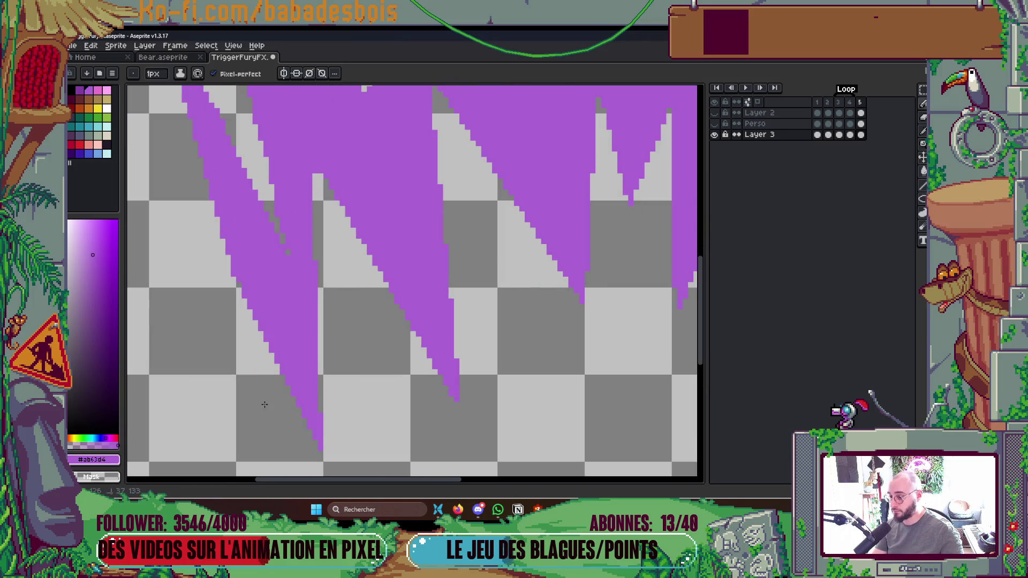
scroll(331, 327, up, 3)
Erase the stray purple pixels beside one of the spikes
mouse_move(328, 315)
mouse_down()
mouse_move(328, 293)
mouse_move(338, 304)
mouse_move(359, 299)
mouse_up()
scroll(356, 296, down, 2)
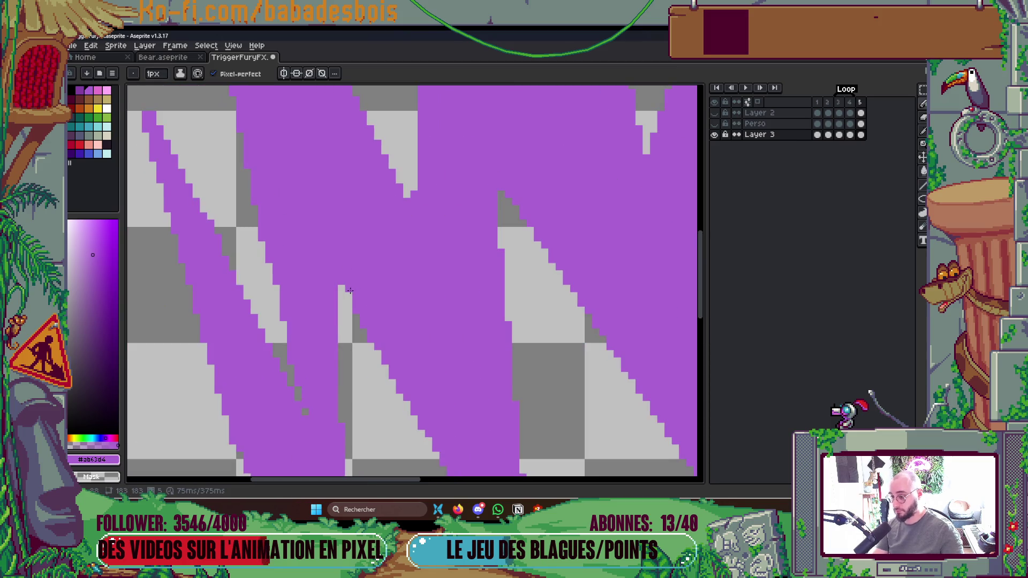
scroll(350, 294, down, 3)
scroll(356, 291, up, 2)
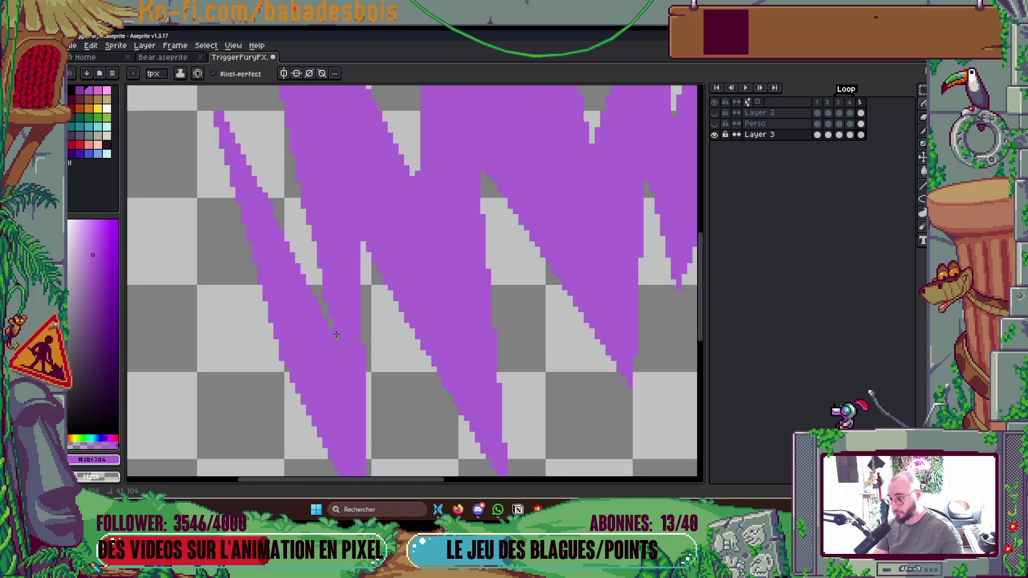
scroll(363, 285, down, 2)
scroll(365, 287, down, 1)
scroll(448, 287, up, 1)
scroll(467, 305, up, 1)
Outline a new tall spike on the right and bucket-fill it purple
key(alt)
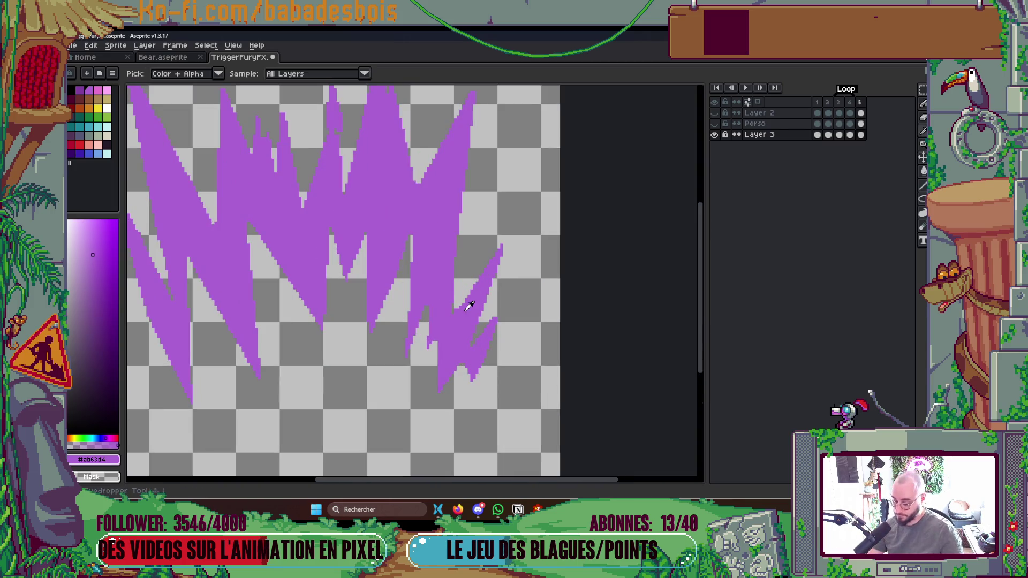
scroll(452, 274, up, 1)
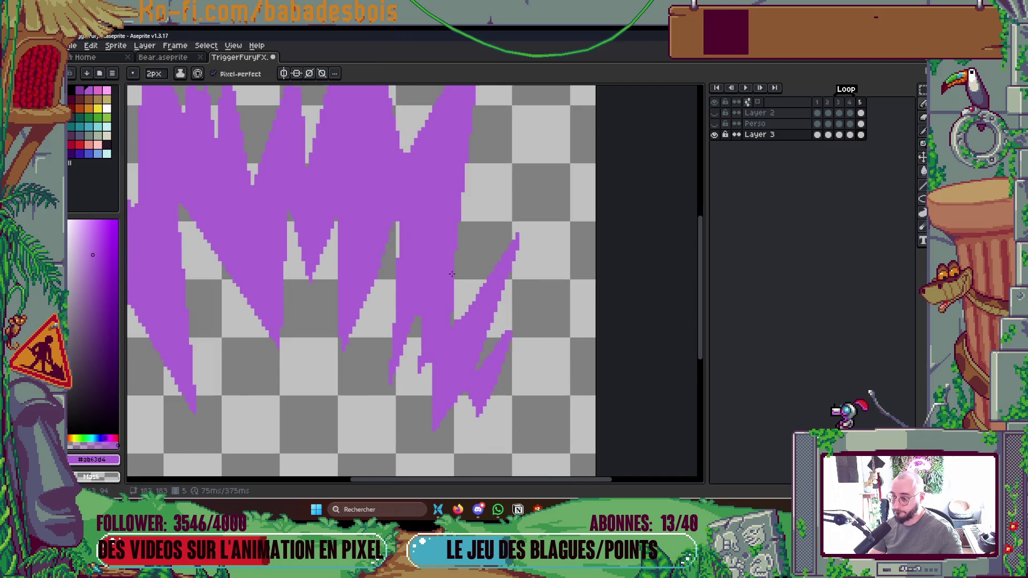
mouse_move(459, 287)
mouse_down()
mouse_move(540, 156)
mouse_move(480, 361)
mouse_up()
key(g)
click(474, 311)
Play the animation from frame 1
scroll(498, 233, down, 5)
scroll(498, 233, up, 1)
click(818, 102)
key(Return)
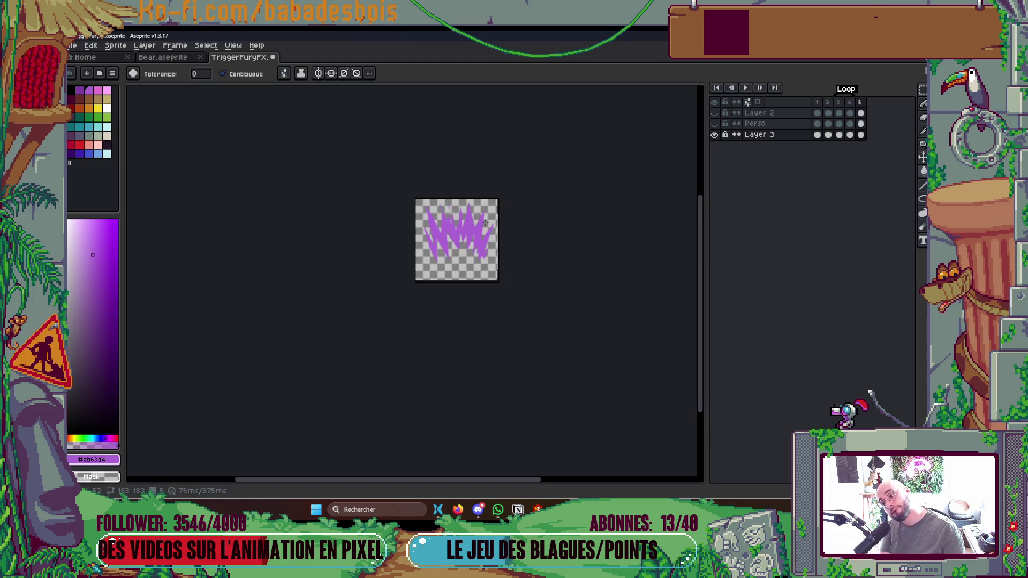
Lasso-select the right spikes and move them up and to the right
scroll(486, 236, up, 3)
scroll(487, 236, up, 1)
scroll(487, 236, up, 2)
key(q)
mouse_move(512, 209)
mouse_down()
mouse_move(428, 328)
mouse_move(420, 463)
mouse_move(551, 207)
mouse_up()
mouse_move(522, 271)
mouse_down()
mouse_move(537, 230)
mouse_move(530, 219)
mouse_up()
key(b)
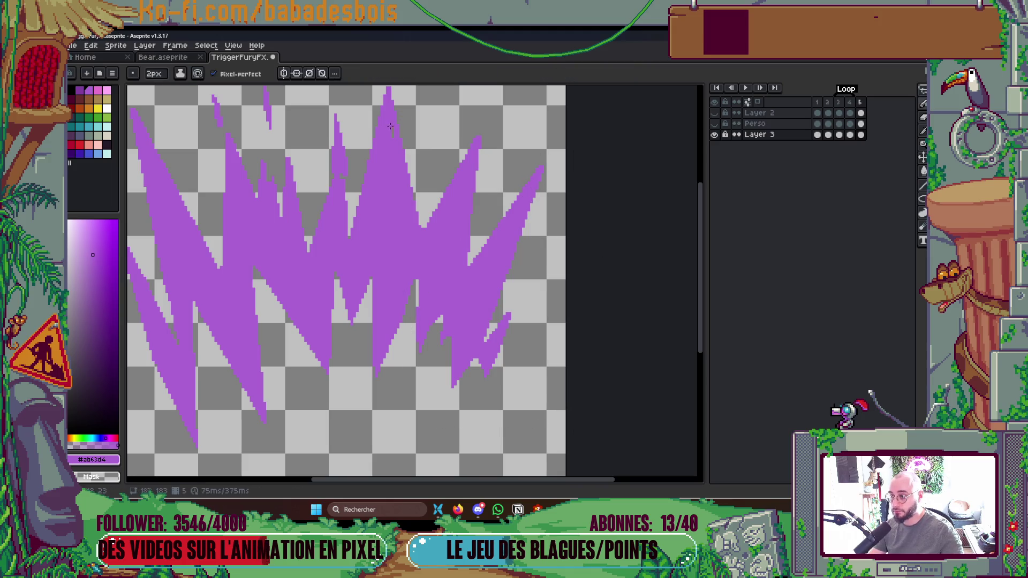
Play the animation to check the new spike motion
scroll(344, 178, down, 5)
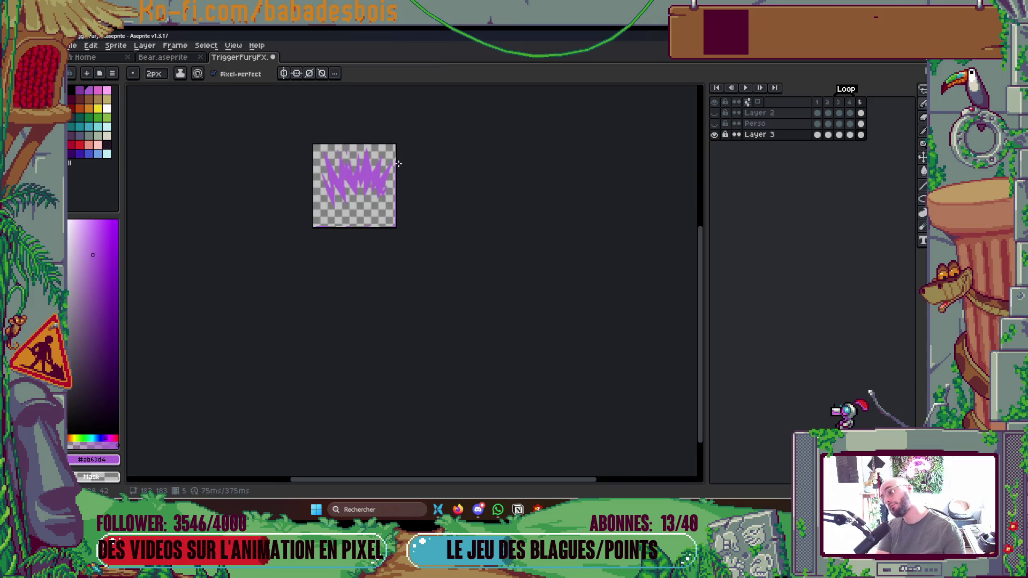
scroll(397, 163, up, 2)
key(Return)
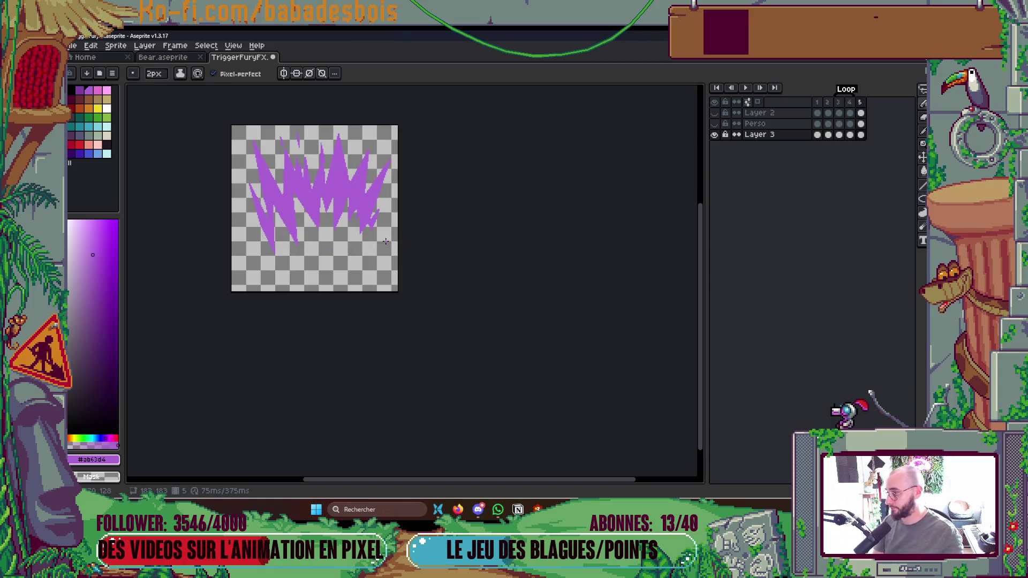
Lasso-select the lower spikes and nudge them slightly up and left
scroll(306, 261, up, 3)
key(q)
mouse_move(324, 273)
mouse_down()
mouse_move(452, 370)
mouse_move(391, 202)
mouse_move(348, 198)
mouse_up()
click(414, 236)
drag(414, 236, 407, 228)
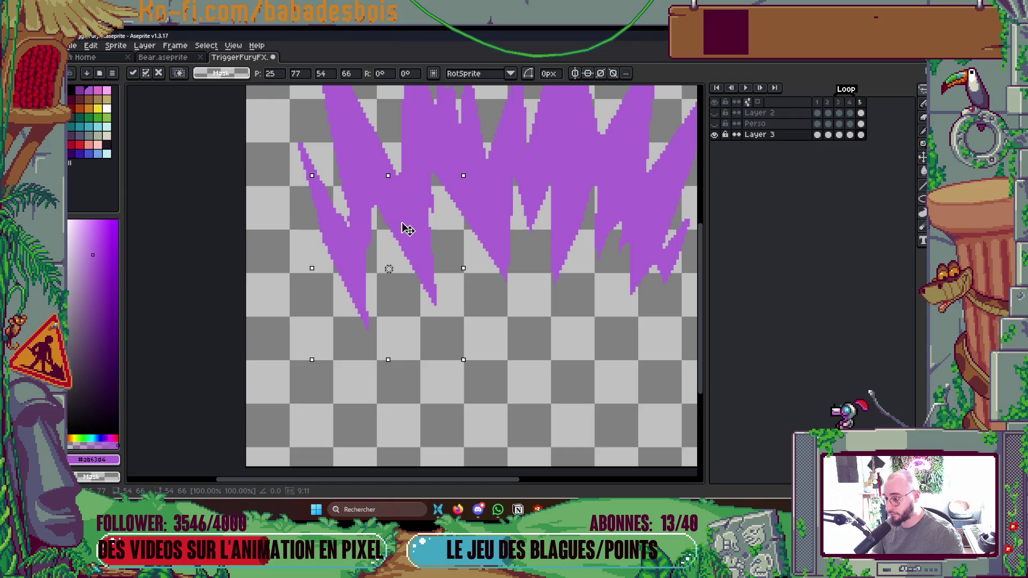
key(ctrl+d)
key(b)
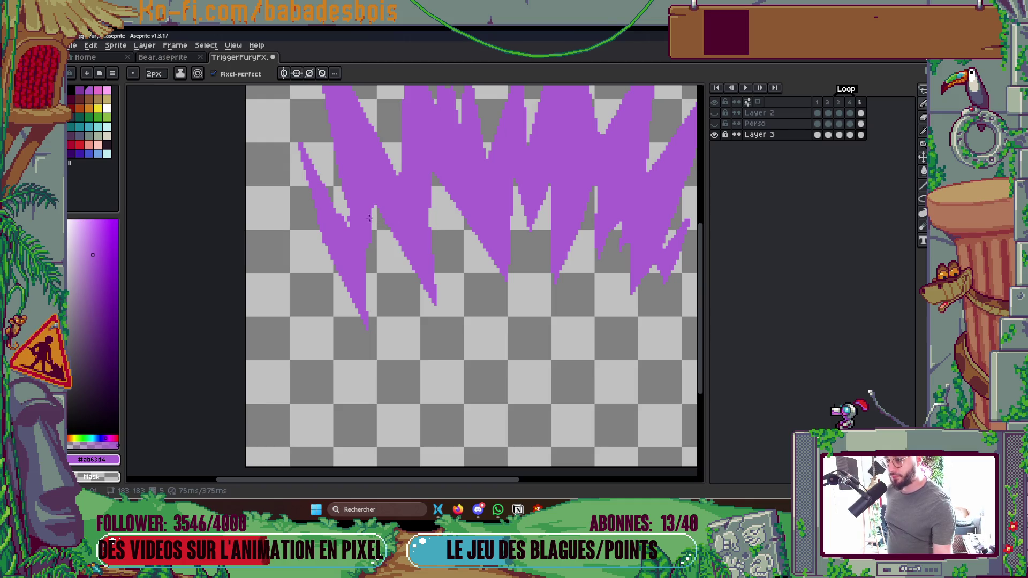
Zoom in and out over frame 5's purple spike crown to inspect it
scroll(356, 238, down, 3)
scroll(355, 238, up, 2)
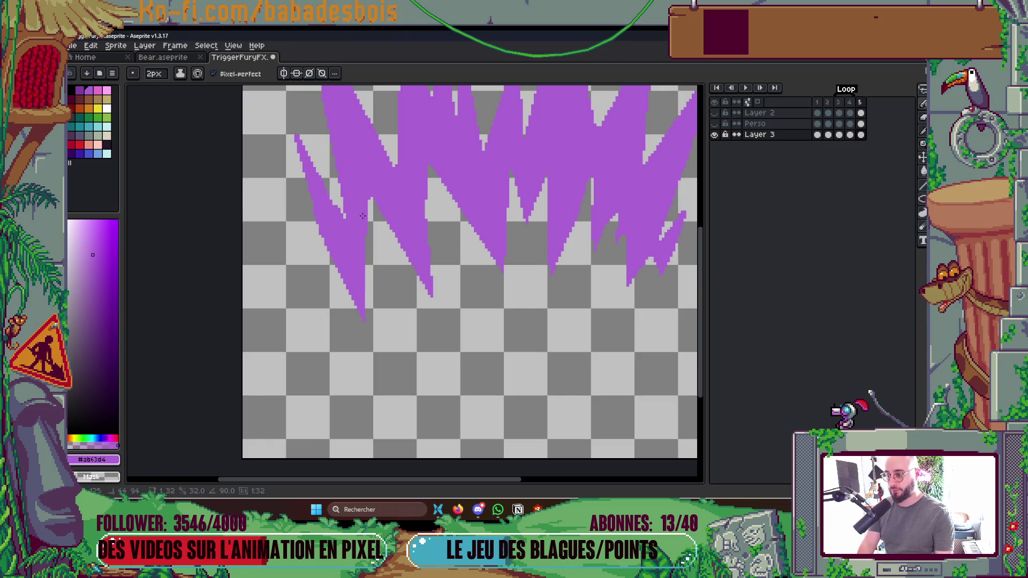
scroll(383, 332, down, 2)
scroll(397, 365, up, 1)
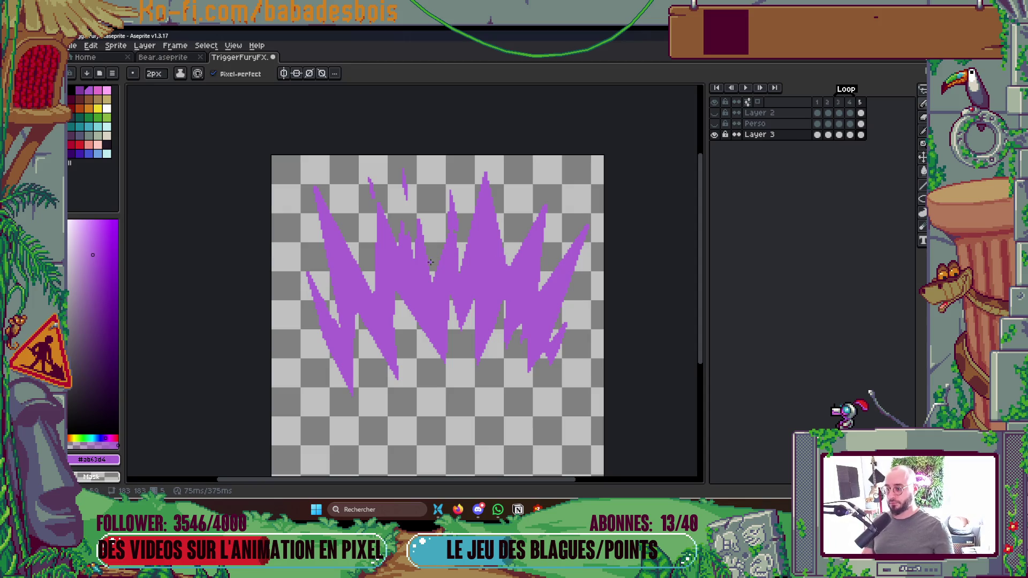
scroll(394, 283, up, 1)
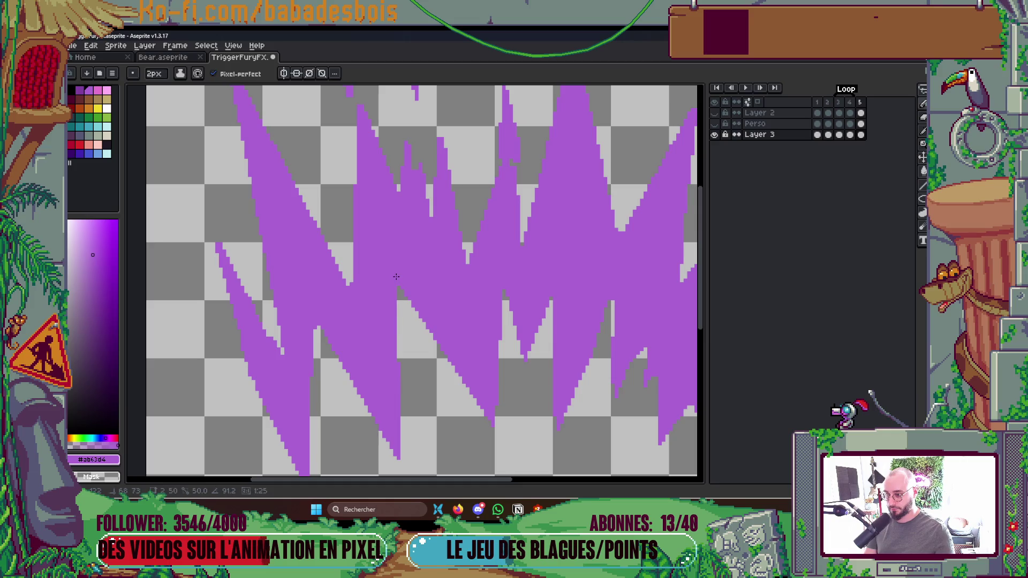
scroll(396, 274, down, 1)
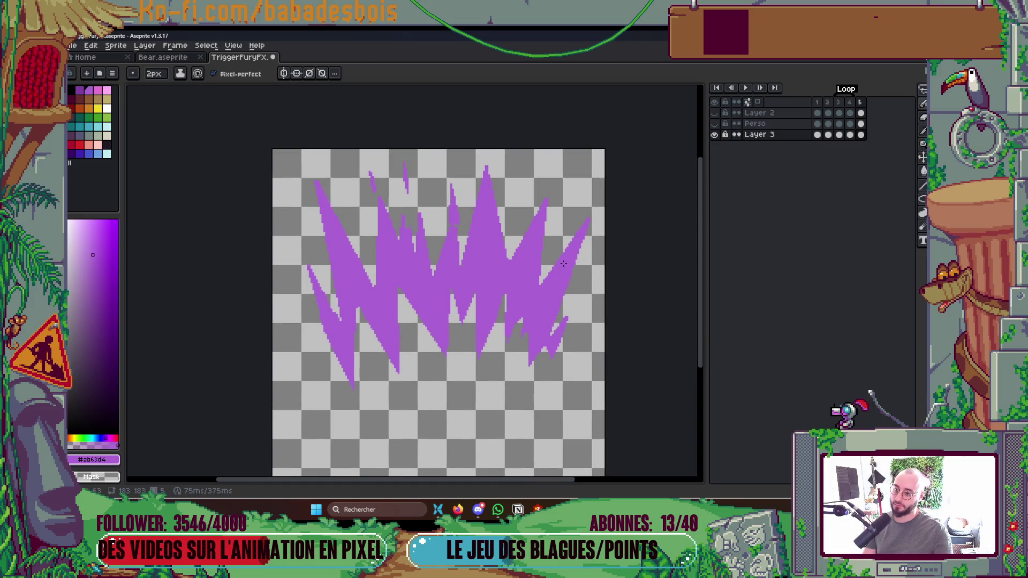
scroll(564, 263, down, 1)
scroll(584, 260, up, 1)
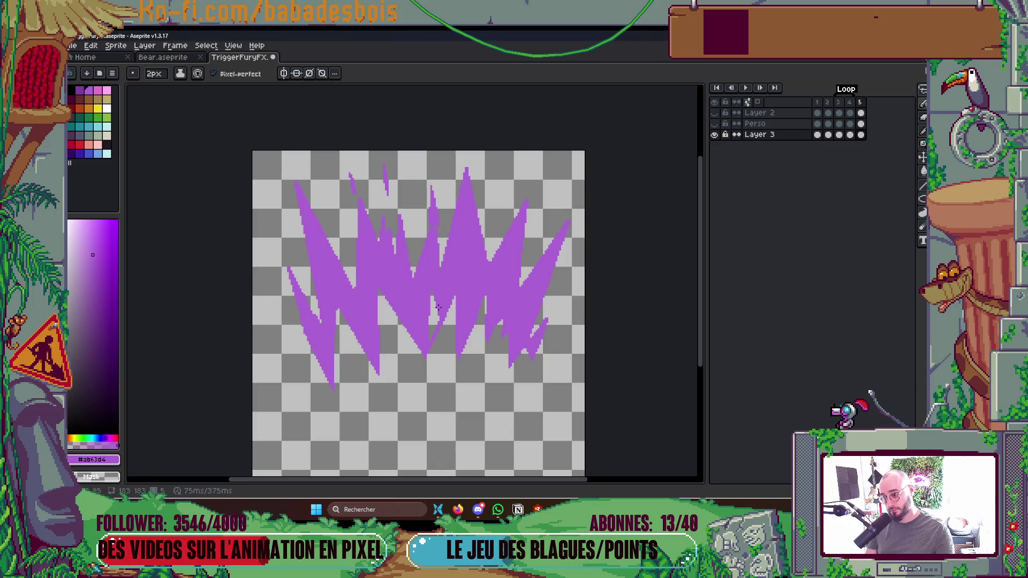
key(g)
scroll(436, 318, down, 2)
scroll(489, 296, up, 1)
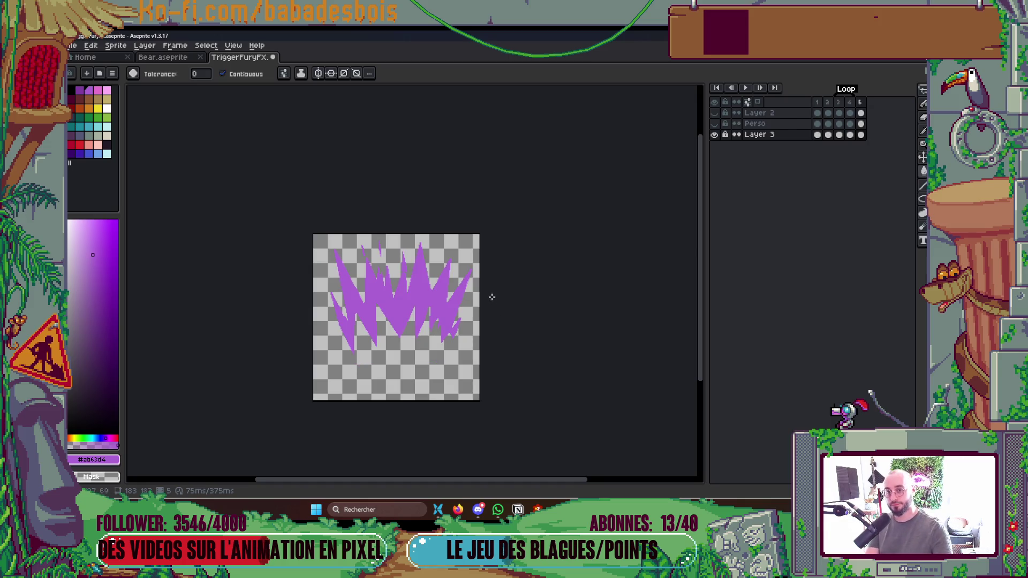
scroll(379, 321, up, 3)
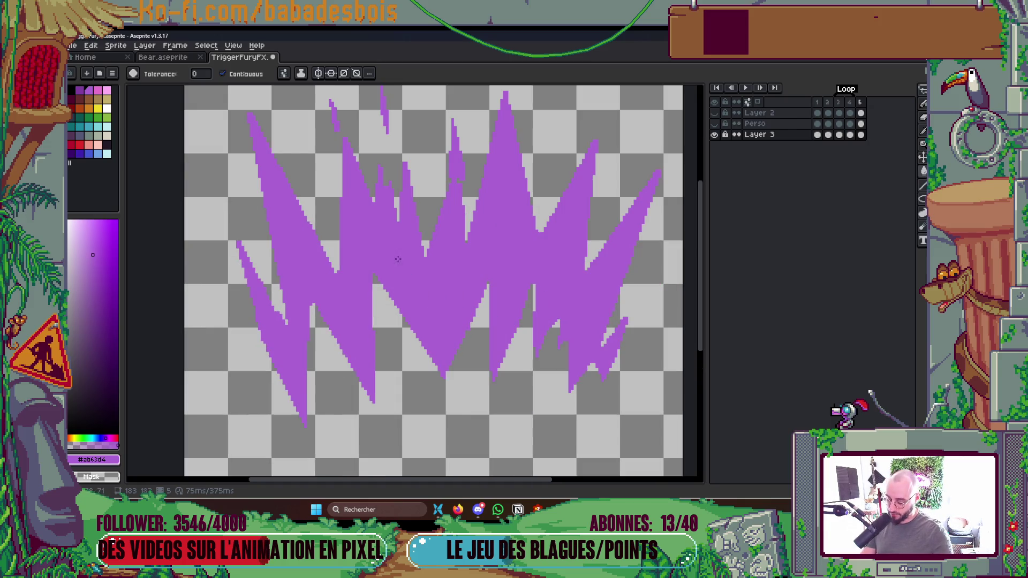
Try a diagonal transparent line through the spikes, then undo it
key(b)
mouse_move(398, 256)
mouse_down()
mouse_move(401, 316)
mouse_move(436, 358)
mouse_up()
shift+click(436, 358)
key(ctrl+z)
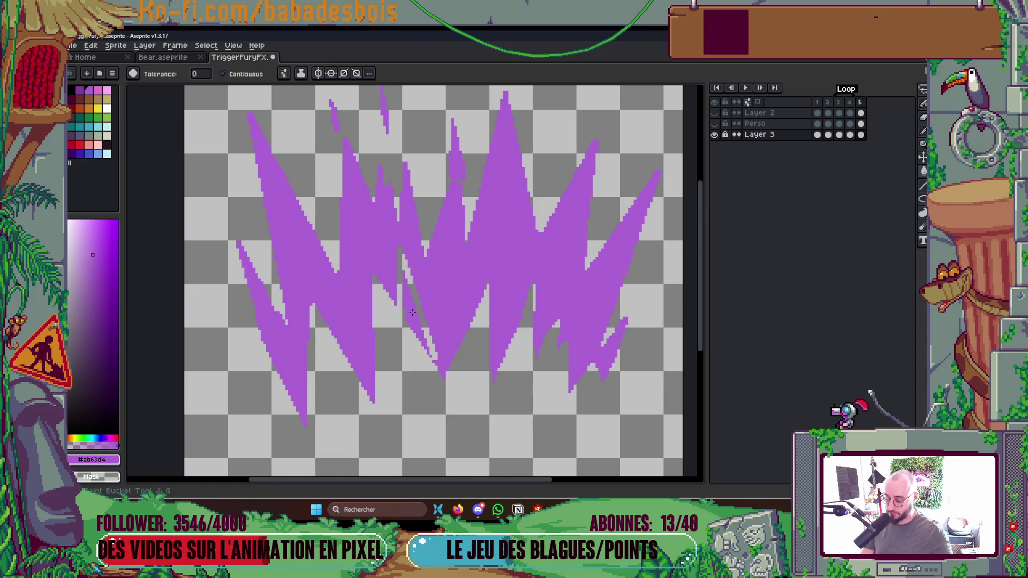
Play the fury aura animation in a loop
scroll(452, 404, down, 5)
scroll(482, 332, up, 2)
key(Return)
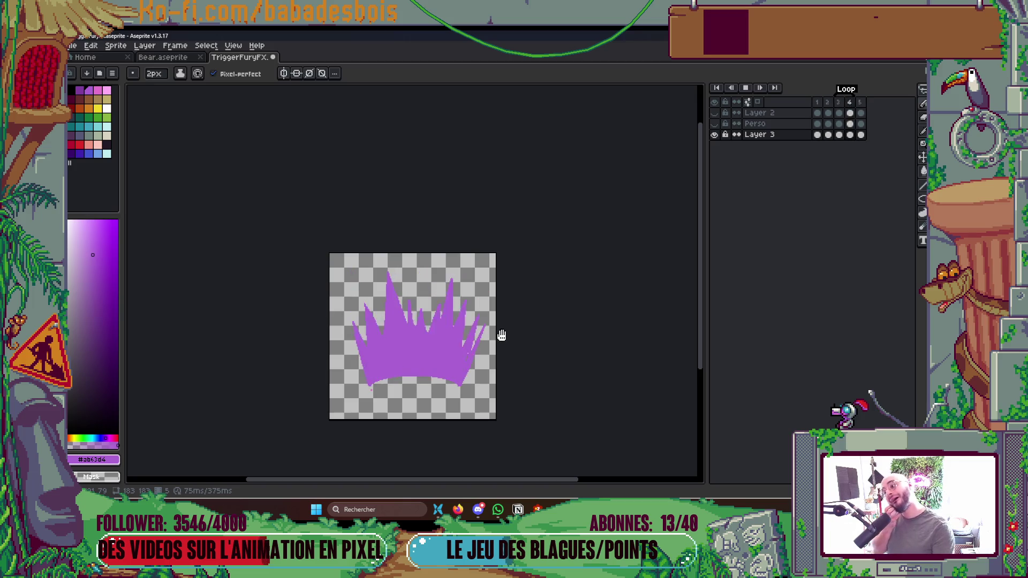
Stop playback and undo the thin purple spike on frame 5
key(Return)
key(Right)
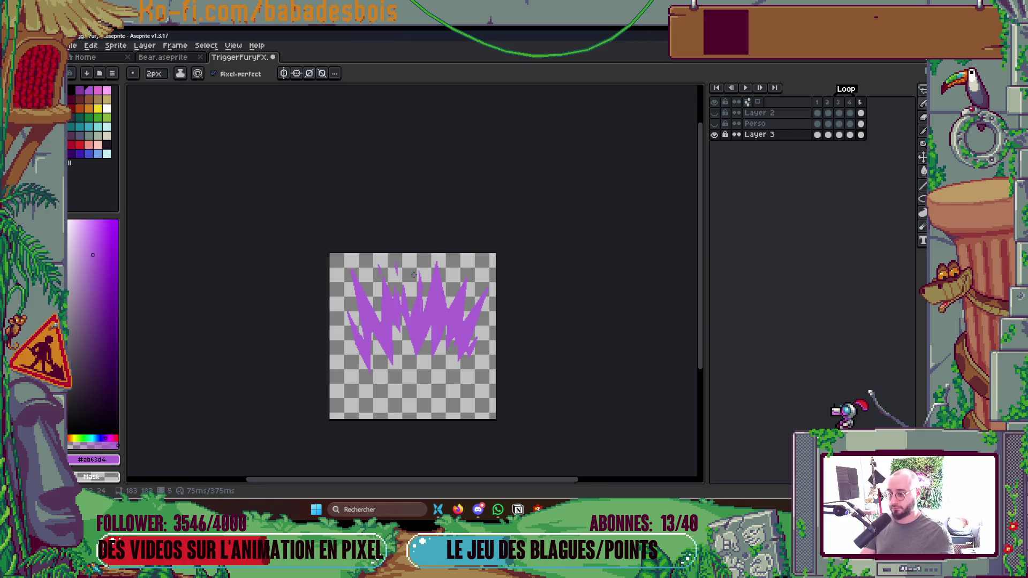
scroll(422, 320, up, 2)
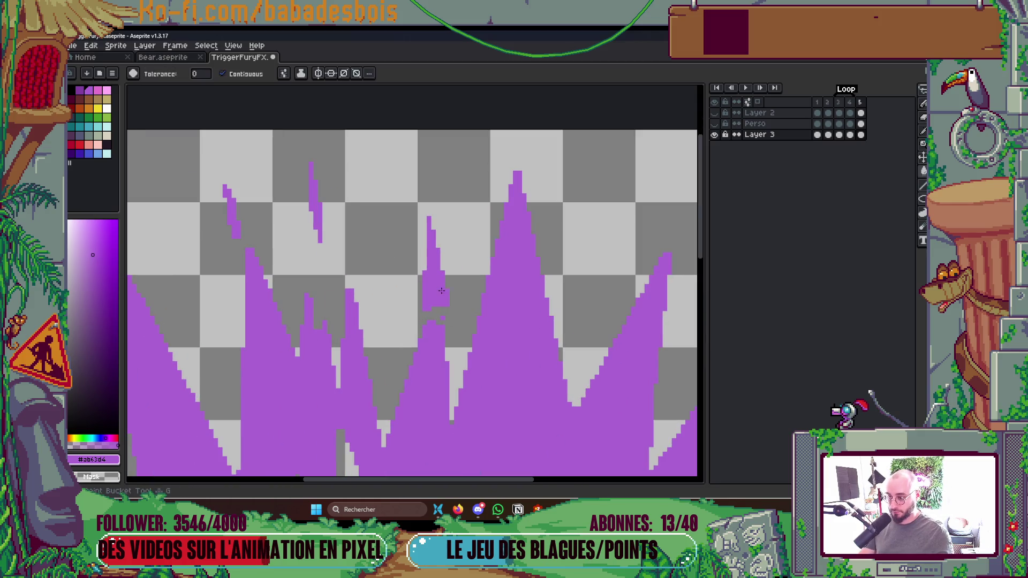
key(ctrl+z)
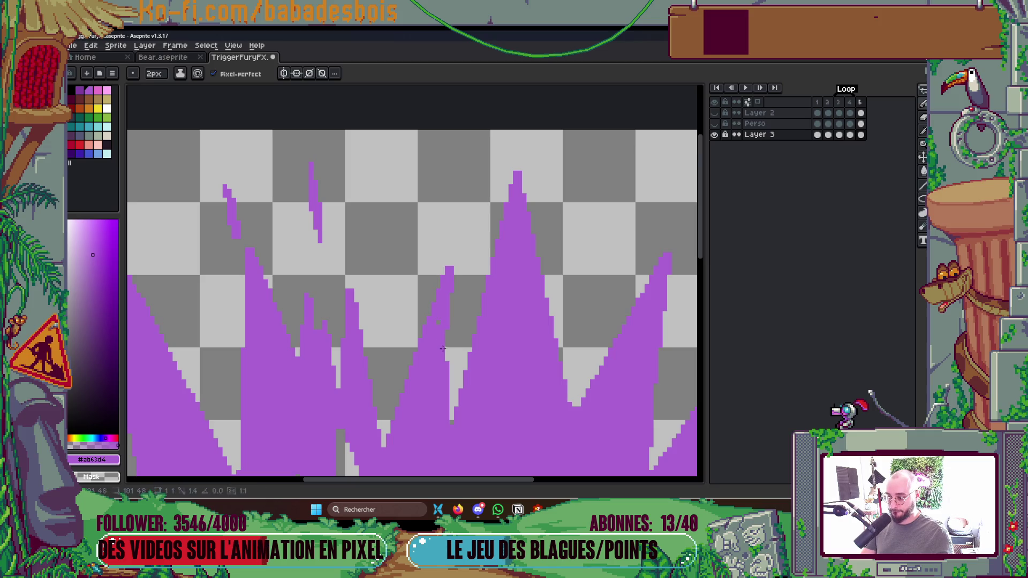
scroll(469, 345, down, 2)
scroll(469, 346, down, 2)
scroll(518, 411, up, 1)
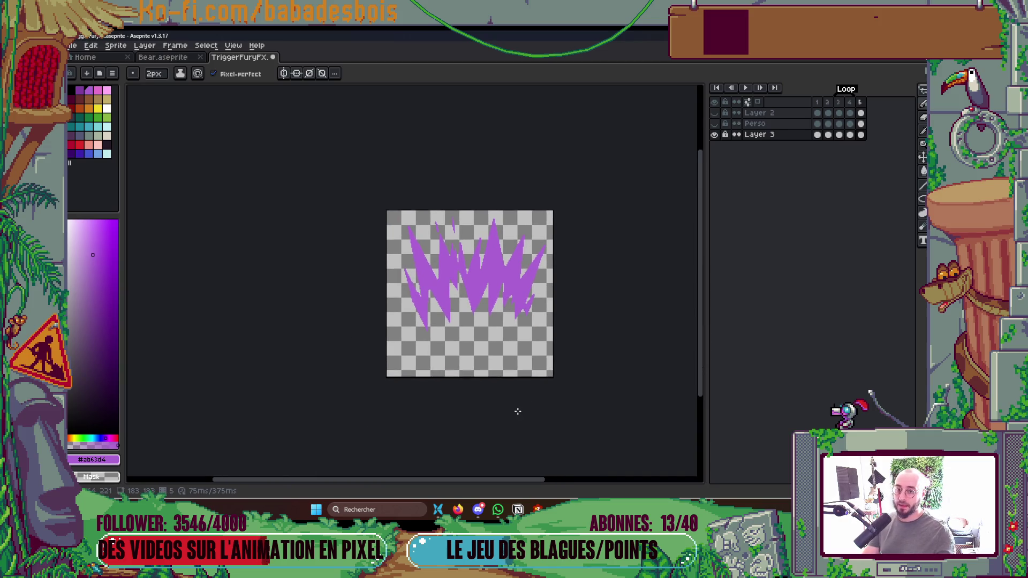
key(Right)
key(Right)
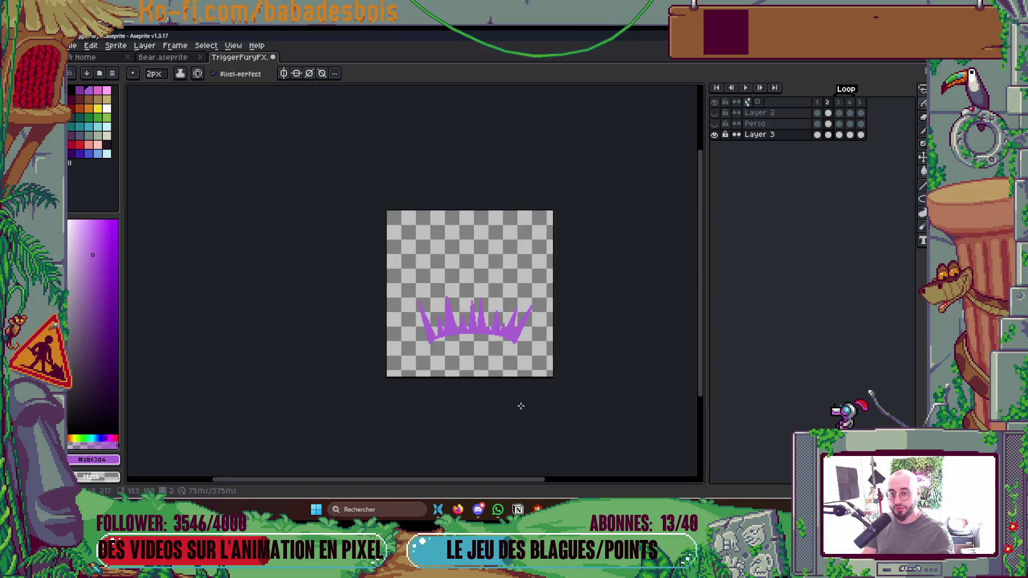
Toggle Layer 2 and Layer 3 visibility, then play the animation with both layers shown
click(714, 135)
click(714, 113)
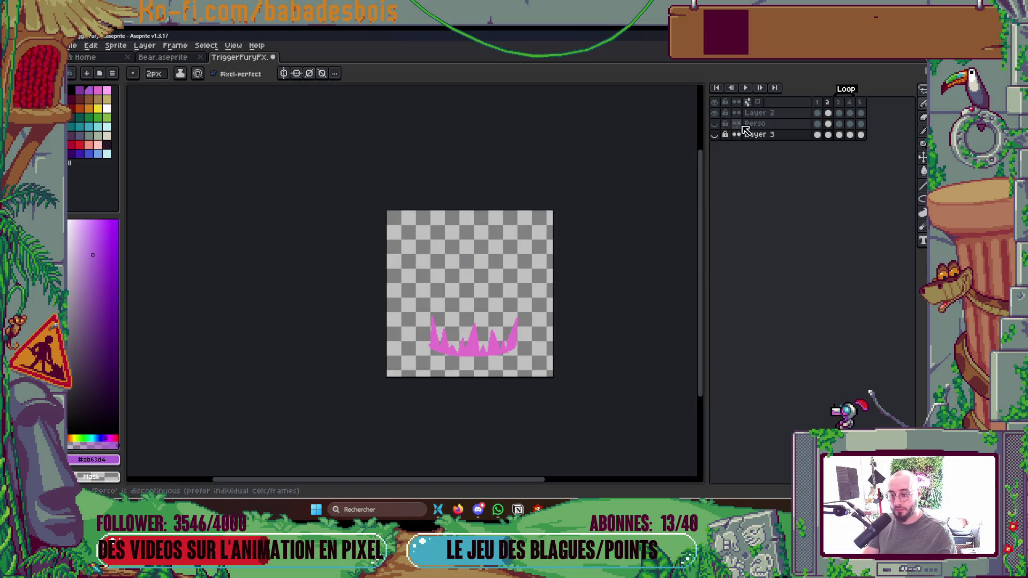
click(714, 135)
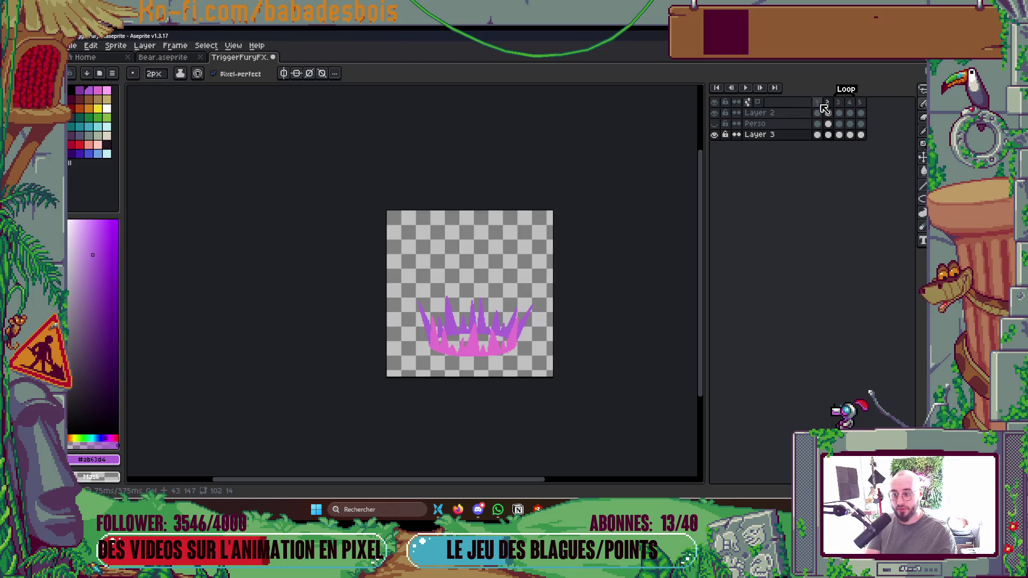
key(Return)
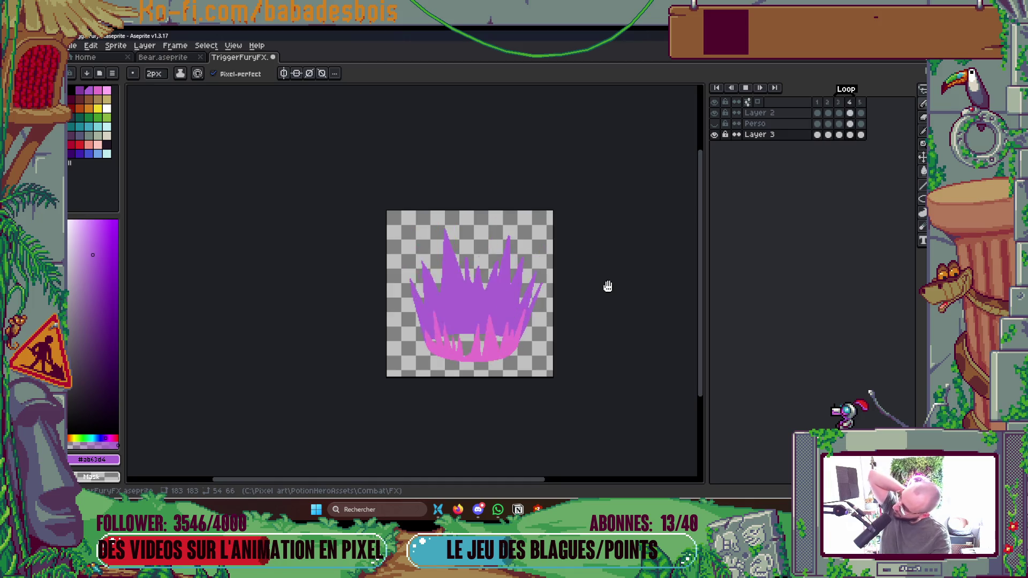
key(Return)
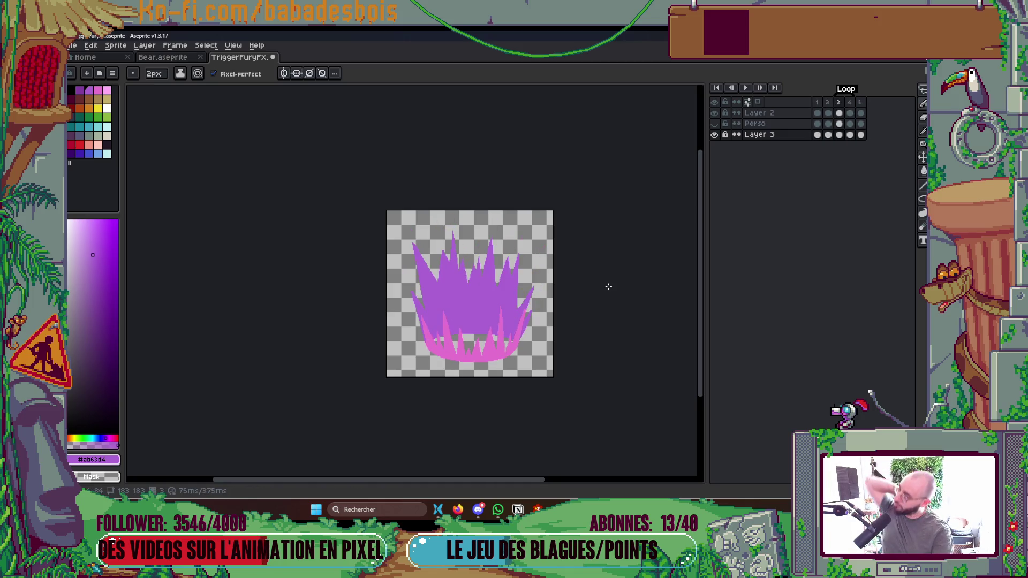
Step to frame 5 and sample the pink flame colour and its layer
key(Right)
key(Right)
key(Right)
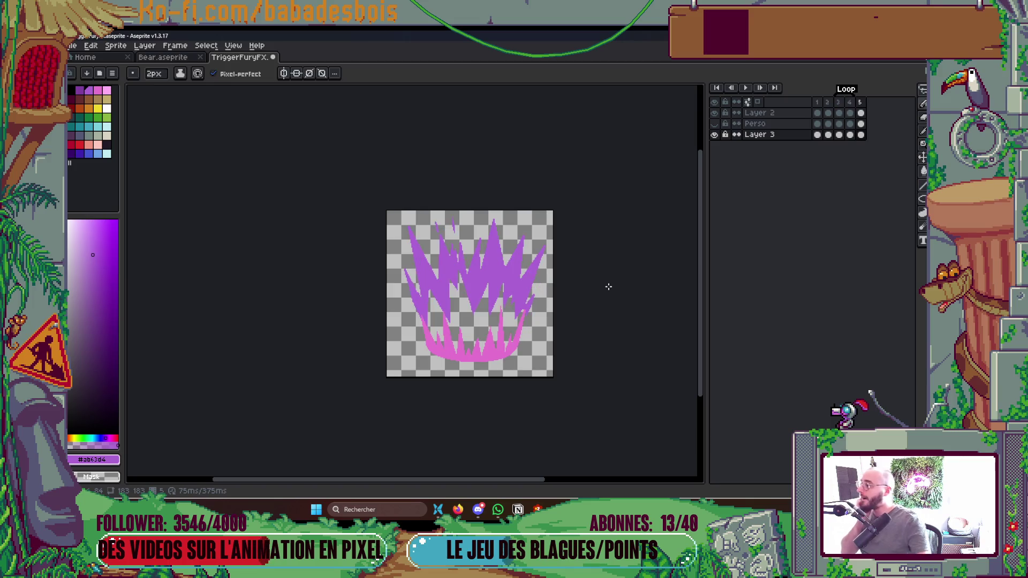
key(Left)
key(Left)
key(Right)
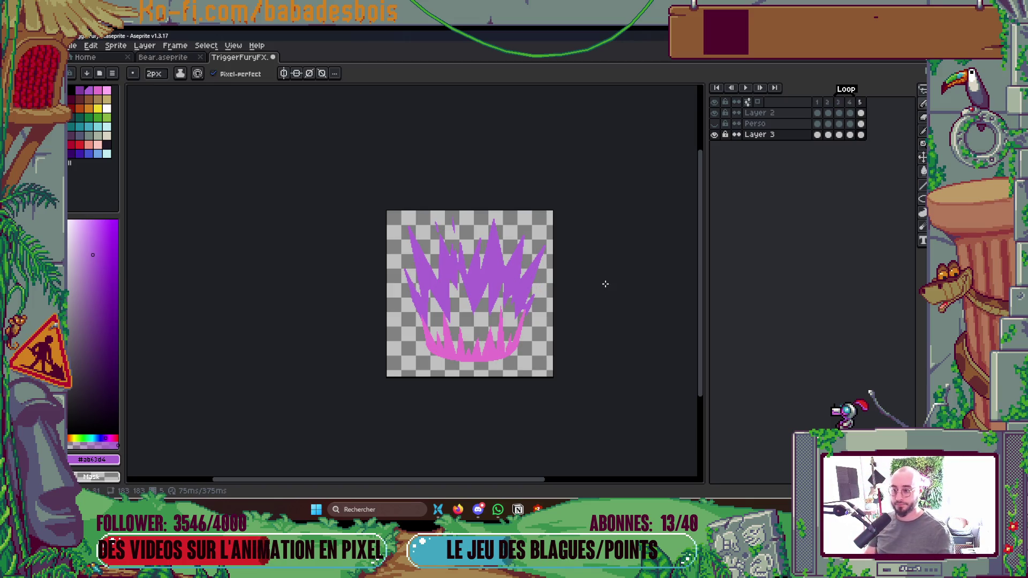
scroll(453, 324, up, 1)
key(Left)
alt+click(405, 309)
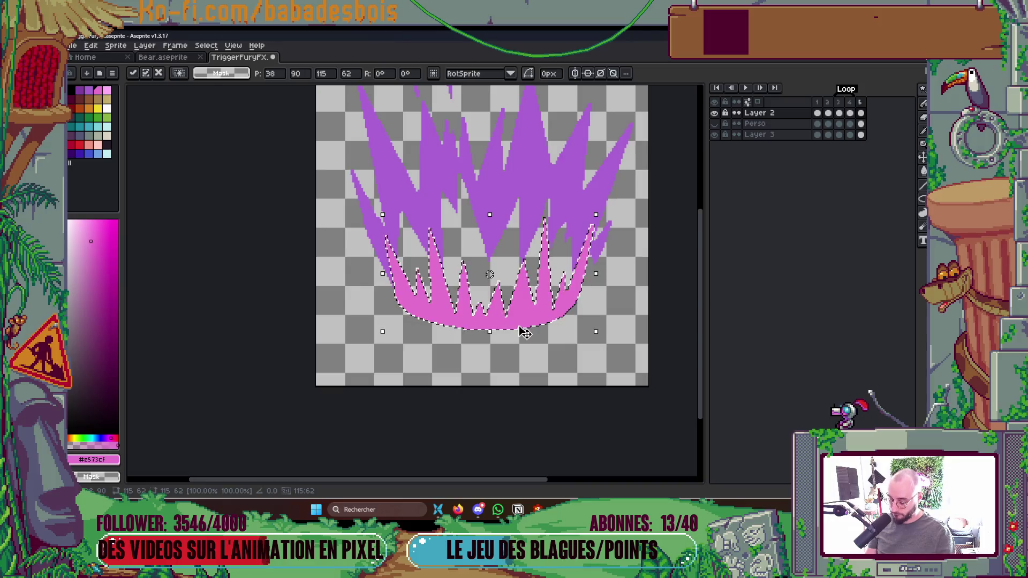
Draw the first pink V-spike edges below frame 5's flame base with straight lines
mouse_move(406, 313)
mouse_down()
mouse_move(411, 336)
mouse_move(412, 315)
mouse_up()
shift+click(442, 369)
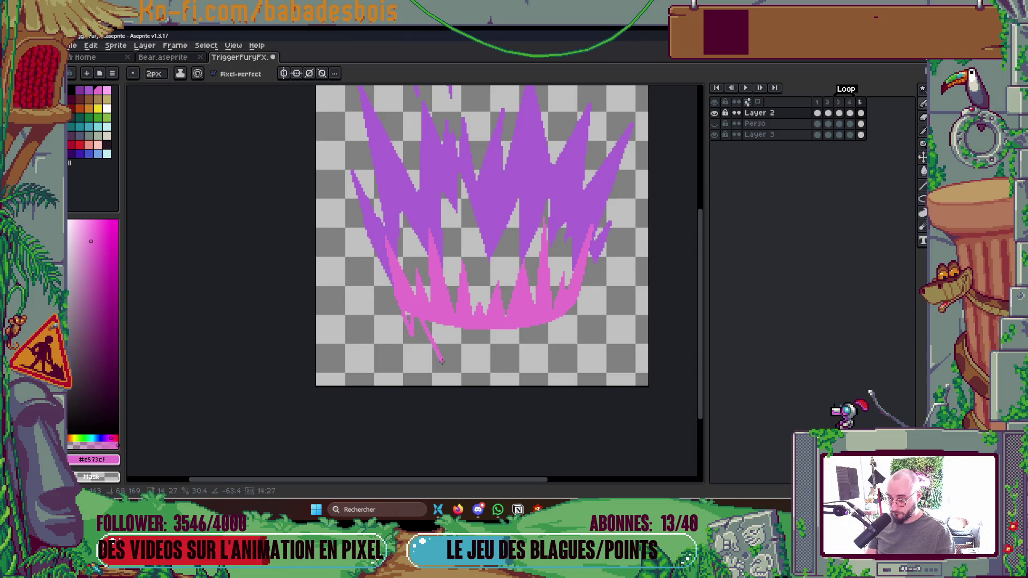
shift+click(451, 342)
shift+click(461, 355)
shift+click(467, 327)
shift+click(475, 338)
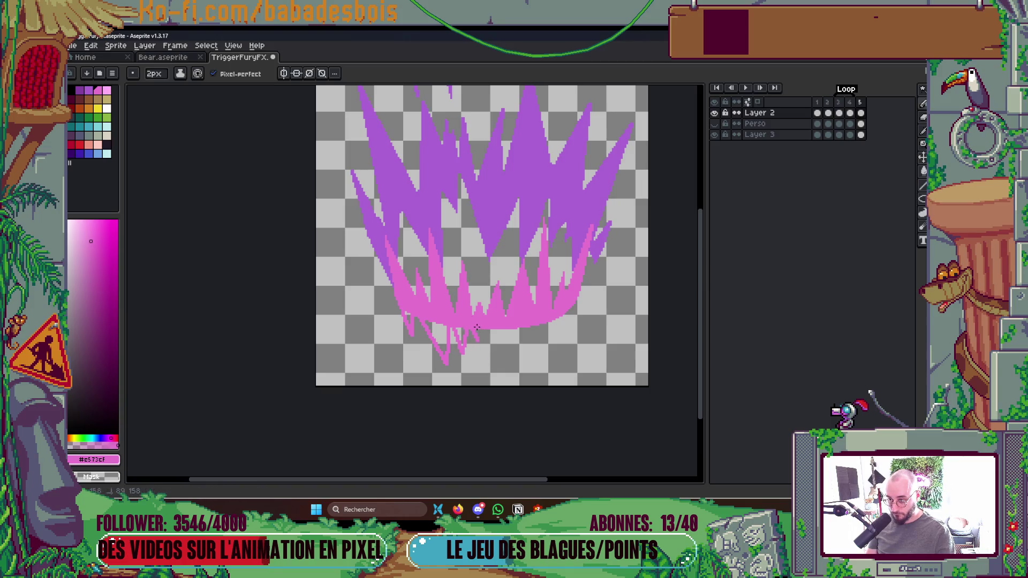
shift+click(475, 339)
Continue the jagged pink spike outline rightward, ending in a V spike
shift+click(478, 323)
shift+click(483, 377)
shift+click(494, 323)
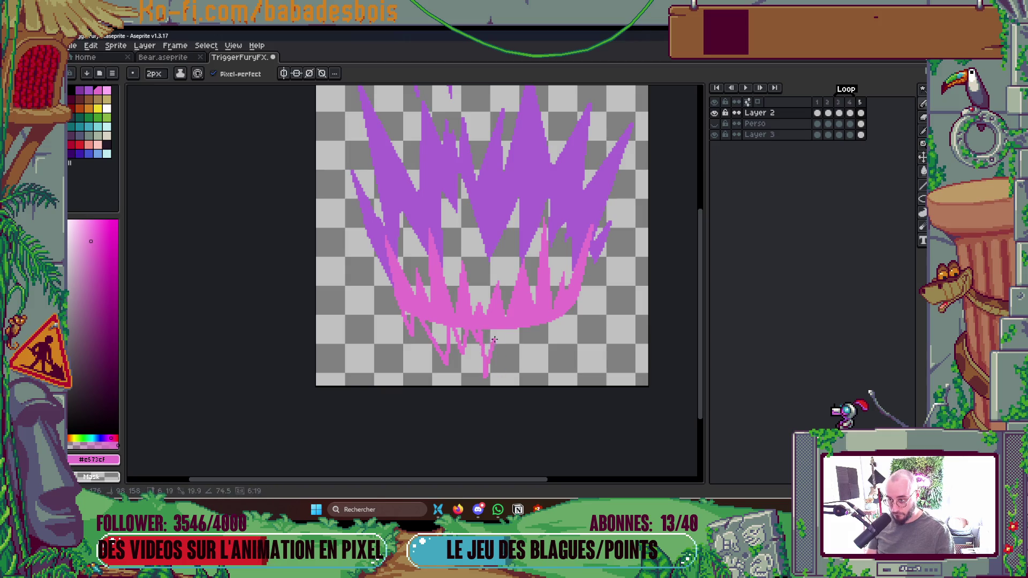
shift+click(506, 371)
shift+click(527, 323)
mouse_move(525, 329)
mouse_down()
mouse_move(541, 372)
mouse_move(549, 322)
mouse_move(558, 348)
mouse_move(563, 322)
mouse_up()
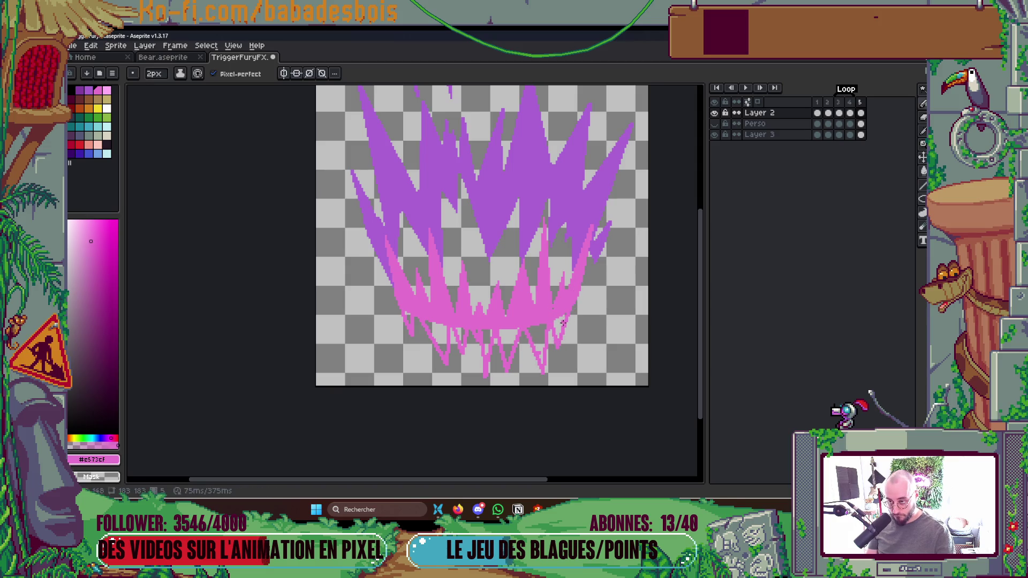
Fill the gaps between the lower spikes pink, then magic-wand select the whole pink shape
key(g)
click(536, 337)
click(506, 336)
key(g)
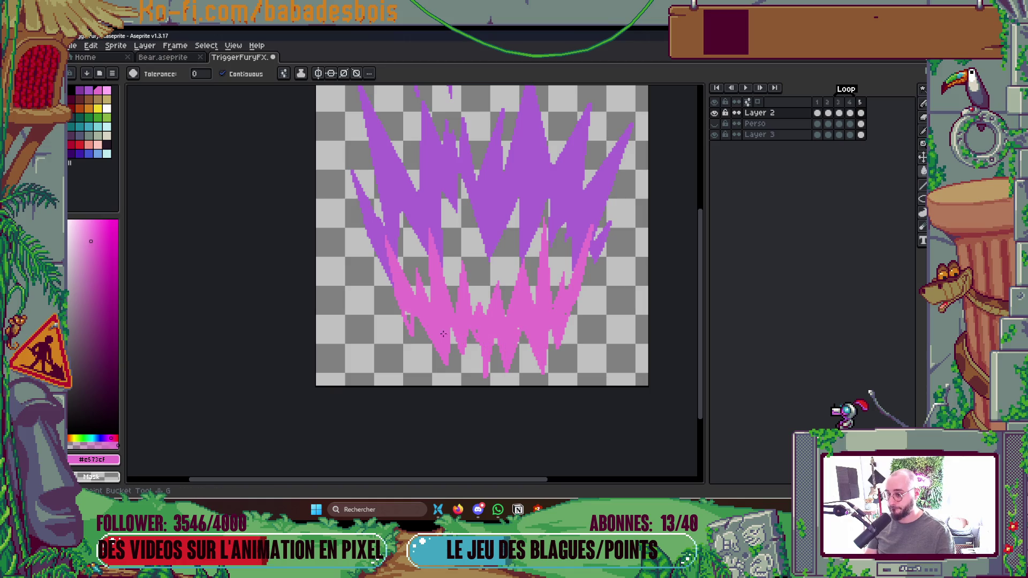
scroll(441, 300, down, 5)
scroll(442, 301, up, 2)
scroll(442, 300, up, 1)
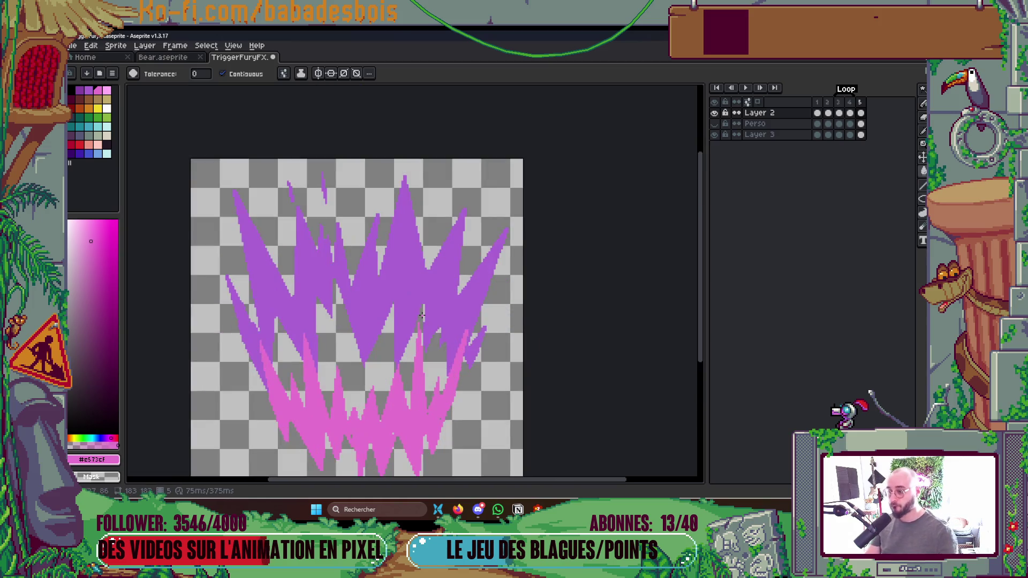
scroll(442, 301, down, 1)
key(w)
click(404, 367)
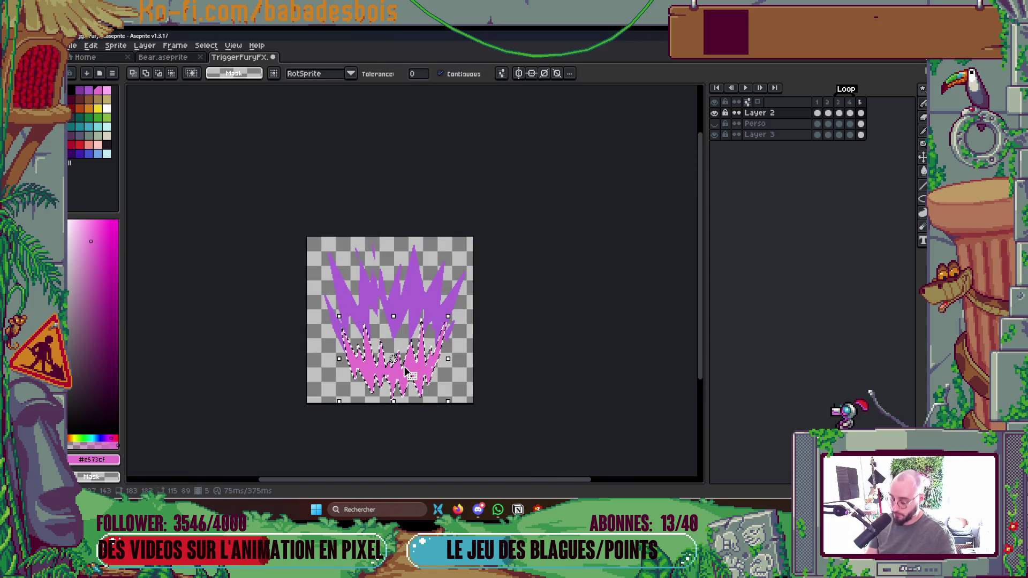
key(v)
key(Return)
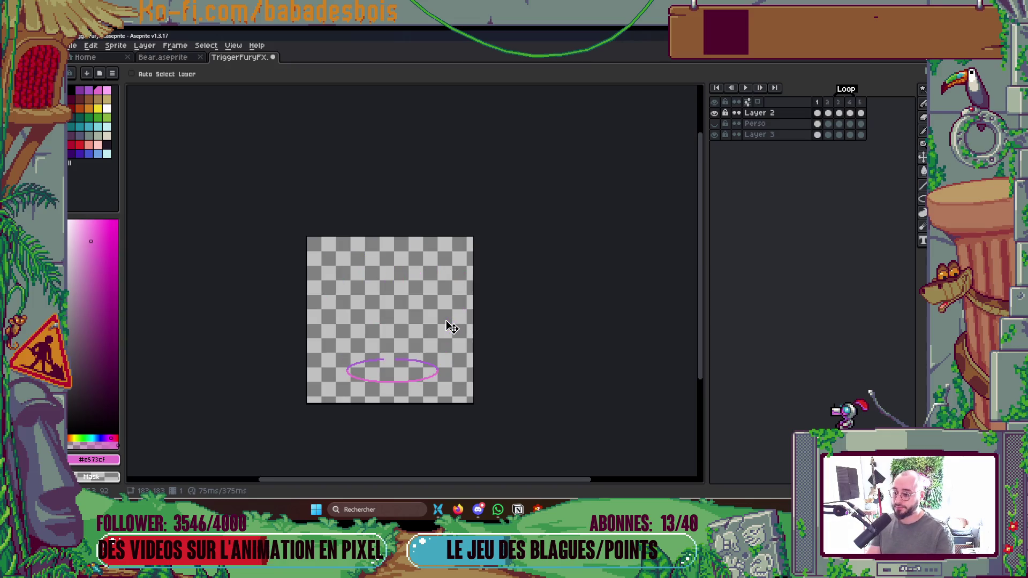
scroll(408, 360, up, 4)
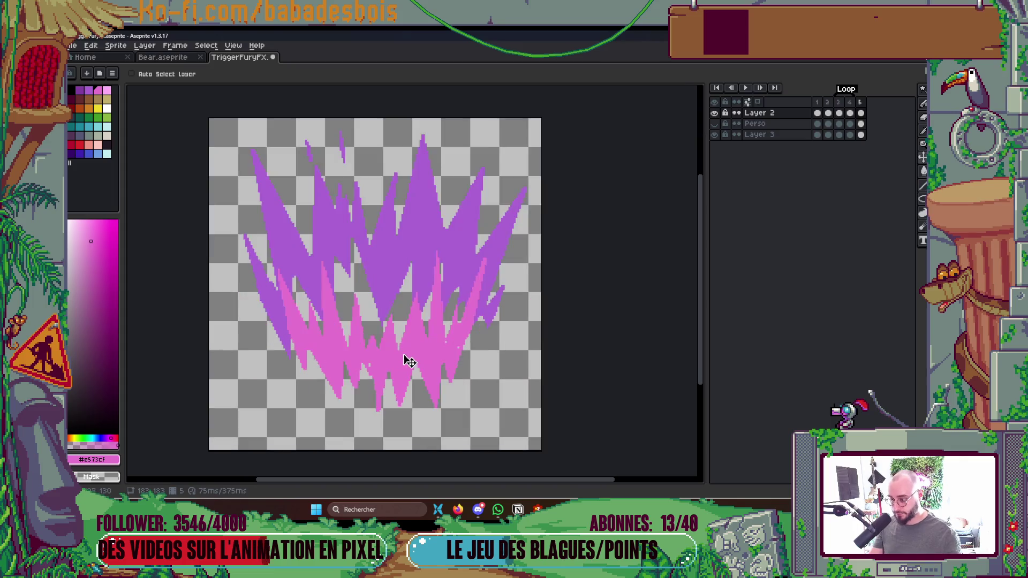
key(b)
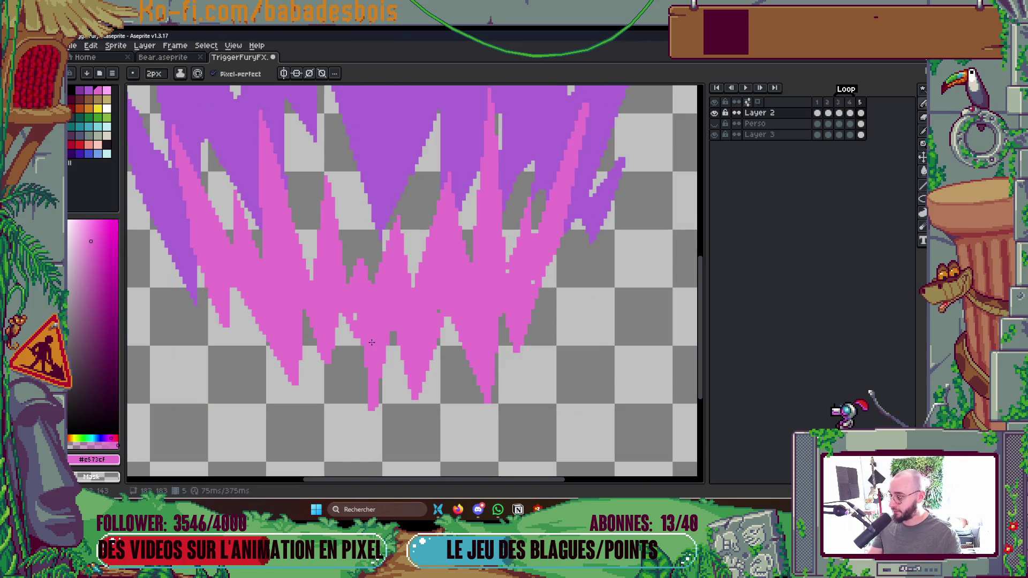
Draw a pink spike edge up through the gap in frame 5
drag(370, 405, 350, 310)
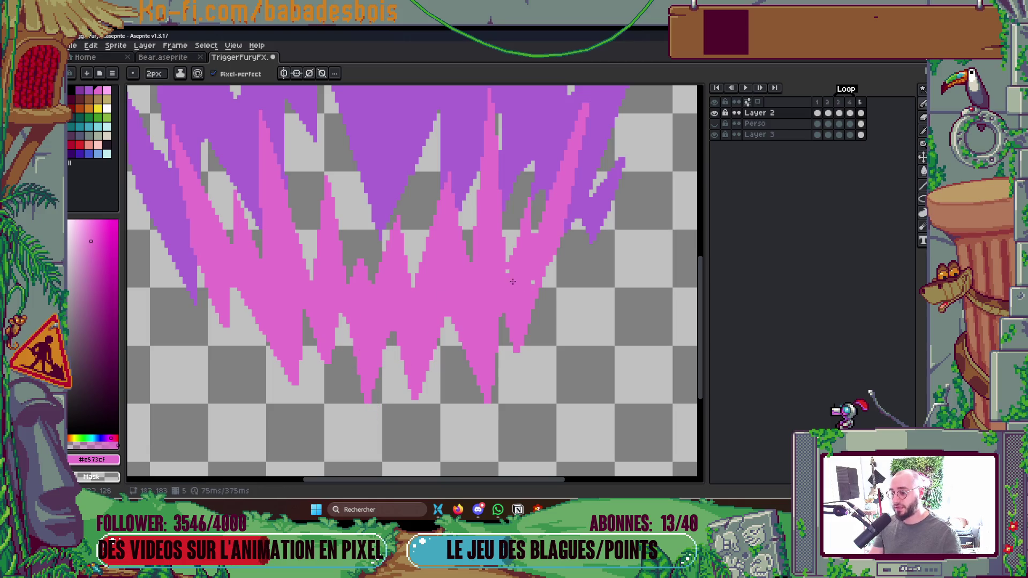
scroll(531, 281, down, 3)
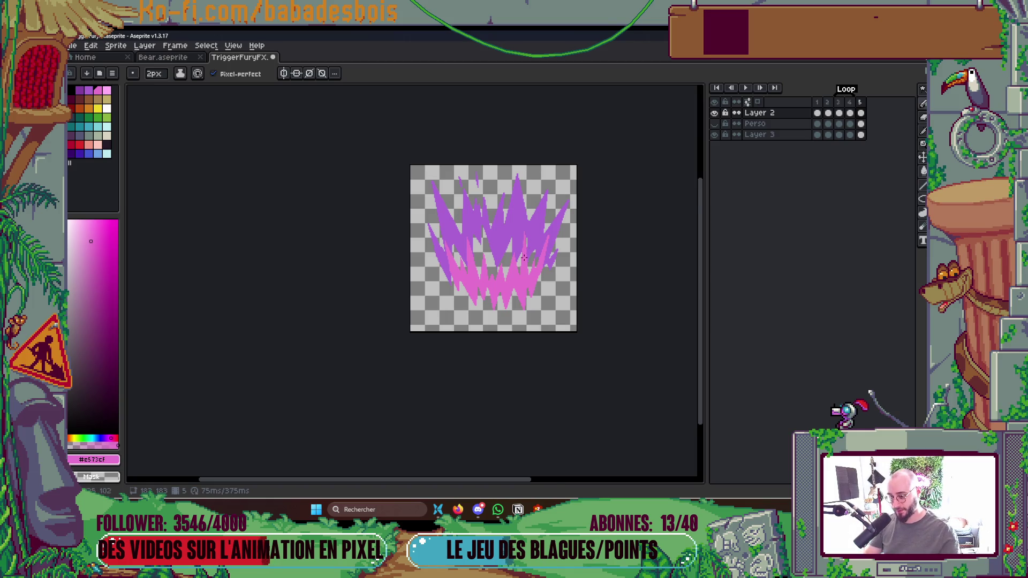
scroll(523, 257, up, 2)
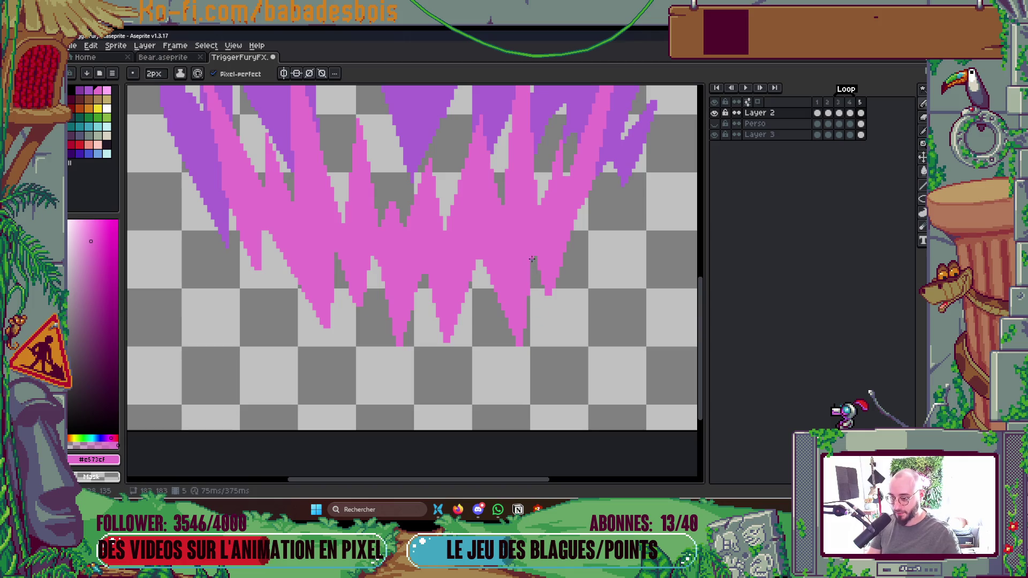
Redraw the right-hand pink spike upward from its base, undoing a bad stroke
drag(522, 345, 530, 265)
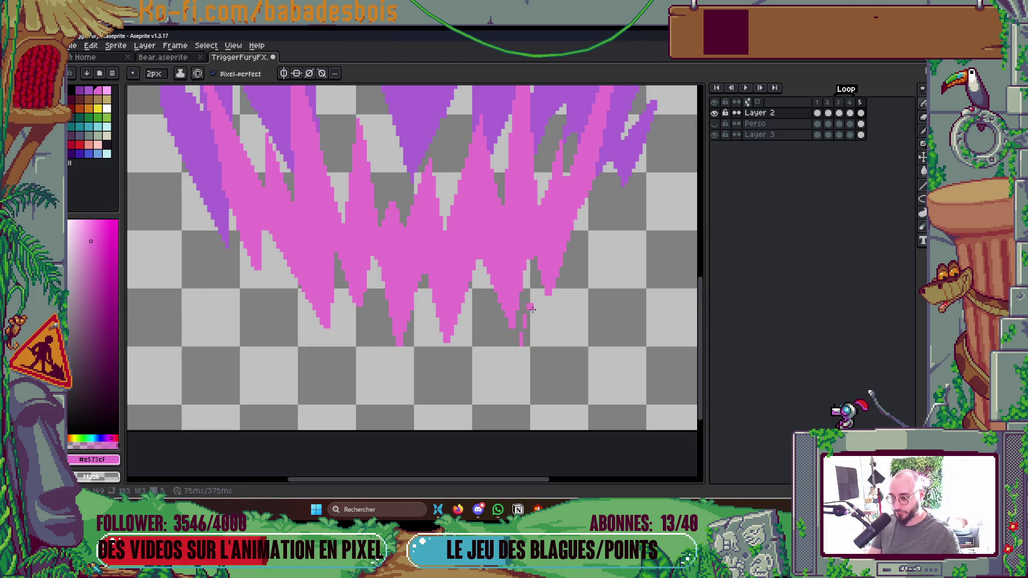
key(ctrl+z)
drag(514, 327, 526, 278)
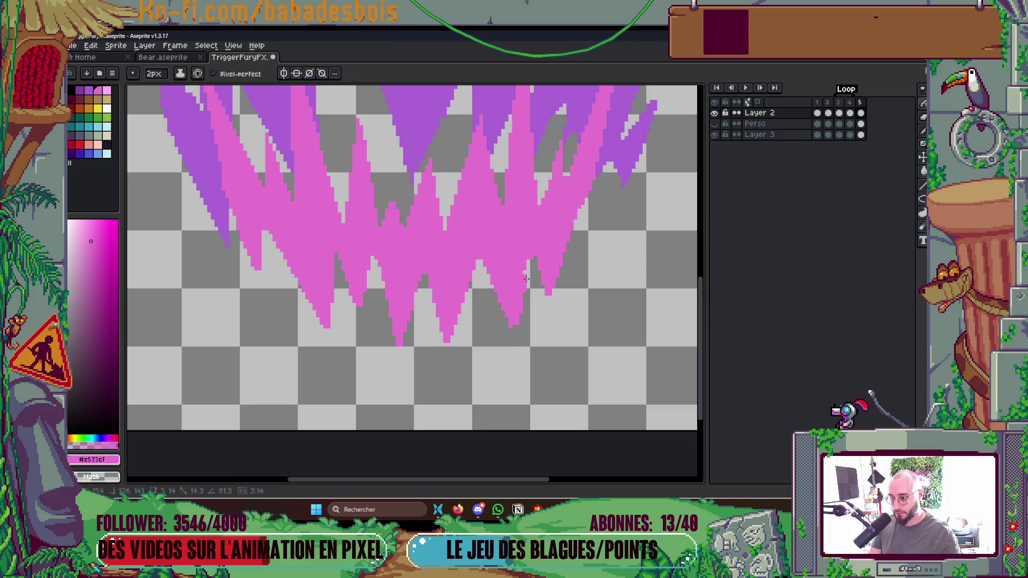
scroll(535, 276, down, 1)
scroll(535, 281, up, 1)
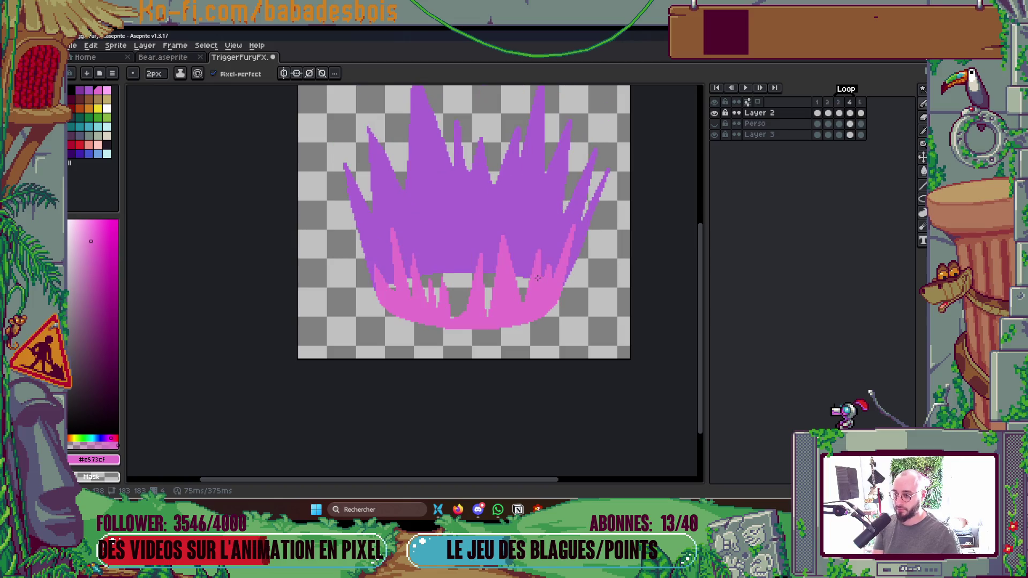
scroll(538, 278, up, 1)
scroll(512, 263, up, 1)
Add thin pink spikes reaching up into the purple flames on the right
key(b)
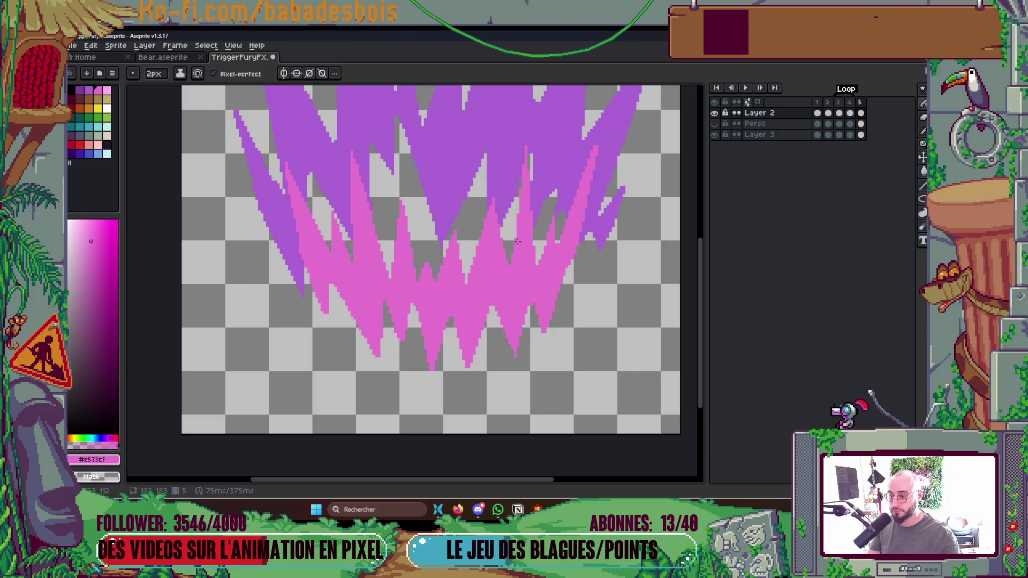
mouse_move(527, 185)
mouse_down()
mouse_move(542, 140)
mouse_move(543, 238)
mouse_move(532, 264)
mouse_up()
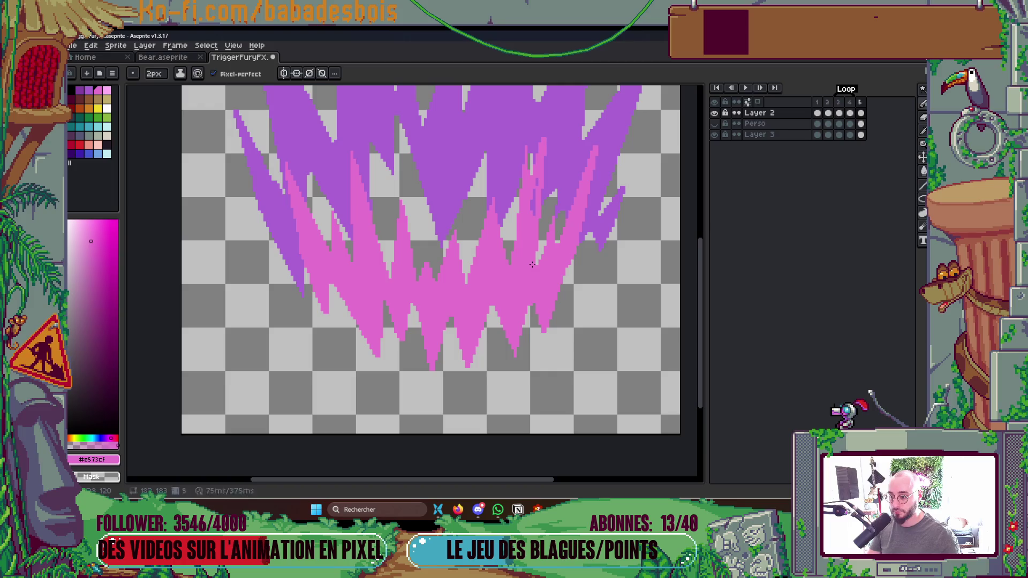
drag(541, 220, 531, 191)
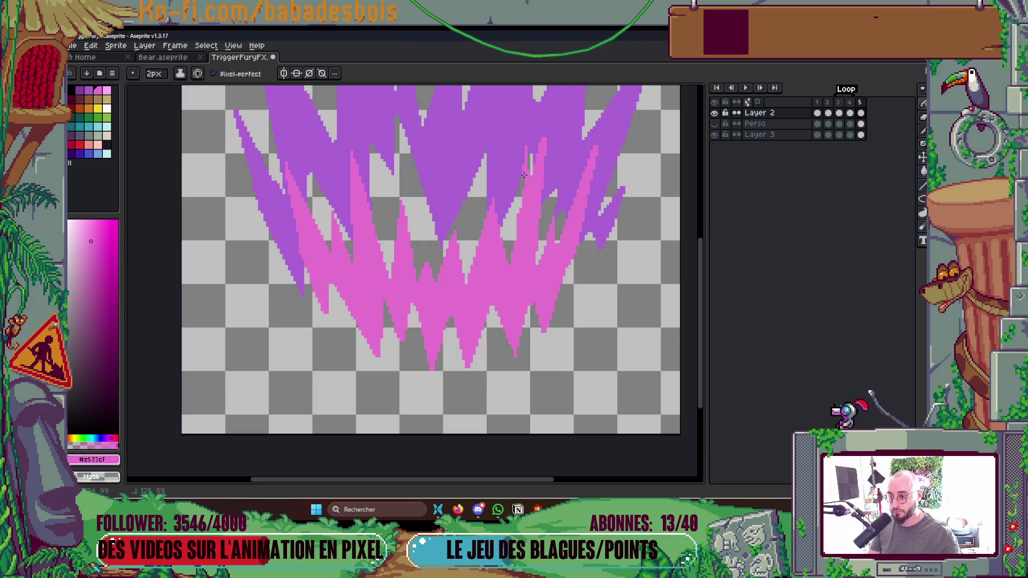
scroll(530, 184, down, 3)
scroll(562, 196, down, 1)
scroll(568, 193, up, 1)
key(Left)
key(Right)
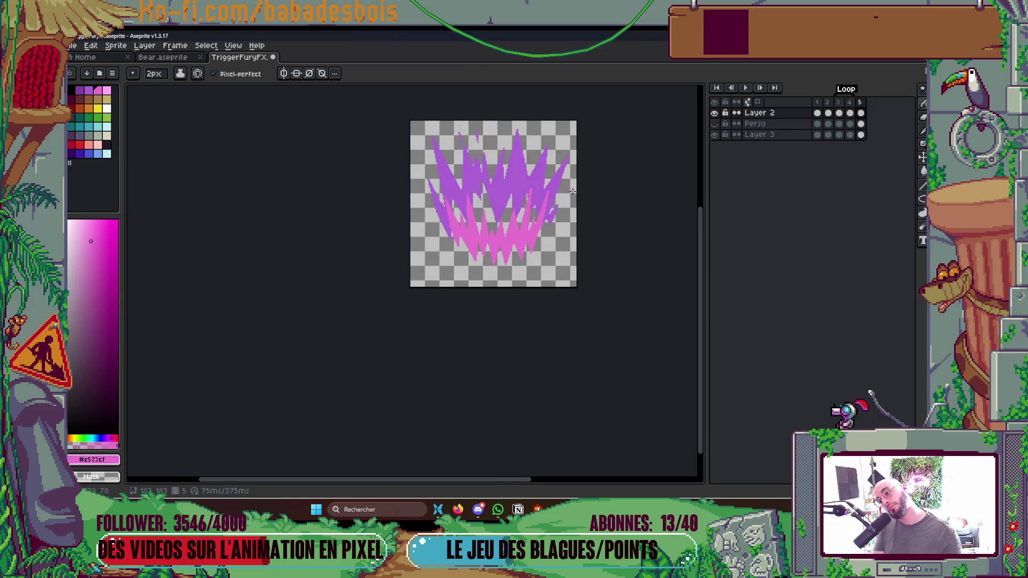
Play and stop the animation to review the frame 5 changes
key(v)
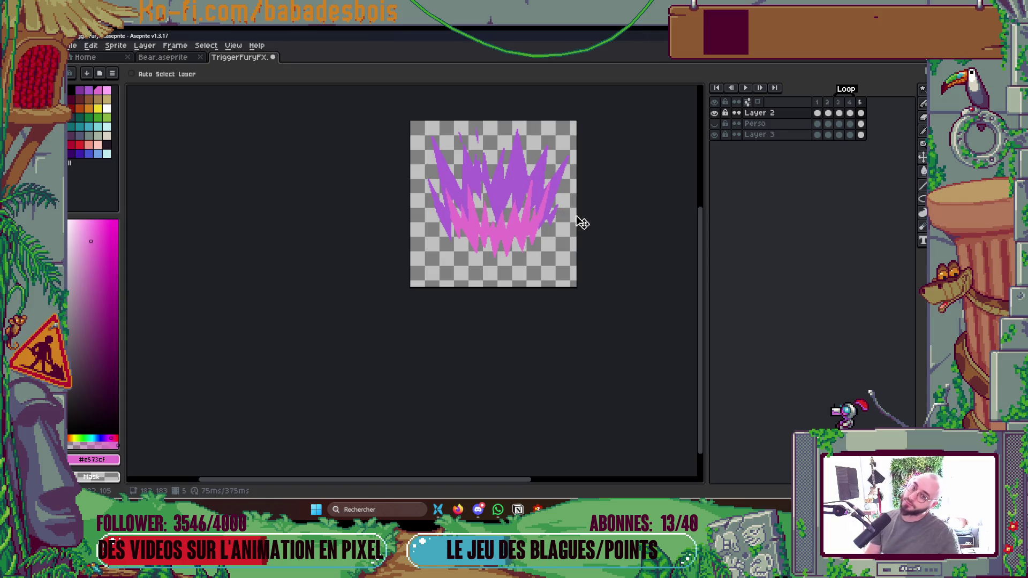
key(Return)
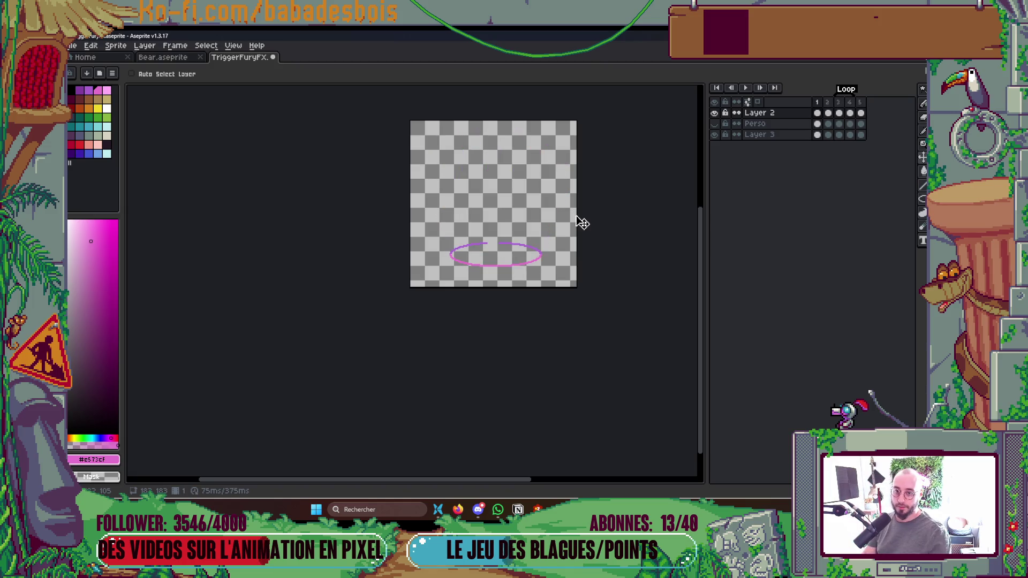
key(Return)
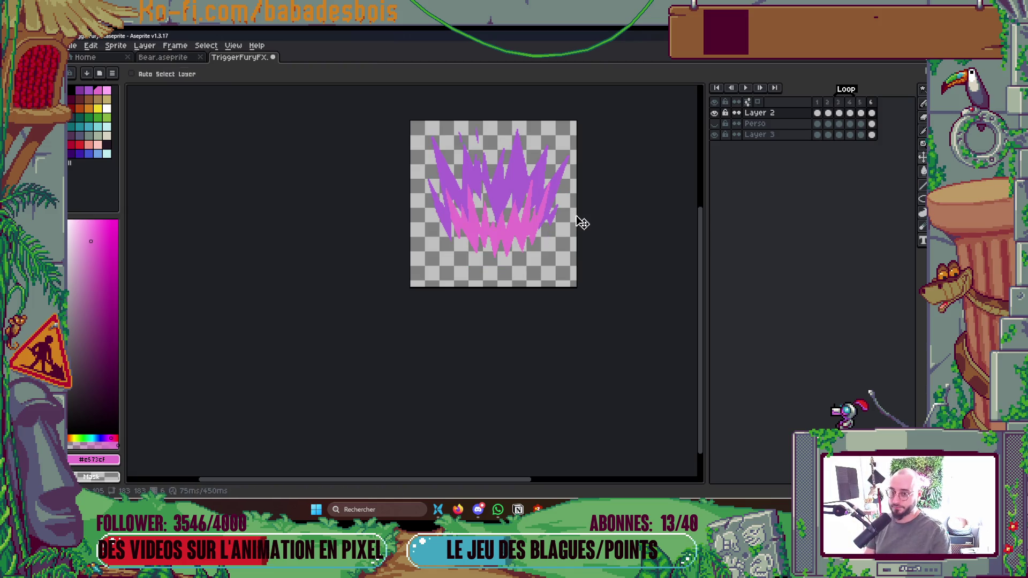
Add a sixth frame and delete its copied purple flames with the Magic Wand
key(alt+n)
scroll(527, 249, up, 3)
key(w)
click(485, 220)
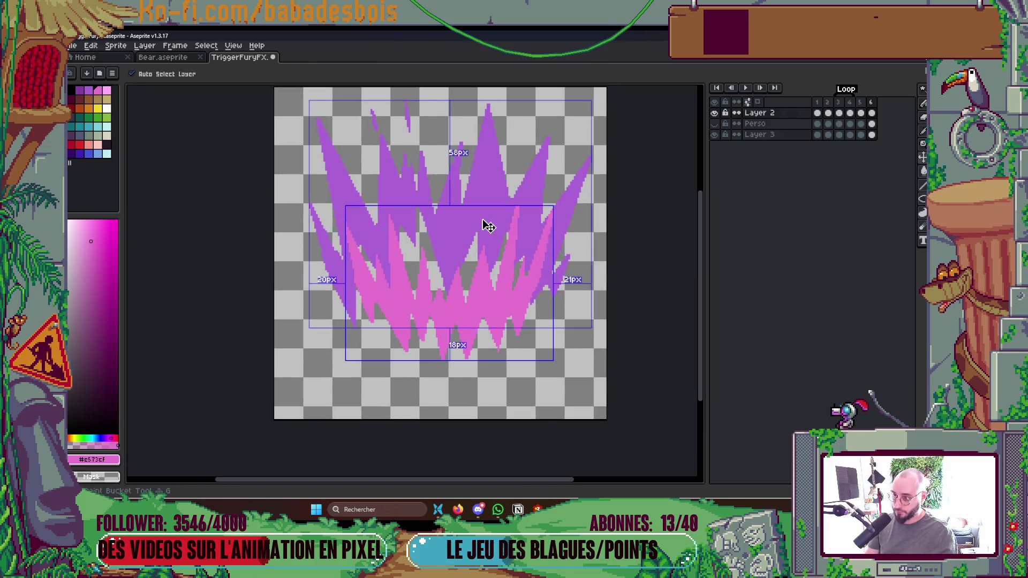
key(Delete)
Delete the copied pink flames from the new frame and return to Layer 2
key(alt+Down)
key(alt+Down)
key(g)
click(463, 317)
key(Delete)
click(738, 116)
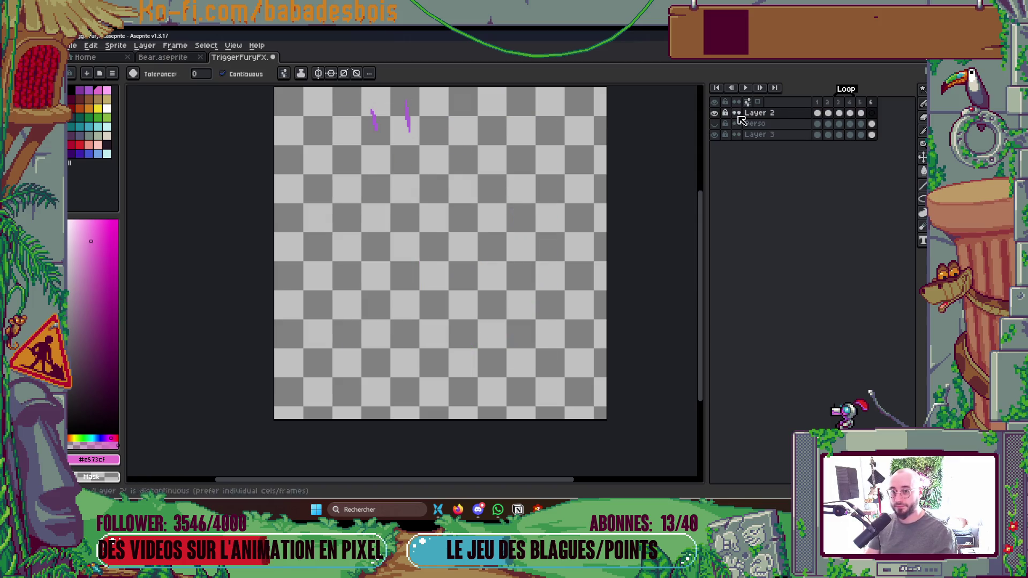
Turn on onion skin, eyedrop the purple #ab63d4, and draw a stroke on Layer 3
click(756, 102)
key(b)
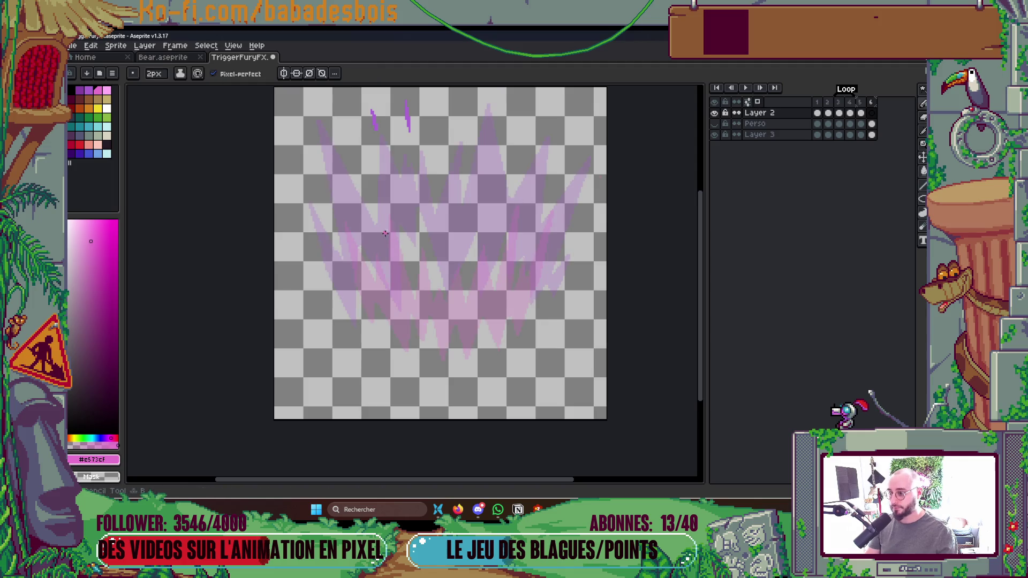
scroll(379, 231, up, 1)
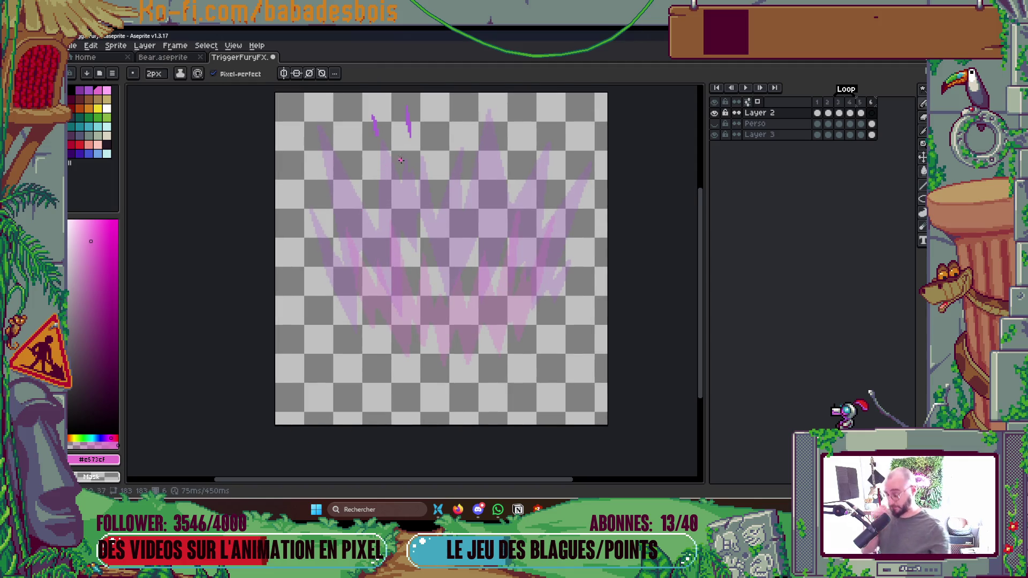
scroll(400, 161, up, 2)
key(i)
click(409, 145)
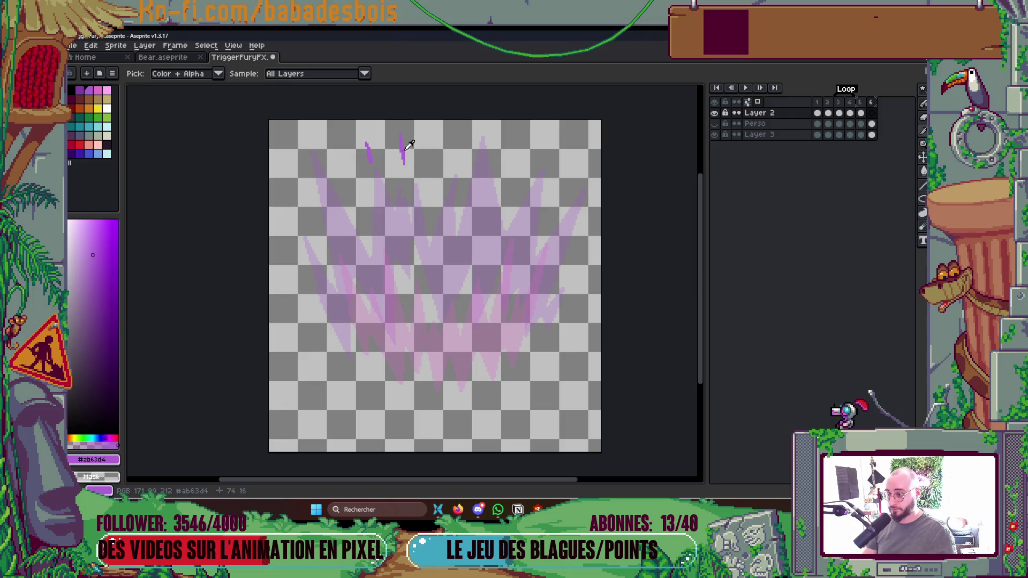
key(b)
key(Down)
drag(475, 179, 483, 125)
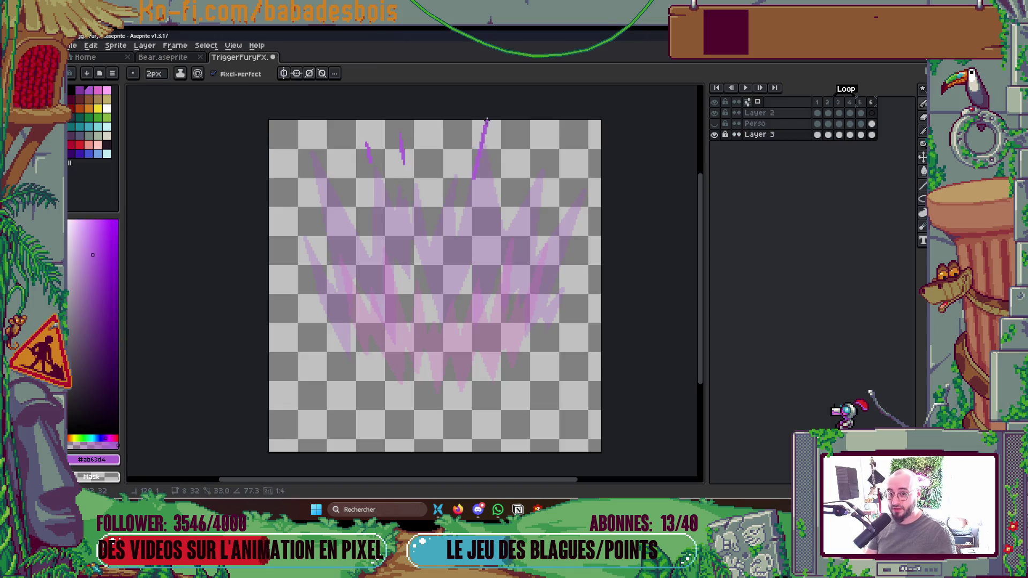
Extend the canvas 20 px upward to 183×203 px and add a short purple mark
key(v)
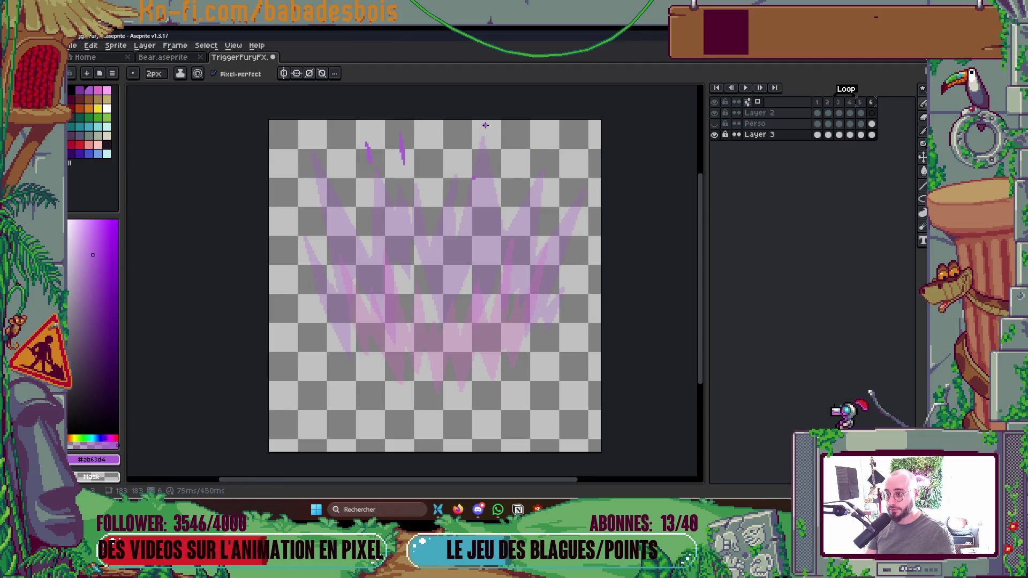
key(ctrl+alt+c)
drag(485, 189, 489, 161)
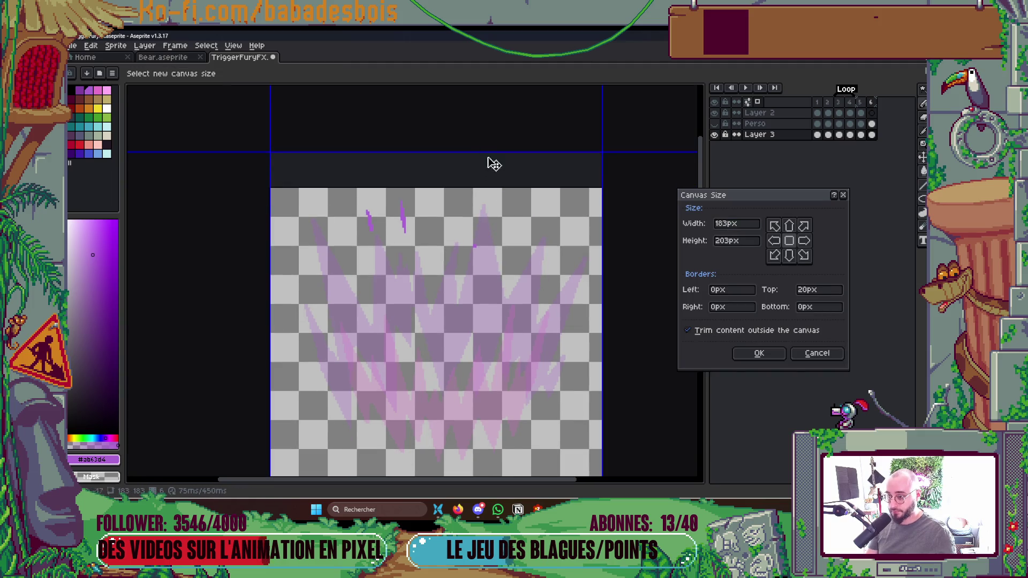
click(760, 353)
drag(480, 261, 483, 252)
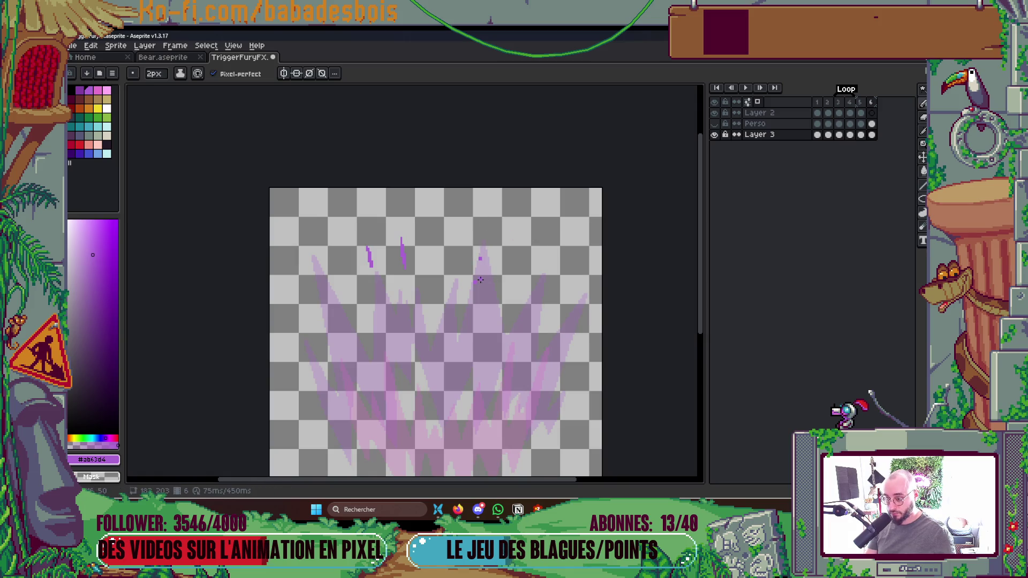
Draw a tall purple spike at the top centre and one on the right, undoing a stray streak
mouse_move(482, 249)
mouse_down()
mouse_move(476, 270)
mouse_move(483, 208)
mouse_move(493, 284)
mouse_move(484, 251)
mouse_up()
scroll(472, 285, down, 2)
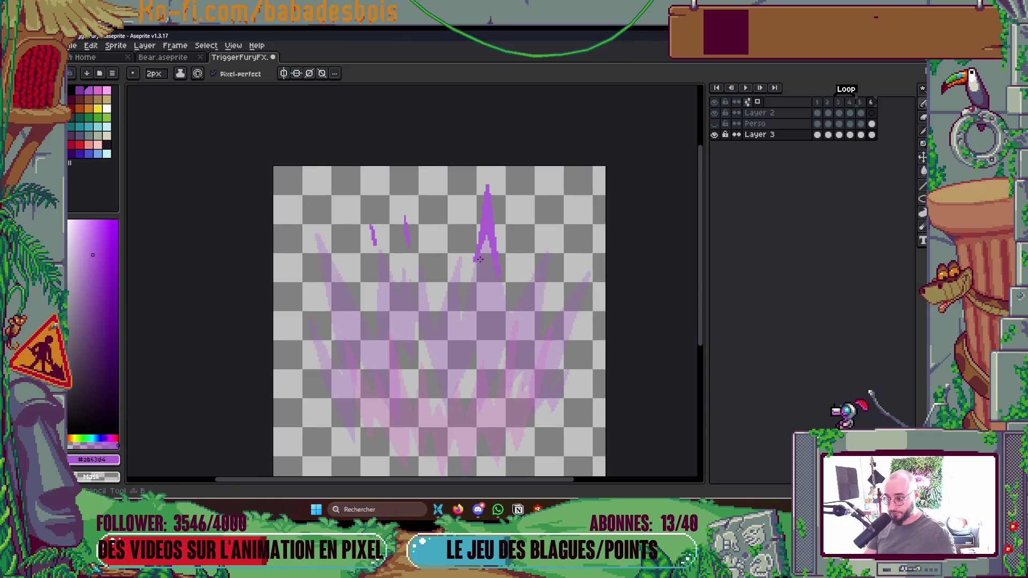
mouse_move(472, 285)
mouse_down()
mouse_move(473, 262)
mouse_move(472, 278)
mouse_up()
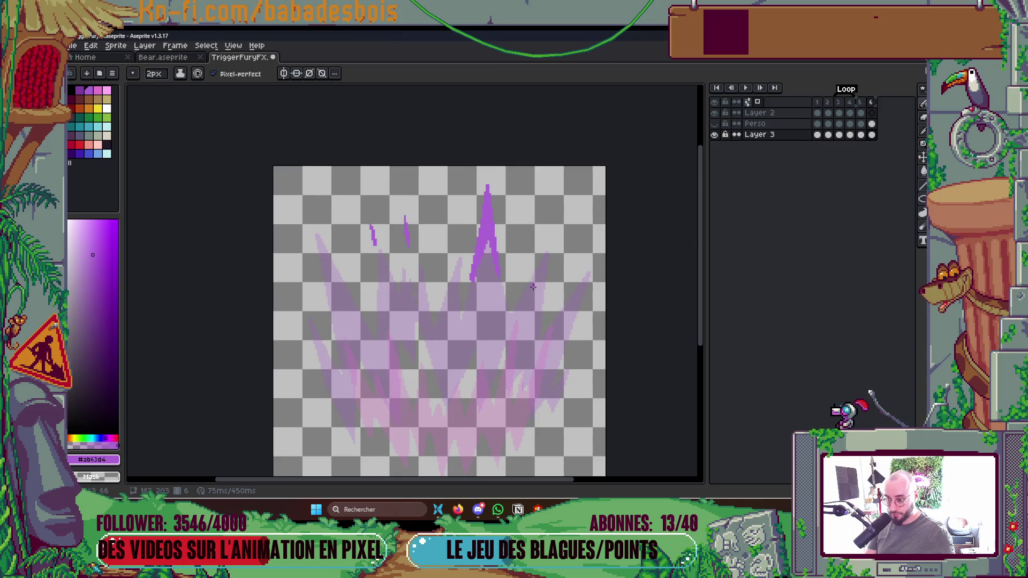
scroll(522, 275, down, 1)
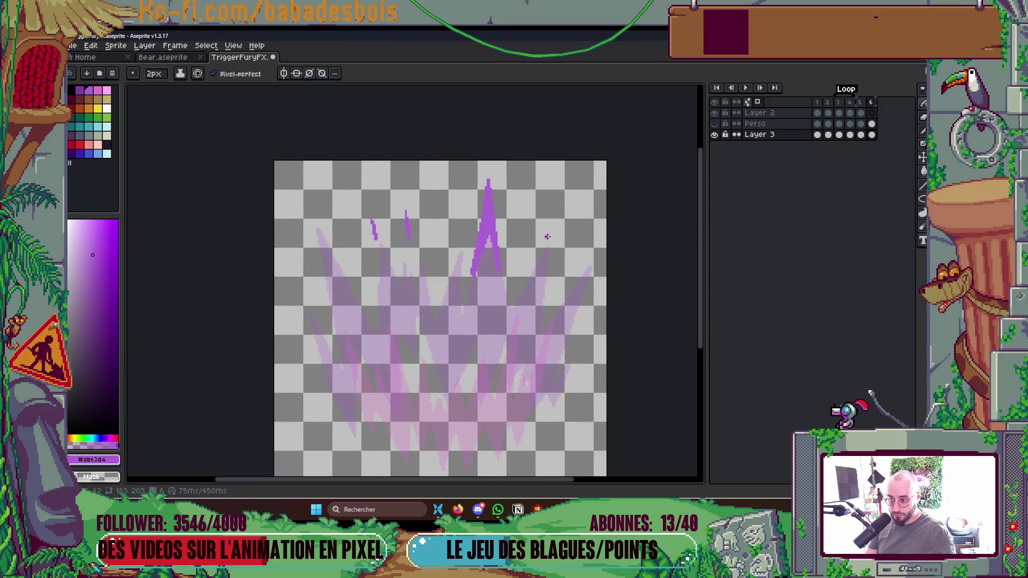
mouse_move(545, 250)
mouse_down()
mouse_move(552, 235)
mouse_move(550, 301)
mouse_up()
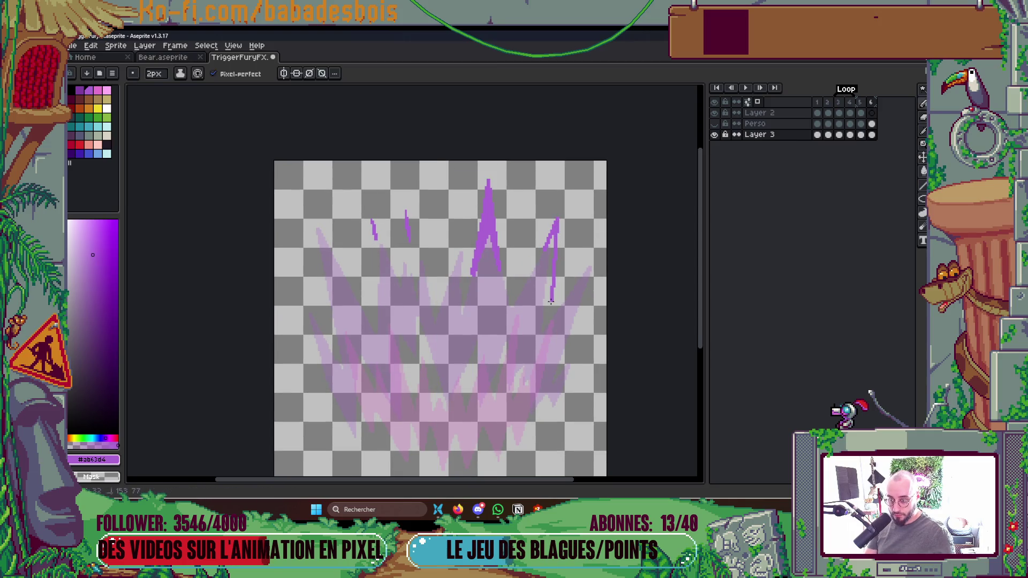
drag(550, 249, 548, 246)
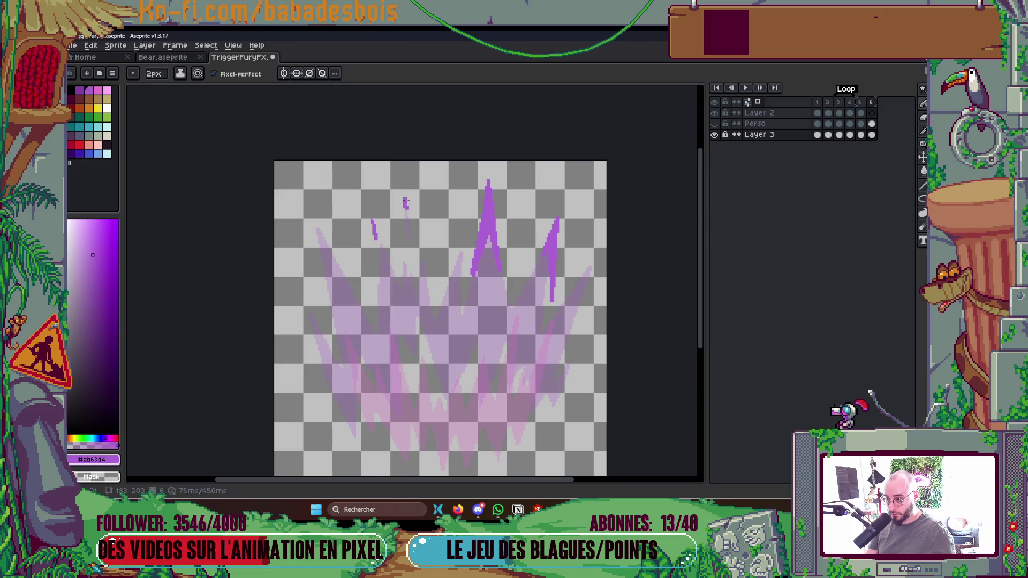
key(ctrl+z)
Draw a thickened zigzag spike outline on the left and another zigzag near the centre
mouse_move(366, 202)
mouse_down()
mouse_move(373, 230)
mouse_move(369, 219)
mouse_up()
mouse_move(322, 264)
mouse_down()
mouse_move(308, 199)
mouse_move(344, 272)
mouse_move(376, 288)
mouse_up()
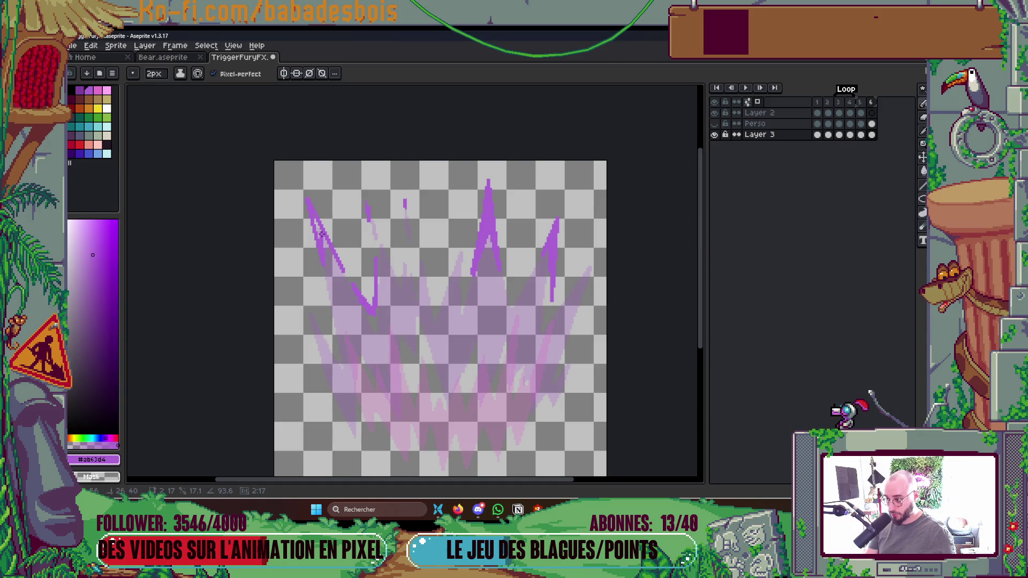
drag(322, 237, 339, 269)
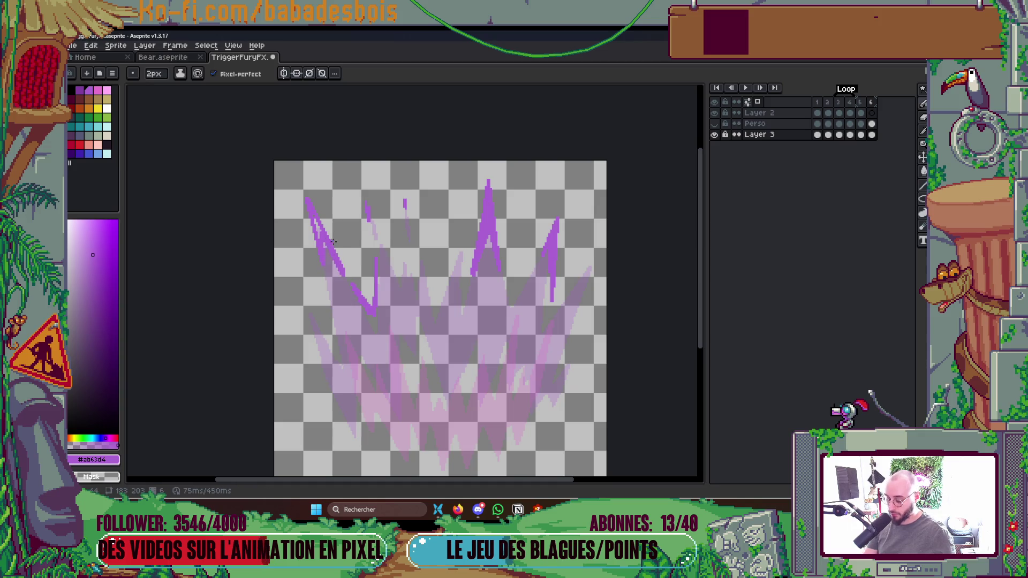
key(b)
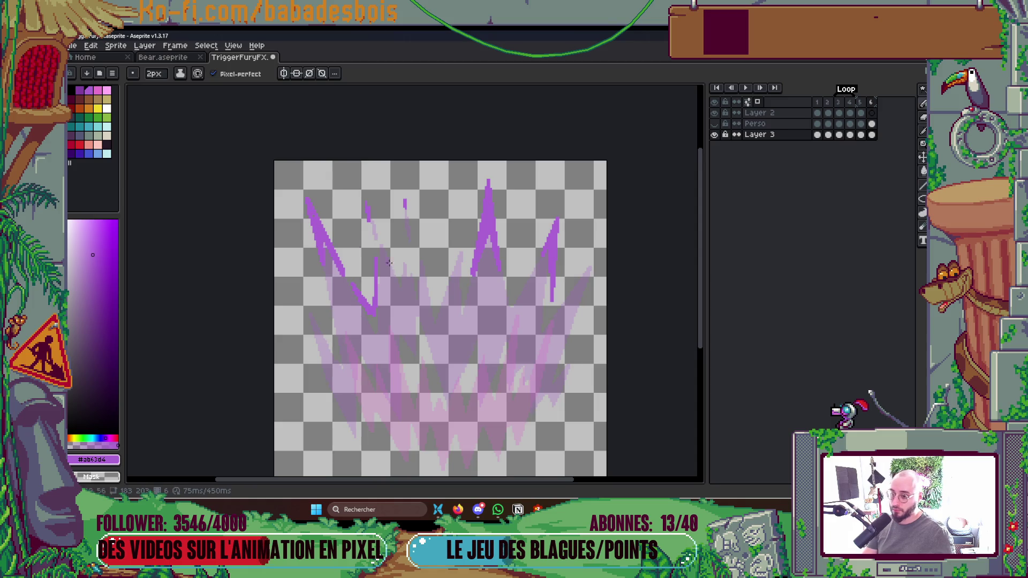
scroll(389, 263, down, 3)
mouse_move(440, 233)
mouse_down()
mouse_move(451, 198)
mouse_move(465, 268)
mouse_move(450, 216)
mouse_up()
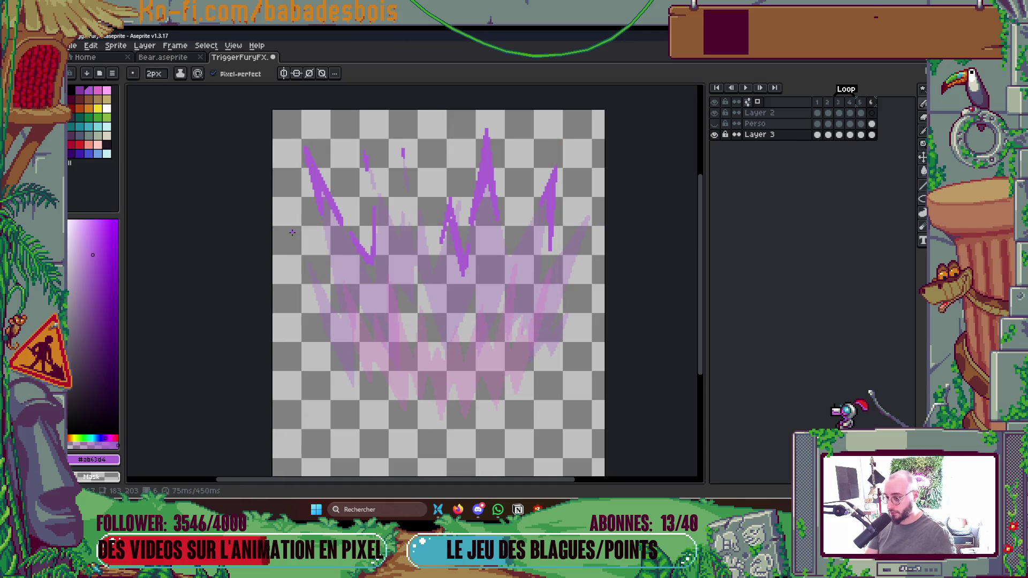
Draw a diagonal spike along the left edge and move it up and to the left
mouse_move(296, 233)
mouse_down()
mouse_move(334, 324)
mouse_move(314, 289)
mouse_up()
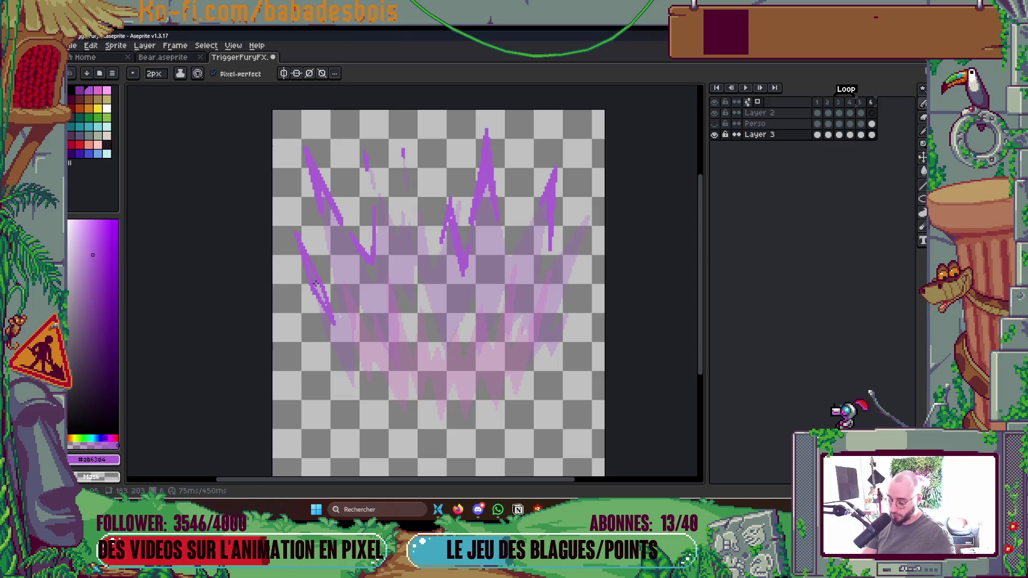
key(b)
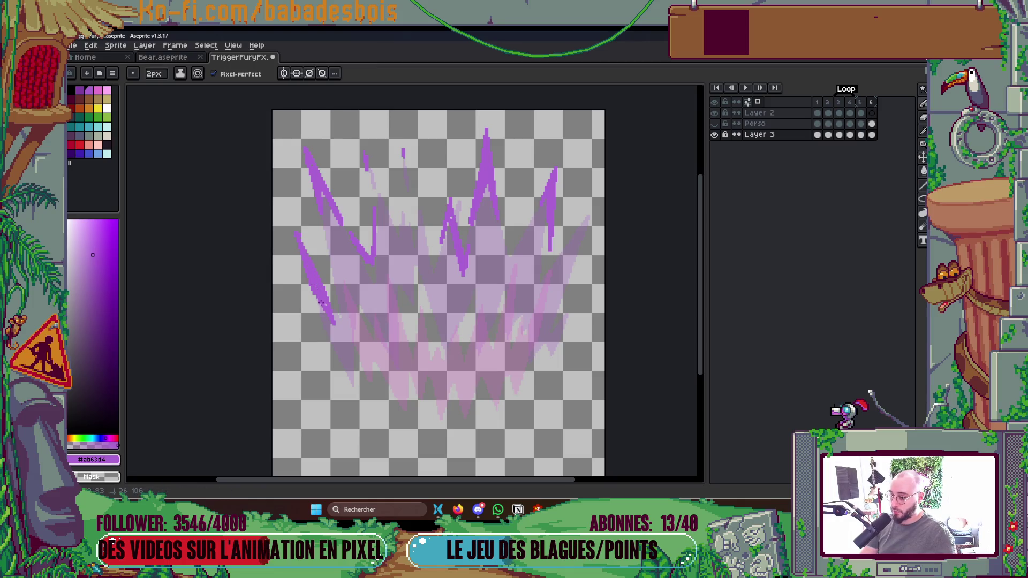
key(m)
drag(289, 225, 339, 341)
drag(321, 299, 314, 275)
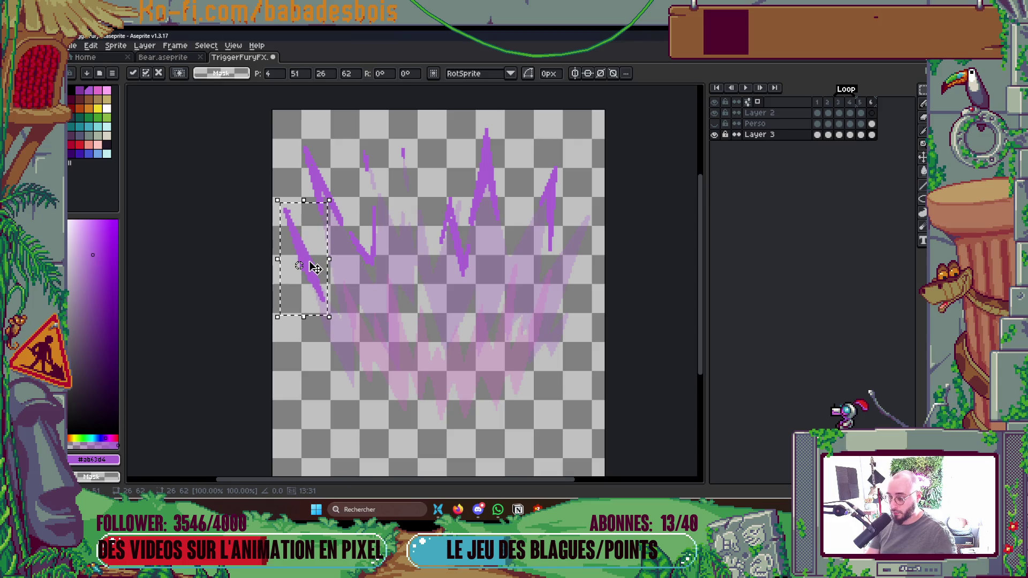
key(ctrl+d)
key(b)
Draw a diagonal purple spike on the right, then play the animation back
scroll(314, 239, up, 1)
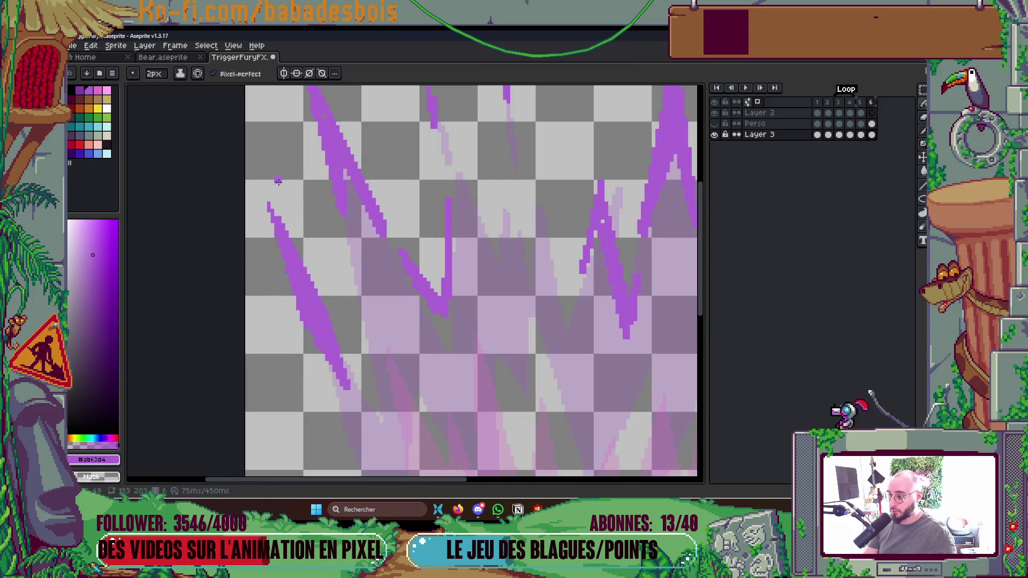
scroll(388, 152, down, 2)
scroll(388, 152, up, 3)
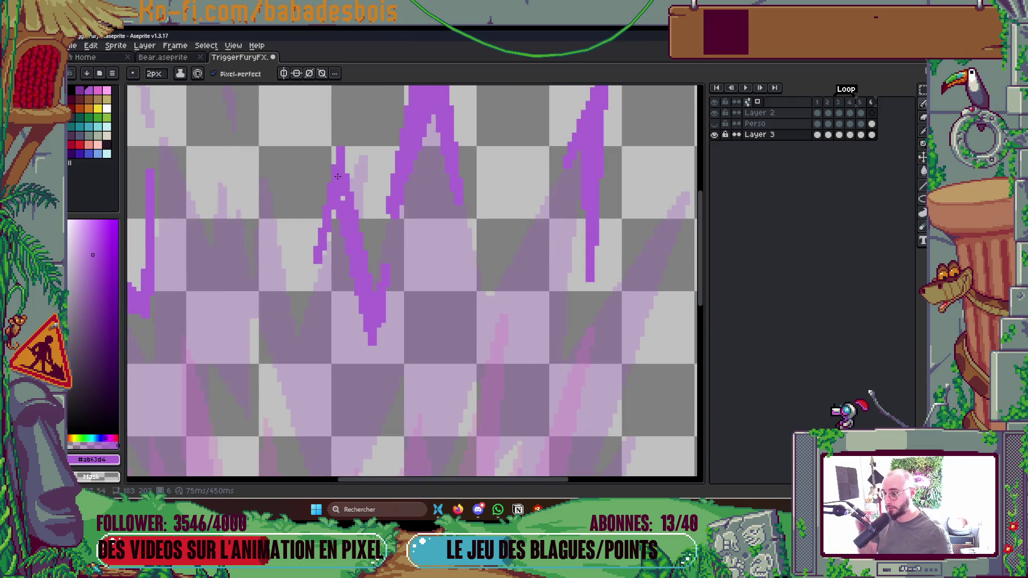
scroll(350, 216, down, 3)
scroll(441, 177, up, 1)
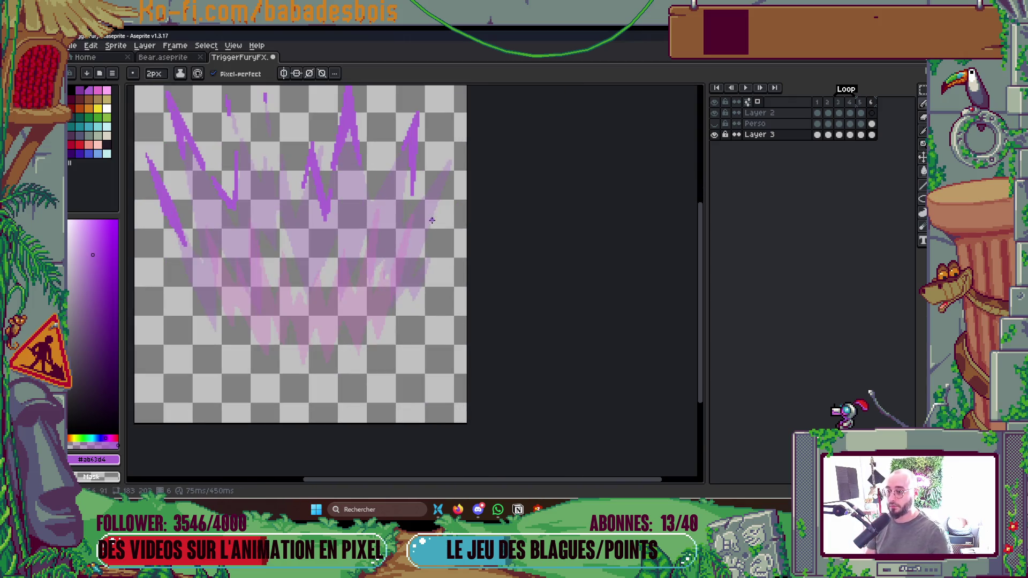
mouse_move(441, 178)
mouse_down()
mouse_move(458, 129)
mouse_move(431, 224)
mouse_up()
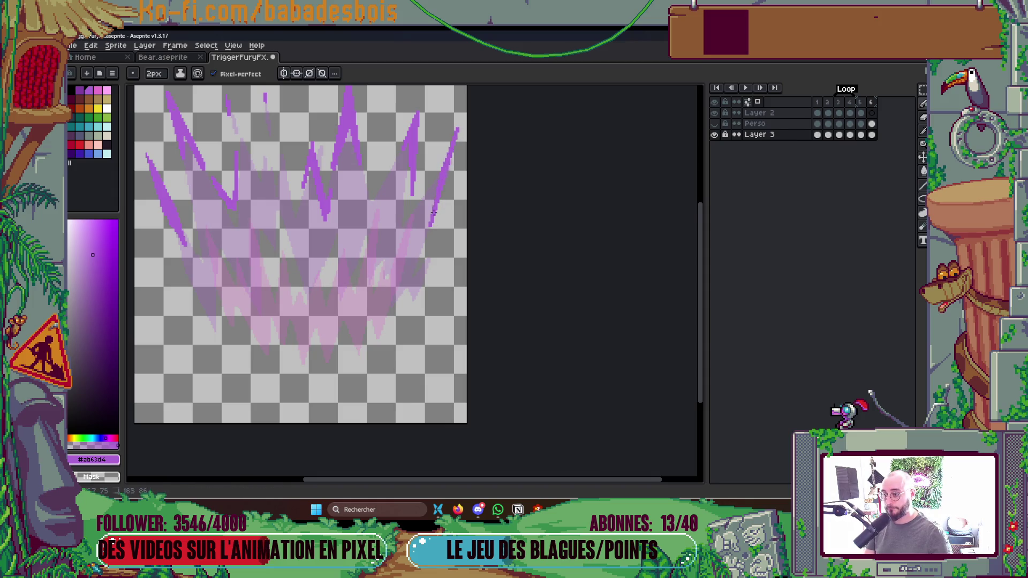
scroll(434, 212, down, 2)
scroll(480, 271, up, 1)
key(Return)
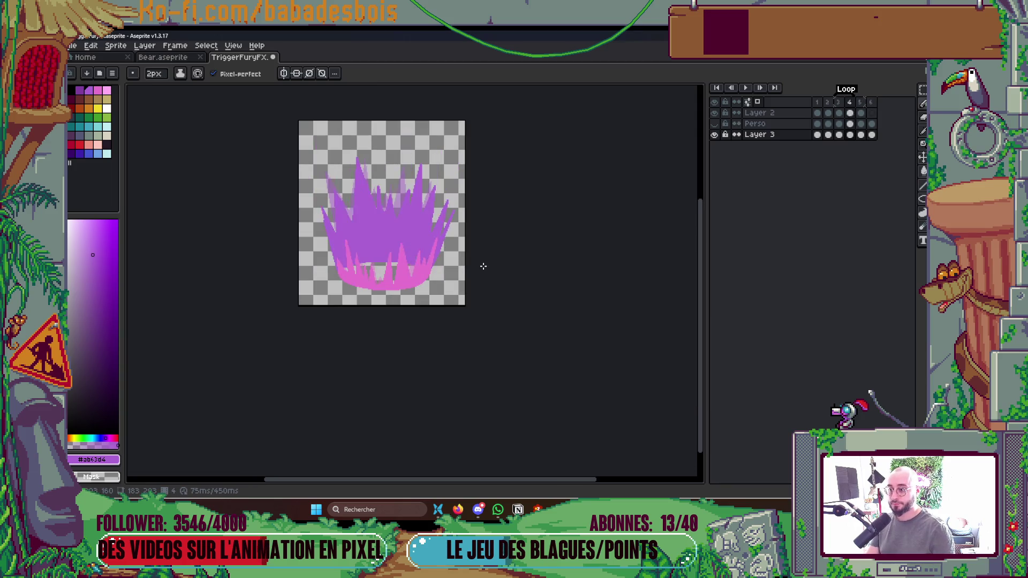
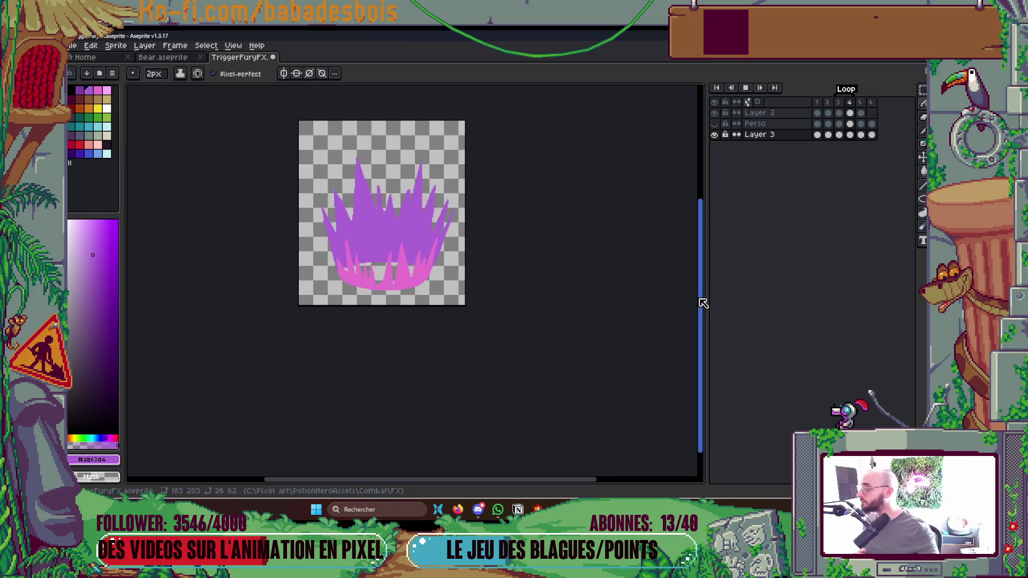
Stop the animation and shift the left purple spark strokes on frame 6 to the right
key(Return)
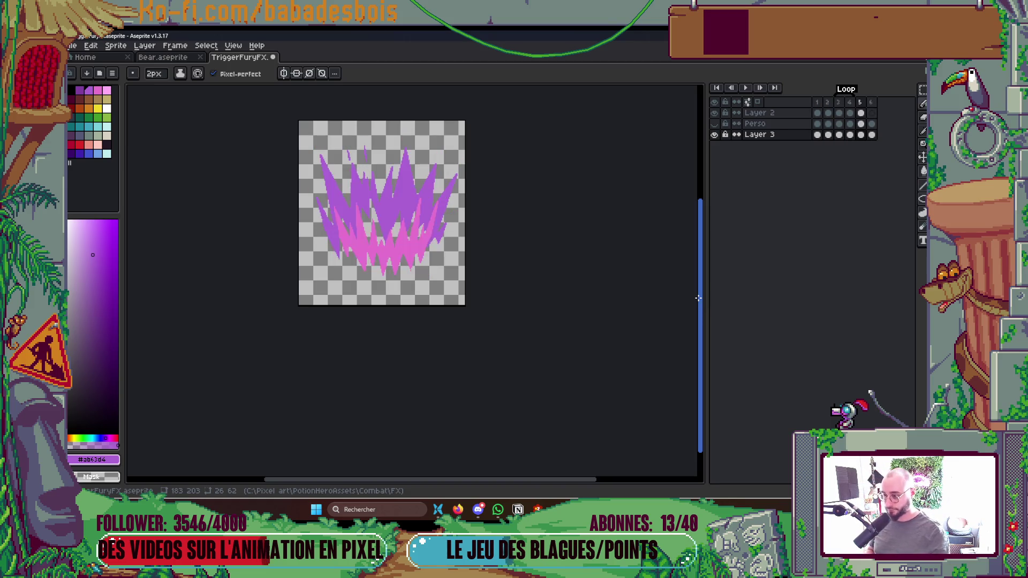
key(Right)
scroll(426, 321, up, 1)
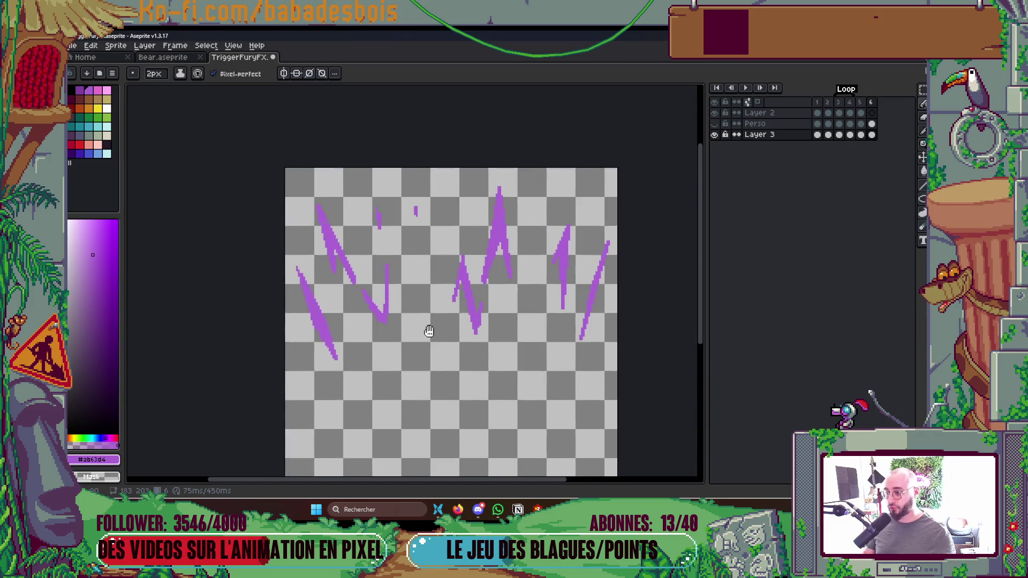
key(q)
drag(405, 192, 352, 165)
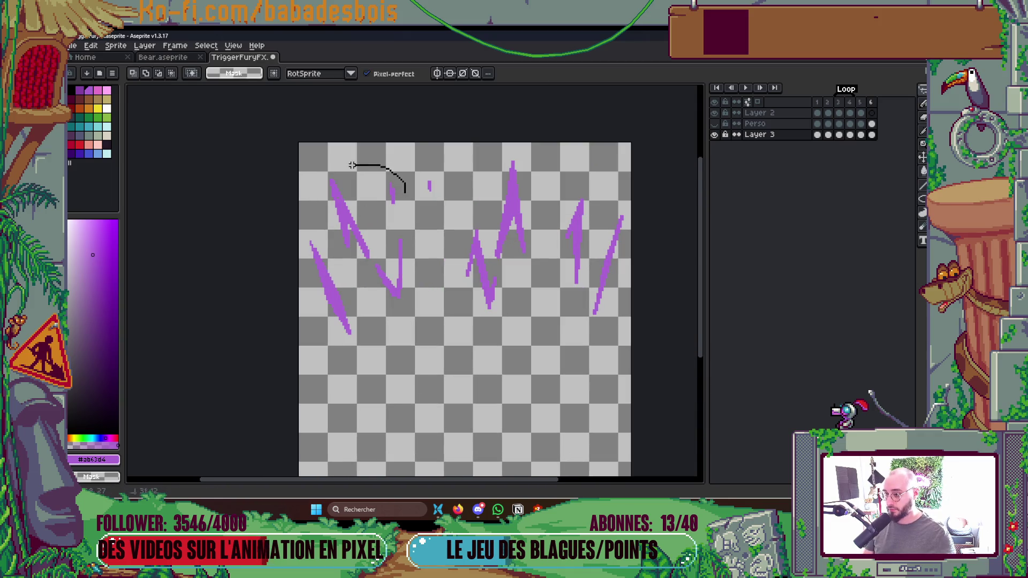
drag(303, 233, 366, 380)
drag(404, 276, 408, 271)
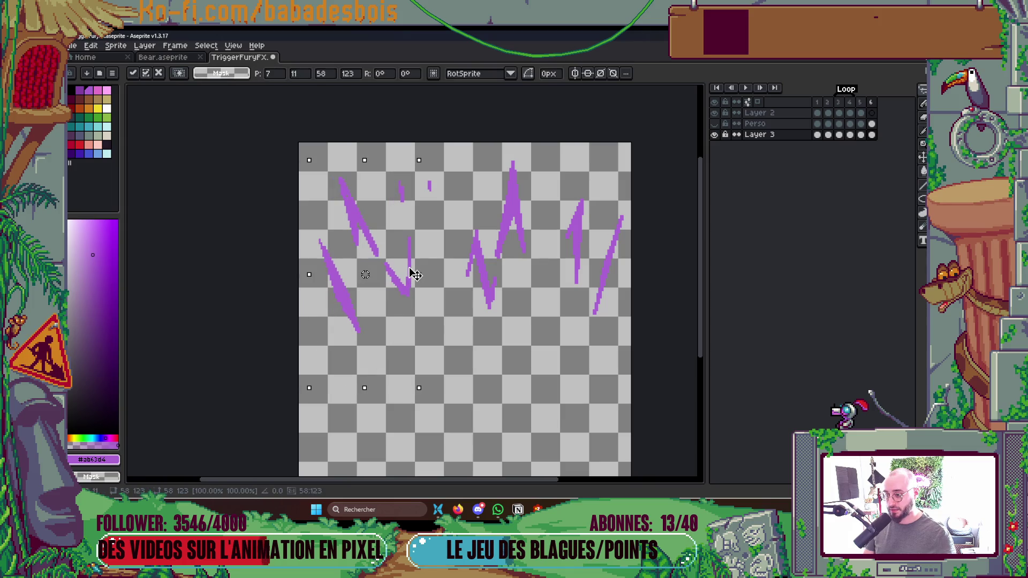
click(477, 339)
Nudge the right purple spark strokes left and replay the flame animation
mouse_move(629, 182)
mouse_down()
mouse_move(546, 287)
mouse_move(626, 278)
mouse_move(618, 272)
mouse_up()
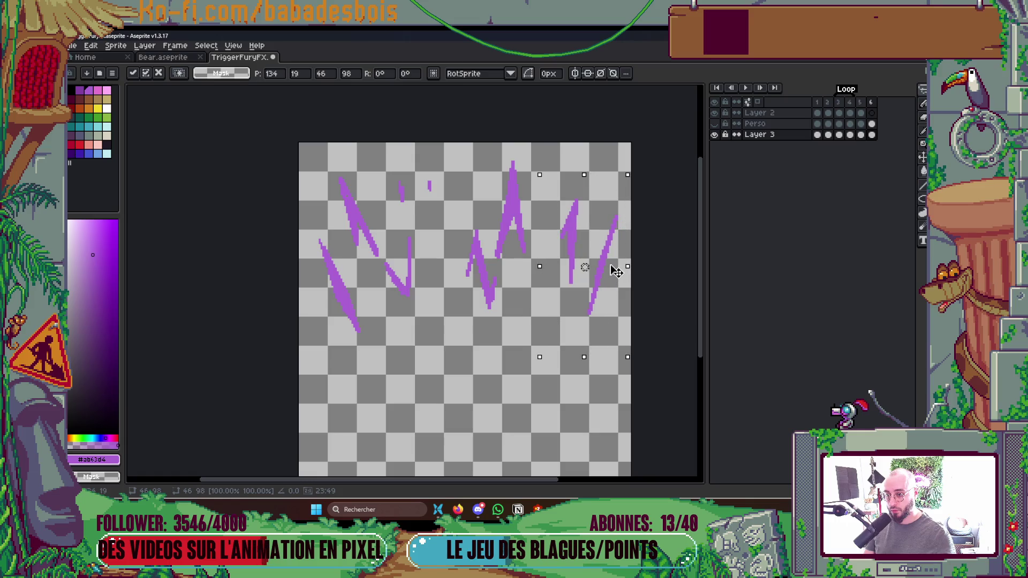
click(639, 285)
key(Return)
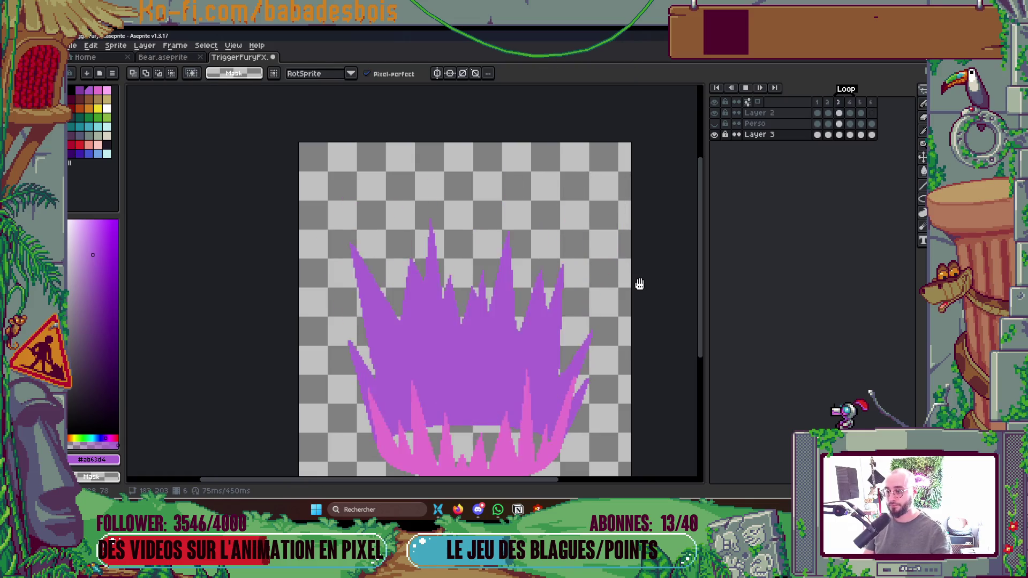
Lasso the left purple spark stroke, then review the animation stopped on frame 5
drag(445, 347, 453, 292)
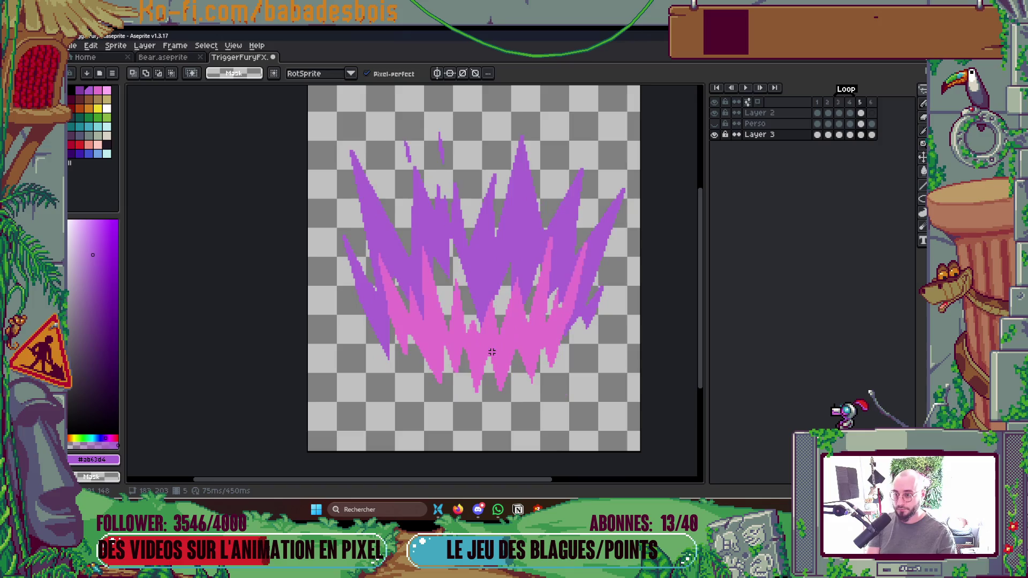
key(q)
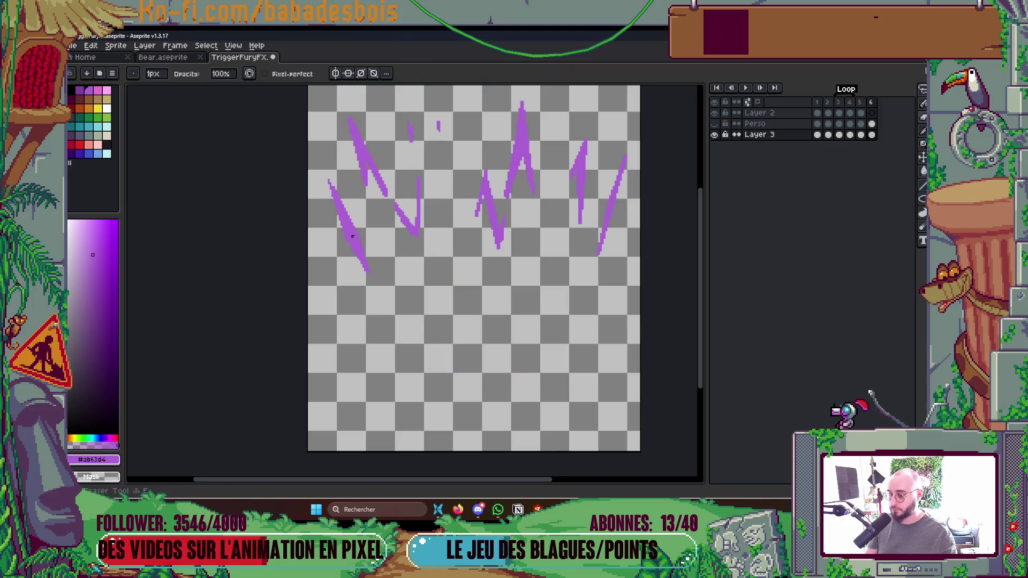
drag(331, 178, 355, 251)
key(Return)
key(w)
key(comma)
key(Return)
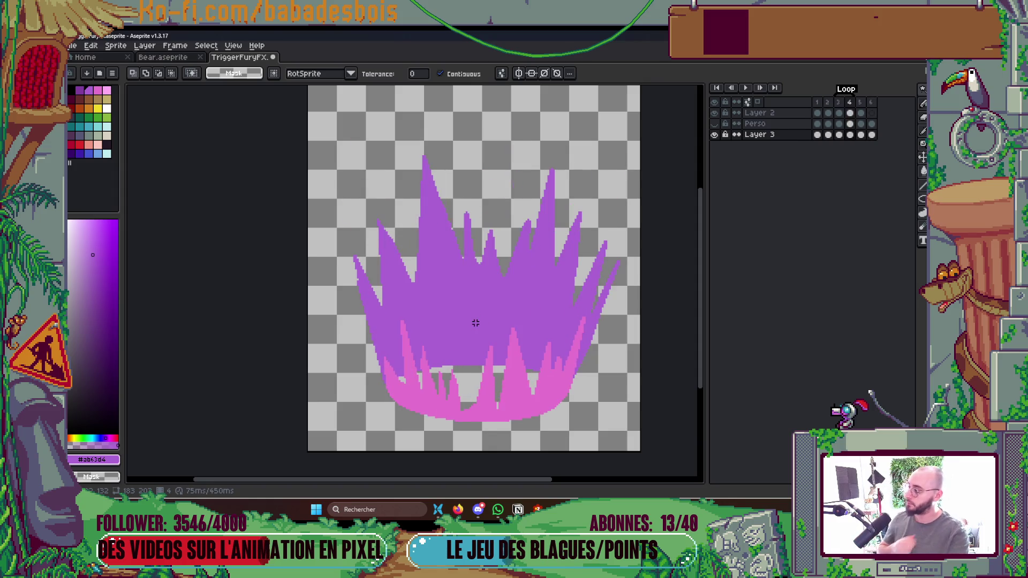
key(Return)
On frame 6, draw a purple stroke joining the left sparks and fill its gap
key(Right)
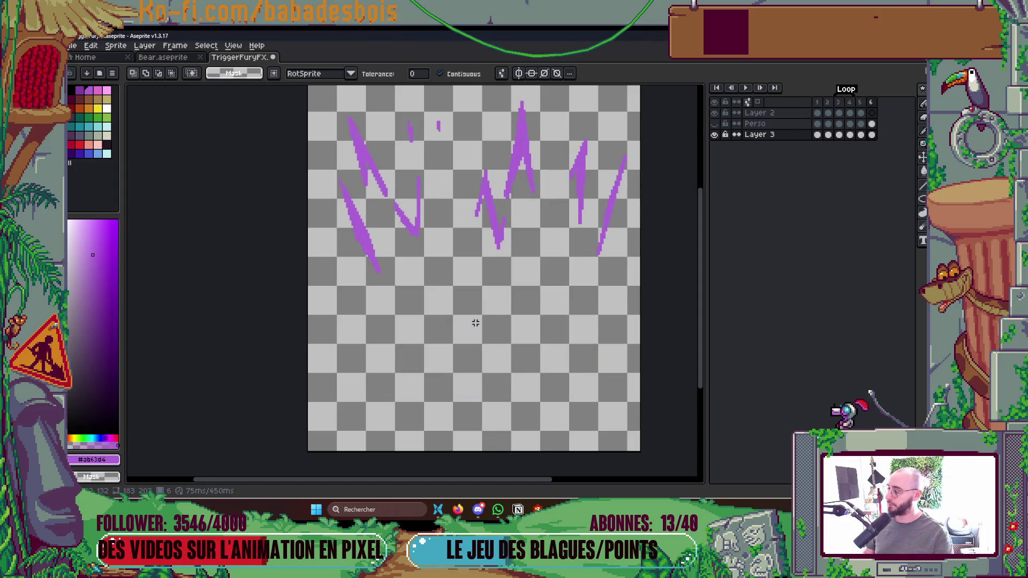
scroll(398, 201, up, 2)
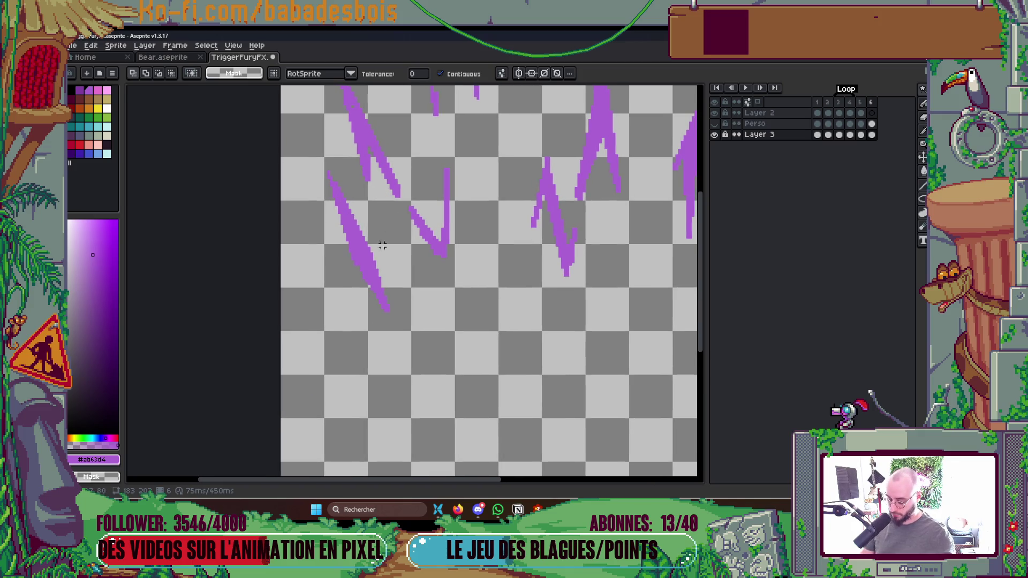
key(b)
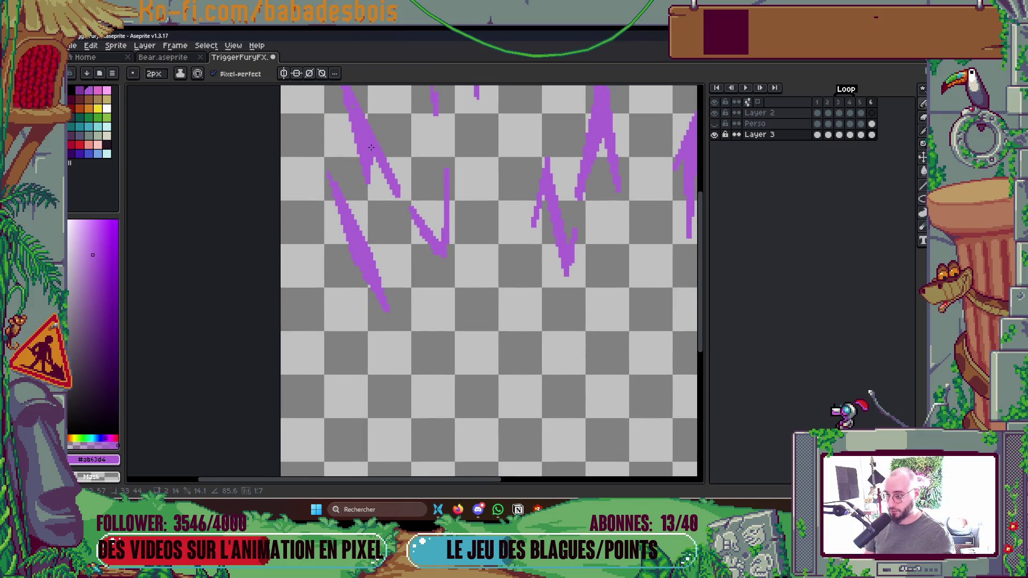
mouse_move(369, 181)
mouse_down()
mouse_move(454, 298)
mouse_move(449, 161)
mouse_up()
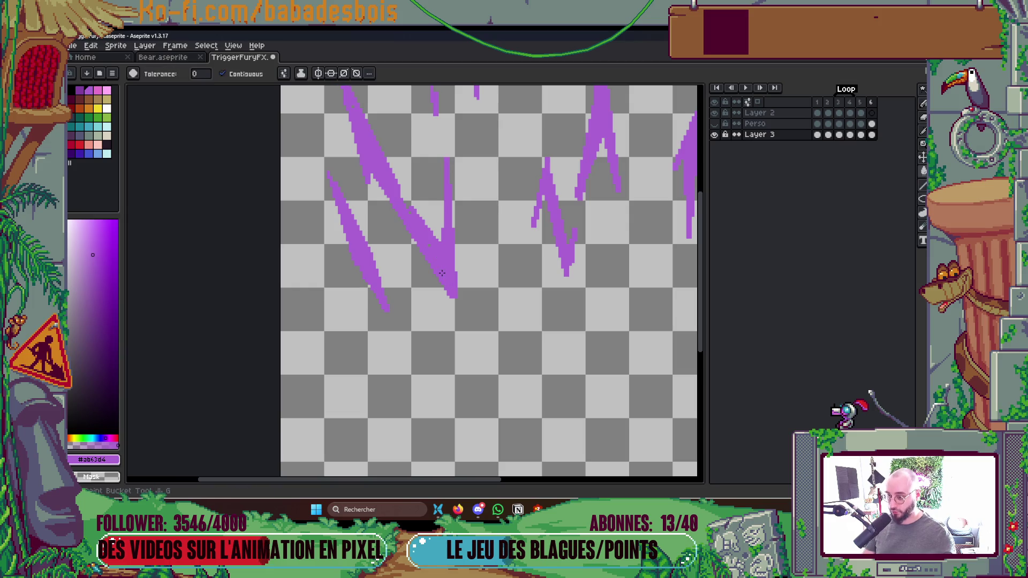
drag(446, 271, 388, 157)
scroll(458, 214, down, 1)
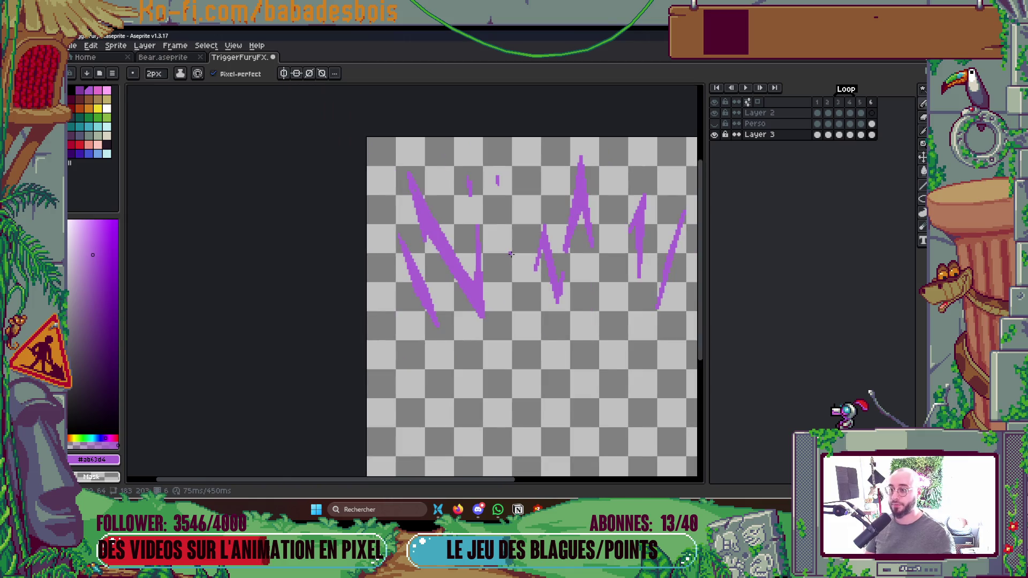
scroll(504, 218, up, 1)
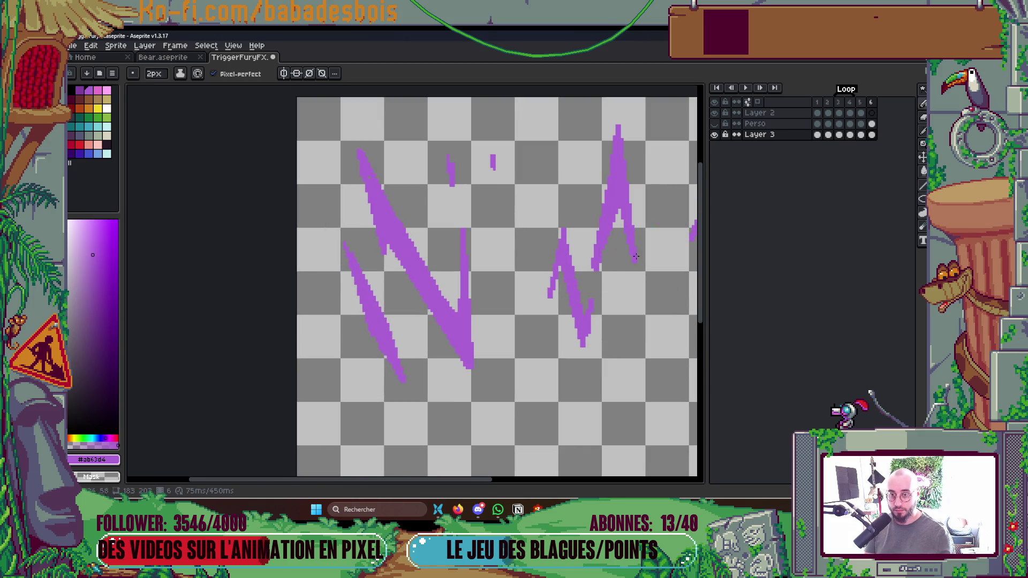
Turn on onion skin and extend the middle spark's legs downward with purple strokes
click(757, 101)
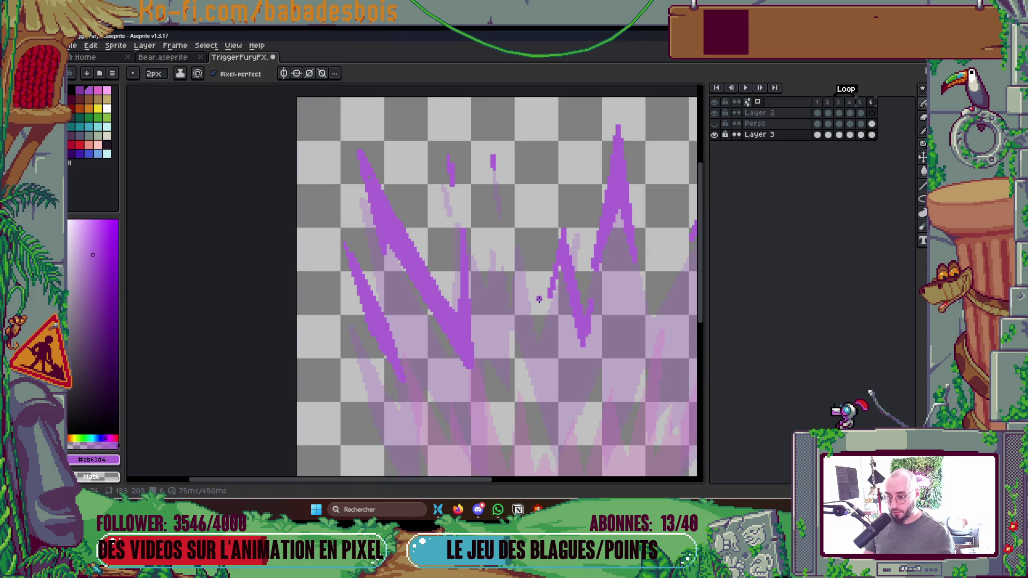
drag(542, 318, 553, 273)
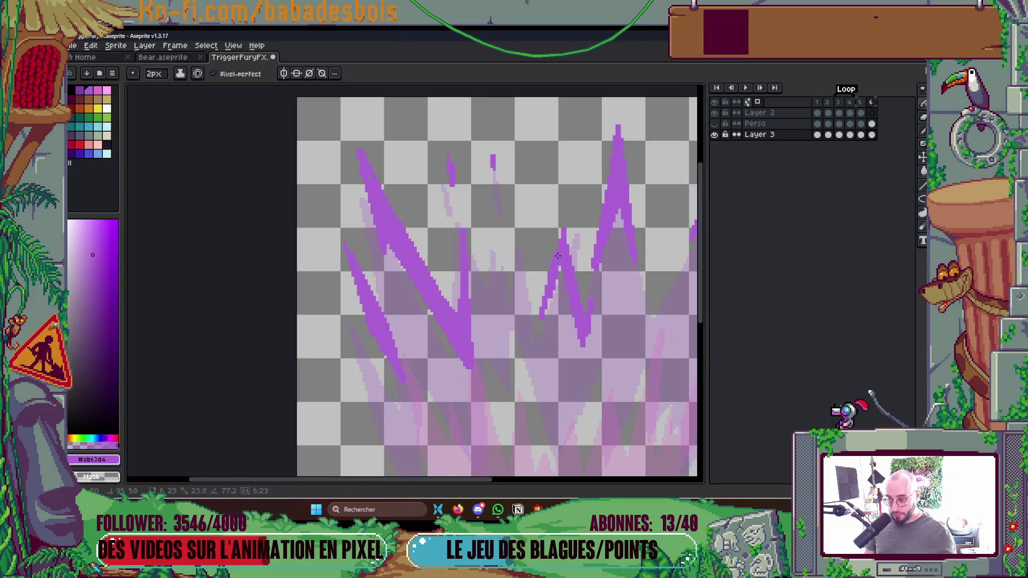
mouse_move(541, 317)
mouse_down()
mouse_move(559, 296)
mouse_move(583, 367)
mouse_up()
drag(594, 314, 584, 366)
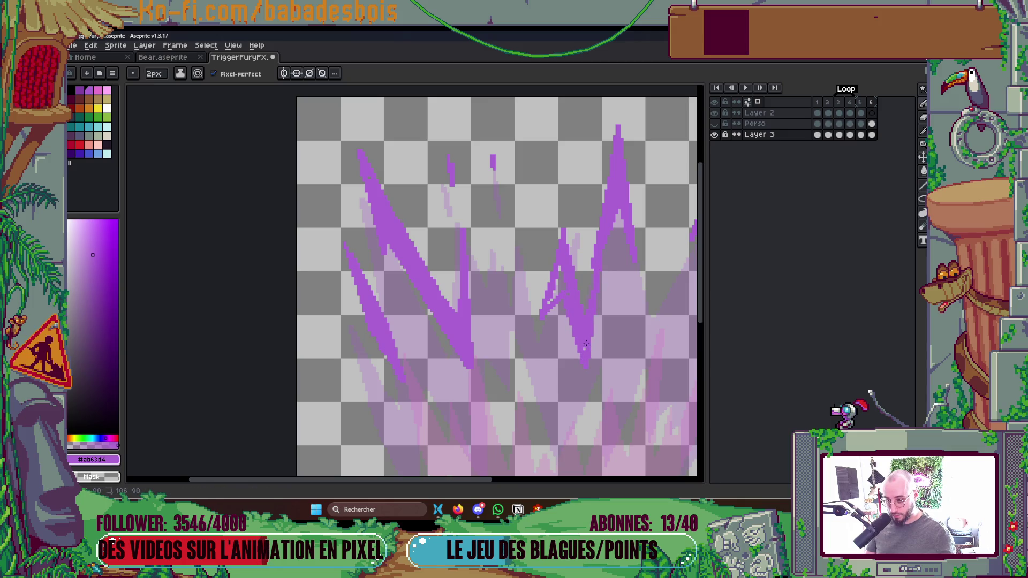
Extend the right spark stroke down and add a diagonal purple line up to the right
key(z)
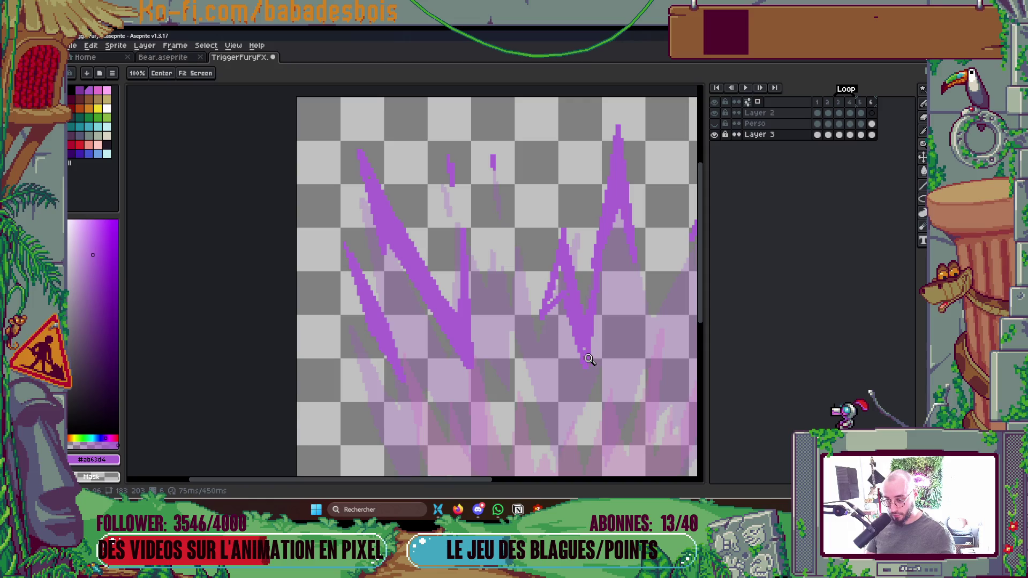
key(b)
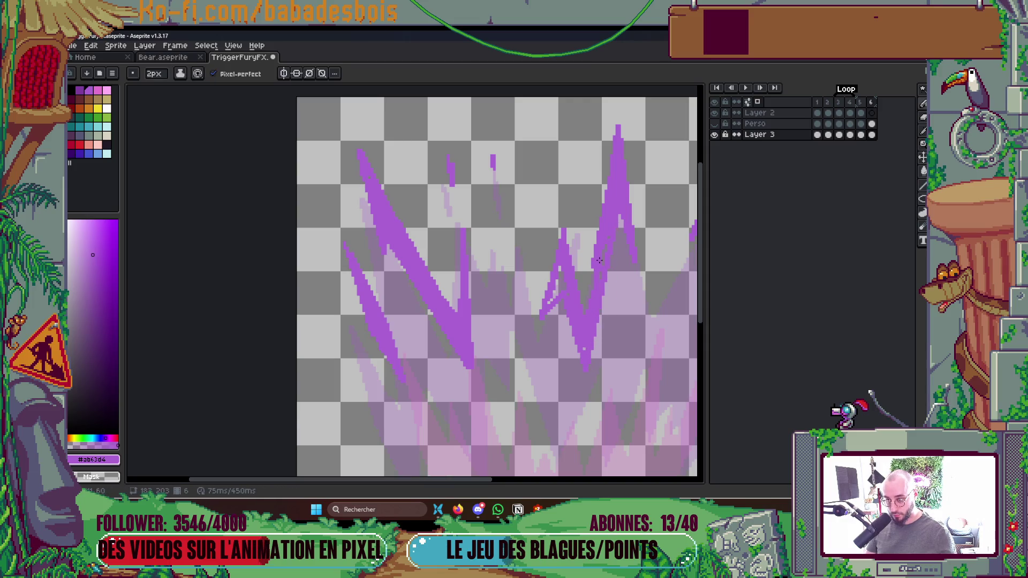
key(g)
key(b)
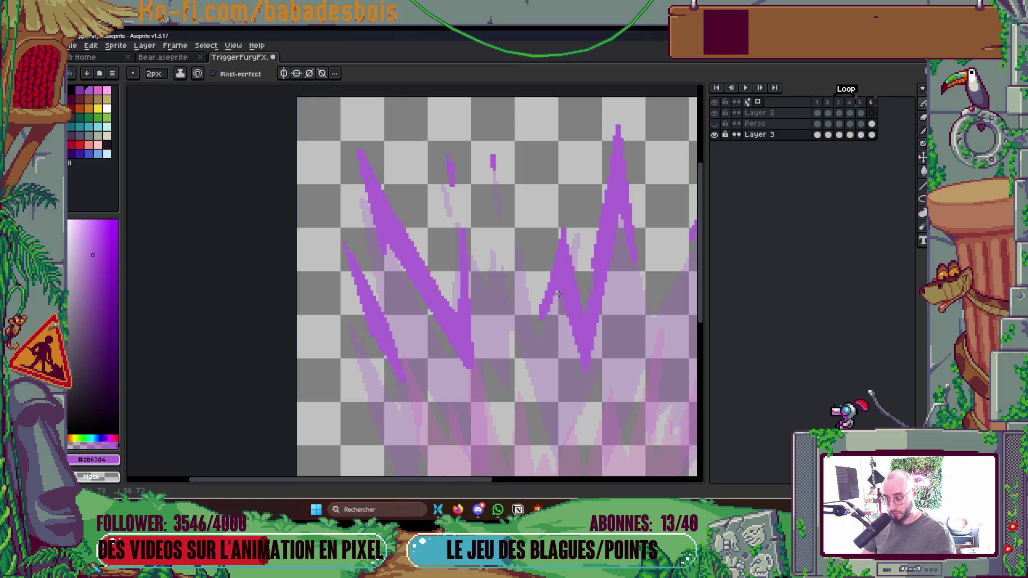
scroll(562, 332, down, 2)
scroll(578, 193, up, 1)
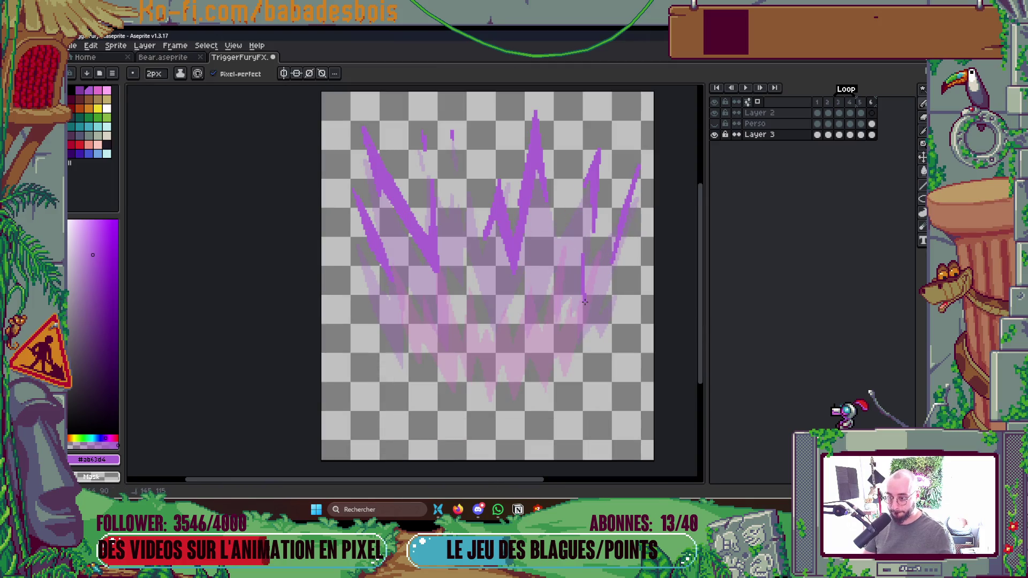
key(b)
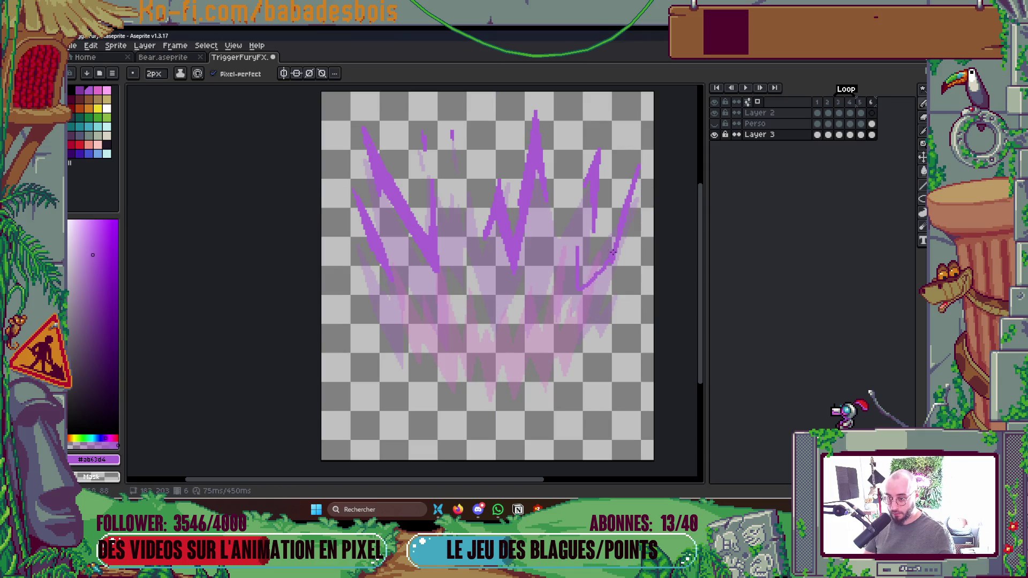
shift+click(579, 299)
shift+click(604, 258)
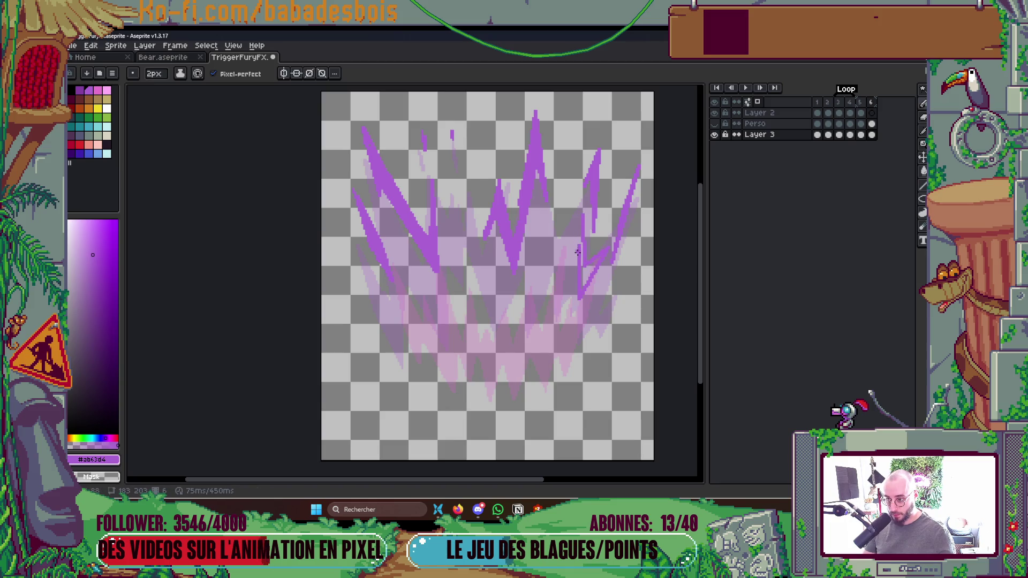
key(g)
scroll(587, 277, down, 1)
scroll(595, 268, up, 1)
Replay the animation, step through to frame 6 and pick the pink flame colour
key(Return)
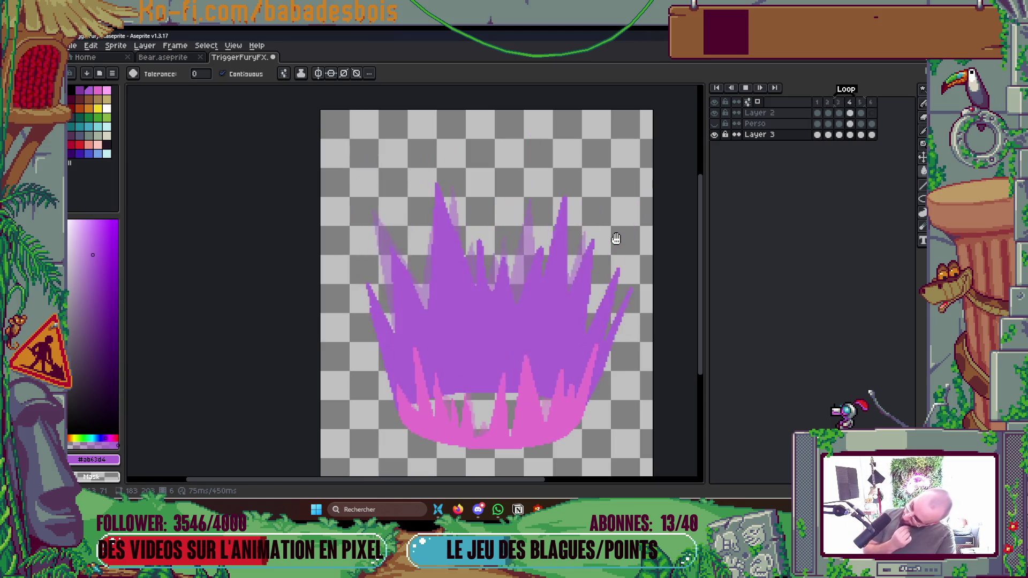
key(Return)
key(Right)
key(Right)
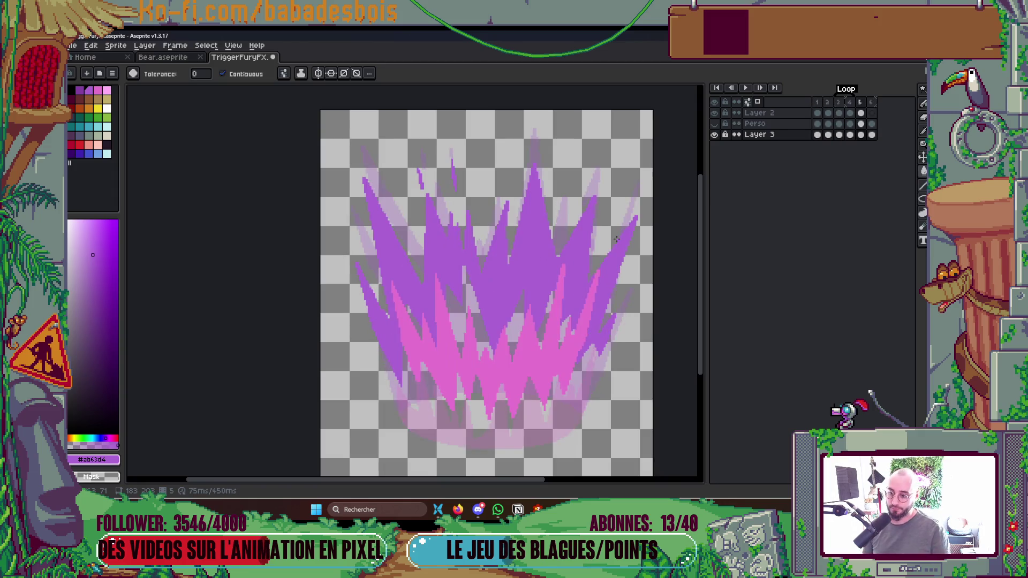
key(Right)
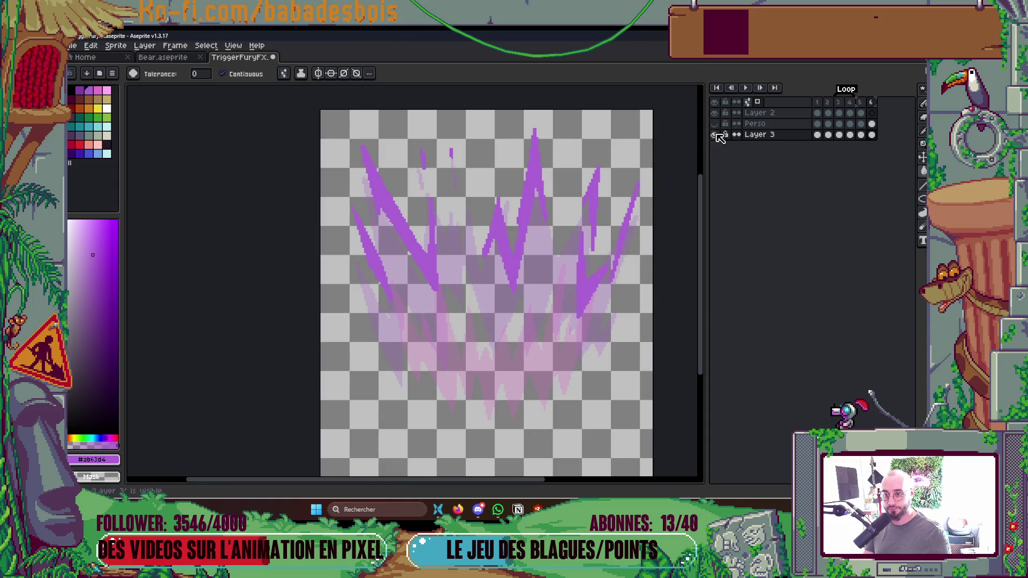
scroll(487, 294, down, 2)
click(104, 93)
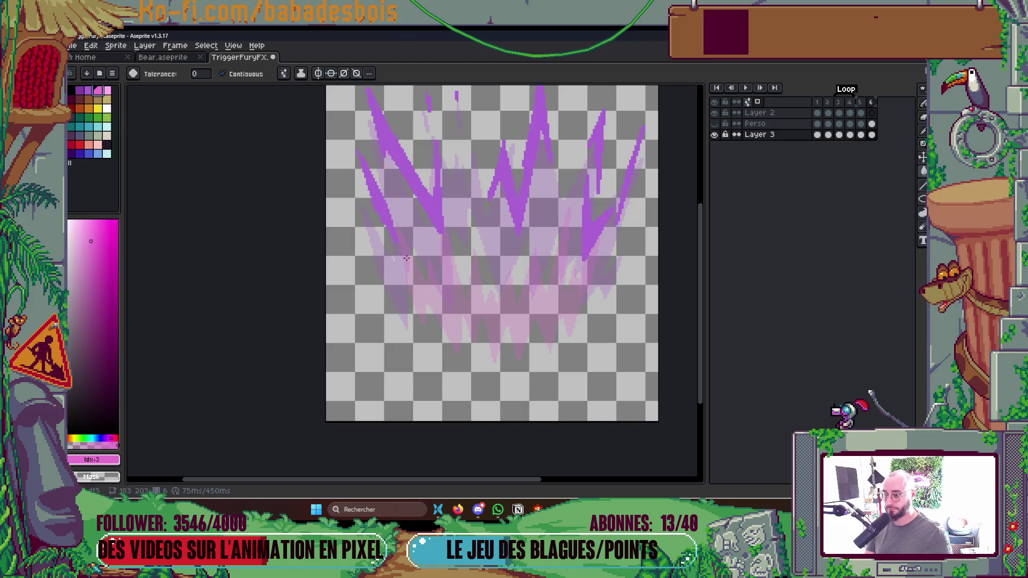
Draw straight pink lines into the left of the flame, undoing the short one
key(b)
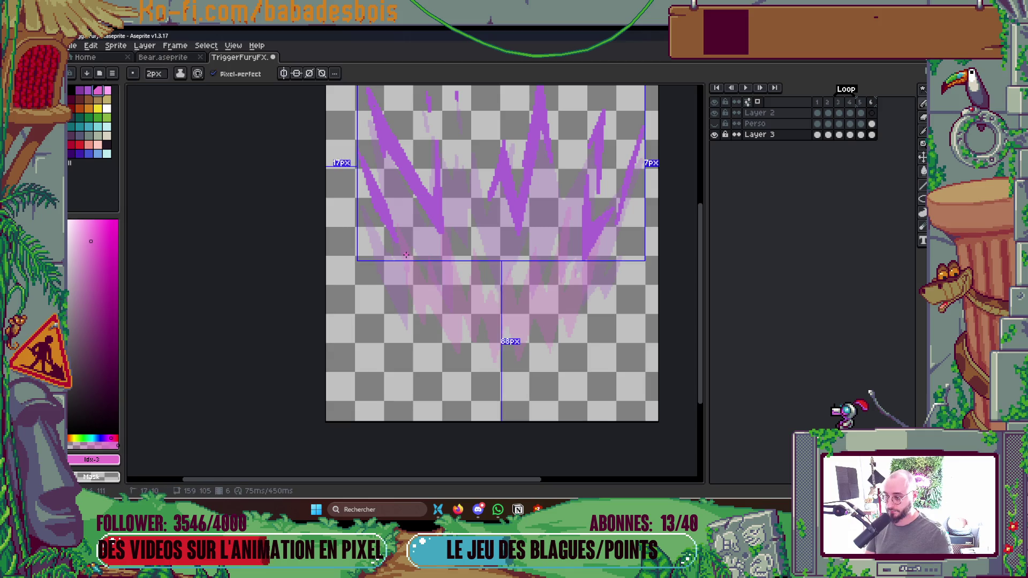
mouse_move(406, 255)
mouse_down()
mouse_move(390, 196)
mouse_move(420, 271)
mouse_up()
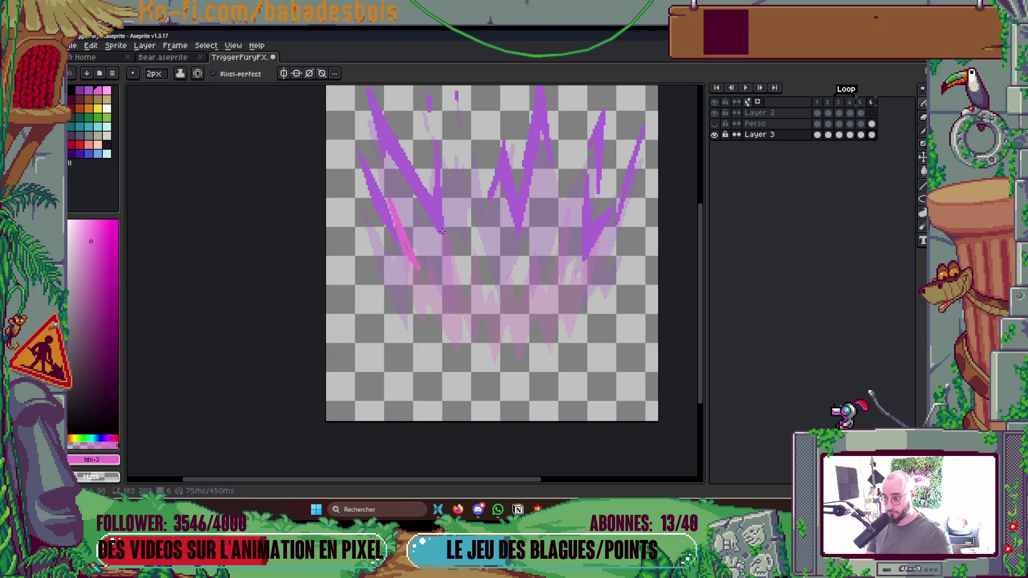
drag(439, 185, 447, 261)
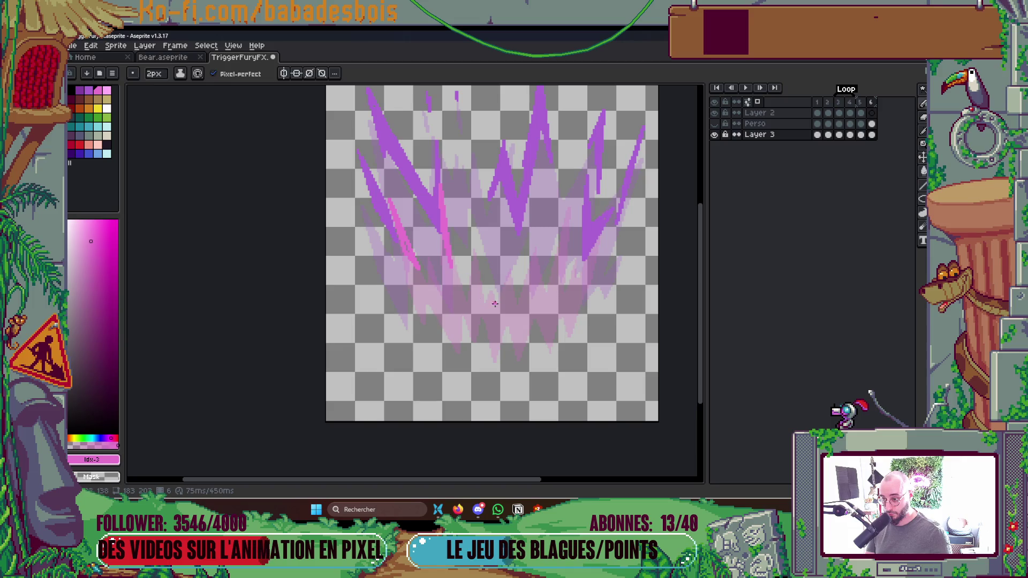
key(ctrl+z)
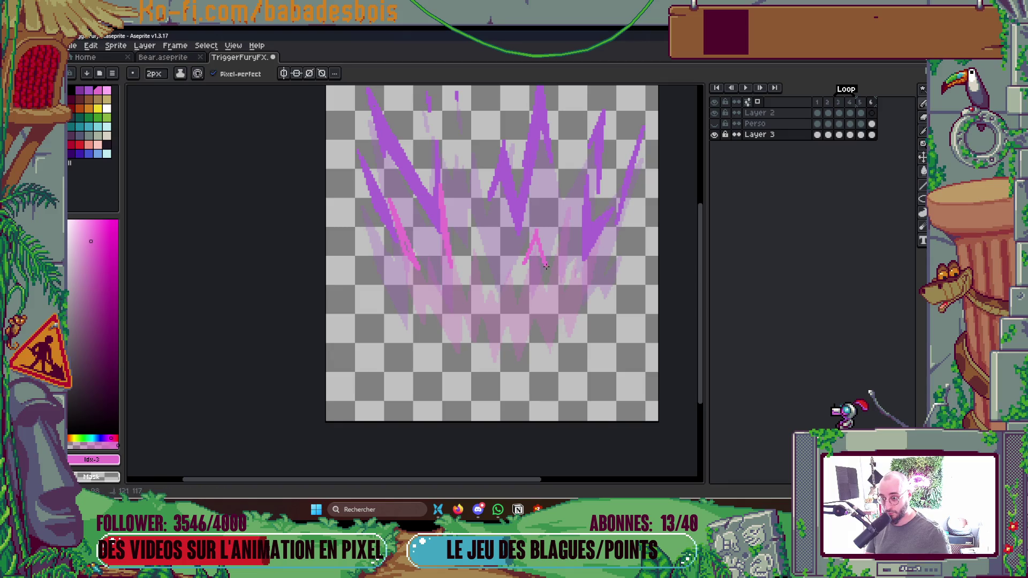
Add pink lightning lines on the right, centre and left, including a V-shaped bolt
drag(570, 207, 557, 307)
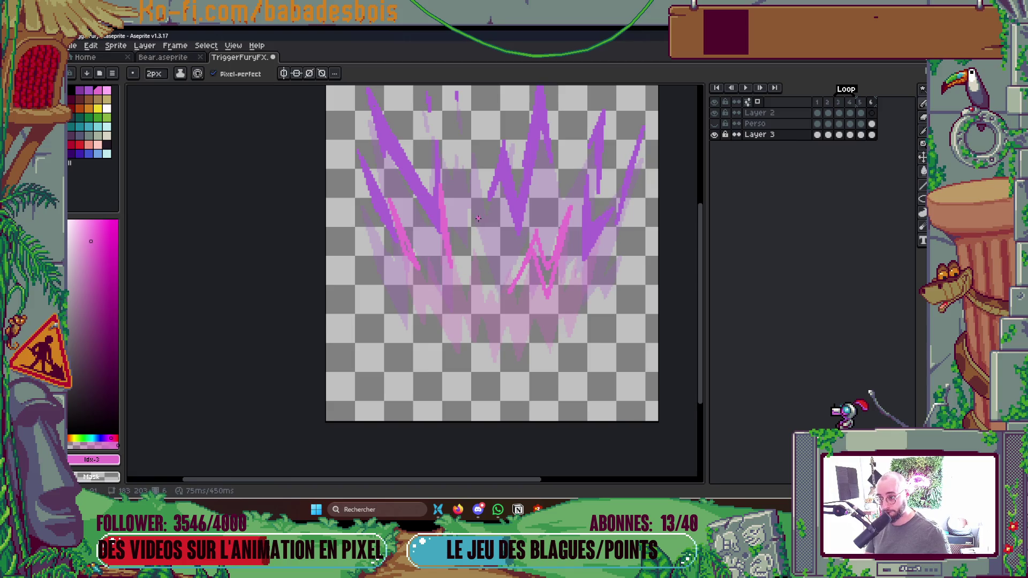
drag(479, 213, 478, 261)
drag(482, 202, 482, 264)
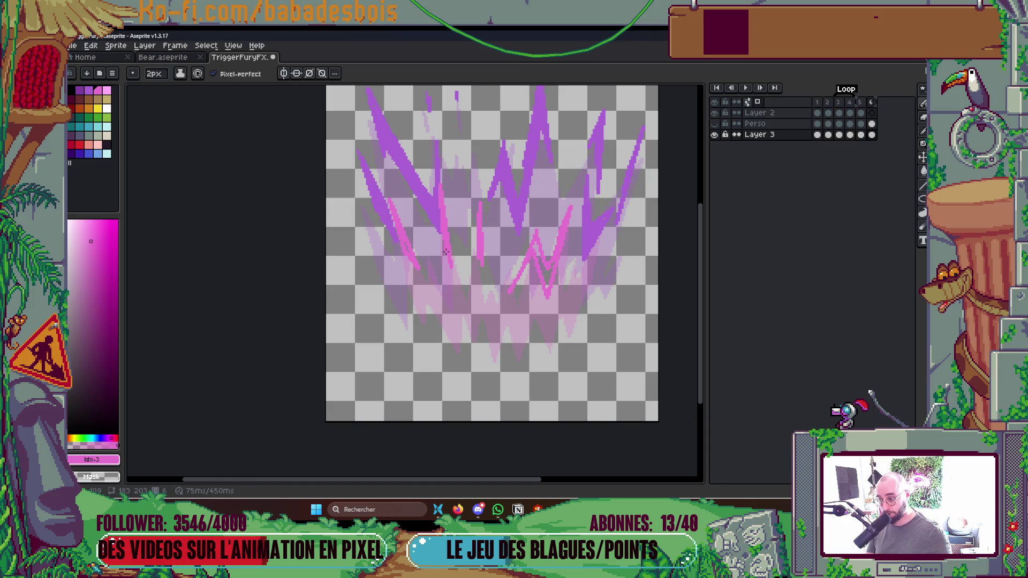
drag(442, 224, 444, 300)
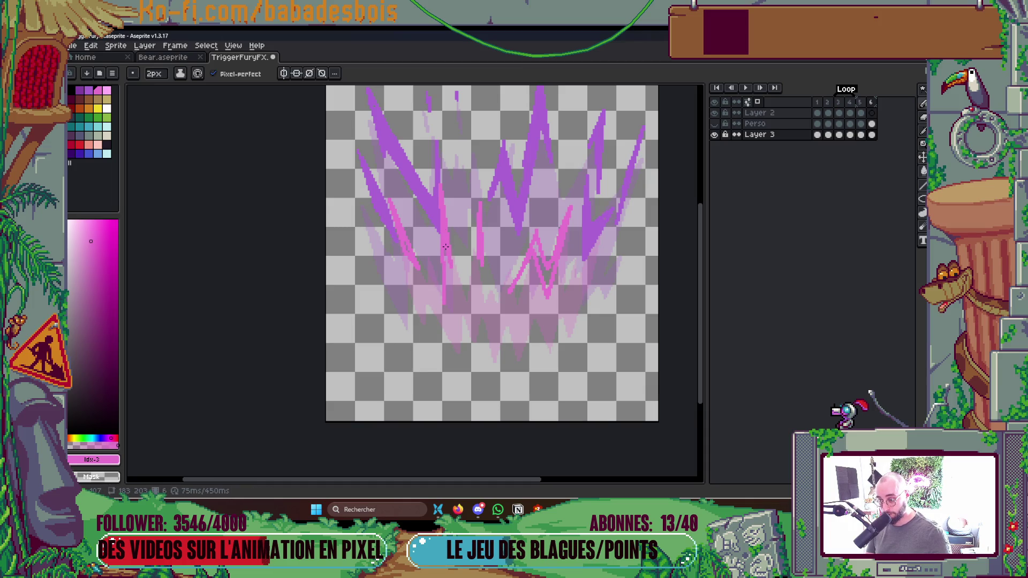
mouse_move(446, 236)
mouse_down()
mouse_move(462, 305)
mouse_move(471, 274)
mouse_up()
drag(461, 318, 452, 280)
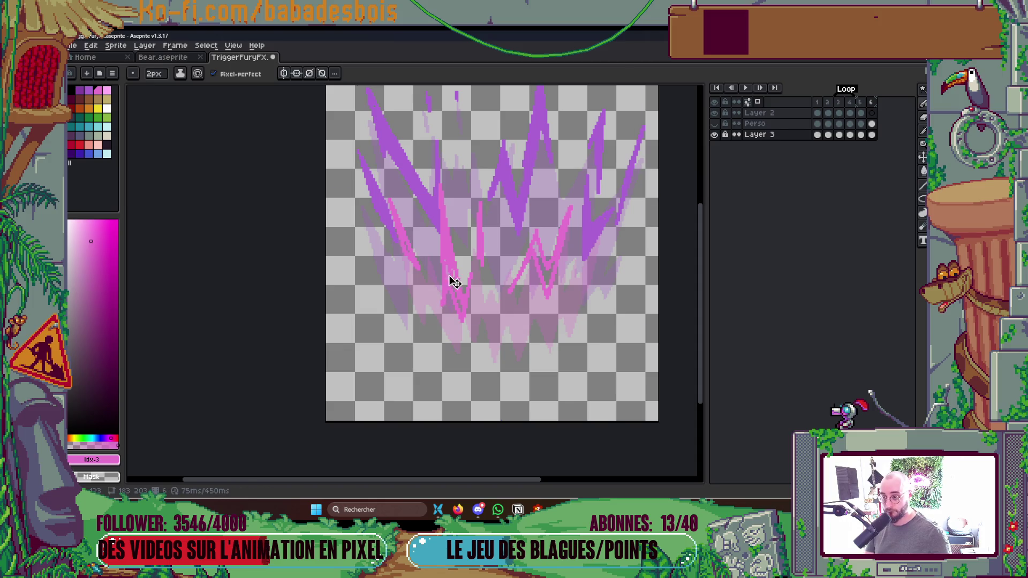
Enlarge the pencil brush and pan around the zoomed-in flame
key(plus)
key(plus)
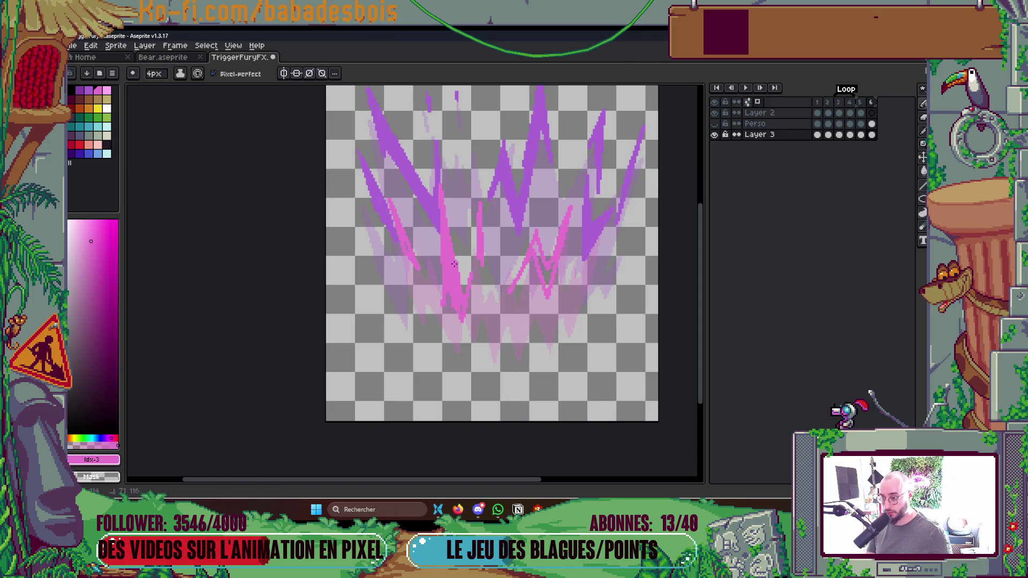
scroll(447, 297, up, 2)
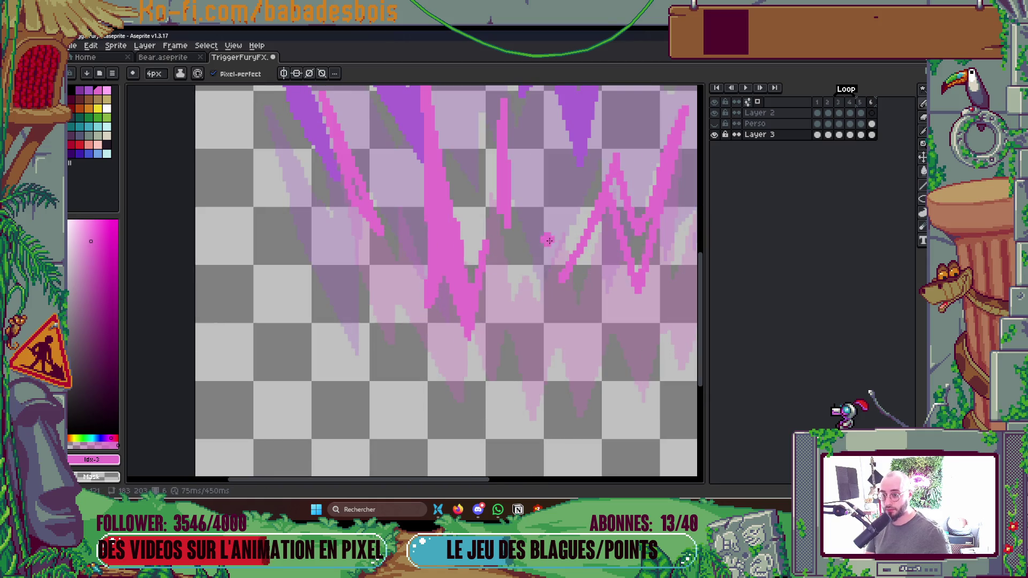
key(g)
mouse_move(632, 257)
mouse_down()
mouse_move(487, 331)
mouse_move(547, 272)
mouse_up()
scroll(487, 331, down, 2)
key(b)
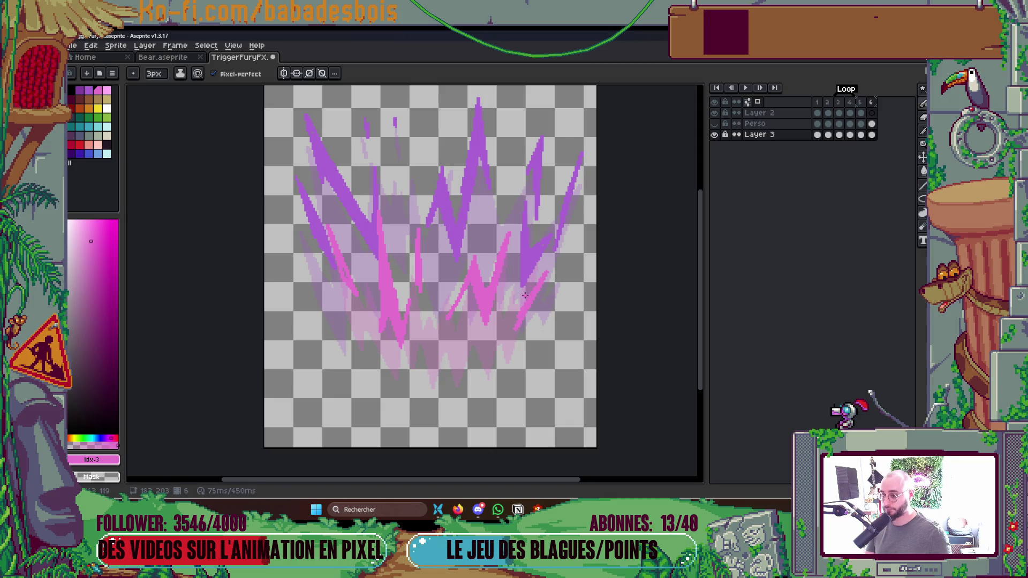
scroll(538, 275, down, 2)
scroll(556, 265, up, 1)
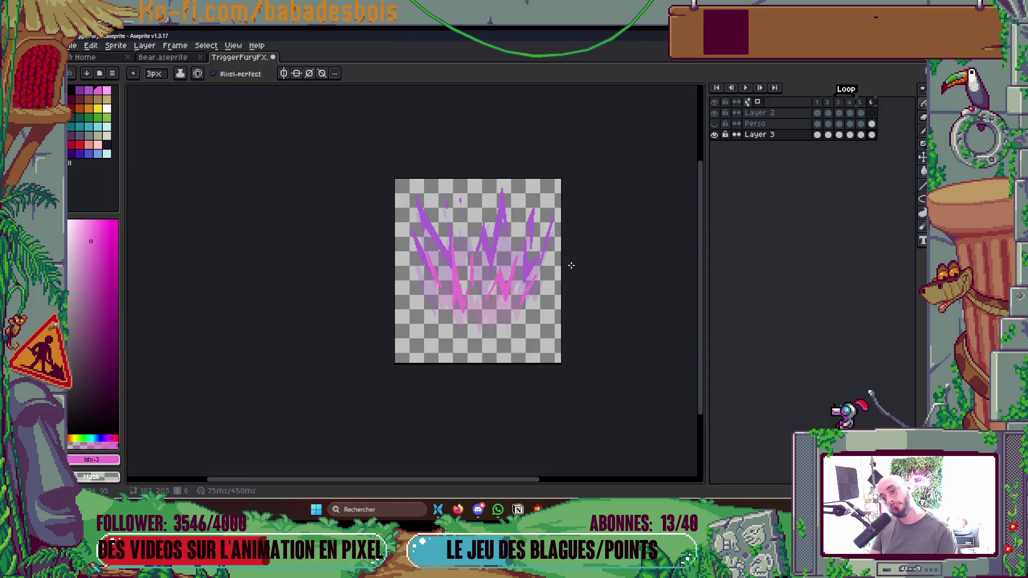
scroll(463, 278, up, 1)
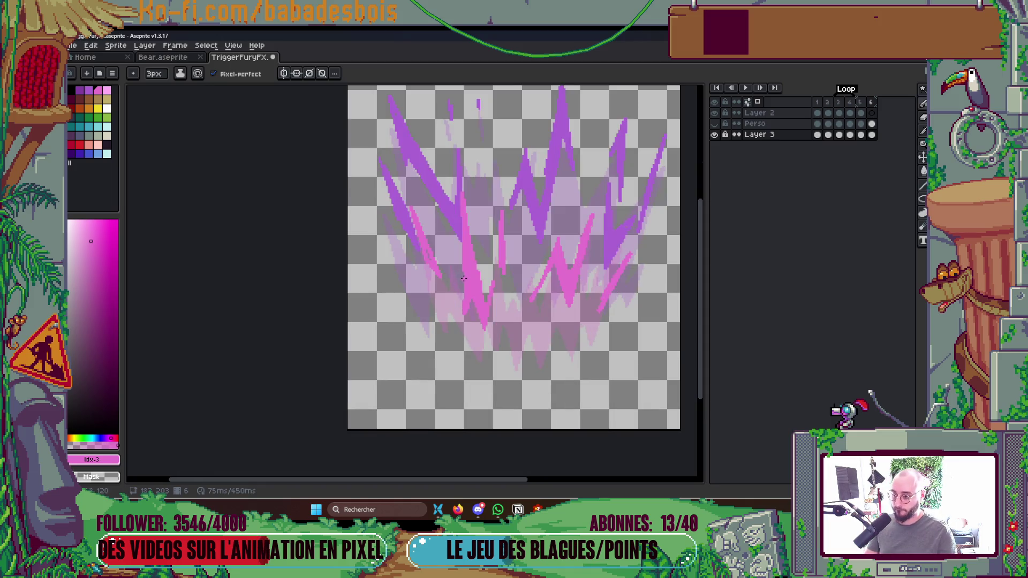
Select the area around the centre pink bolt, then replay and stop the animation
key(m)
drag(447, 236, 494, 333)
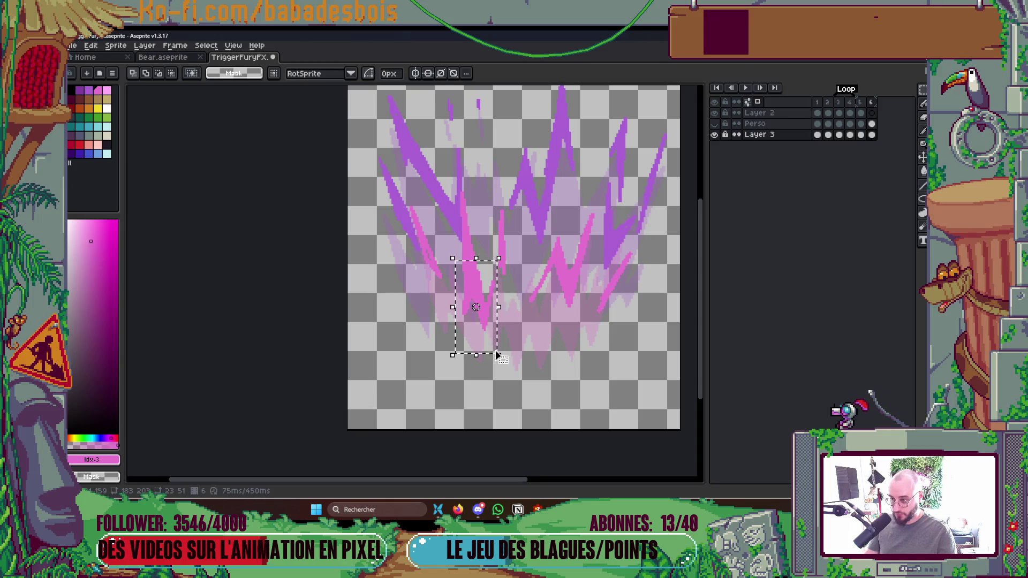
key(ctrl+d)
key(Return)
scroll(589, 334, down, 2)
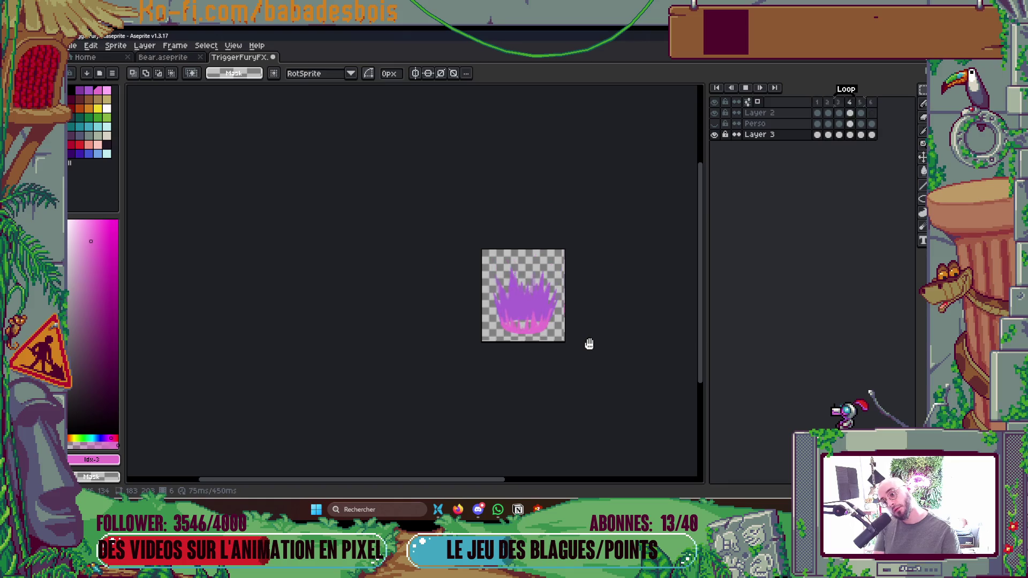
scroll(569, 324, up, 4)
key(Return)
key(Return)
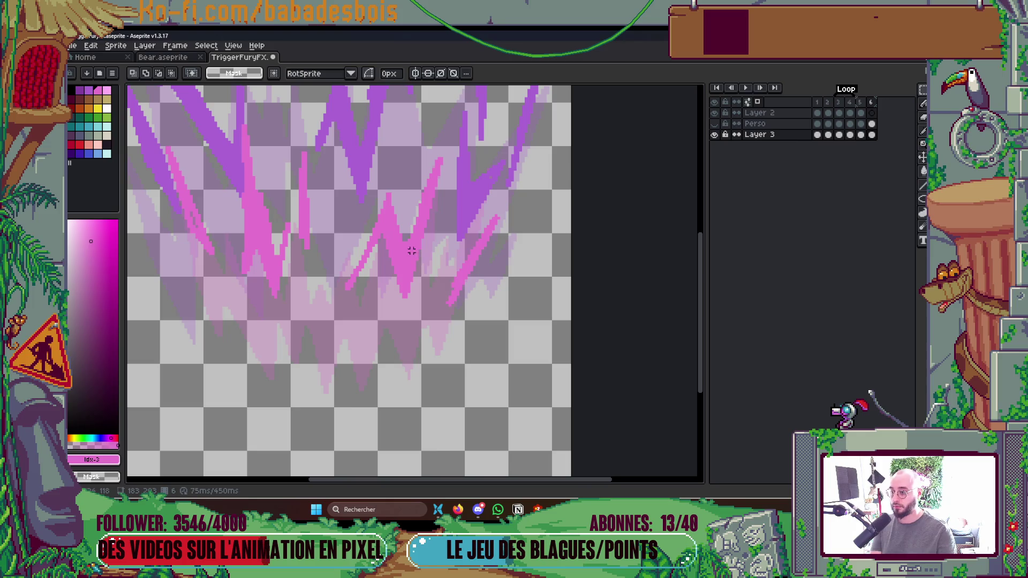
Select the centre pink bolt by colour and move it up about 30 px
key(w)
click(407, 253)
mouse_move(407, 257)
mouse_down()
mouse_move(417, 246)
mouse_move(409, 238)
mouse_up()
key(b)
shift+click(376, 206)
key(z)
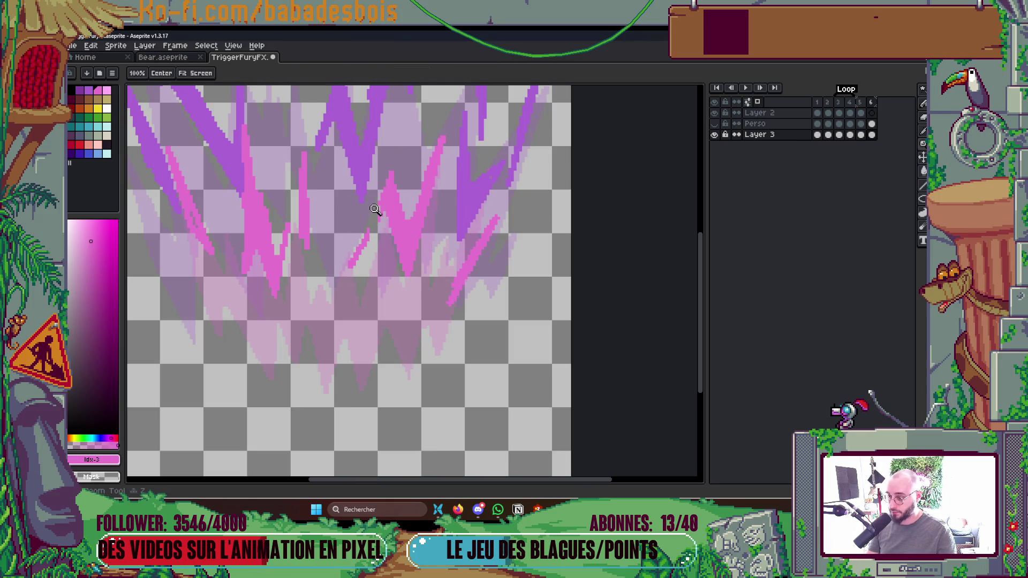
key(b)
key(ctrl+z)
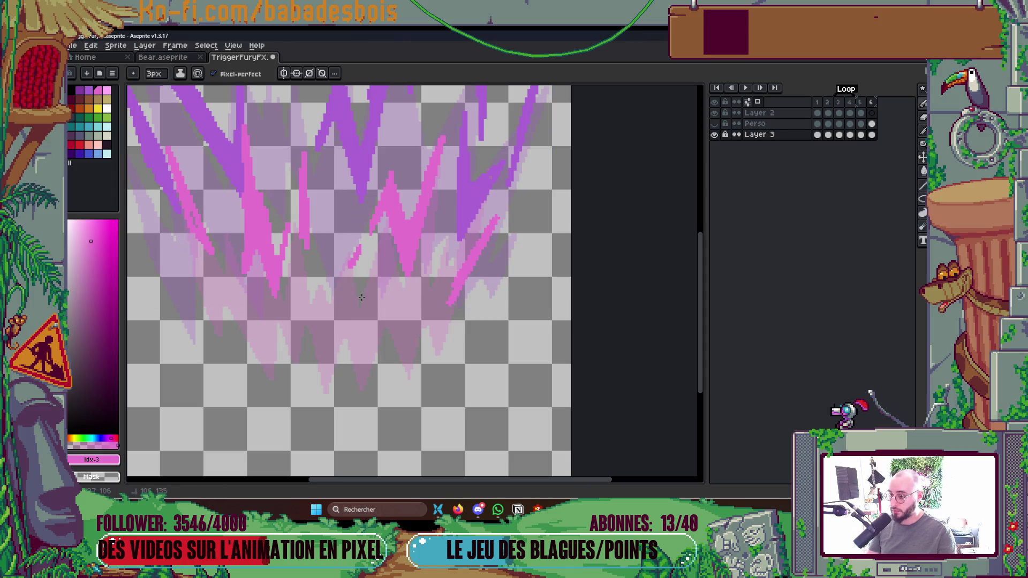
Duplicate the current frame as new frame 7
scroll(364, 283, down, 1)
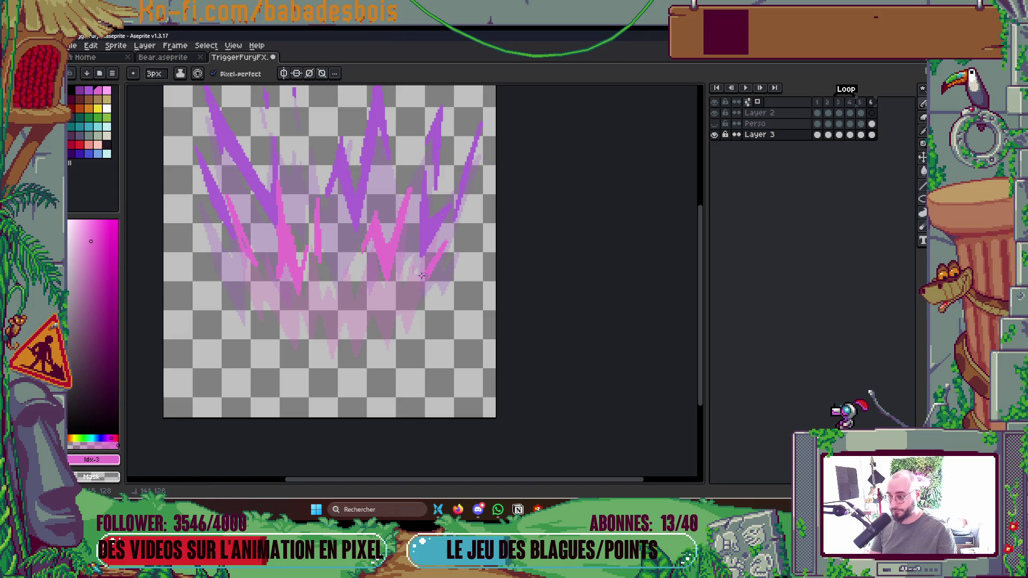
scroll(422, 282, down, 3)
scroll(434, 275, up, 1)
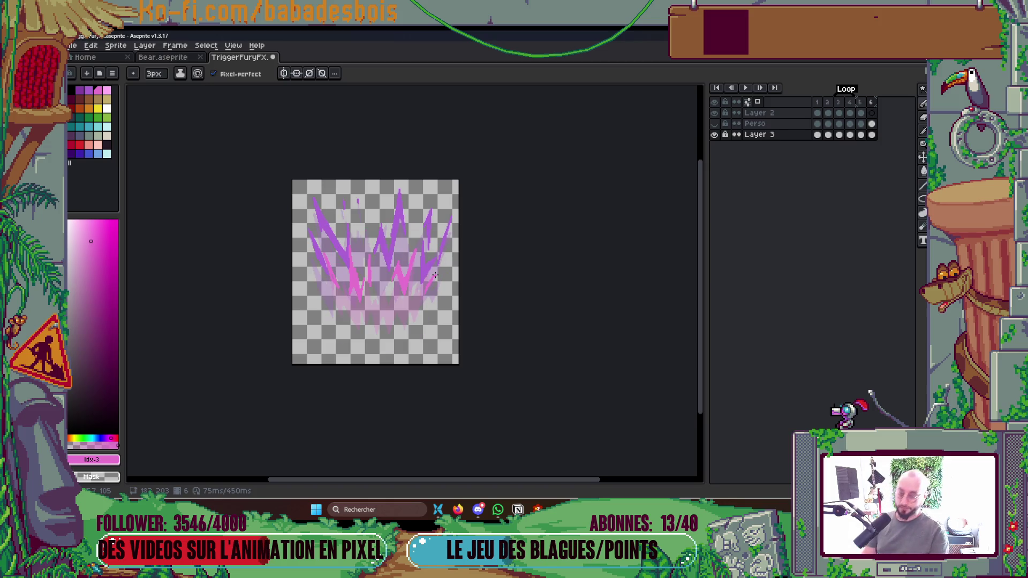
key(alt+n)
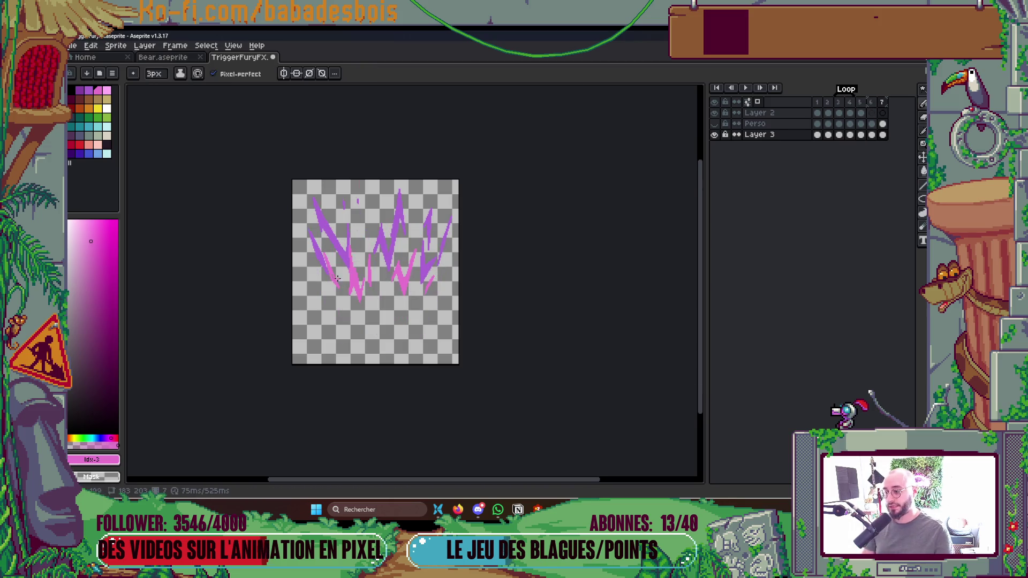
Clear all bright pink and purple strokes on frame 7 with a non-contiguous transparent fill
scroll(338, 279, up, 2)
scroll(338, 278, down, 1)
key(g)
click(397, 252)
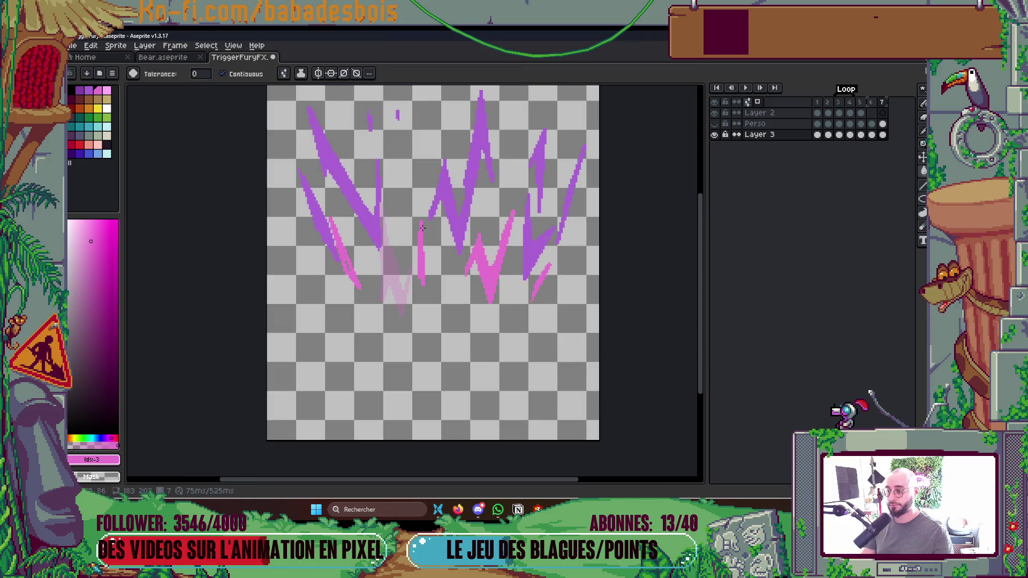
click(224, 73)
click(481, 264)
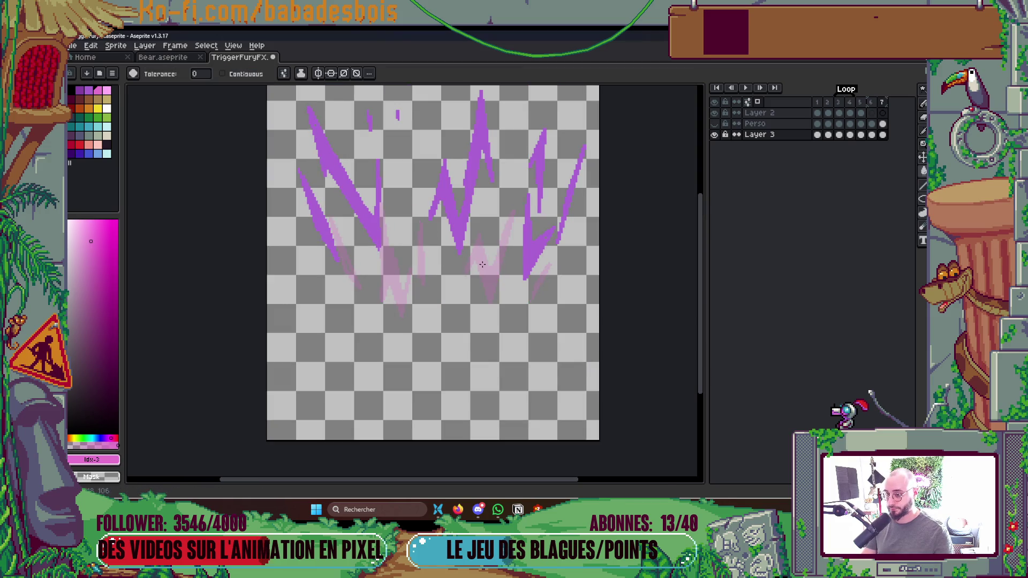
click(529, 224)
key(b)
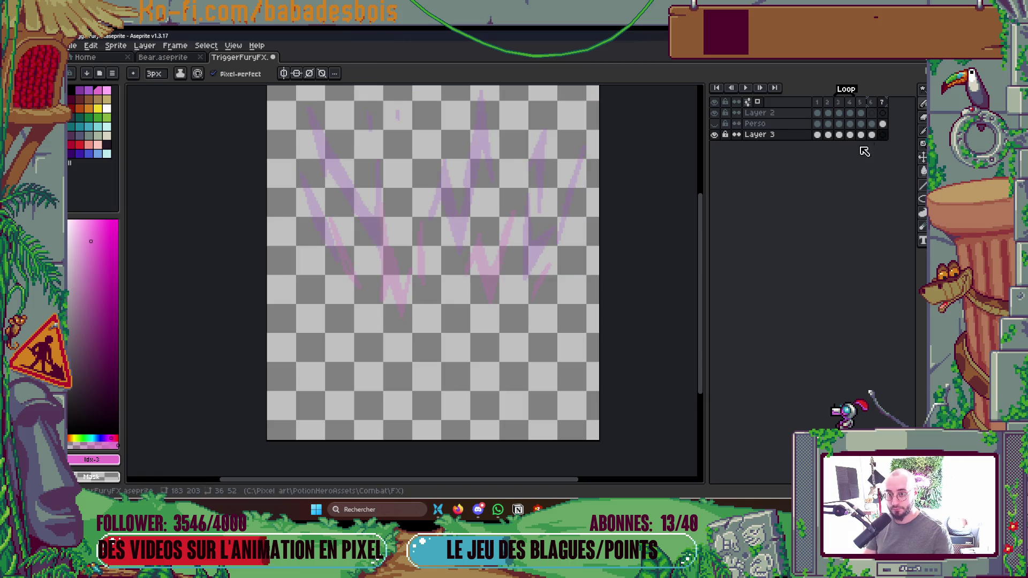
On Layer 2 of frame 7, draw a short pink stroke with a dab and thin it
click(882, 113)
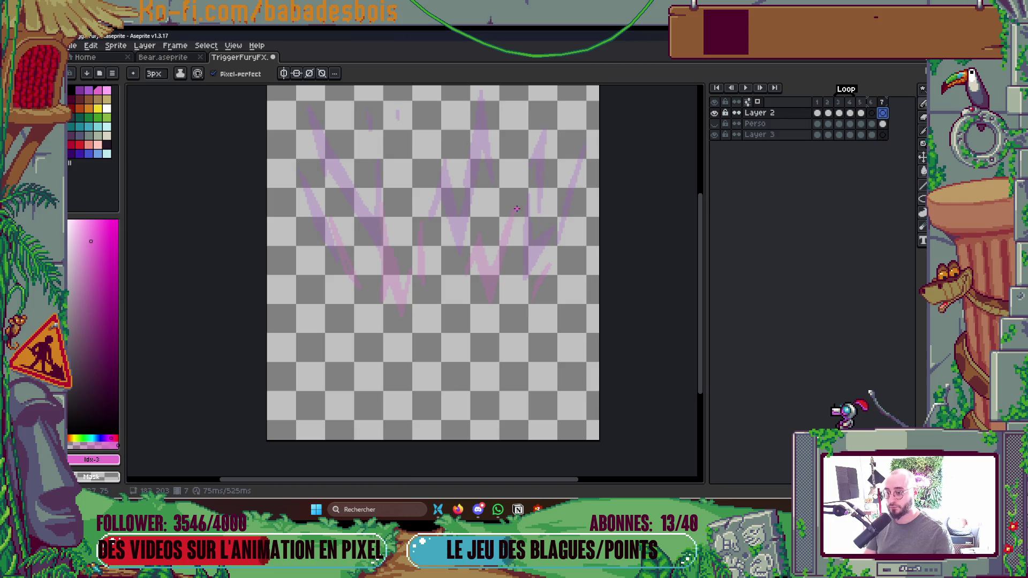
key(v)
key(b)
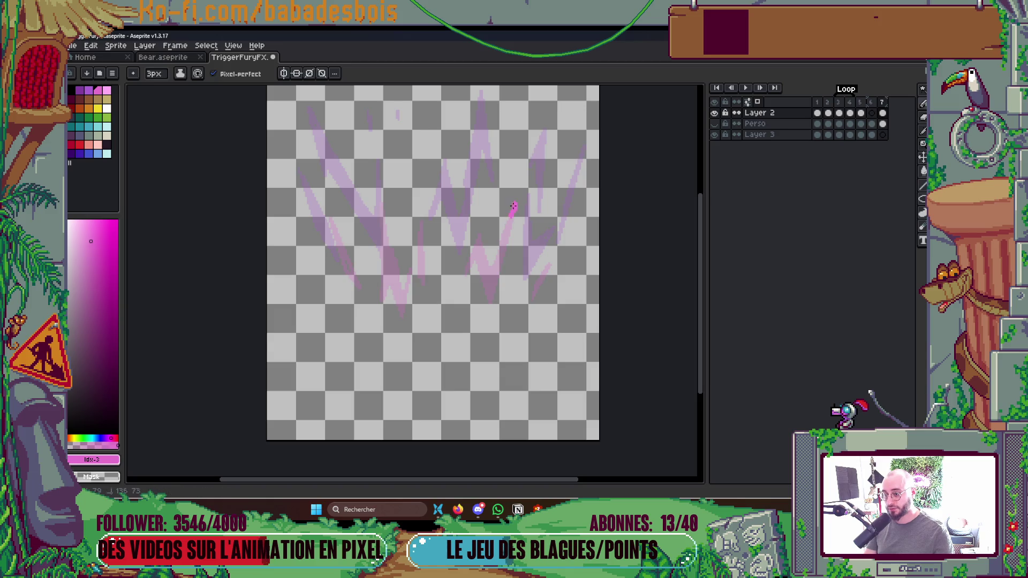
mouse_move(419, 211)
mouse_down()
mouse_move(423, 227)
mouse_move(381, 193)
mouse_move(378, 225)
mouse_up()
click(420, 229)
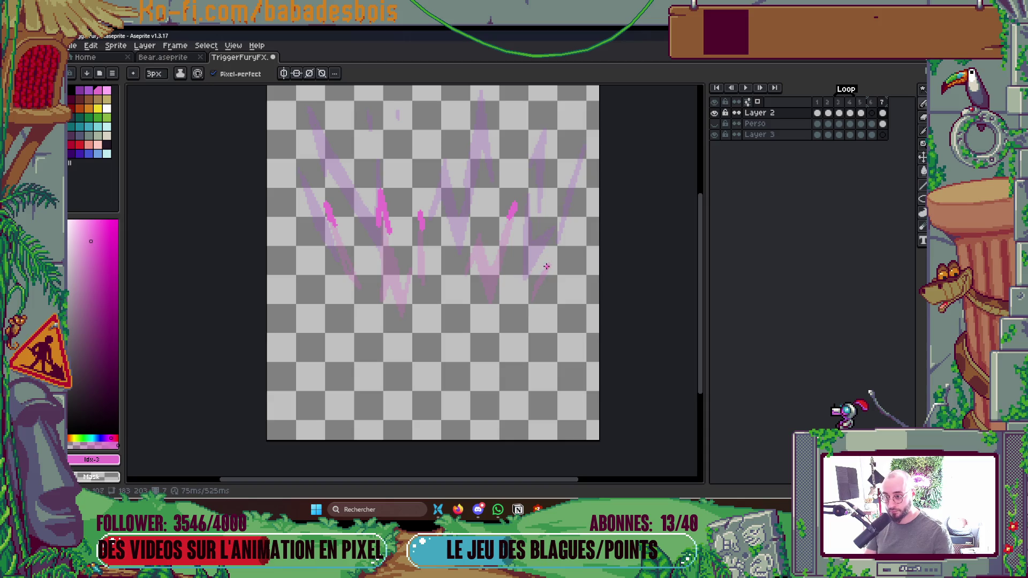
scroll(547, 270, down, 4)
scroll(563, 245, up, 4)
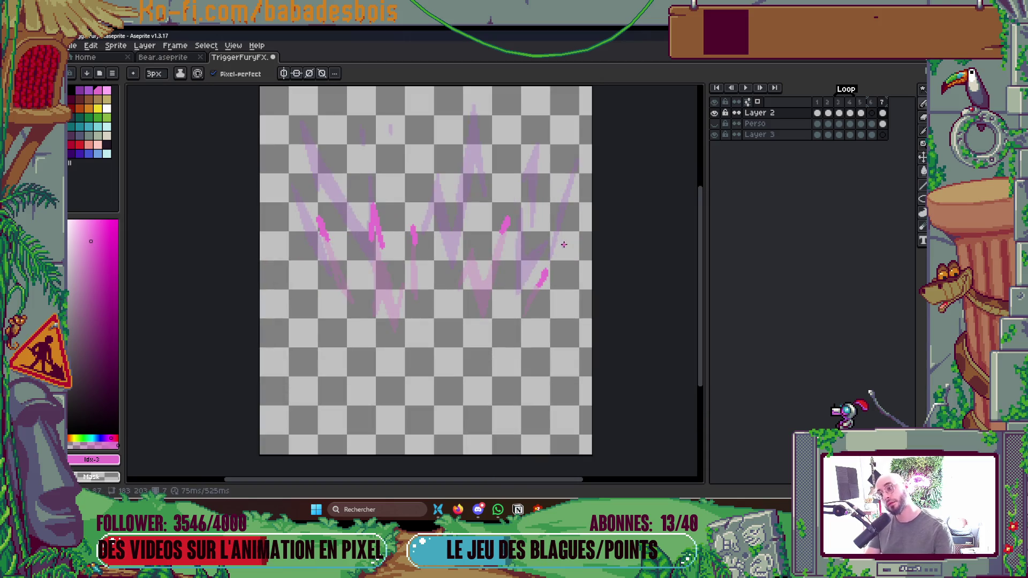
scroll(411, 224, up, 3)
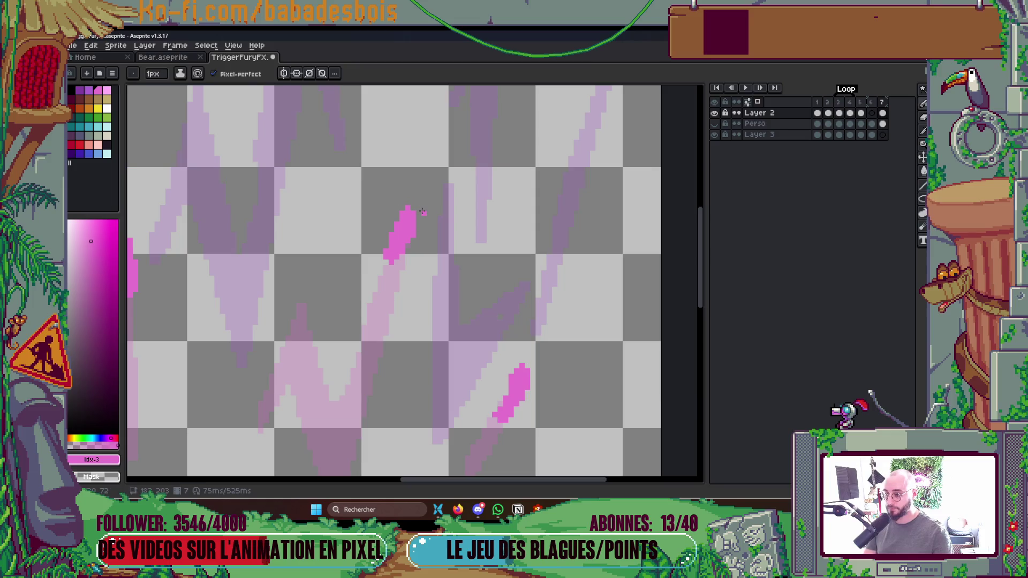
drag(418, 214, 400, 284)
scroll(408, 273, down, 2)
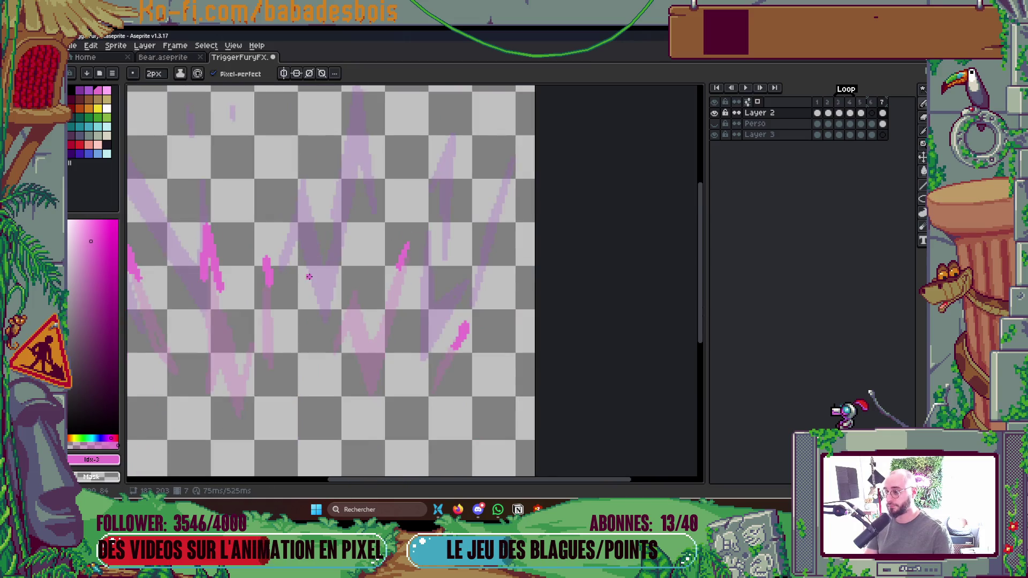
scroll(309, 276, up, 2)
Undo the stroke change, add pink pixels to the lower flame stroke and play the animation
drag(208, 133, 420, 198)
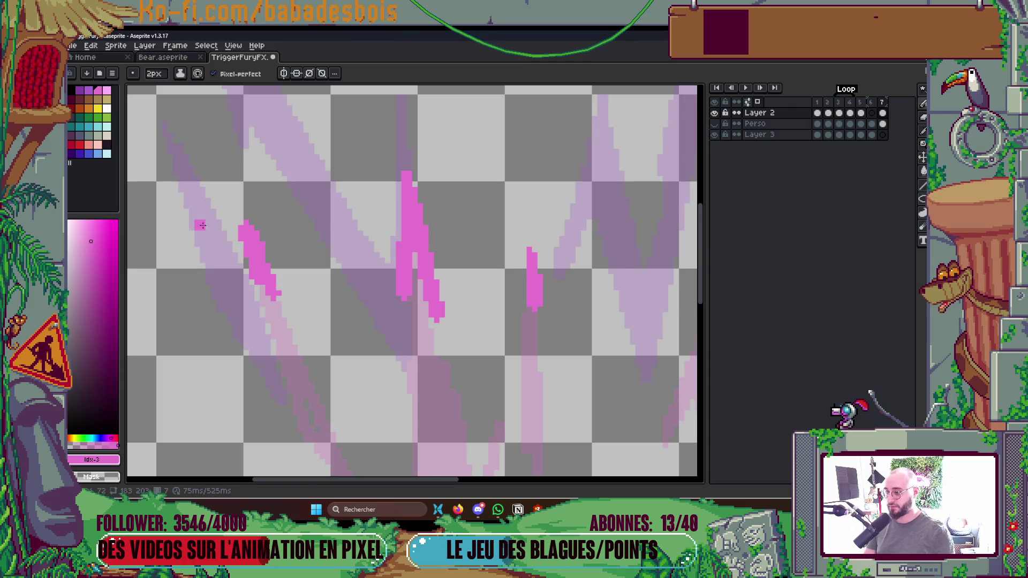
scroll(287, 236, down, 4)
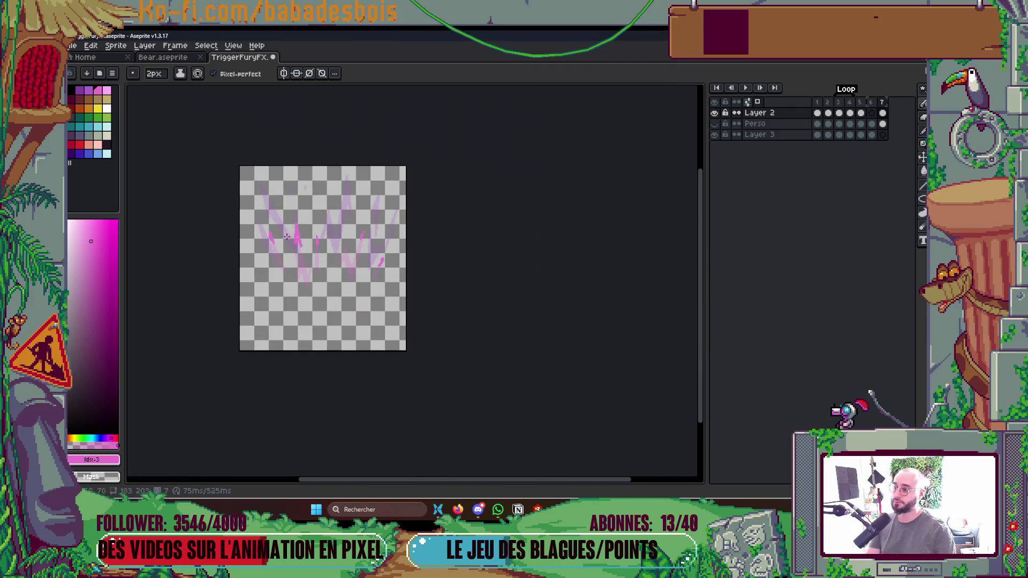
scroll(380, 237, up, 2)
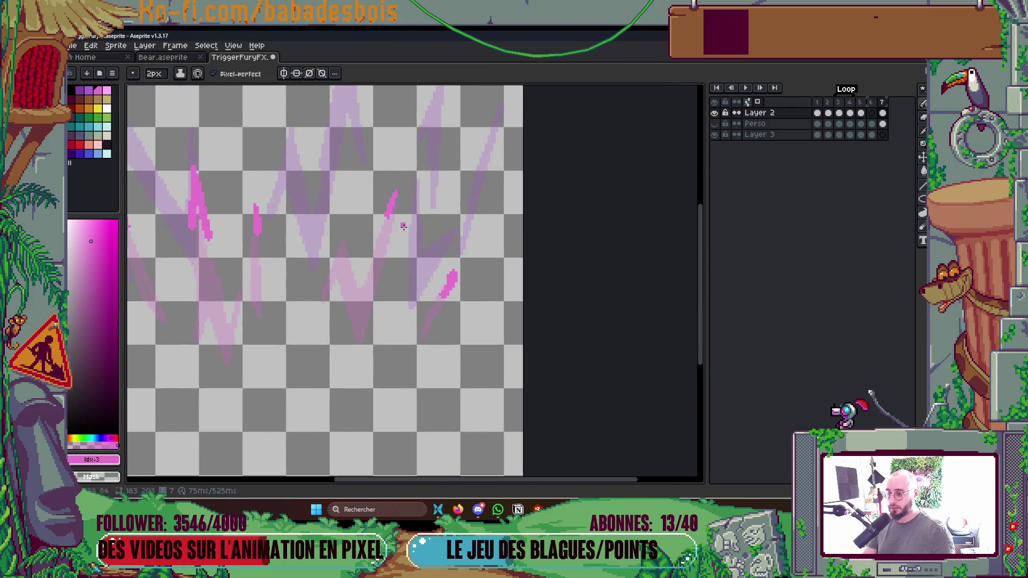
scroll(463, 292, up, 2)
key(ctrl+z)
drag(440, 313, 446, 320)
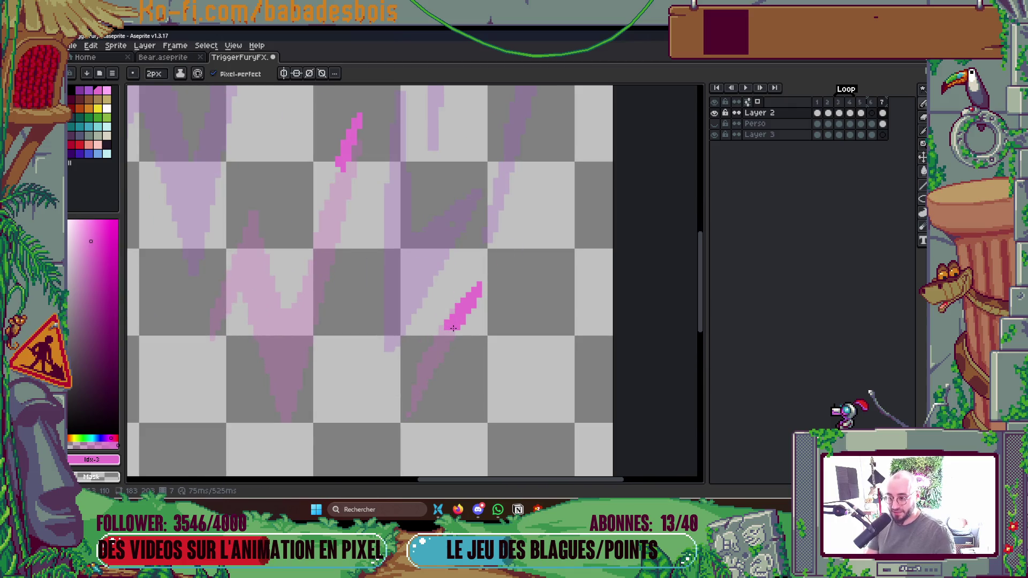
scroll(453, 328, down, 4)
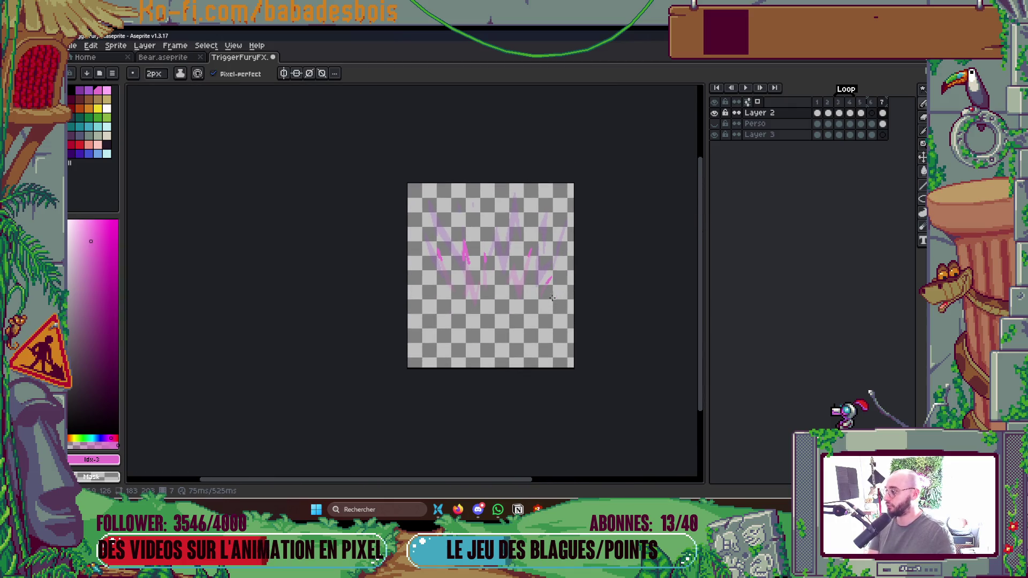
scroll(462, 253, up, 4)
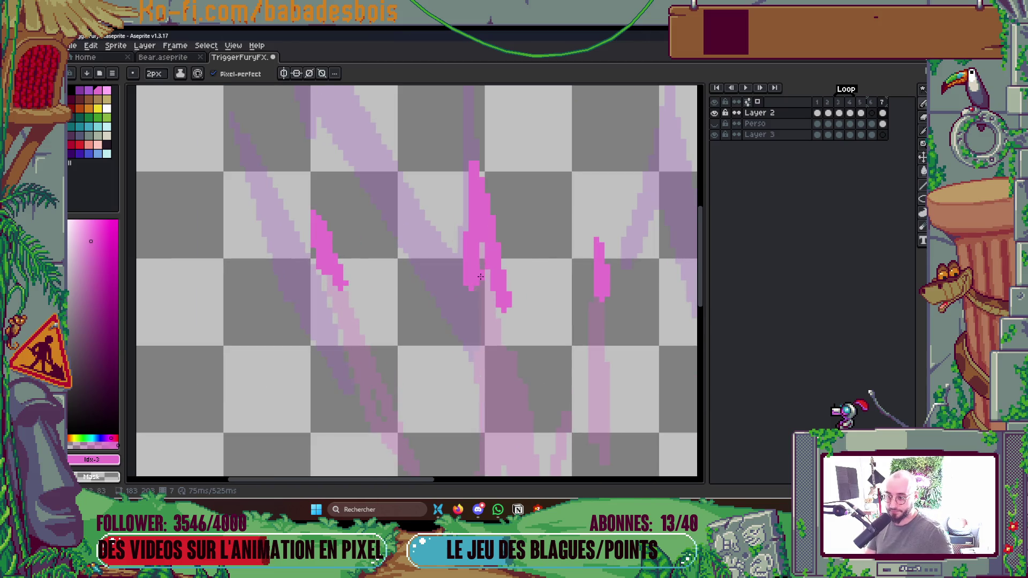
scroll(492, 273, down, 2)
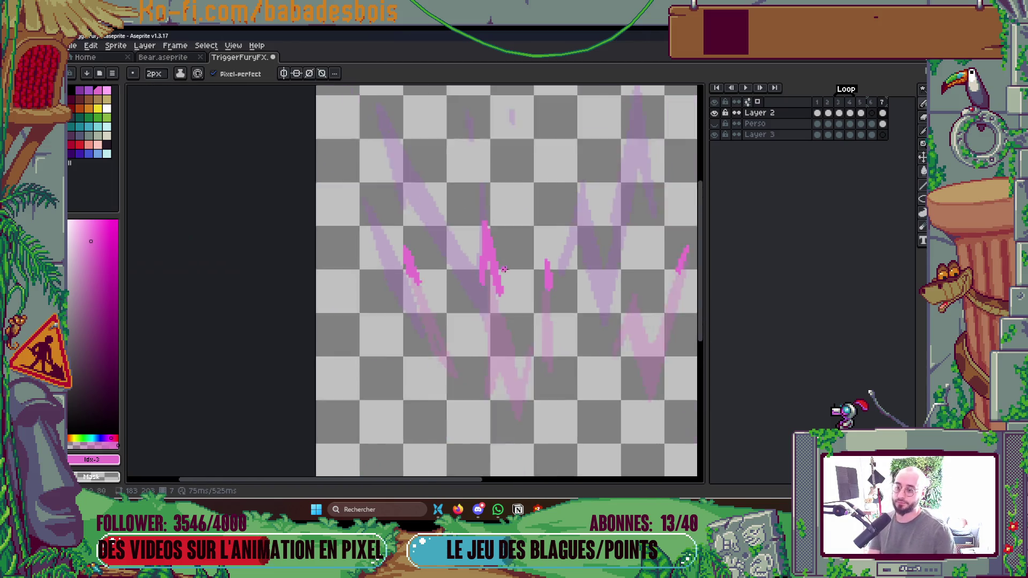
scroll(505, 269, down, 3)
scroll(529, 294, up, 2)
key(Return)
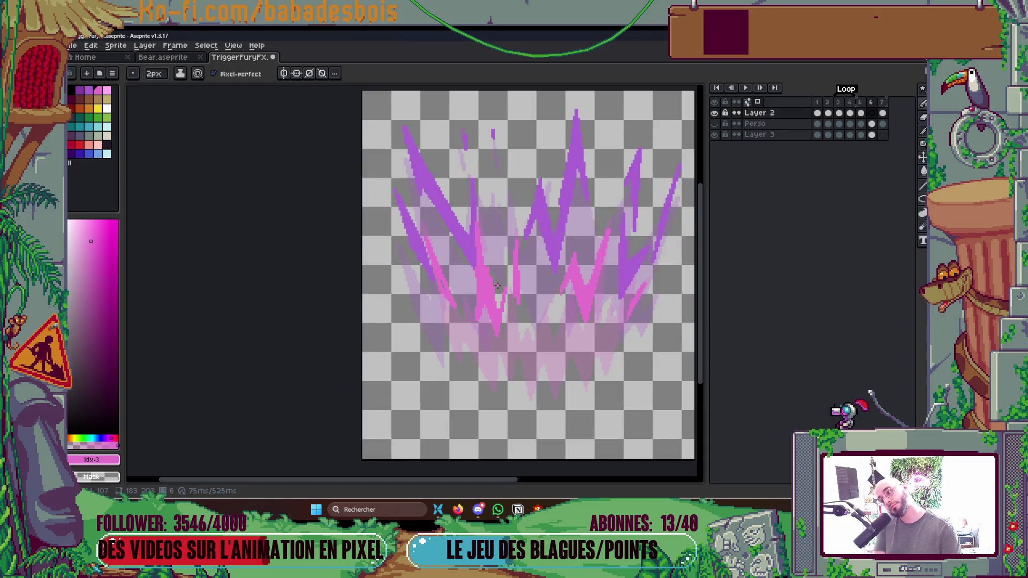
Try placing pink pixels on the frame 6 flame, undoing the stray ones
scroll(498, 286, up, 2)
scroll(455, 333, down, 3)
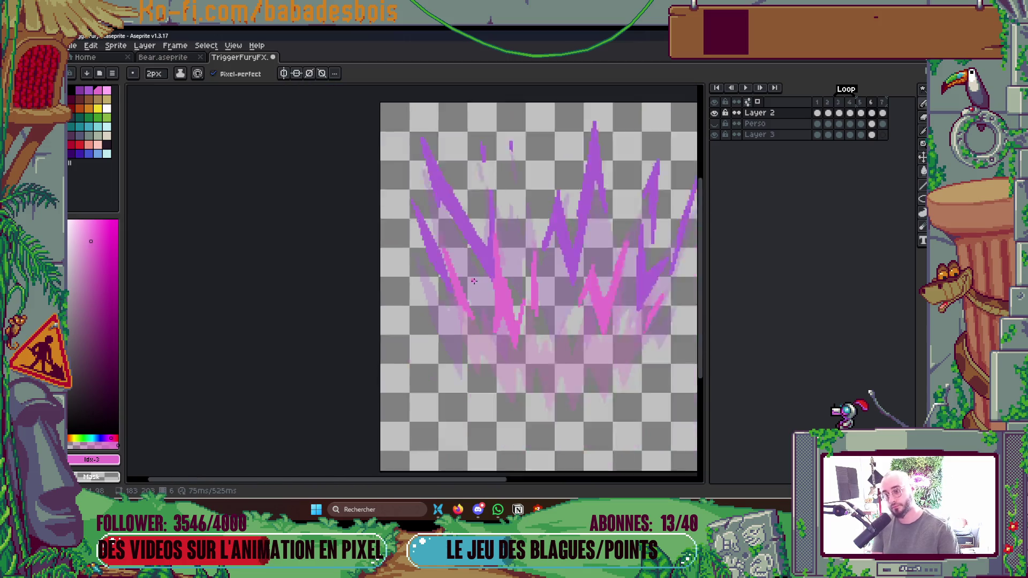
scroll(538, 271, up, 3)
click(535, 268)
key(ctrl+z)
click(551, 236)
key(ctrl+z)
On Layer 3, draw a straight pink stroke up the flame and save
ctrl+click(569, 259)
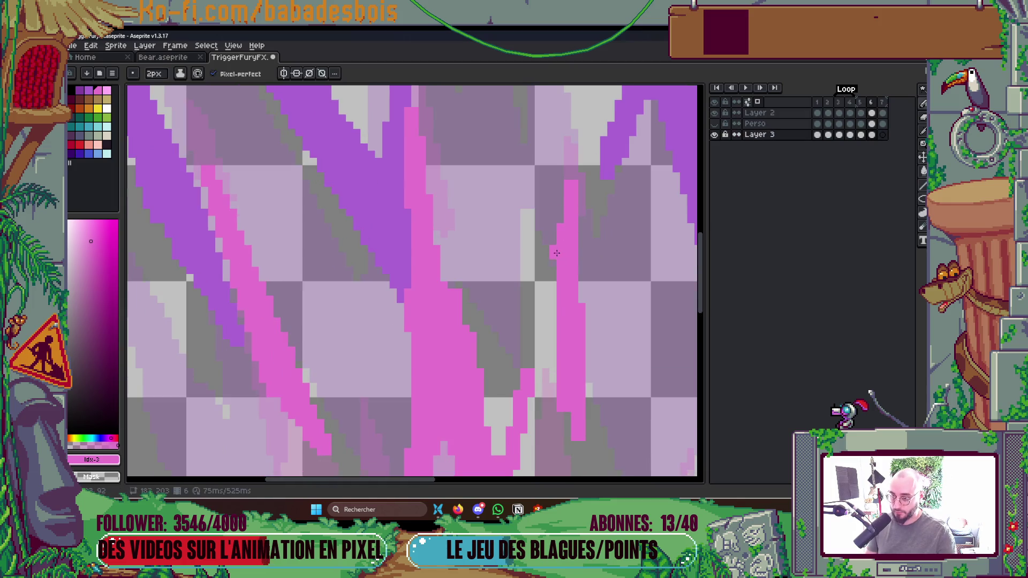
scroll(556, 145, down, 5)
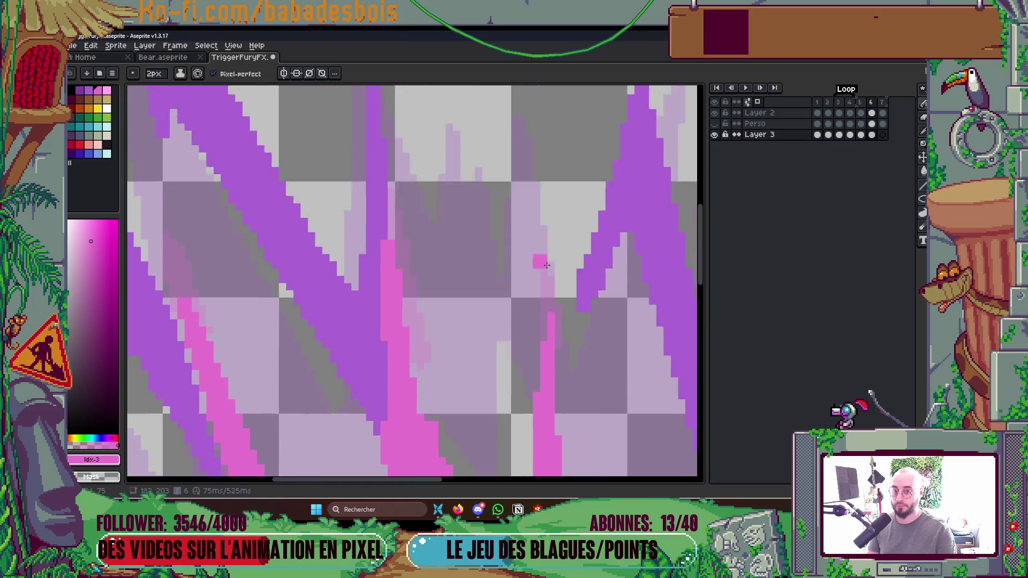
scroll(550, 313, up, 5)
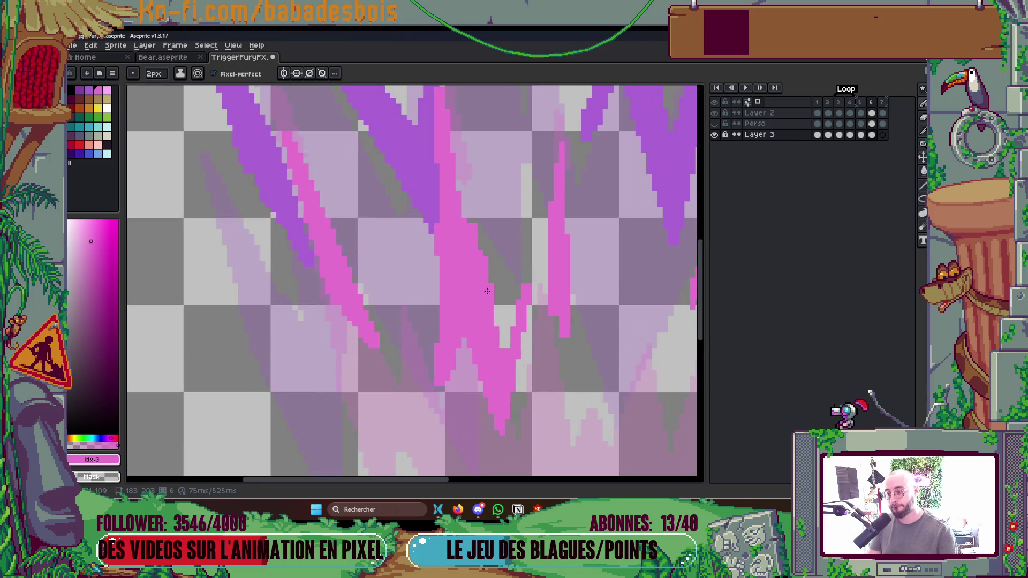
click(500, 342)
shift+click(445, 118)
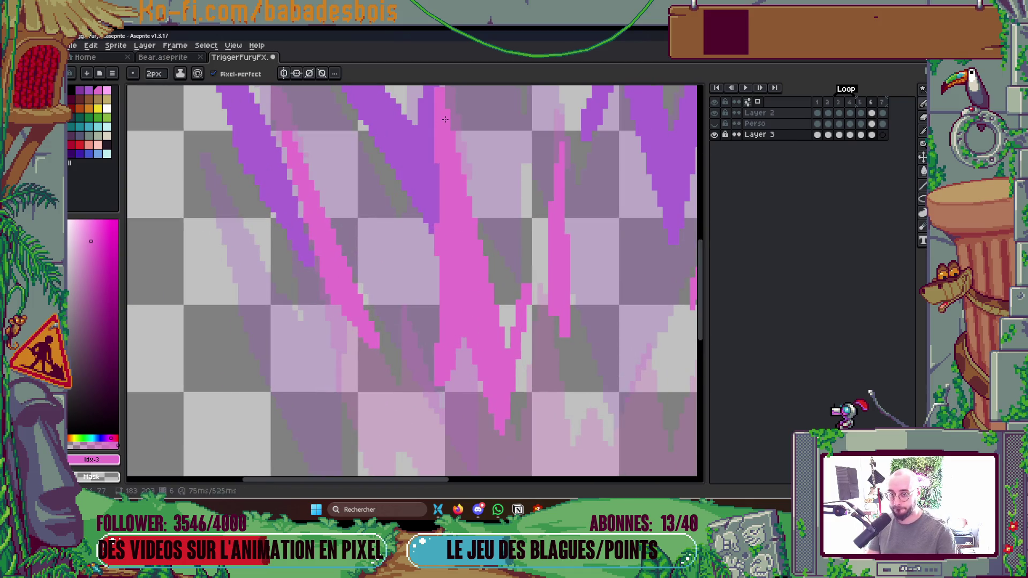
key(ctrl+s)
Shrink the brush to 1px, save TriggerFuryFX.aseprite again and play the animation
scroll(486, 187, down, 5)
scroll(497, 258, up, 4)
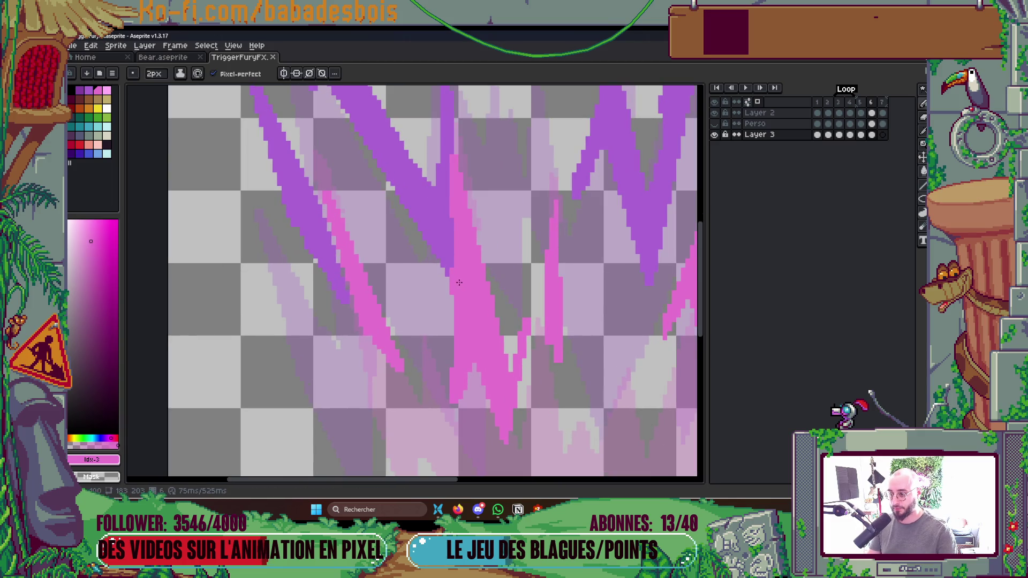
key(minus)
key(ctrl+s)
scroll(451, 167, down, 4)
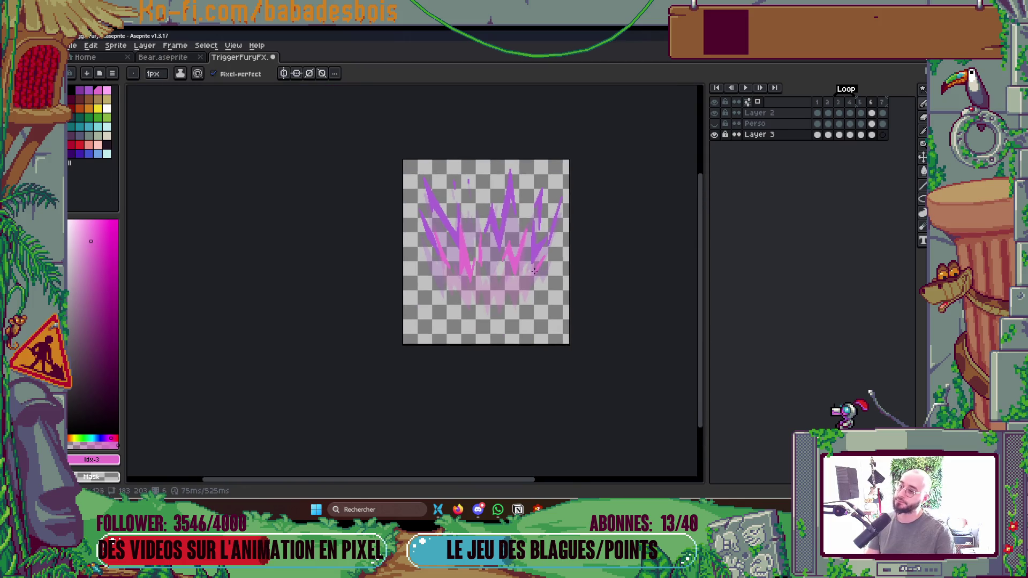
key(Return)
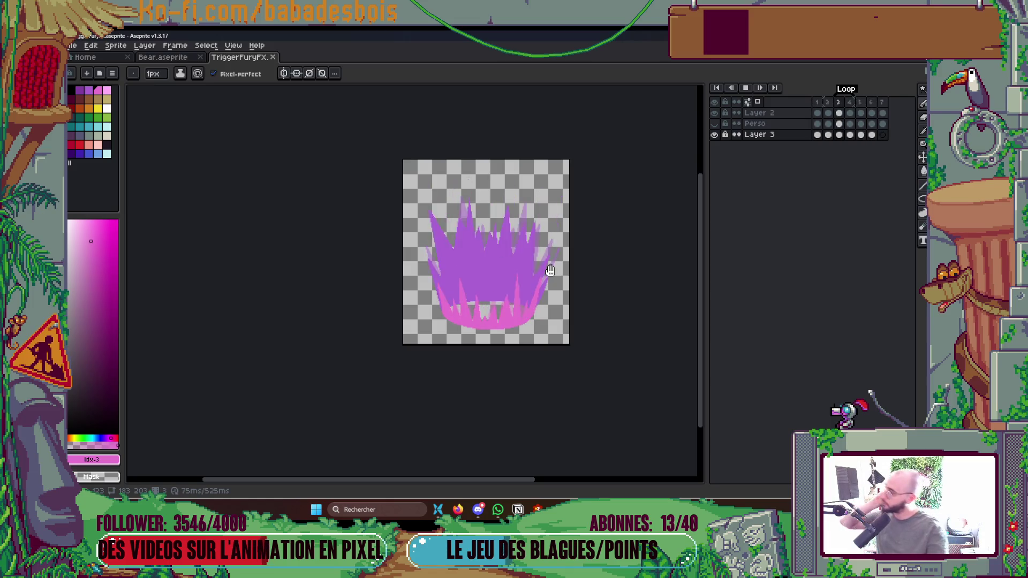
Stop the animation on frame 5 and switch to the Move Tool
key(Return)
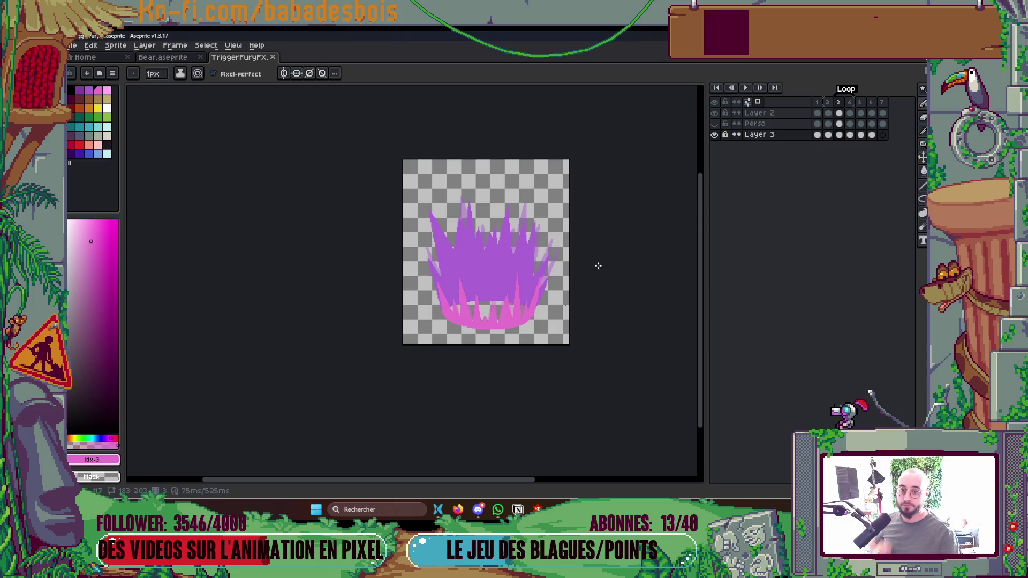
key(Right)
key(Right)
key(Right)
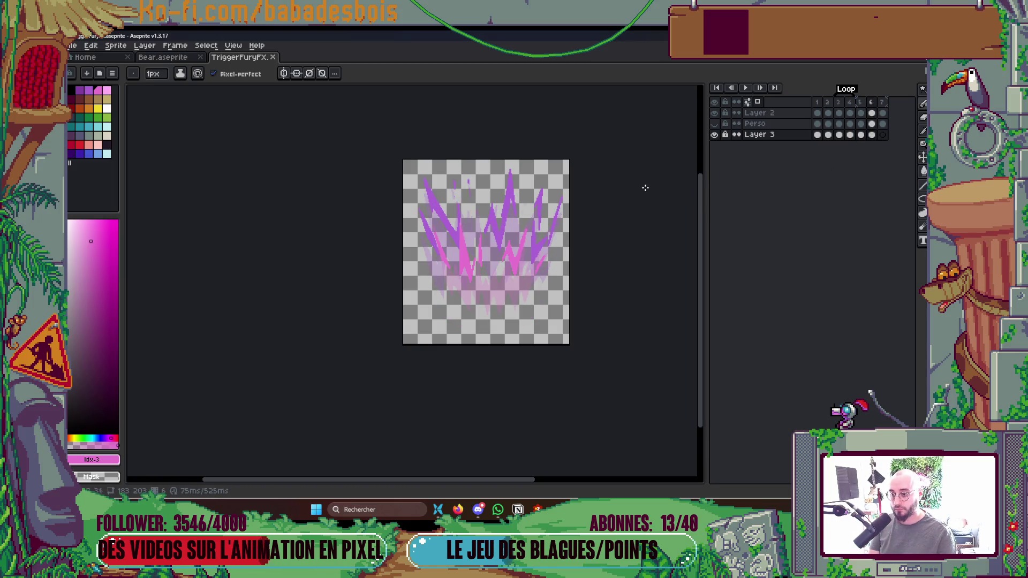
key(Left)
key(v)
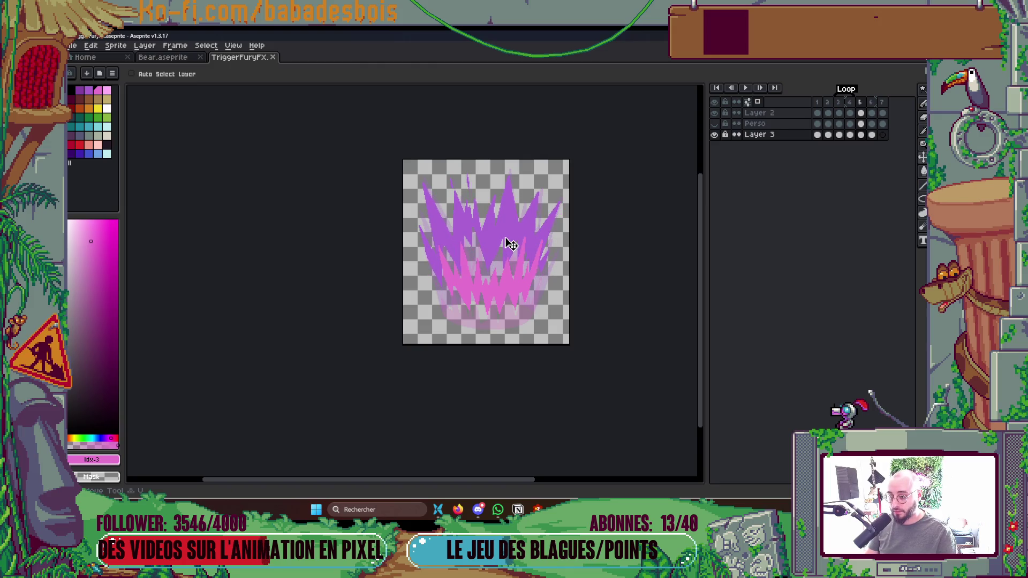
Select all the bright pink spikes on frame 6's Layer 3 and cut them
click(872, 103)
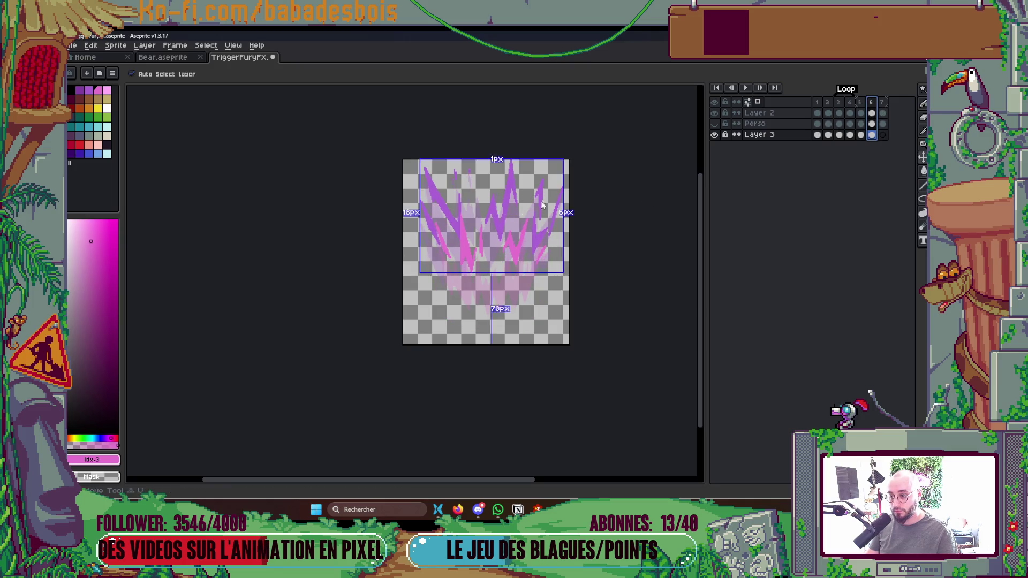
click(872, 113)
key(v)
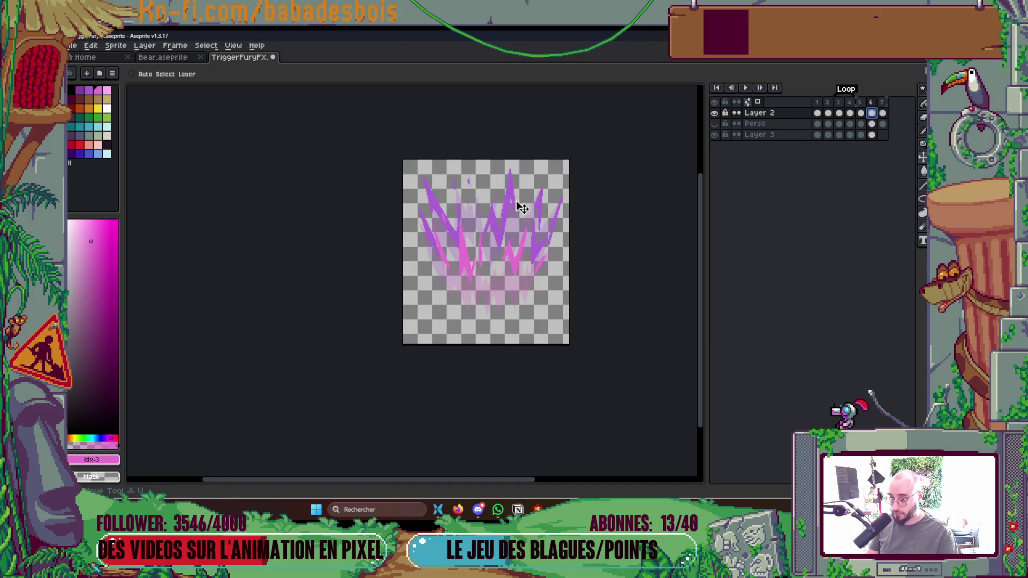
scroll(520, 225, up, 1)
key(w)
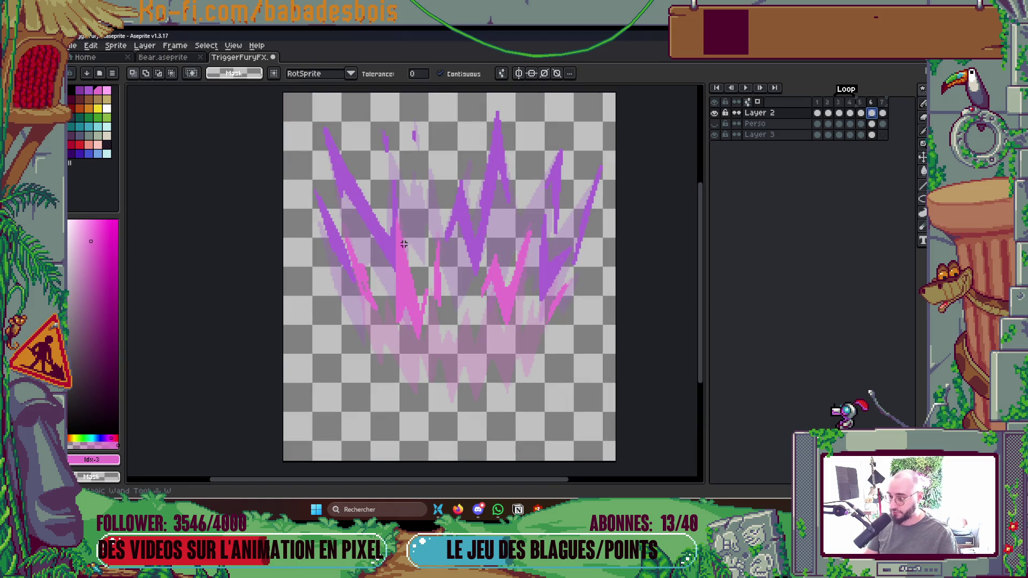
click(361, 265)
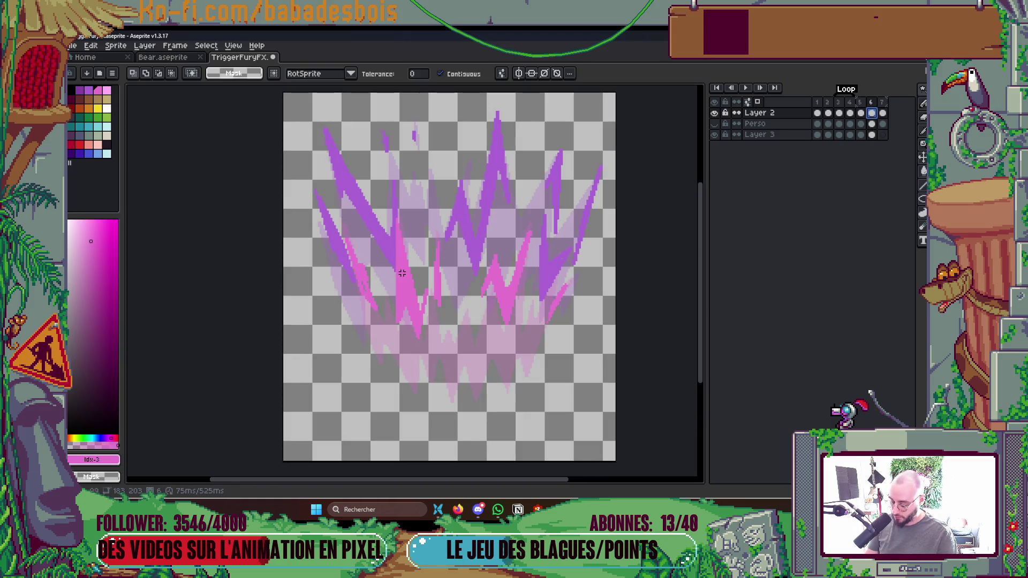
ctrl+click(406, 298)
click(406, 298)
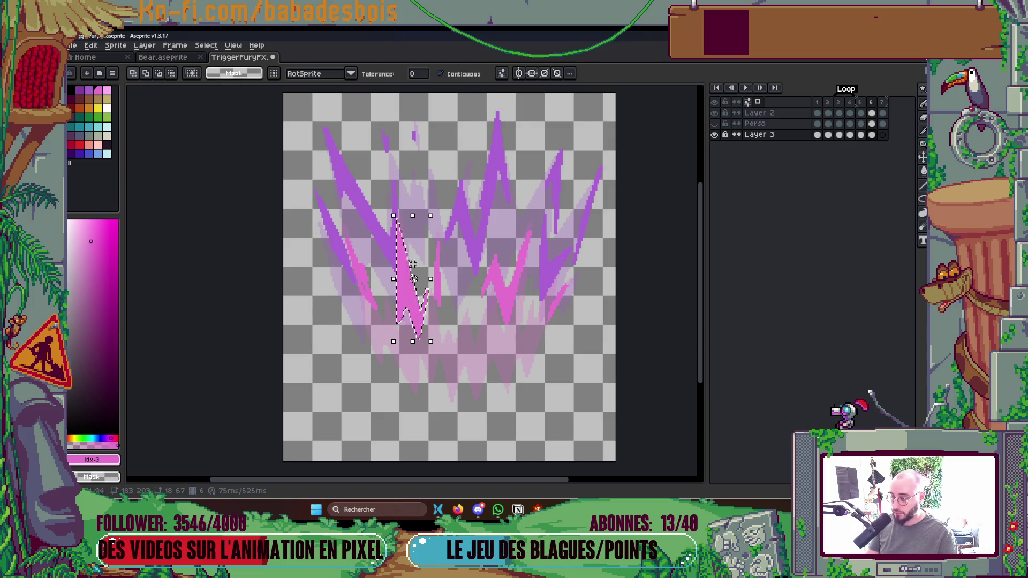
click(440, 74)
click(514, 313)
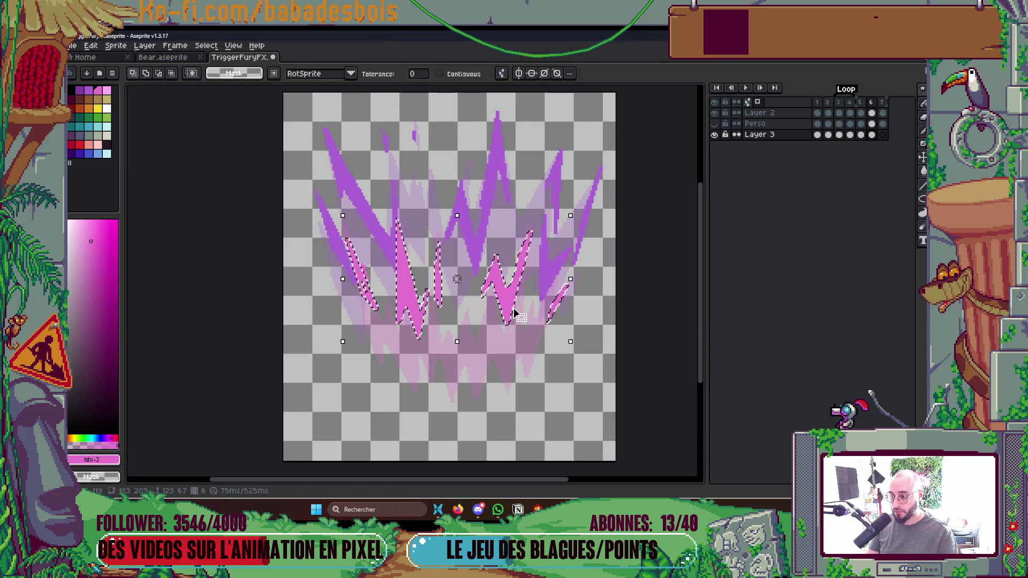
key(Delete)
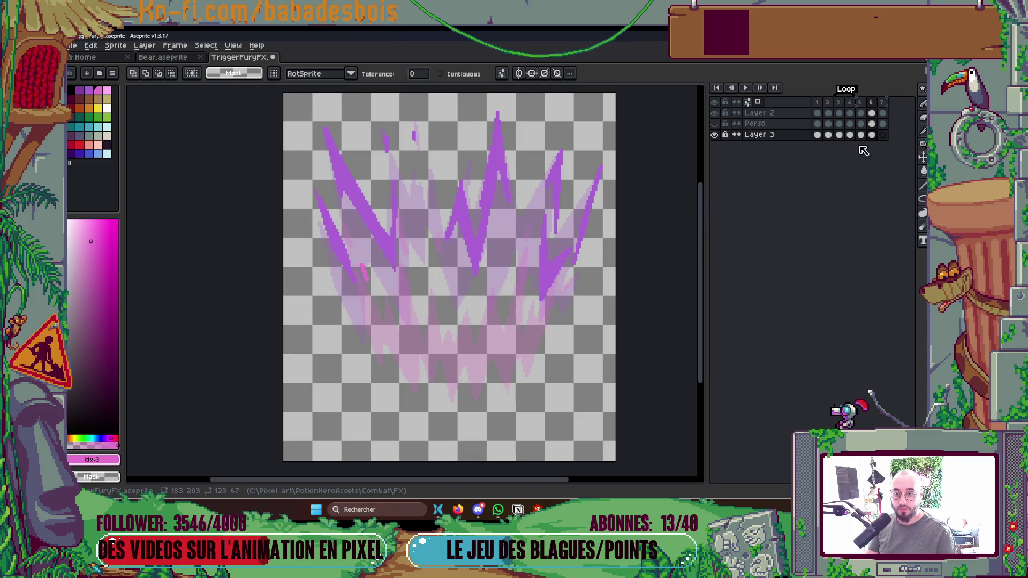
Paste the pink spikes onto Layer 2 of frame 6
click(714, 135)
click(714, 135)
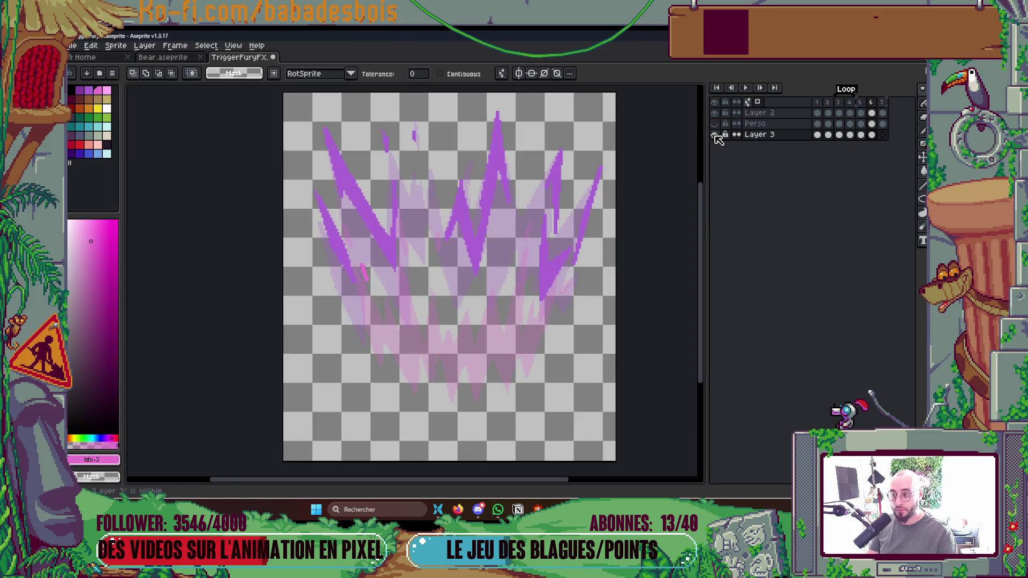
click(872, 113)
key(ctrl+v)
key(b)
Touch up the pink stroke with a 2px pencil and save the sprite
scroll(351, 271, up, 2)
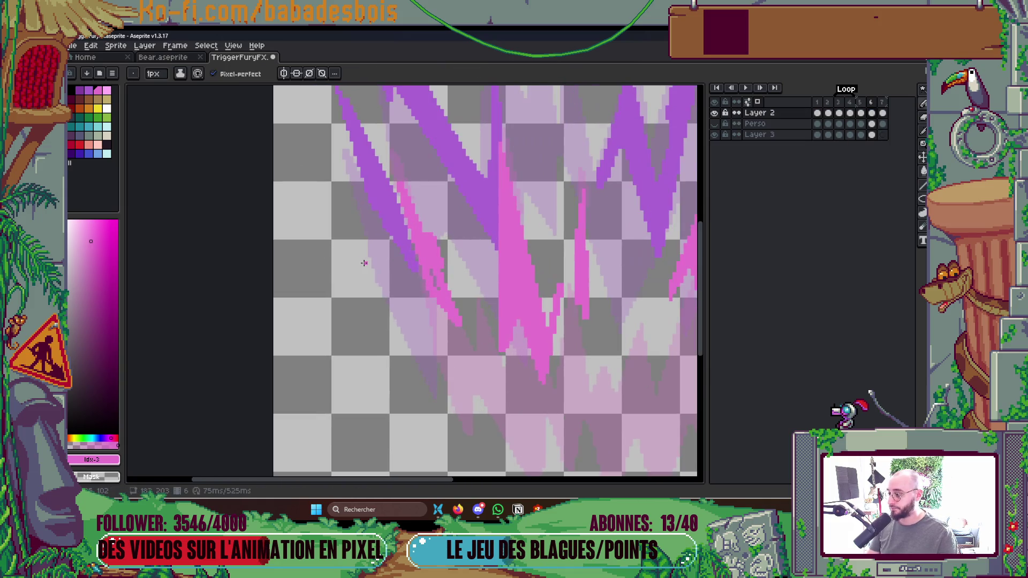
scroll(397, 325, up, 2)
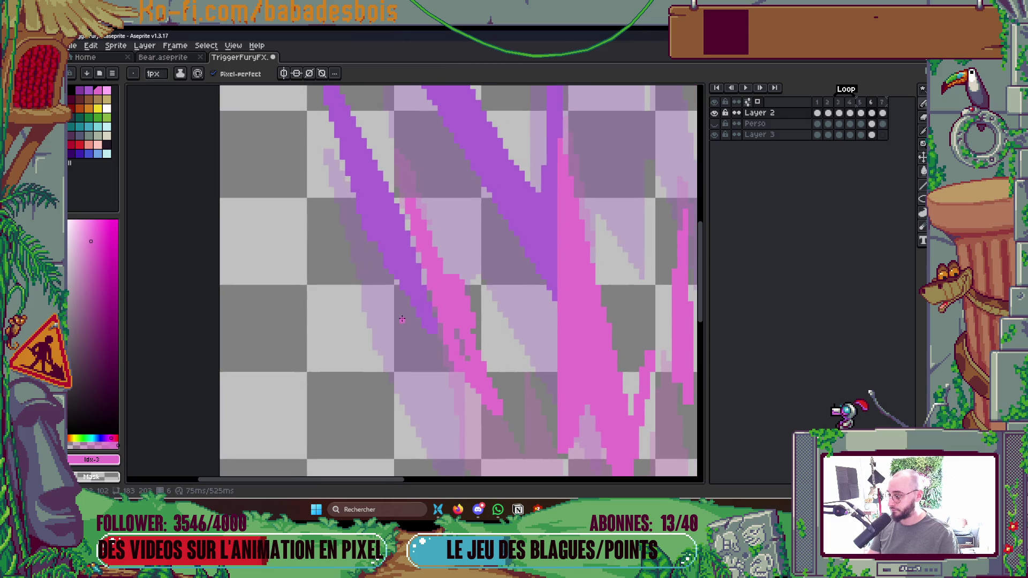
key(plus)
click(454, 269)
drag(456, 268, 484, 353)
key(ctrl+s)
scroll(461, 343, down, 2)
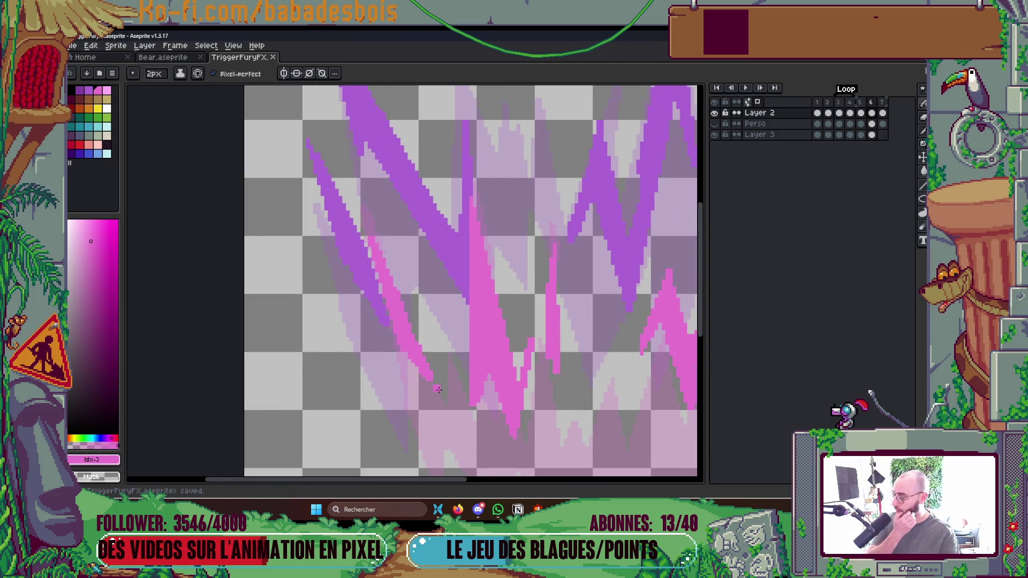
scroll(443, 369, down, 2)
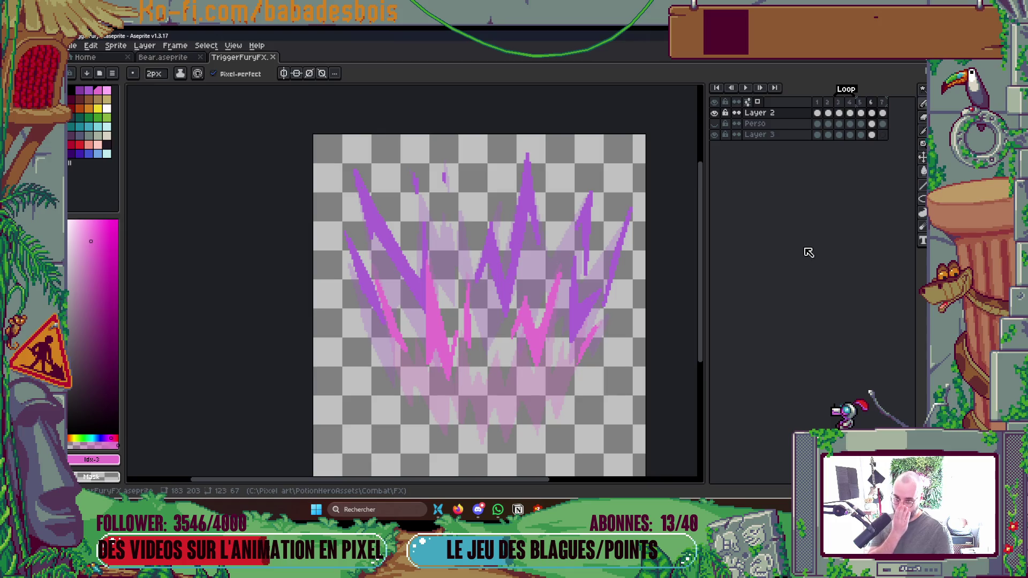
Preview the flame animation, then make Layer 3 on frame 6 active
key(Return)
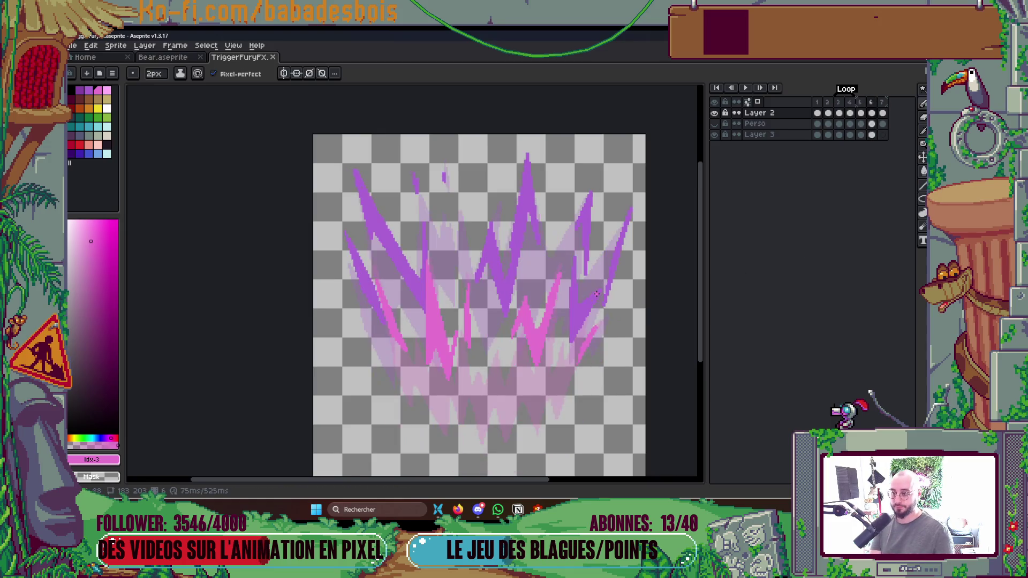
key(Return)
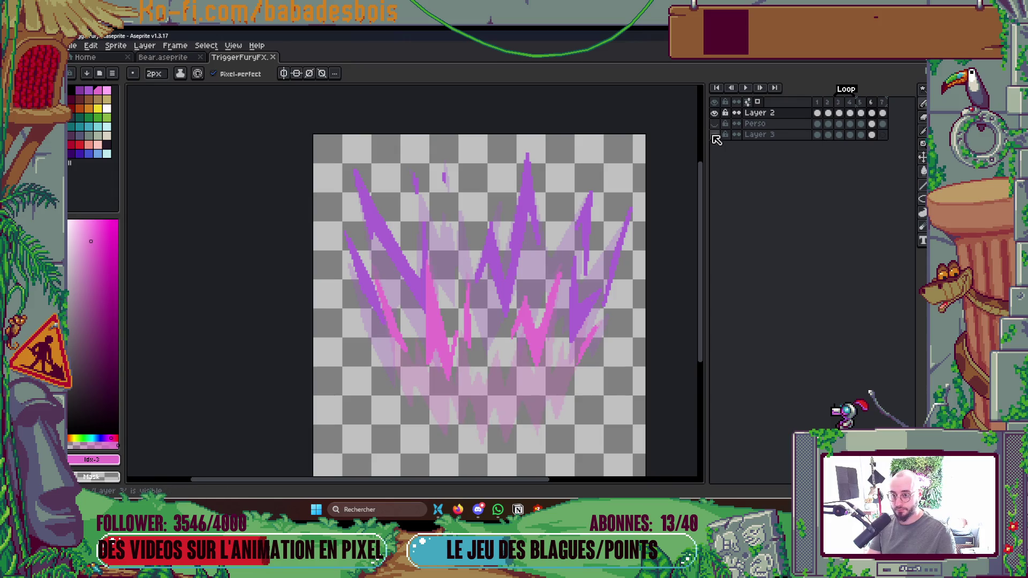
key(v)
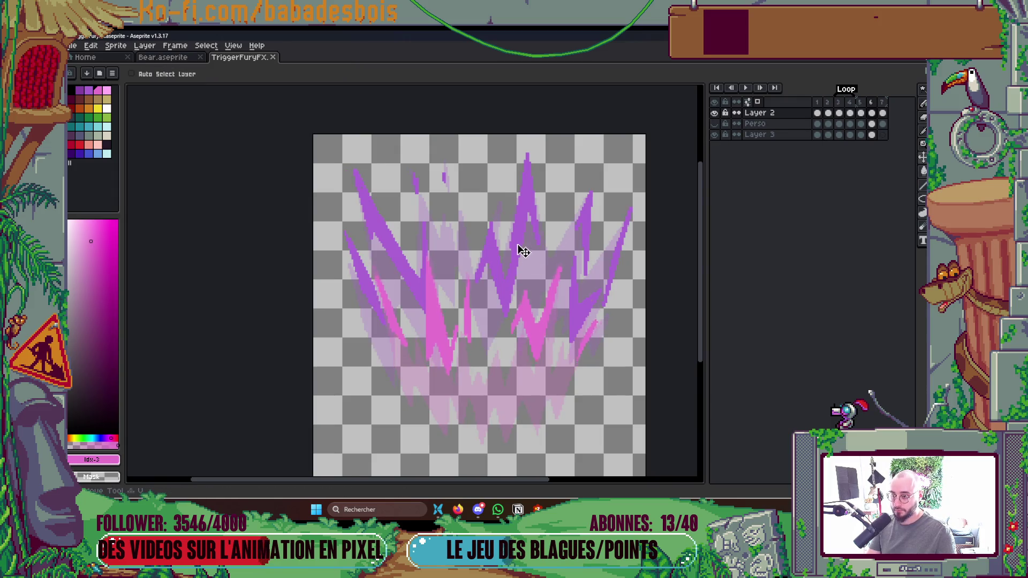
click(872, 135)
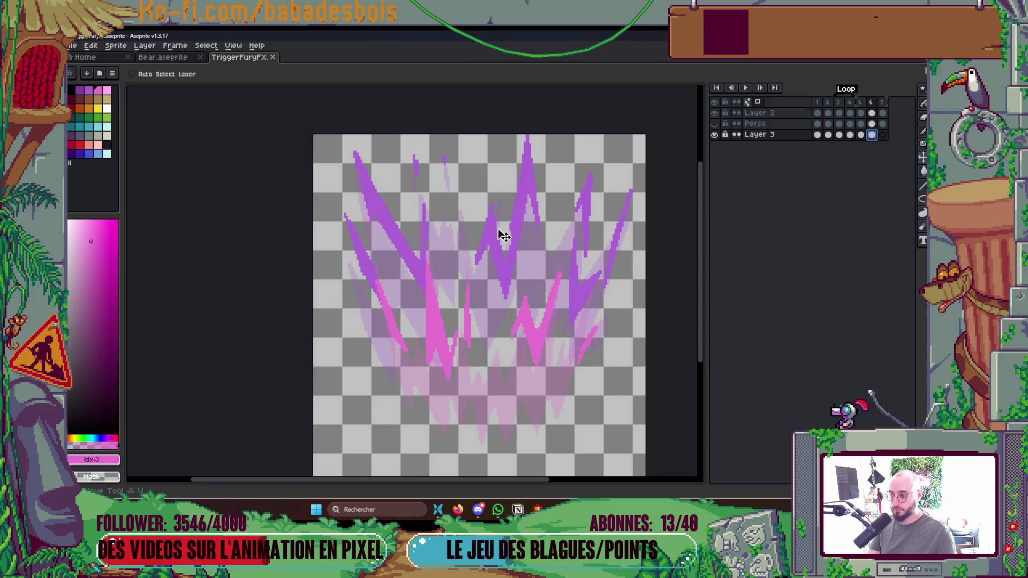
scroll(506, 231, down, 1)
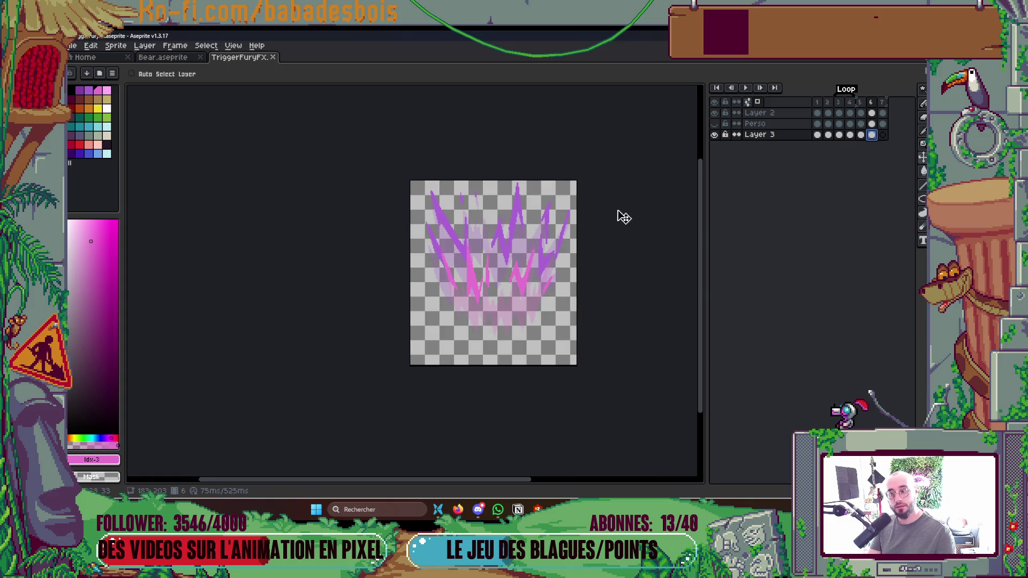
Extend the canvas 19 px upward to 222 px high and replay the animation
key(ctrl+alt+c)
drag(537, 182, 538, 165)
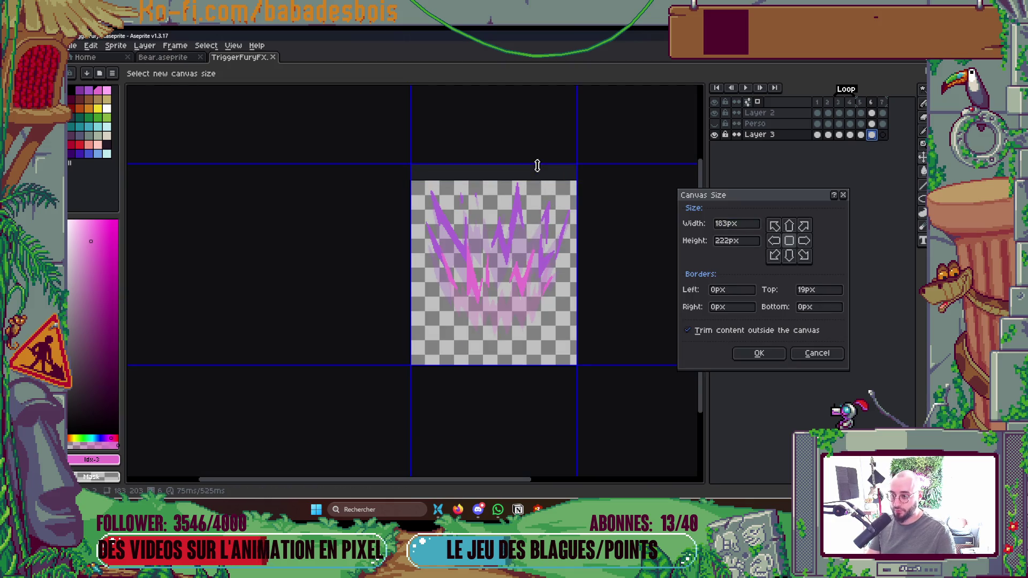
click(759, 353)
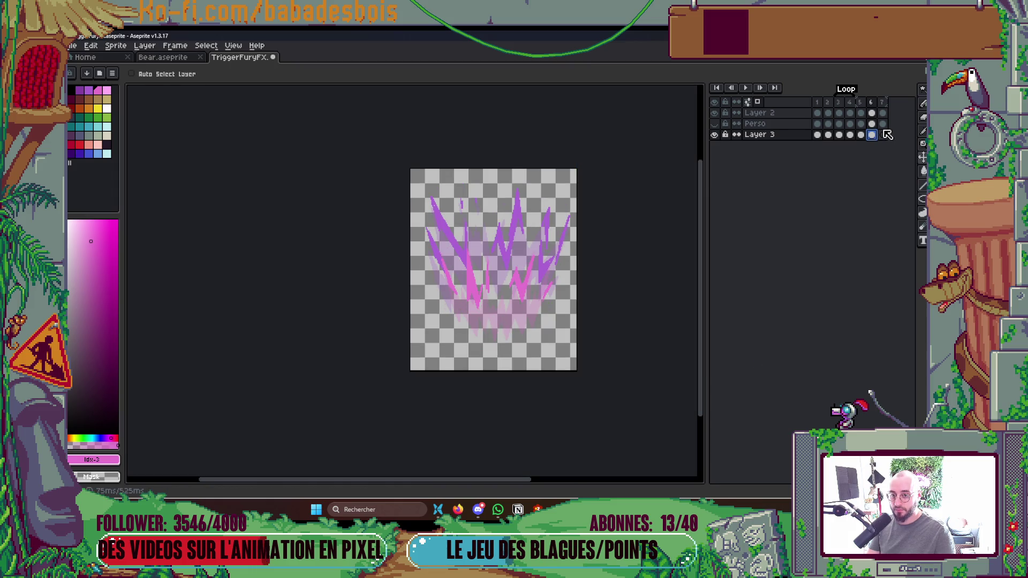
key(Return)
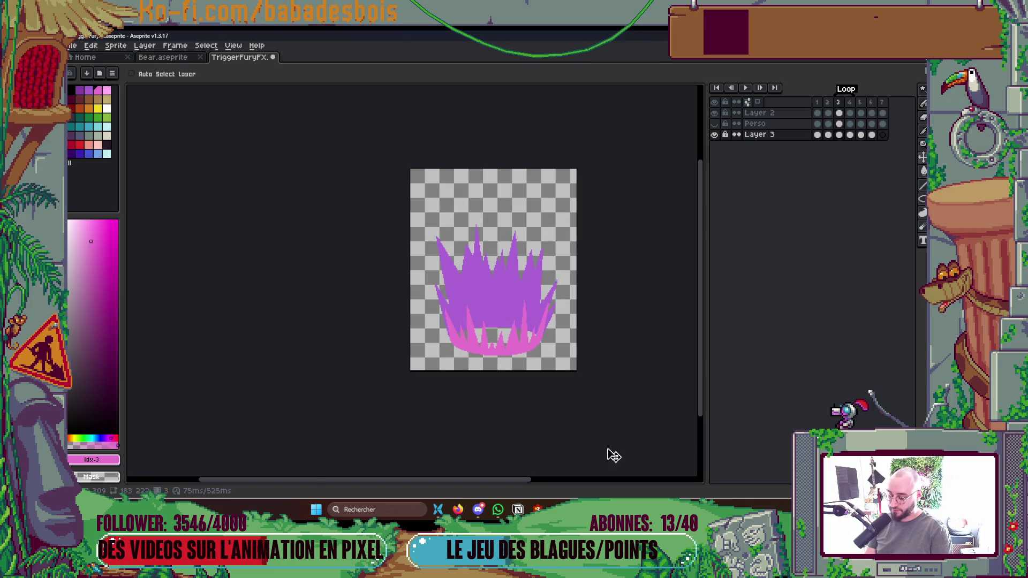
Preview all frames laid out as a sprite sheet, then close the preview
key(ctrl+e)
scroll(532, 381, down, 3)
scroll(588, 434, up, 1)
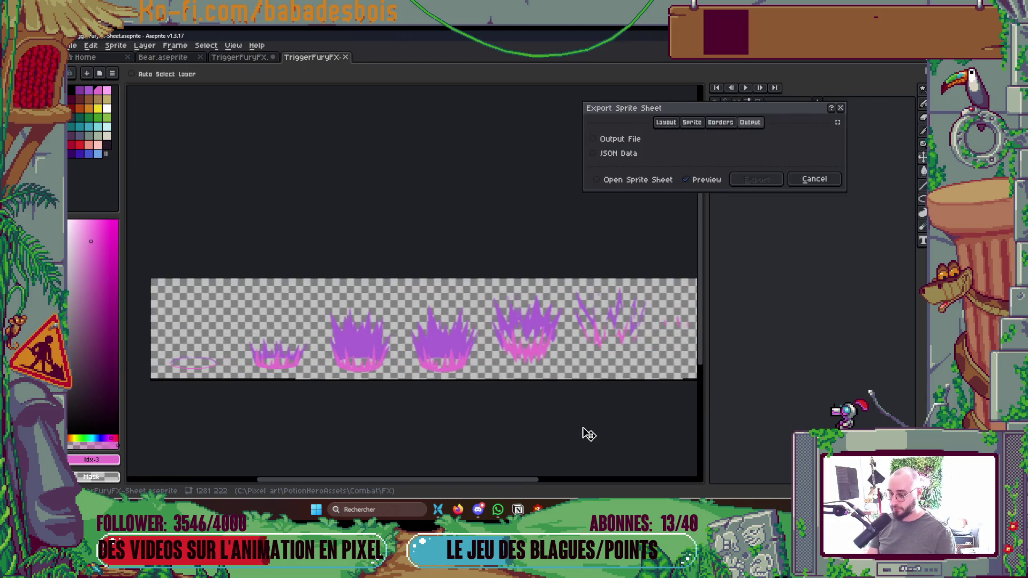
key(Escape)
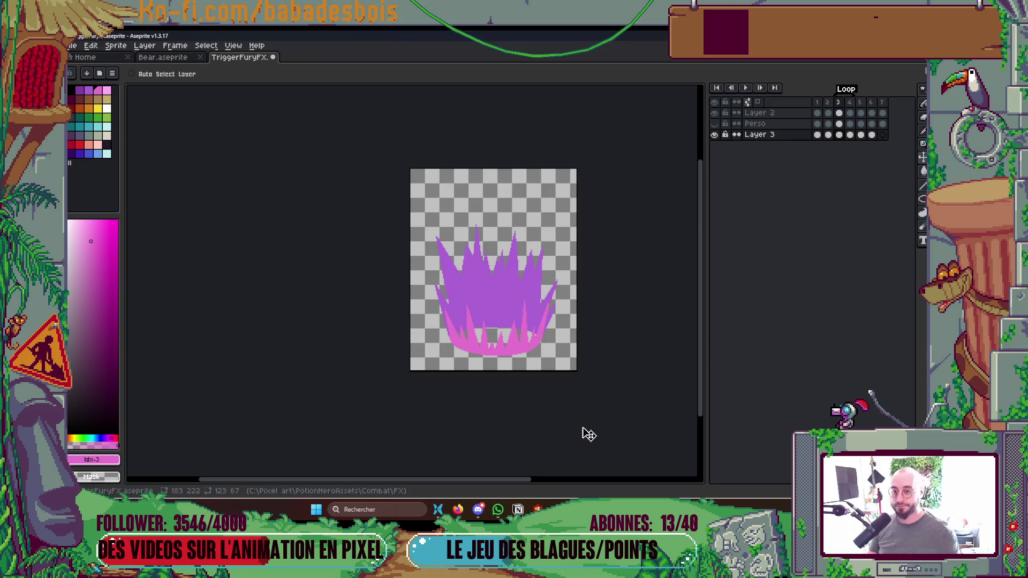
Step through frames 5 to 7, settling on frame 7 with Layer 2 active
click(872, 102)
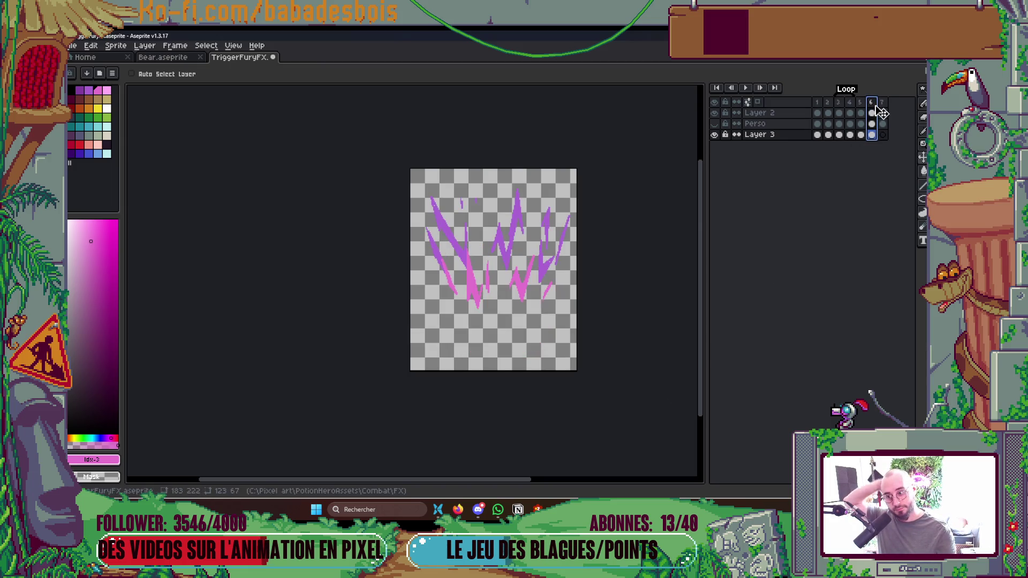
drag(533, 254, 462, 264)
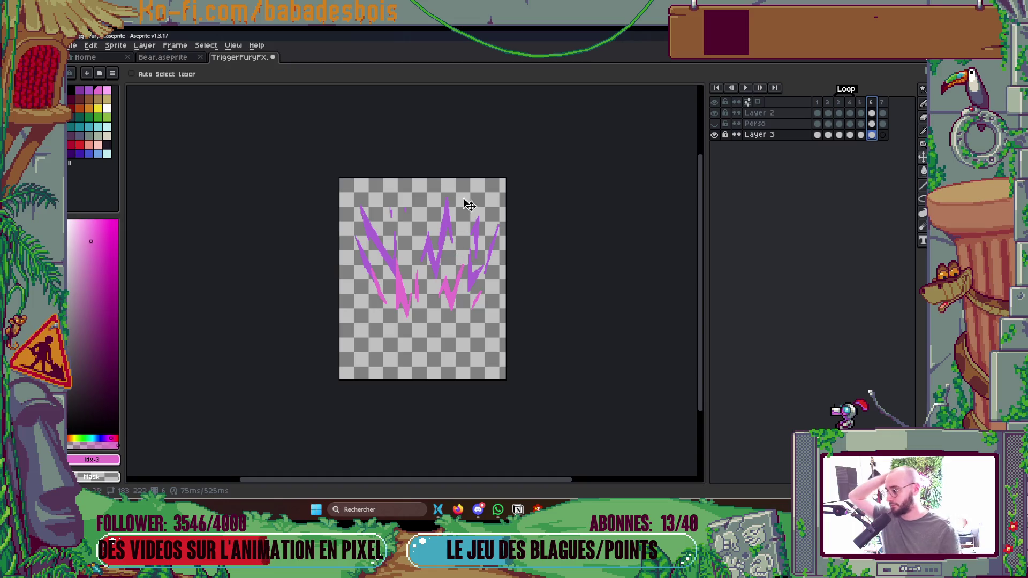
click(882, 102)
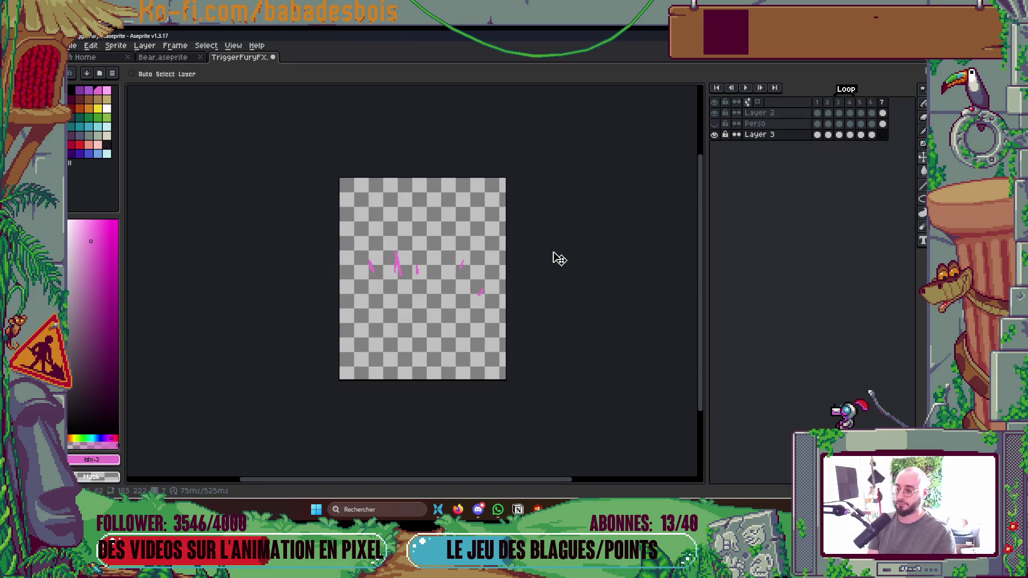
key(Left)
key(Left)
key(Right)
key(Right)
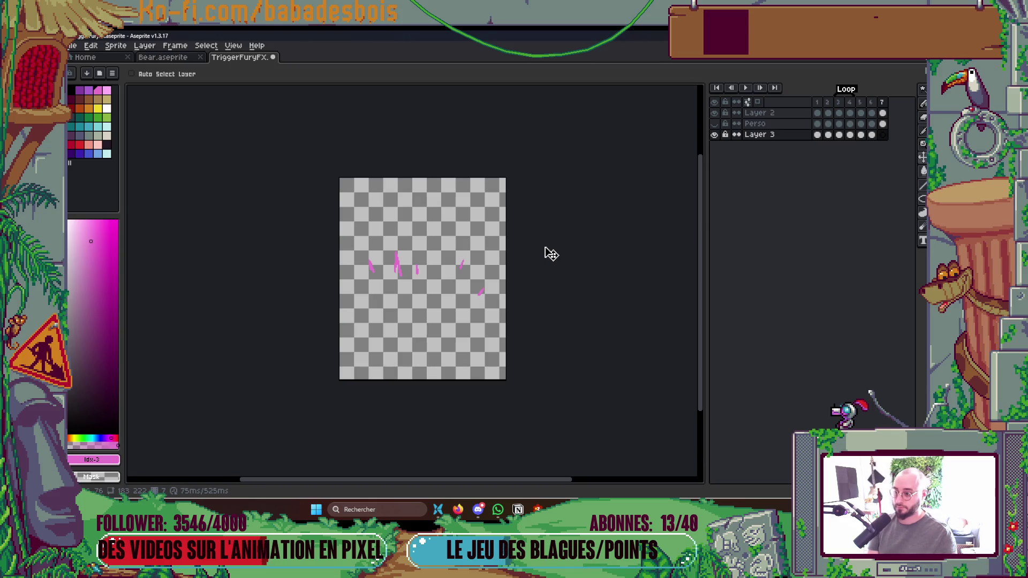
scroll(363, 275, up, 4)
scroll(412, 264, down, 2)
ctrl+click(388, 221)
Extend frame 7's left pink stroke downward on Layer 2
drag(389, 220, 409, 261)
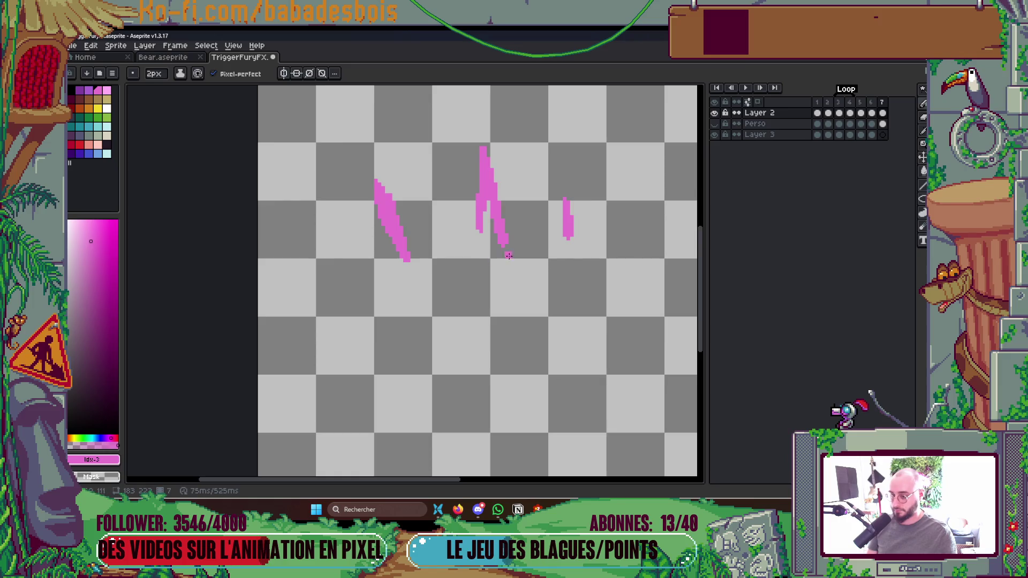
scroll(508, 256, down, 2)
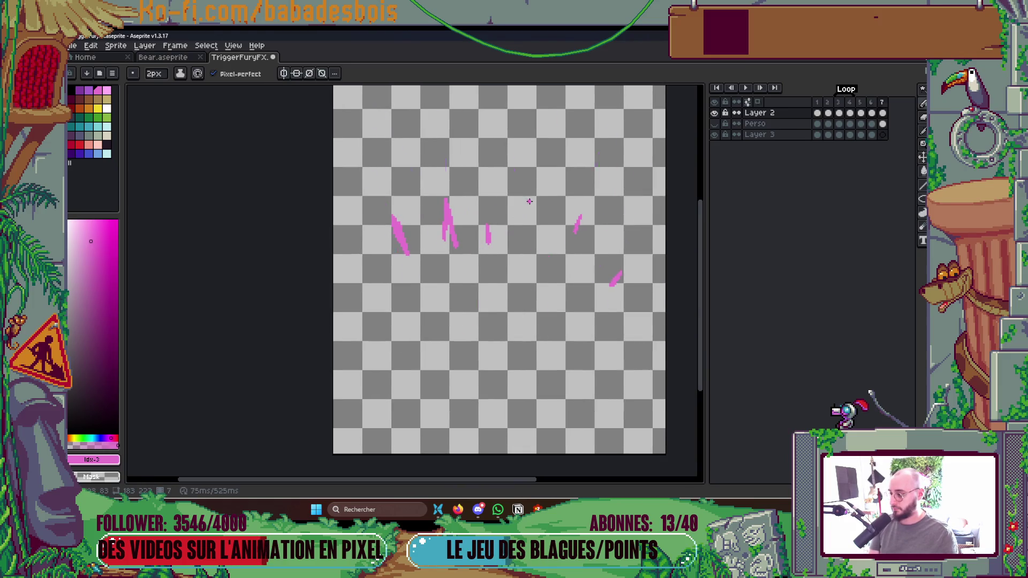
key(Left)
key(Left)
On frame 5, fill out one thin purple spike and extend another upward with a 1px pencil
scroll(488, 178, up, 3)
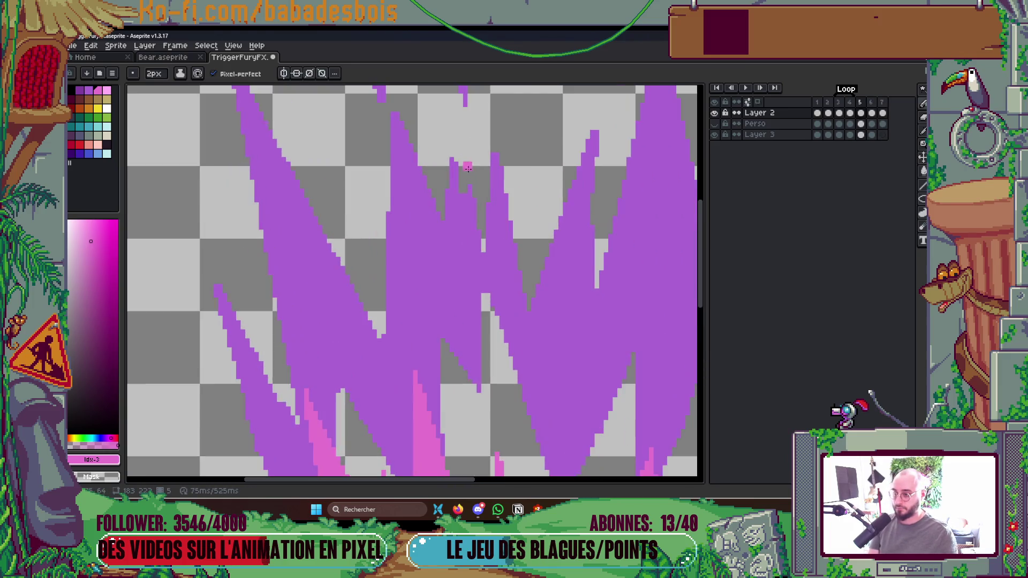
mouse_move(452, 172)
mouse_down()
mouse_move(448, 158)
mouse_move(456, 185)
mouse_up()
scroll(503, 273, down, 5)
scroll(491, 245, up, 6)
key(minus)
drag(473, 244, 477, 220)
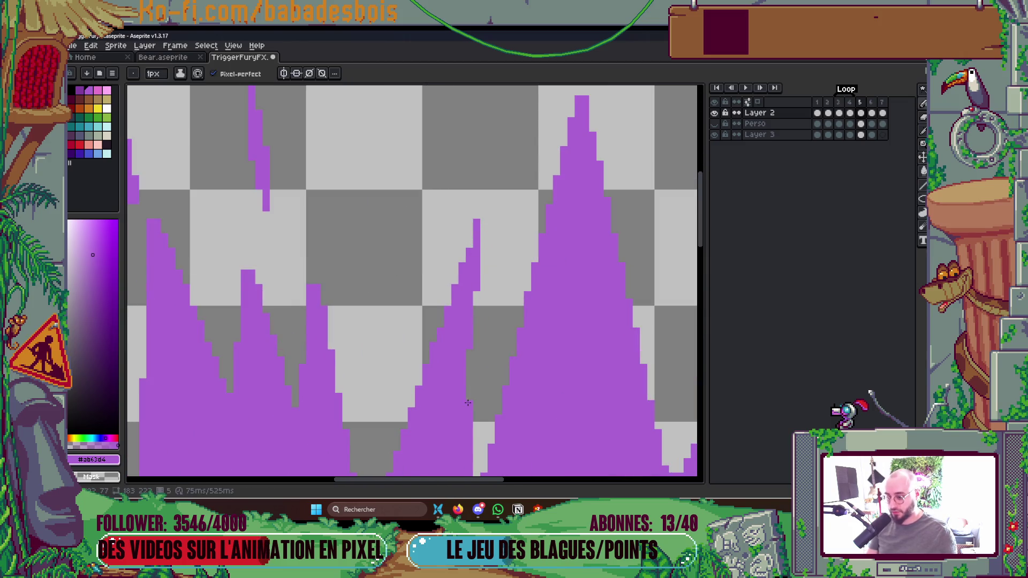
Marquee-select the upper purple spikes of the frame 5 flame
scroll(473, 260, down, 4)
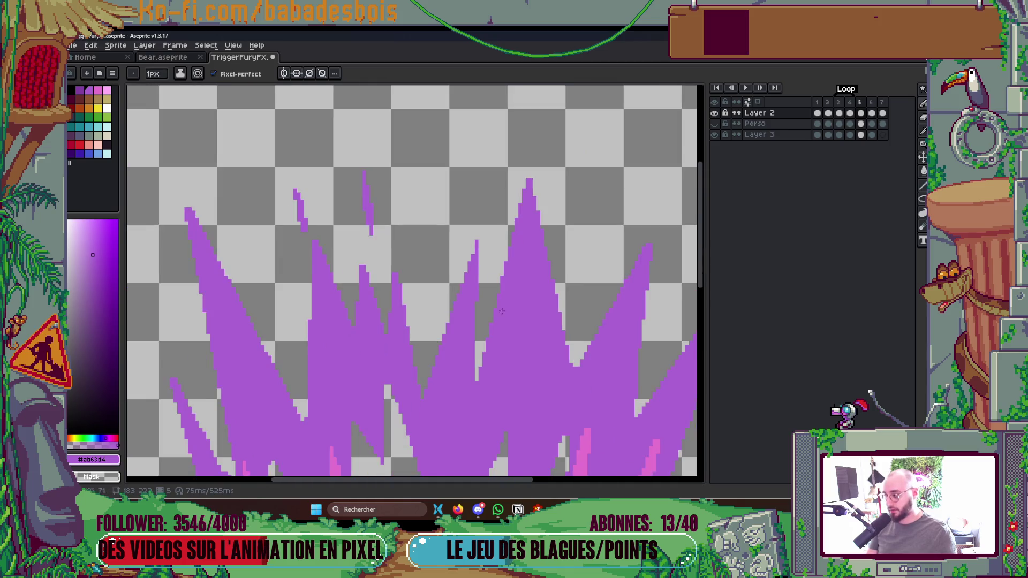
scroll(544, 238, up, 3)
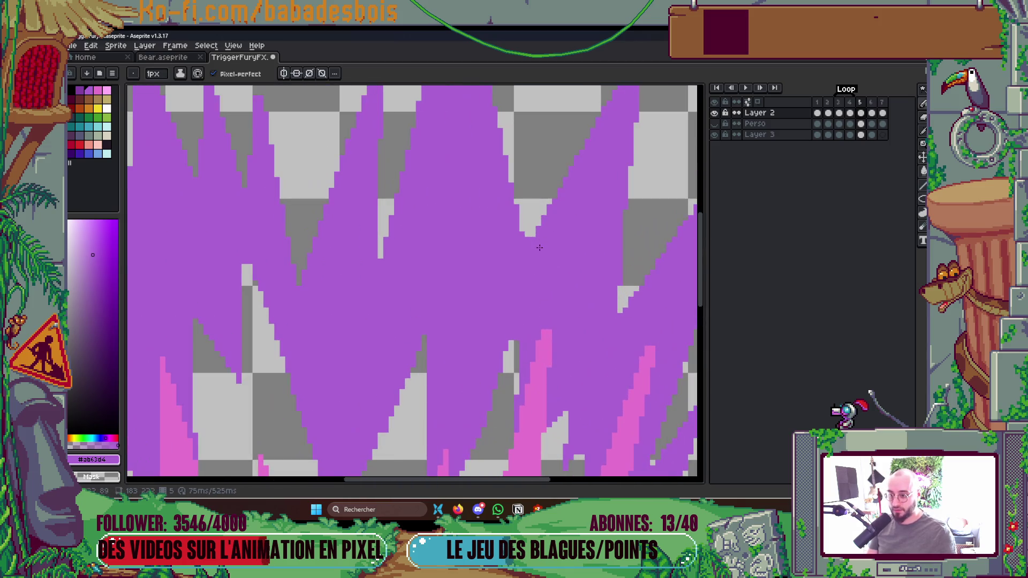
scroll(543, 240, down, 3)
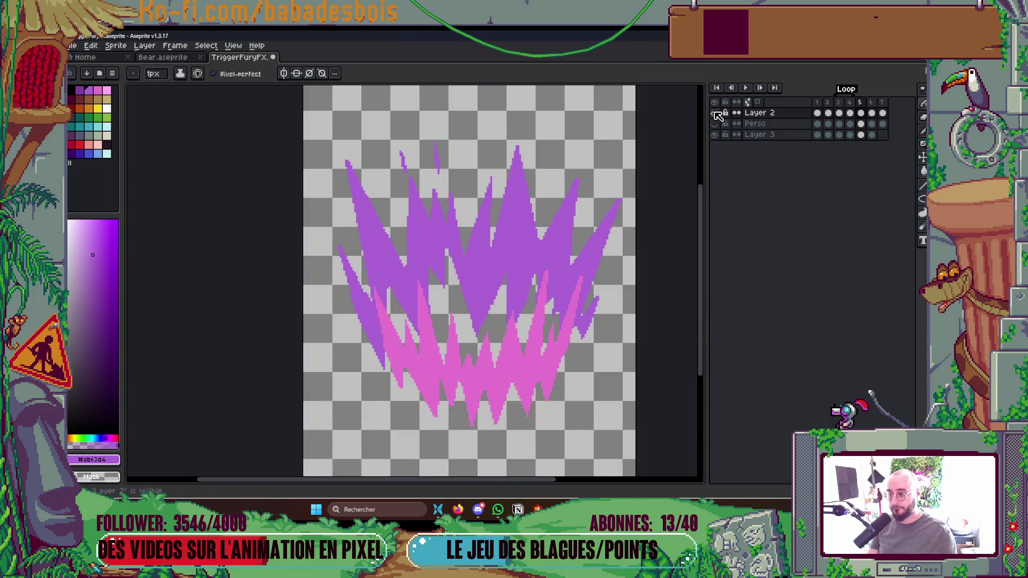
scroll(510, 231, down, 2)
key(m)
drag(453, 159, 557, 236)
Clear the selection and compare Layers 2 and 3 by toggling their visibility
click(609, 237)
click(861, 135)
scroll(585, 319, up, 2)
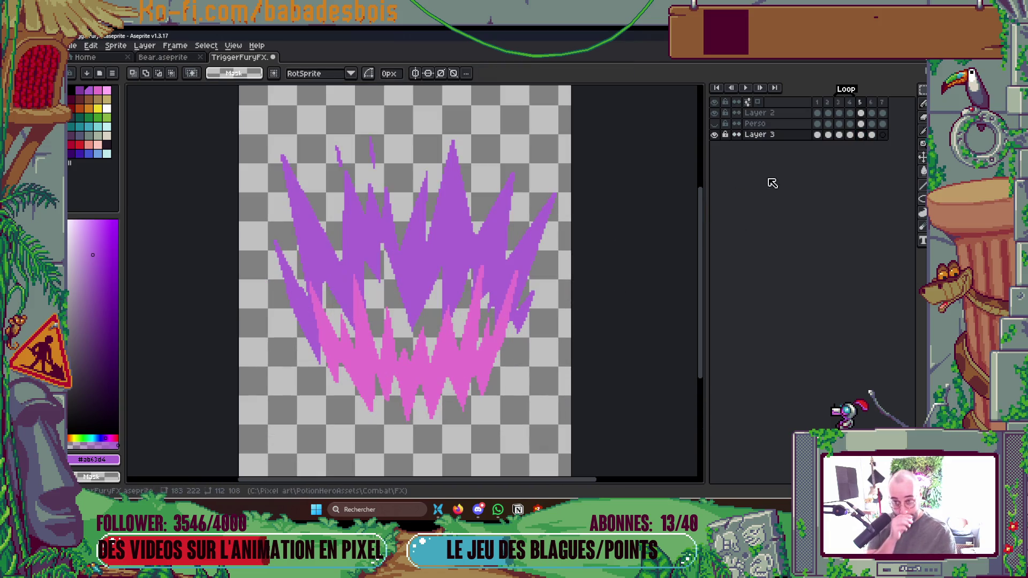
click(720, 114)
click(714, 113)
click(714, 134)
click(714, 135)
On frame 6, hide the Perso layer, check Layer 3, then advance to frame 7
click(876, 101)
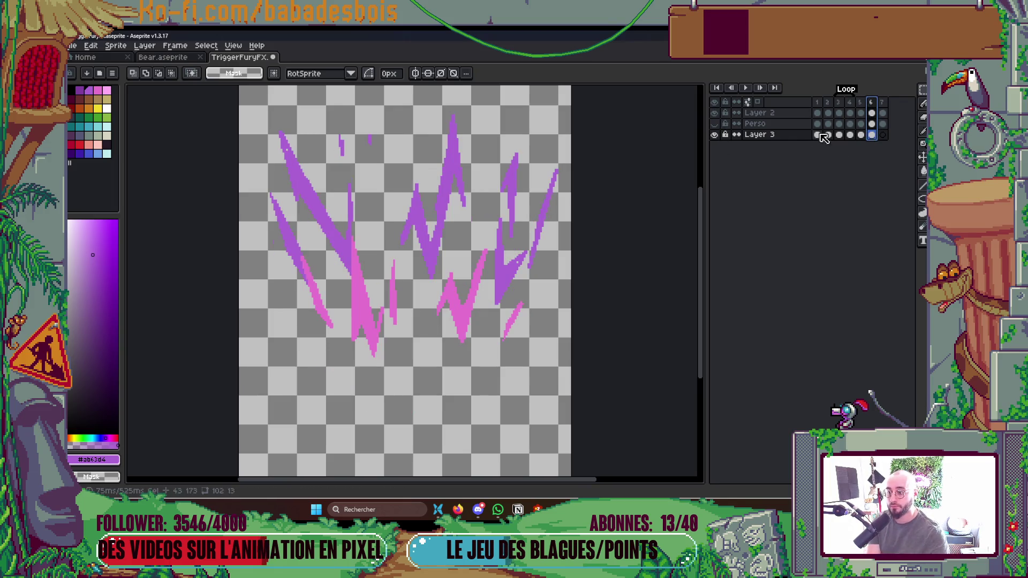
click(714, 124)
click(714, 124)
click(714, 134)
click(714, 135)
key(Right)
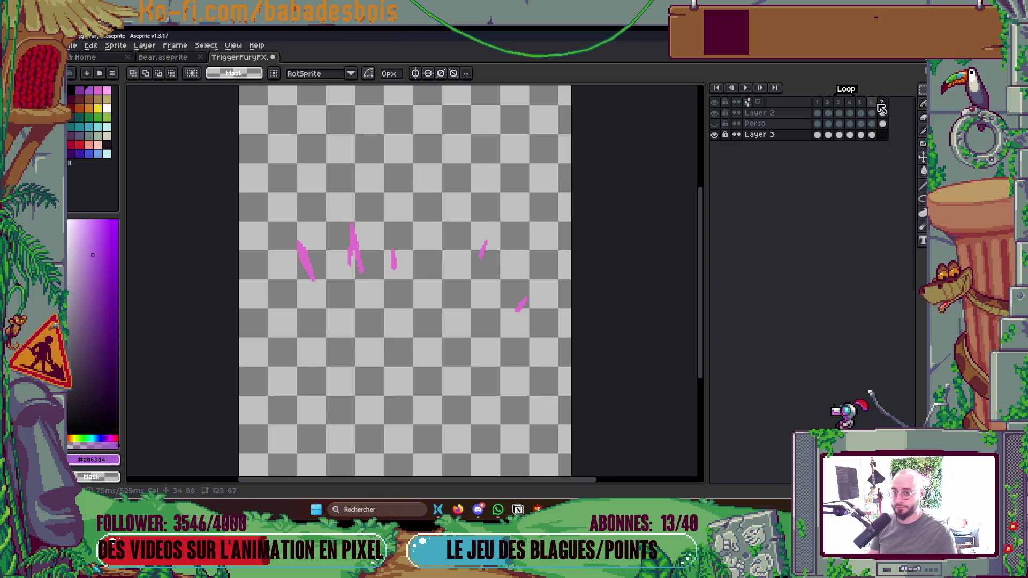
Turn on onion skinning and select Layer 3's frame 7 cel with the pencil ready
click(748, 102)
click(883, 134)
key(i)
drag(501, 244, 481, 307)
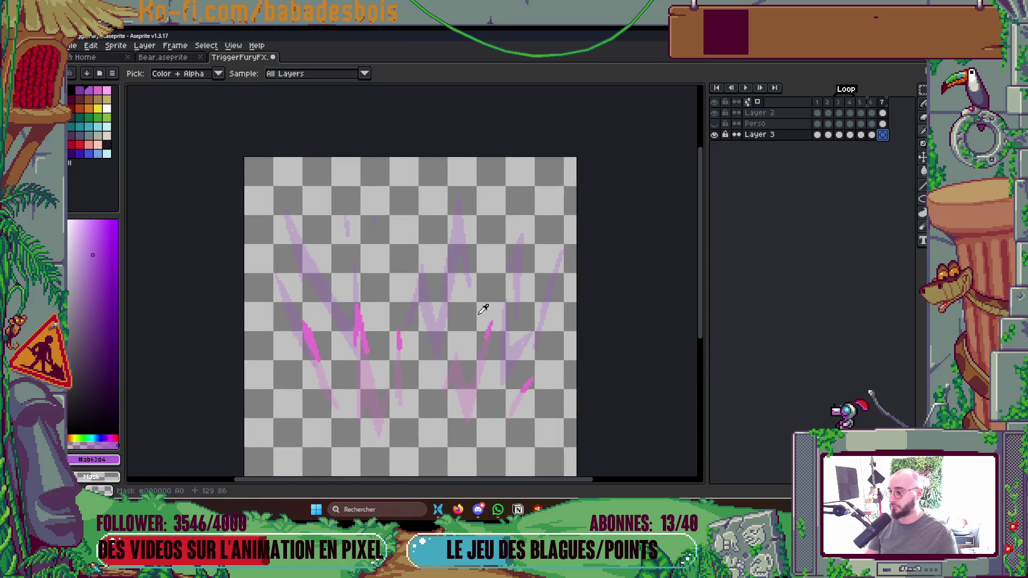
key(b)
mouse_move(458, 509)
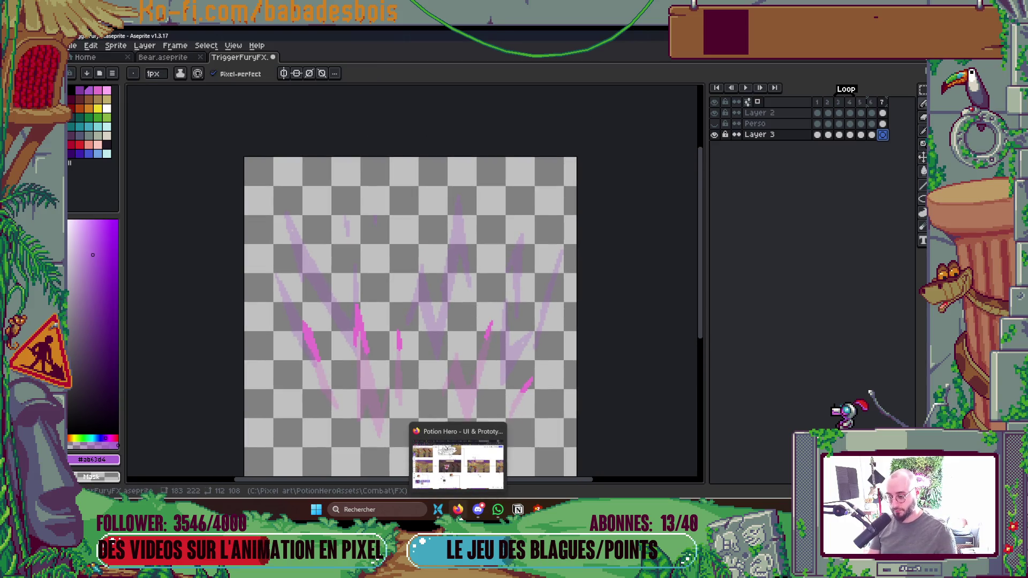
click(458, 463)
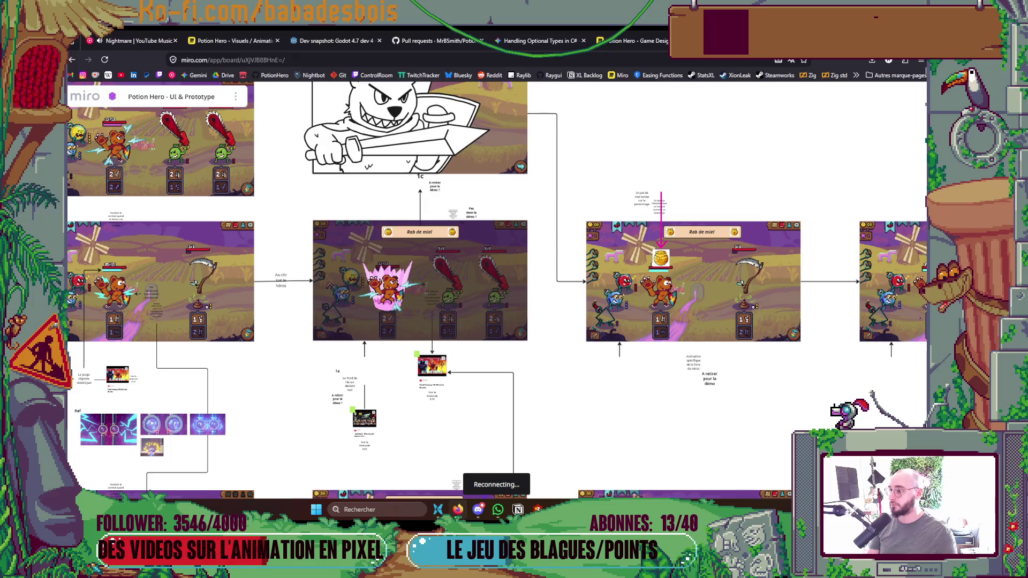
click(108, 40)
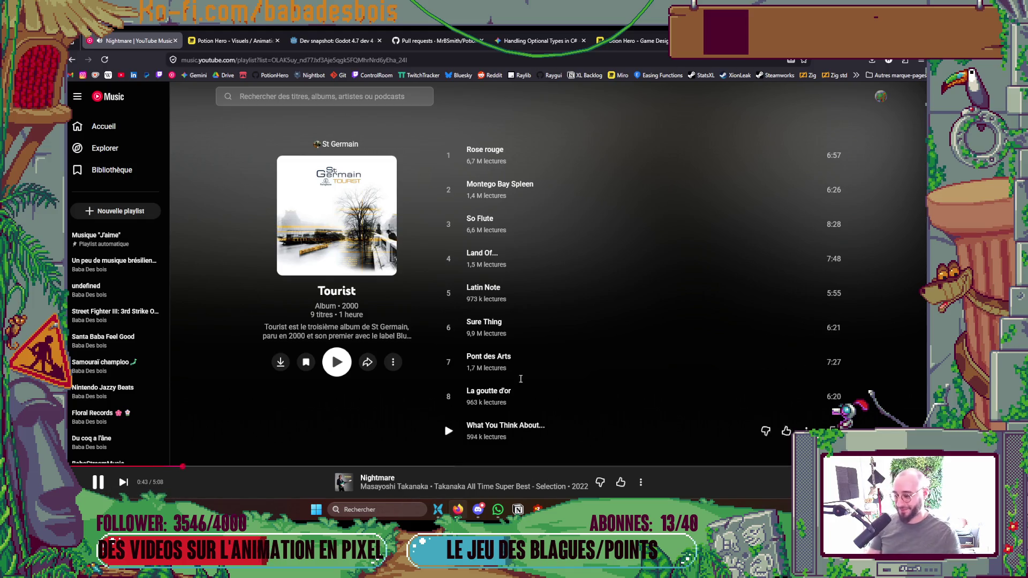
key(alt+Tab)
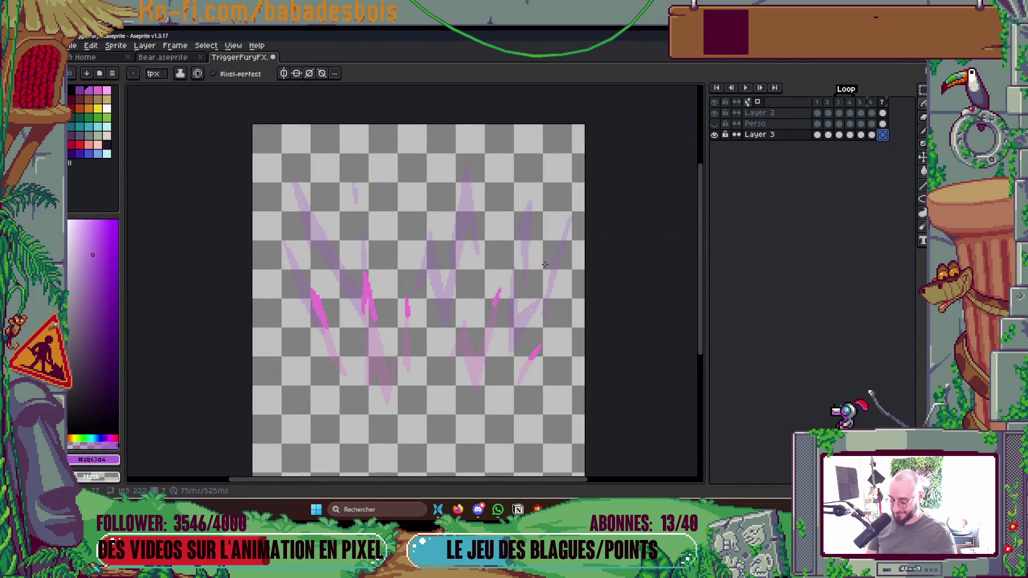
Draw a 2px inverted-V purple spike near the top of frame 7 and fill its inside
scroll(459, 207, up, 1)
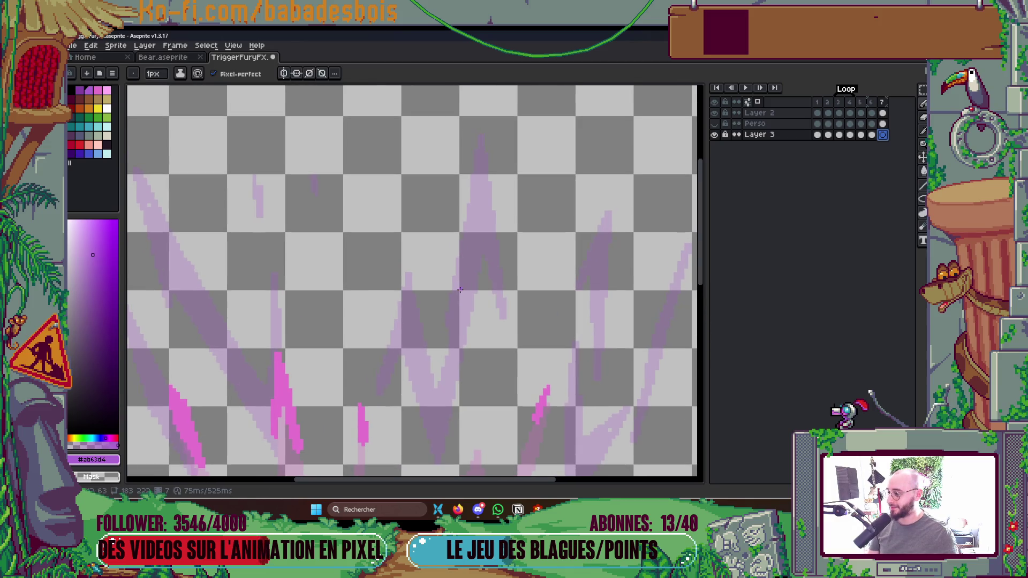
key(plus)
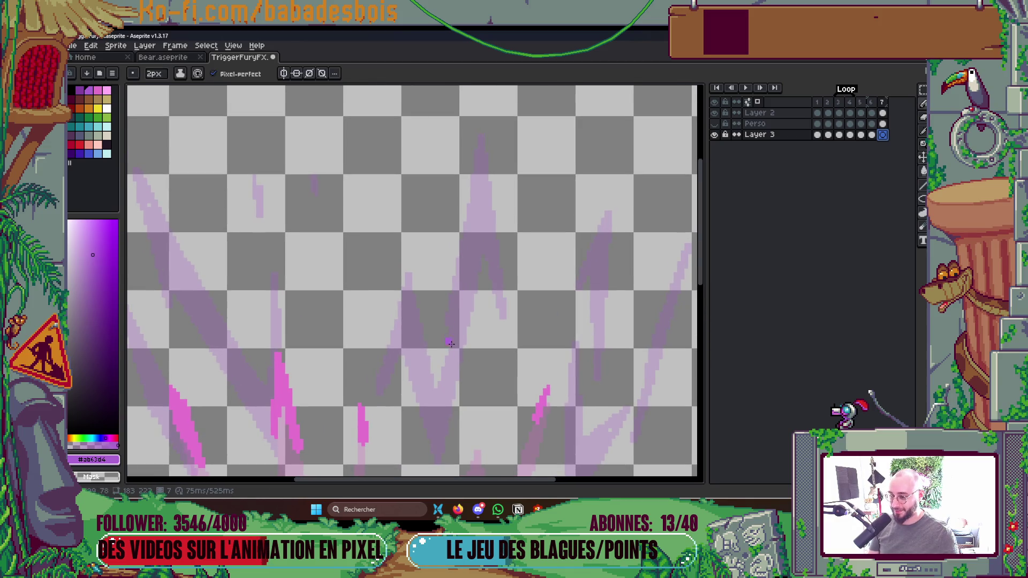
drag(464, 235, 484, 102)
key(ctrl+z)
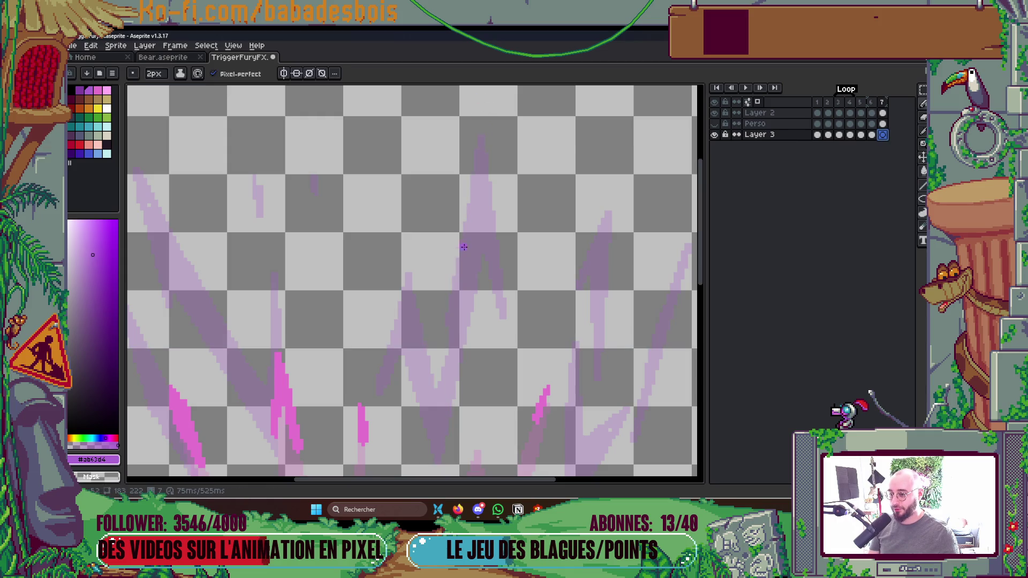
mouse_move(464, 248)
mouse_down()
mouse_move(484, 87)
mouse_move(503, 288)
mouse_up()
mouse_move(493, 228)
mouse_down()
mouse_move(485, 177)
mouse_move(490, 193)
mouse_move(474, 219)
mouse_move(469, 212)
mouse_up()
scroll(491, 245, up, 2)
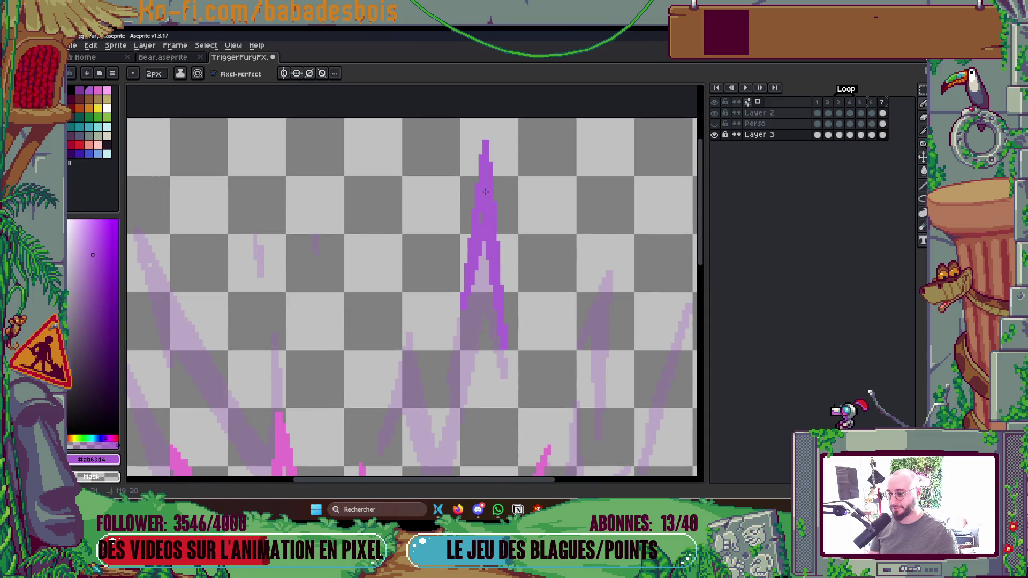
scroll(510, 251, down, 1)
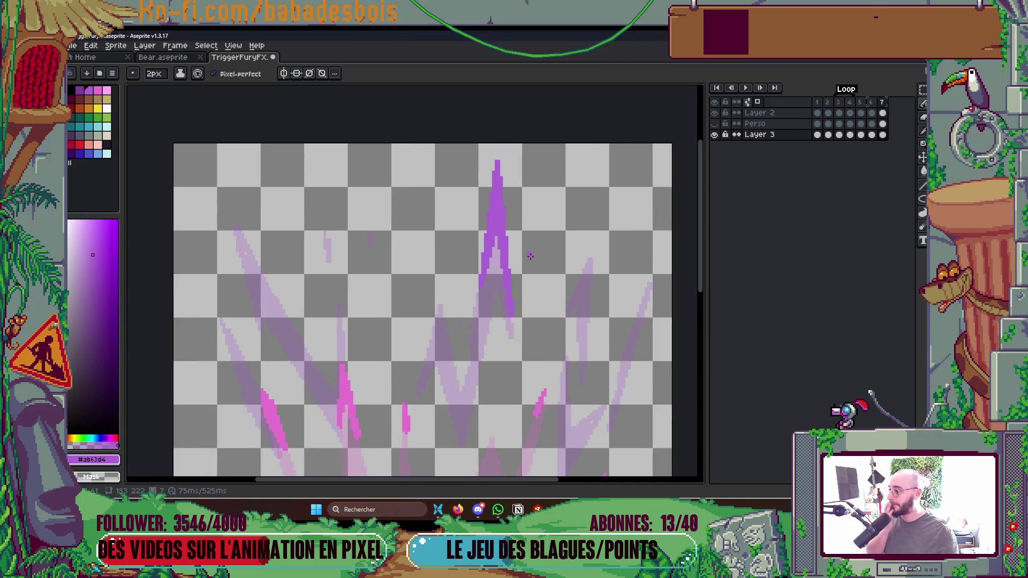
mouse_move(508, 298)
mouse_down()
mouse_move(530, 252)
mouse_move(533, 267)
mouse_up()
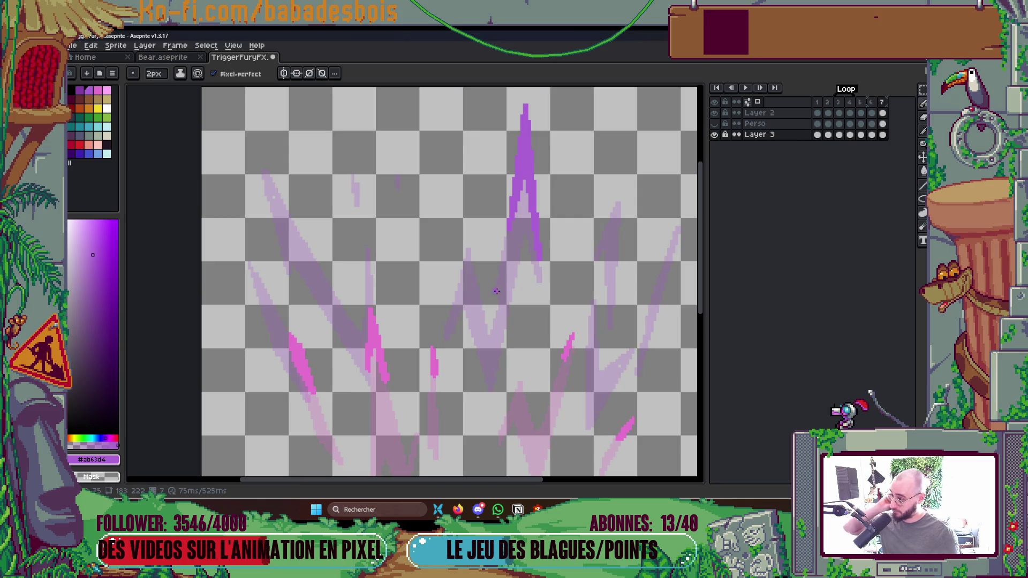
drag(477, 293, 515, 249)
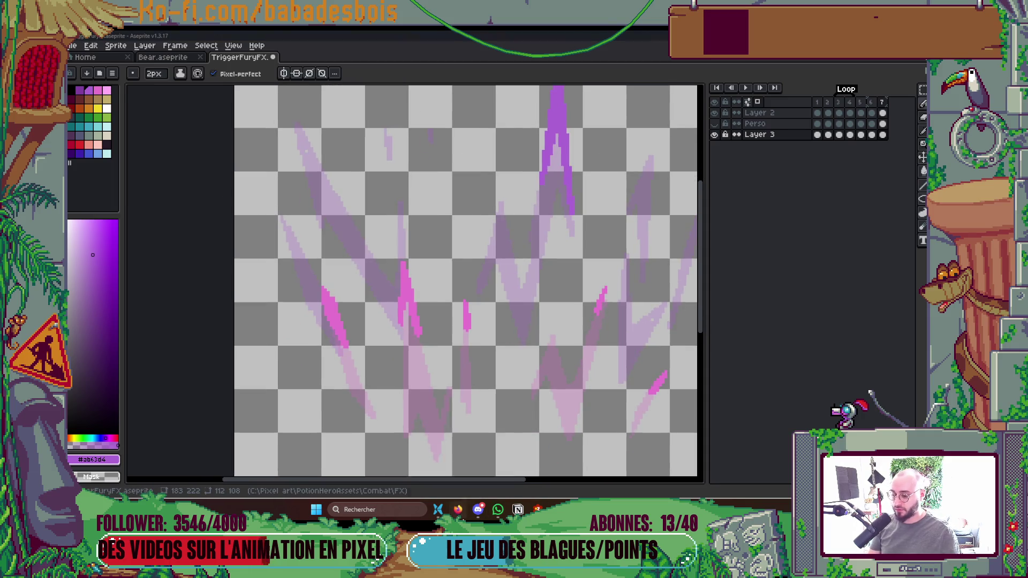
key(alt+Tab)
Search 'aseprite' in a new tab and open the aseprite.org buy page
key(ctrl+t)
text(as)
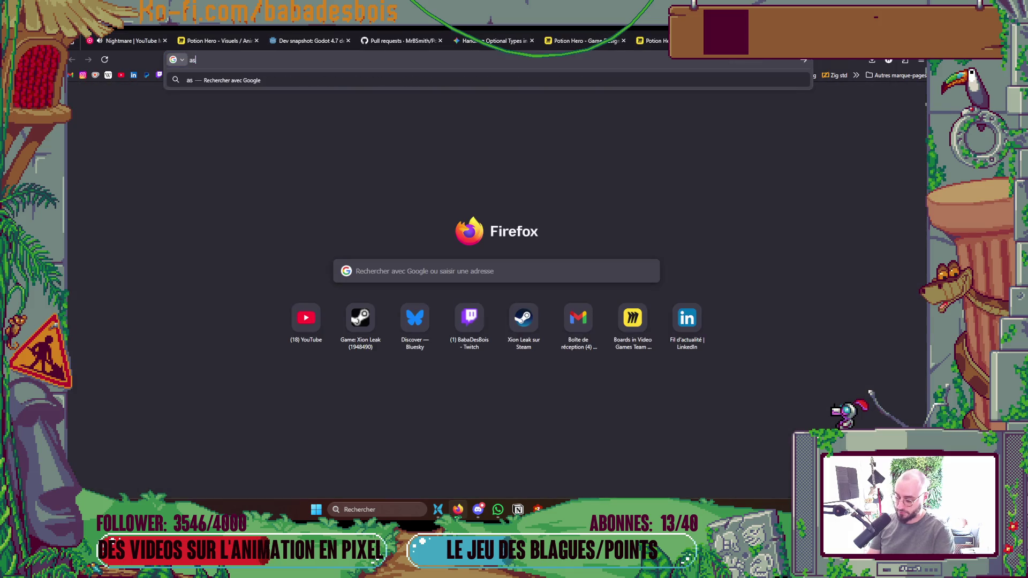
text(pri)
key(BackSpace)
key(BackSpace)
key(BackSpace)
text(eprite)
key(Return)
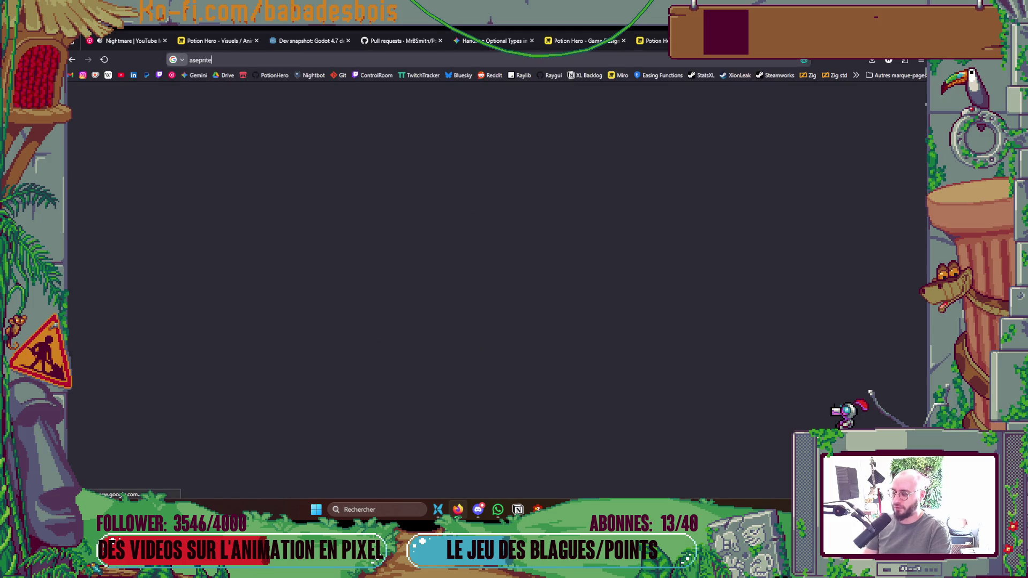
click(324, 184)
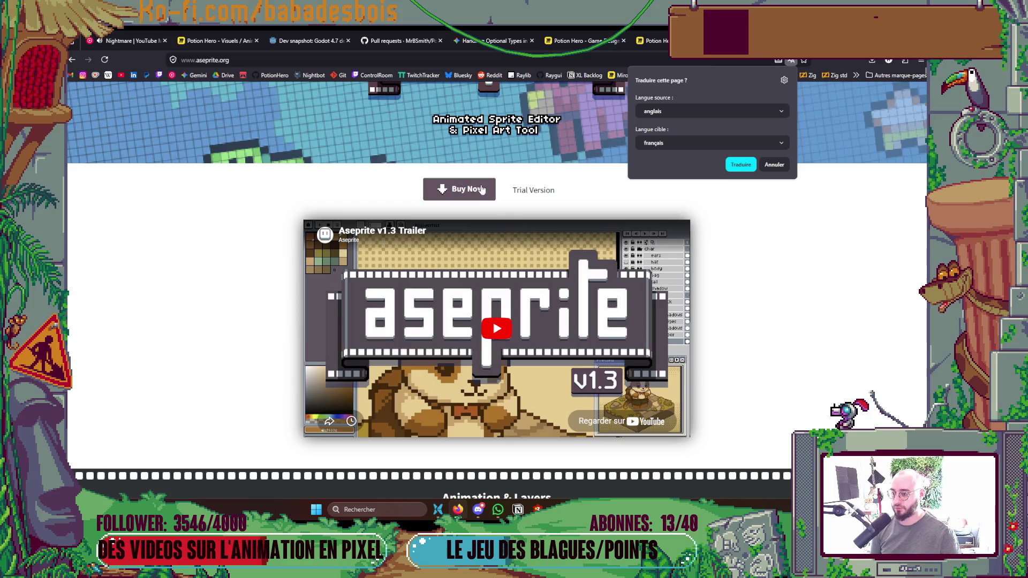
click(460, 189)
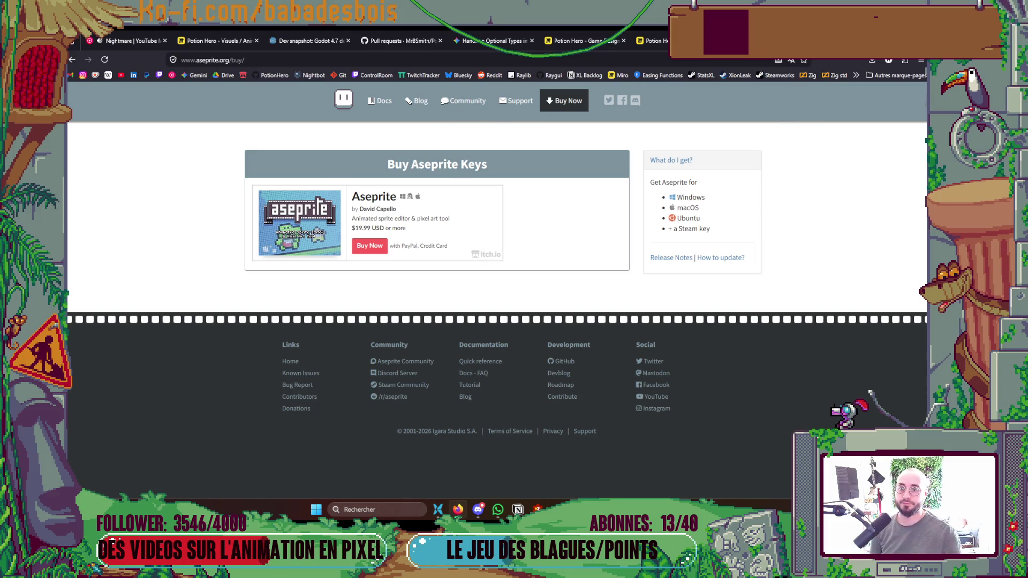
Return to Aseprite and save the TriggerFuryFX sprite
key(ctrl+1)
key(alt+Tab)
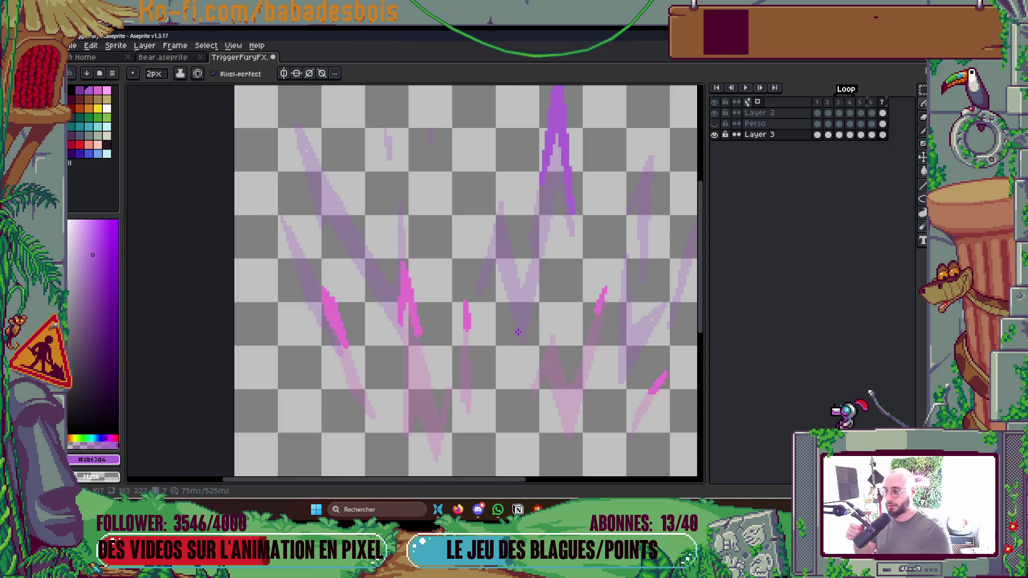
scroll(517, 337, down, 2)
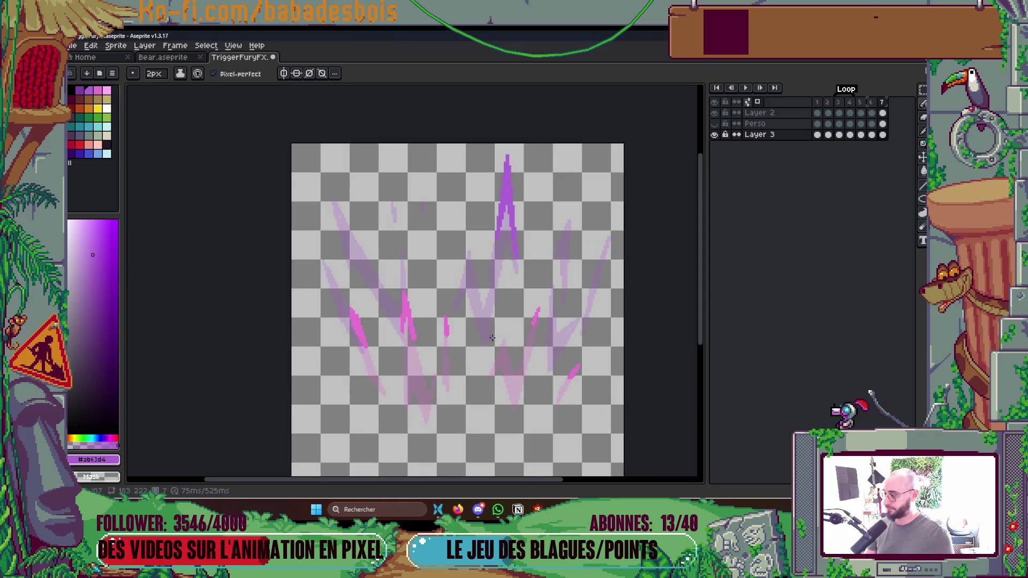
key(ctrl+s)
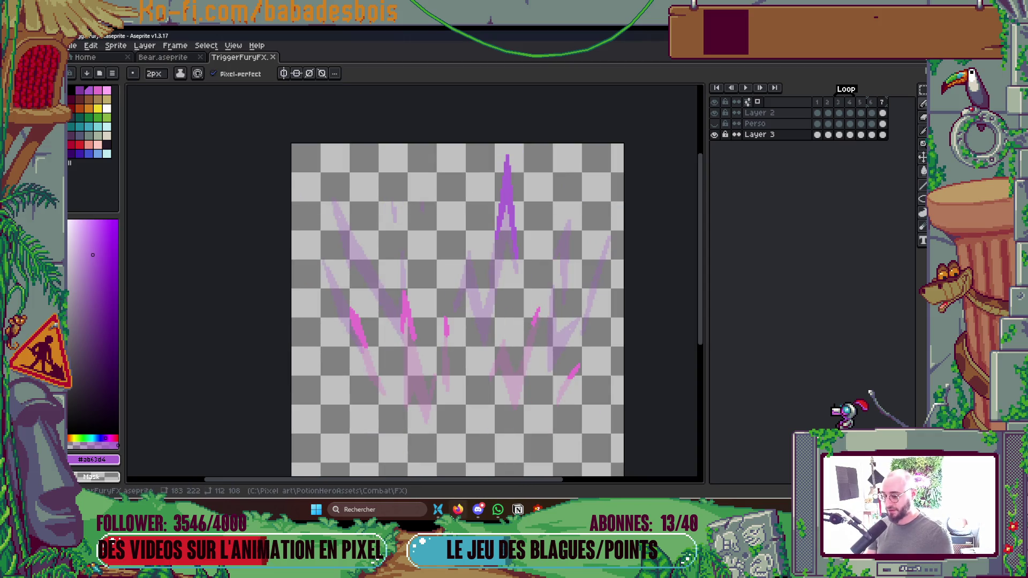
click(403, 514)
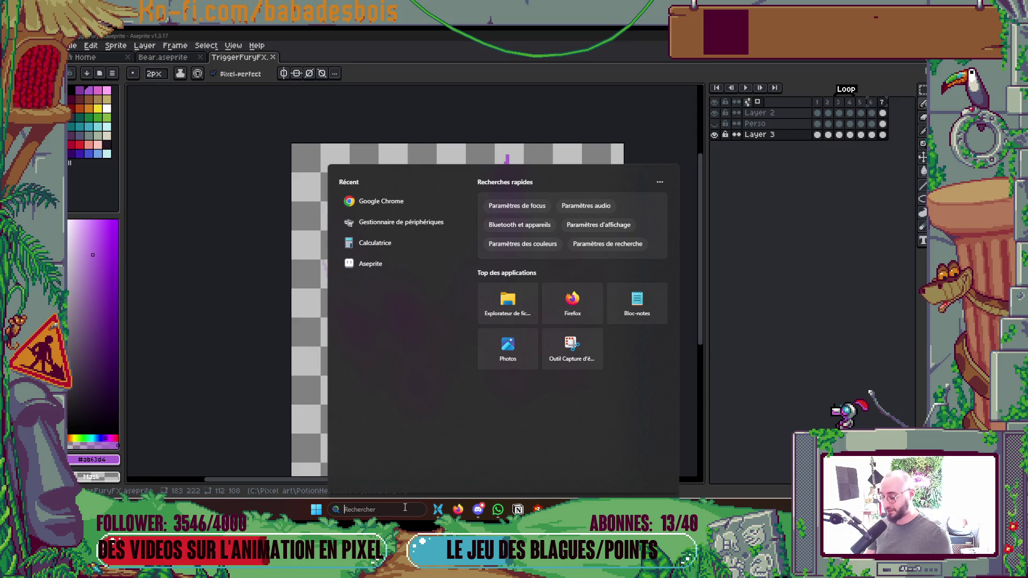
text(steam)
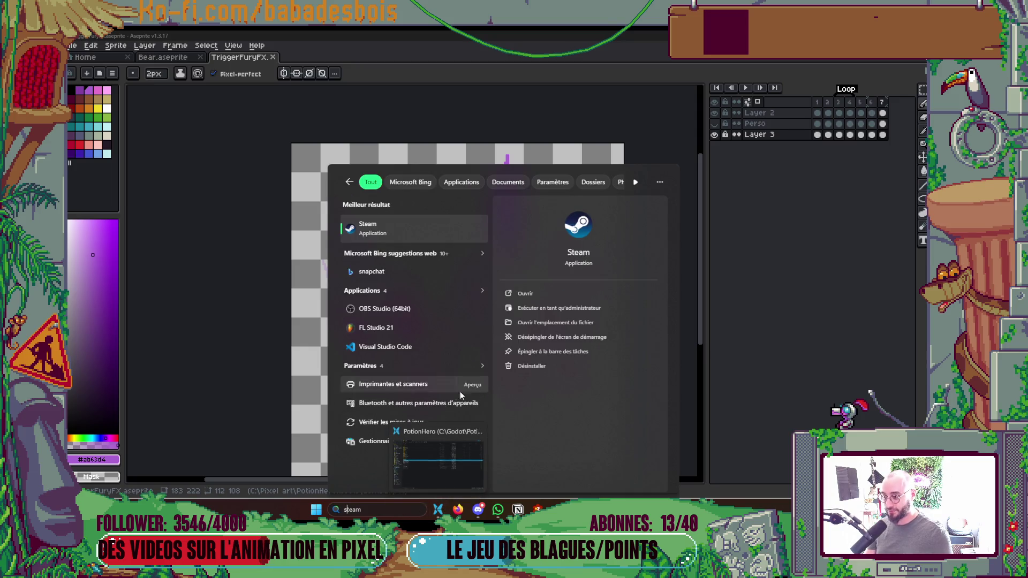
click(451, 237)
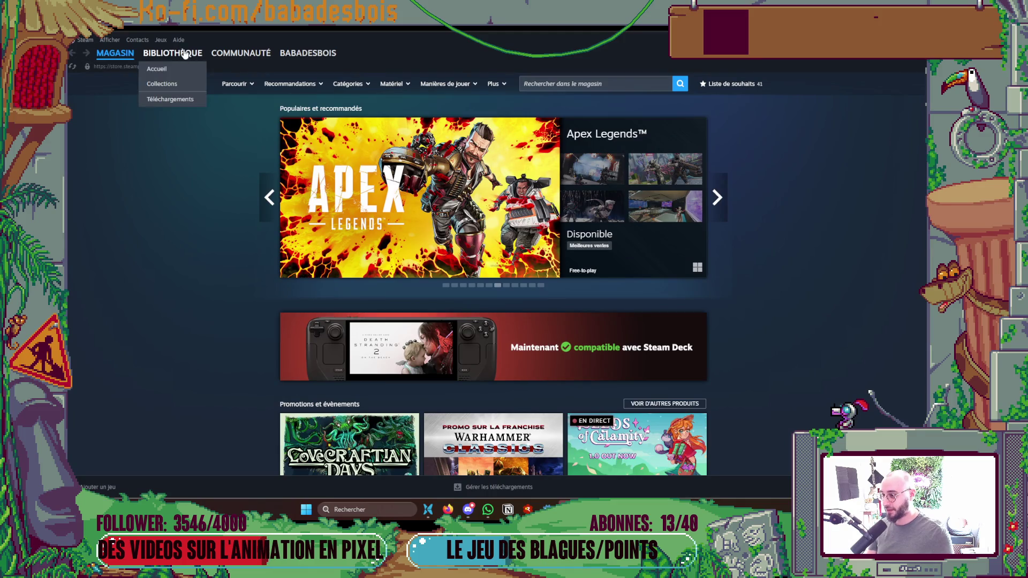
click(172, 53)
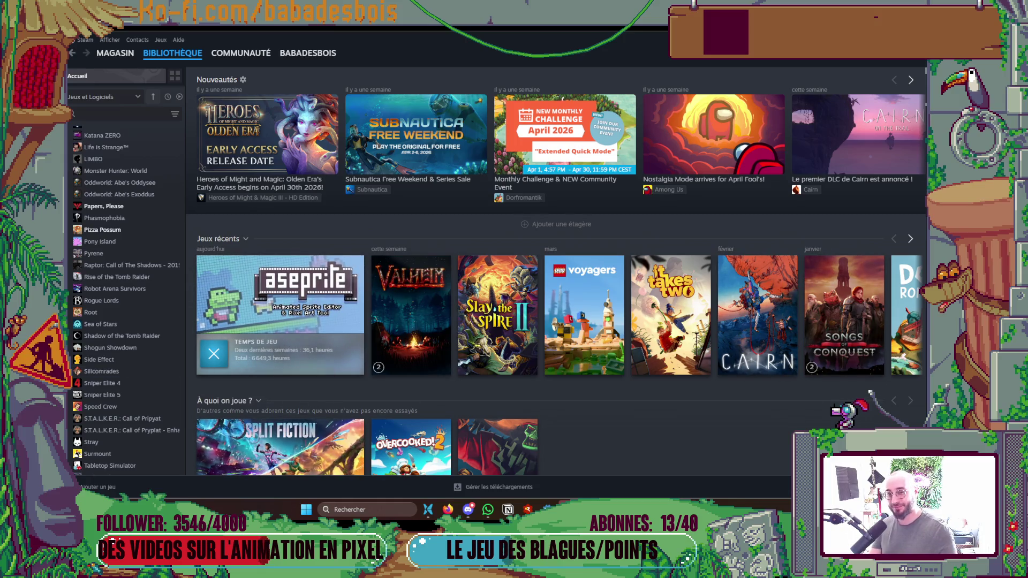
key(alt+Tab)
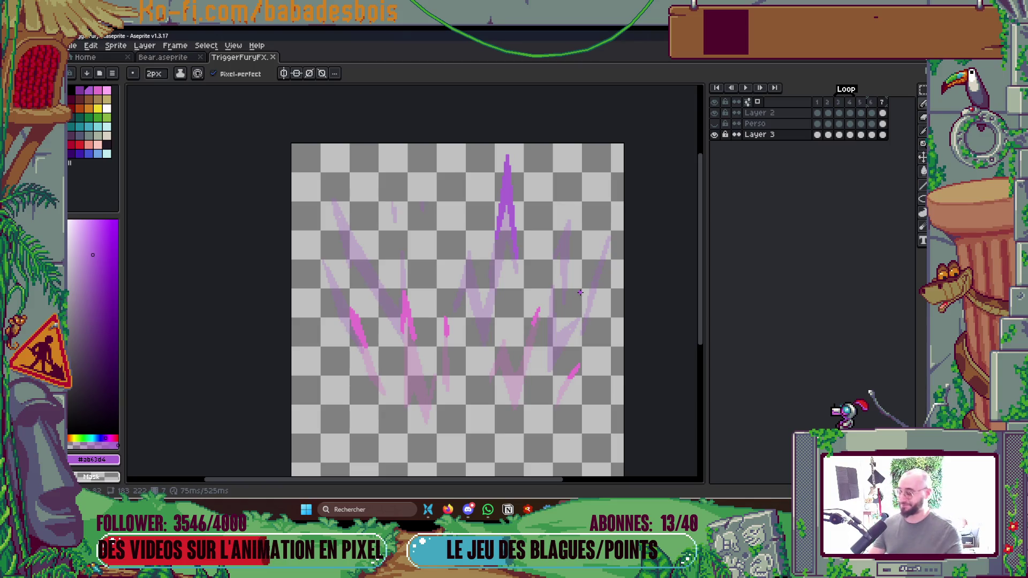
Sample the pink and extend the pink flame streak downward
scroll(394, 296, up, 3)
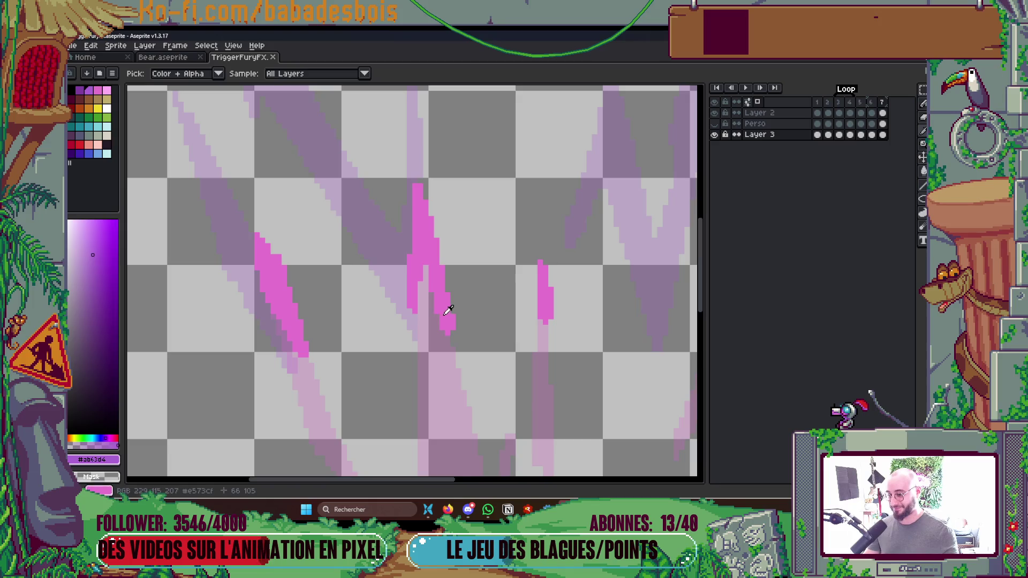
alt+click(448, 312)
drag(447, 333, 463, 376)
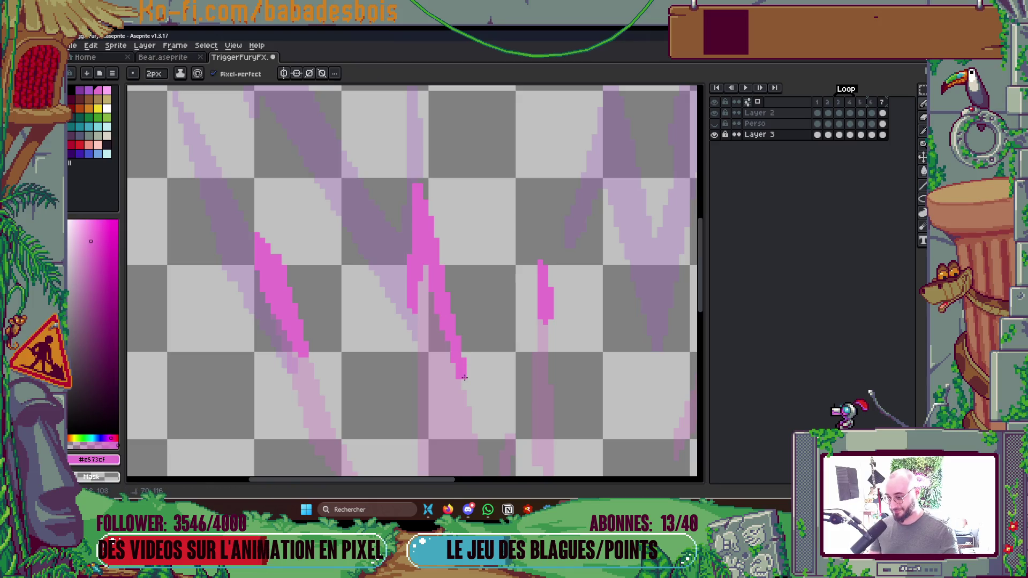
scroll(429, 332, down, 1)
scroll(325, 262, up, 2)
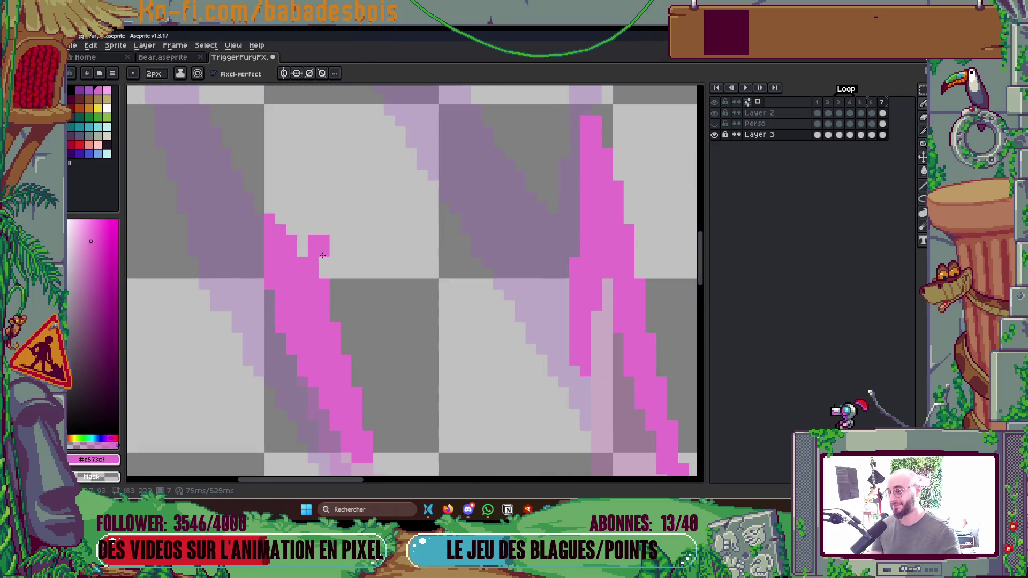
drag(325, 262, 359, 184)
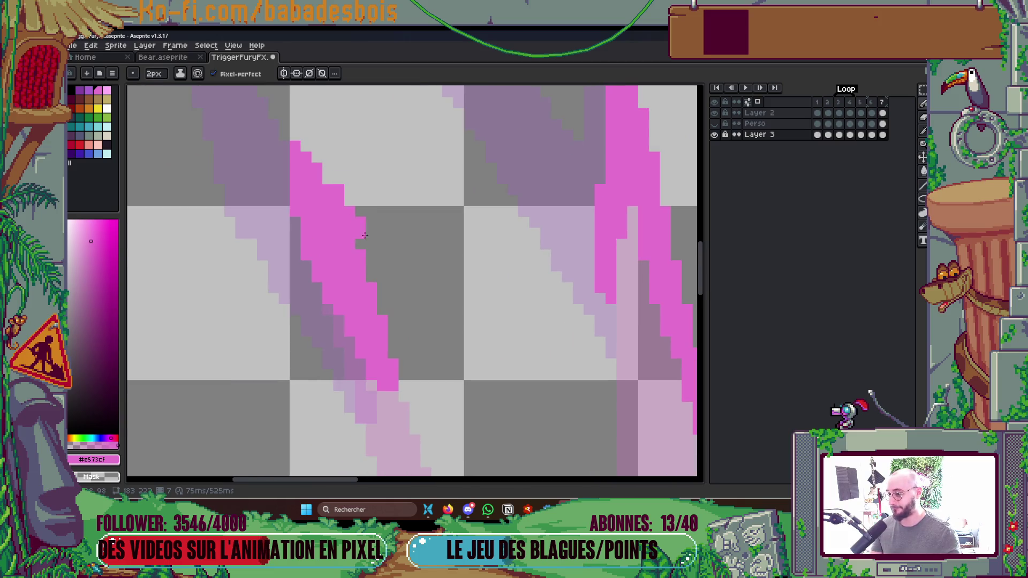
On Layer 2 with a 1px brush, lengthen and fill the vertical pink mark
key(alt+Up)
key(alt+Up)
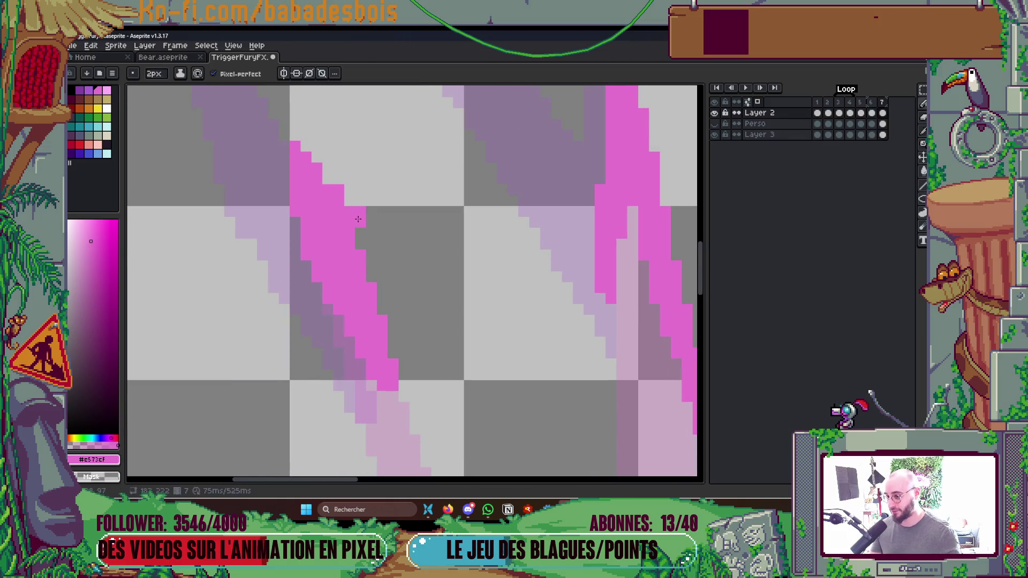
scroll(431, 163, down, 5)
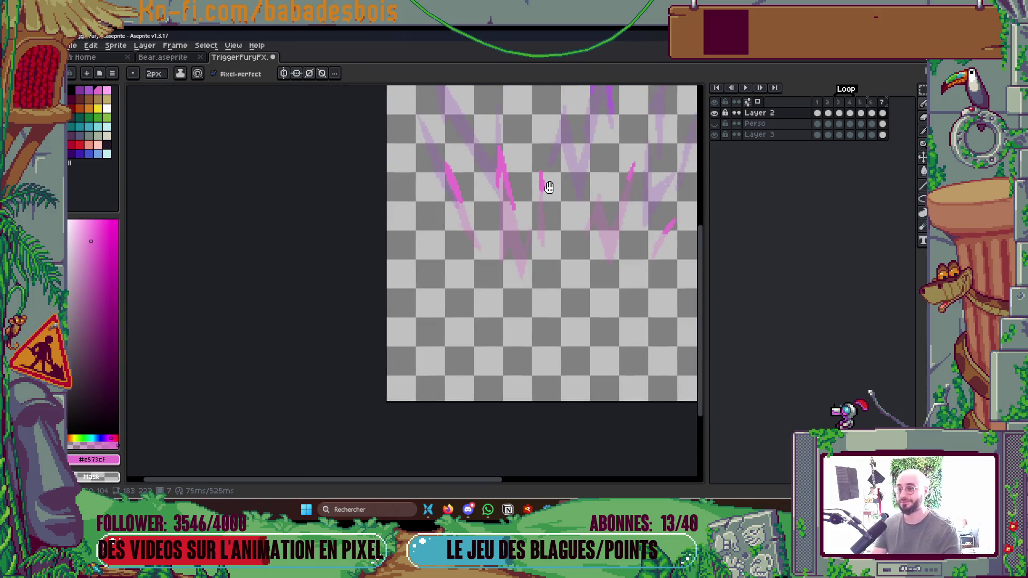
scroll(536, 225, up, 3)
scroll(536, 225, up, 2)
key(minus)
drag(494, 270, 494, 246)
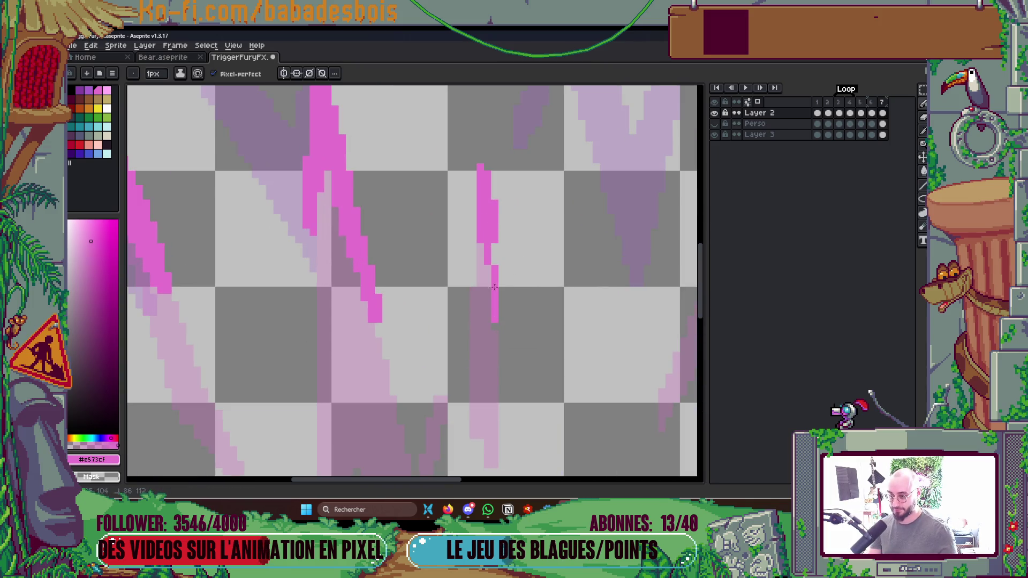
click(494, 246)
drag(494, 286, 489, 250)
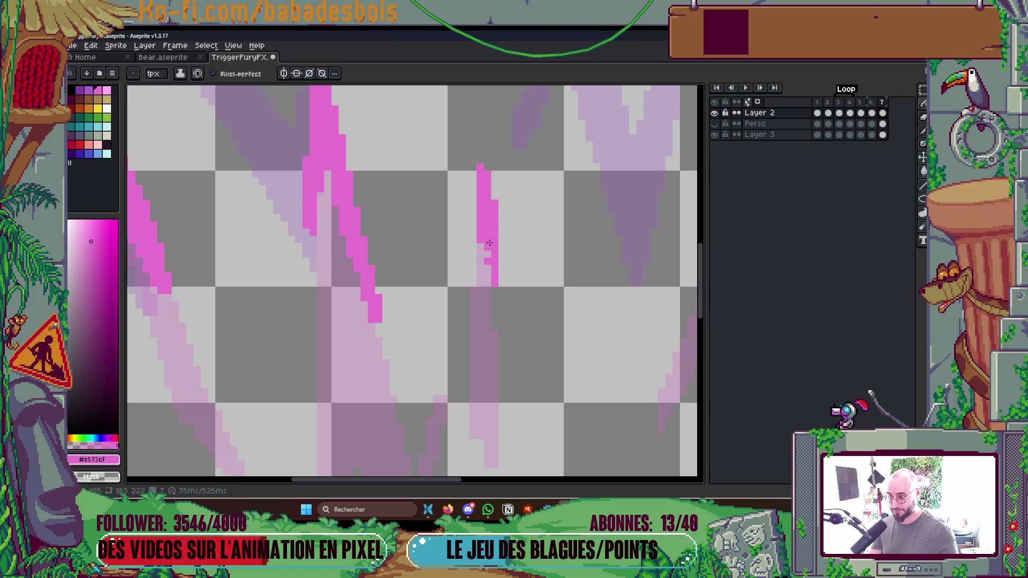
Extend another pink stroke downward and add a pixel to it
scroll(489, 242, down, 4)
scroll(580, 242, up, 4)
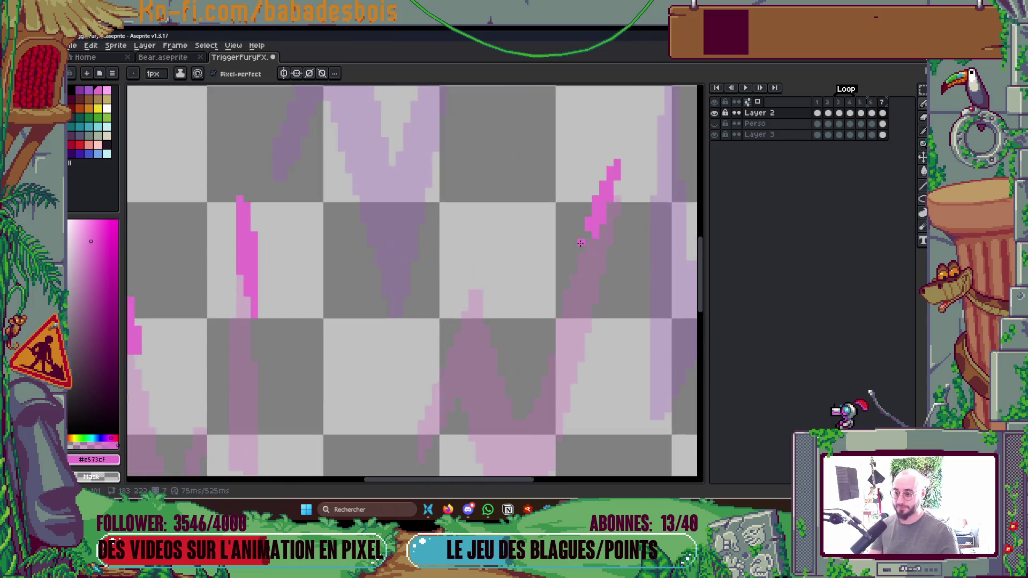
scroll(580, 242, up, 2)
mouse_move(592, 265)
mouse_down()
mouse_move(592, 224)
mouse_move(580, 283)
mouse_up()
click(577, 268)
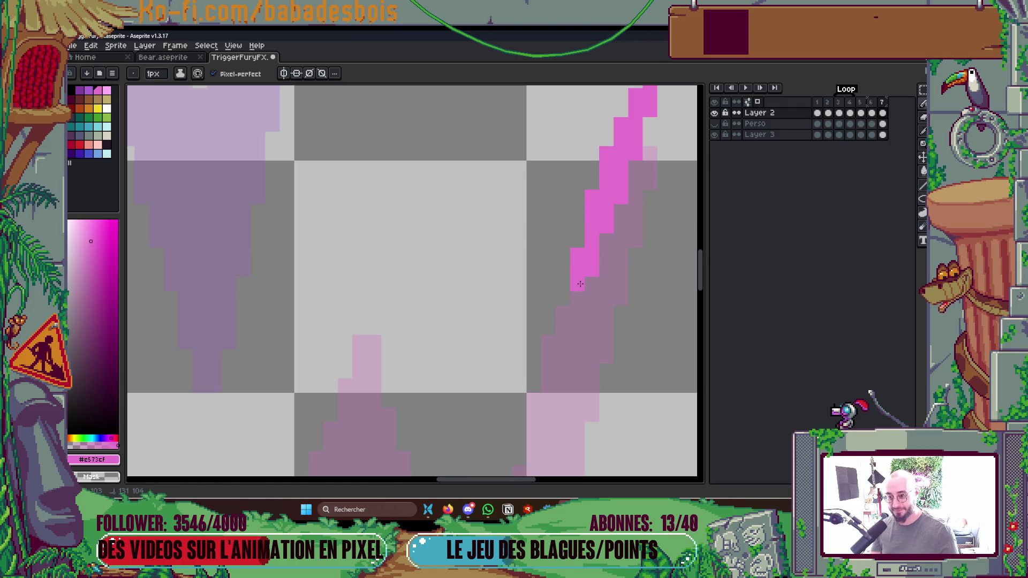
Draw a pink stroke down-left with a 2px brush
scroll(586, 242, down, 3)
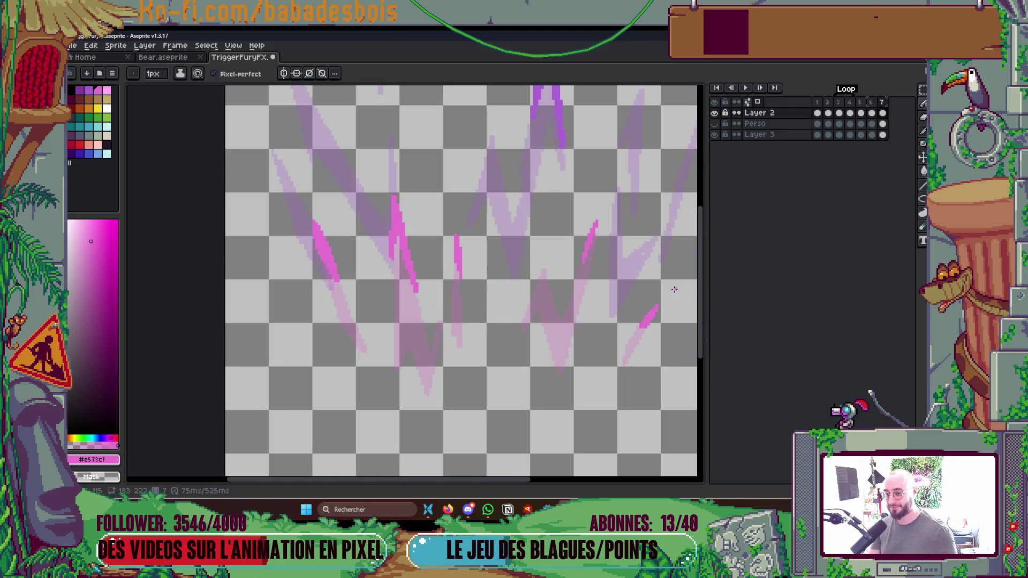
scroll(674, 289, up, 3)
key(plus)
drag(636, 318, 605, 356)
scroll(659, 280, down, 3)
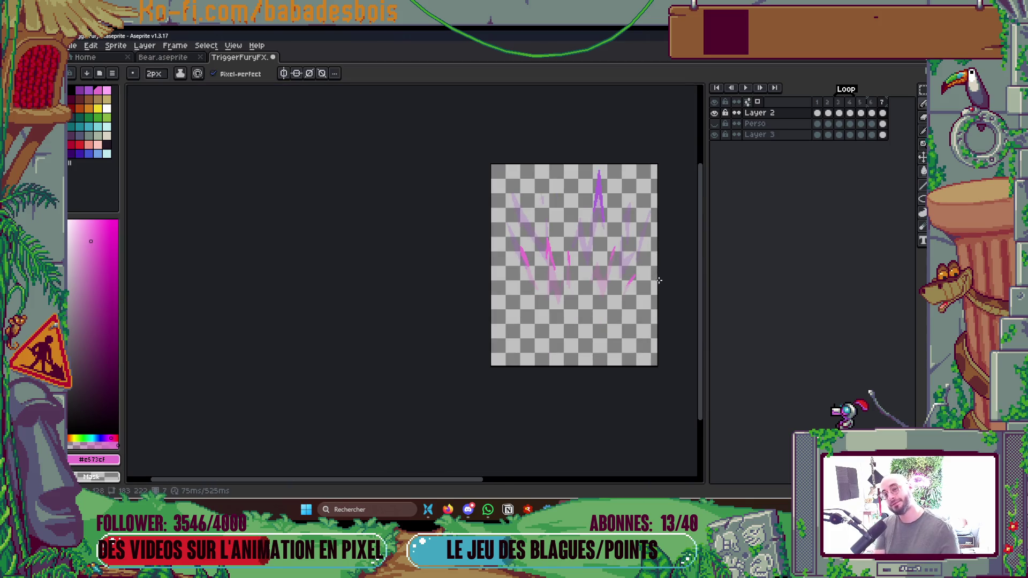
drag(659, 280, 622, 308)
scroll(607, 284, up, 5)
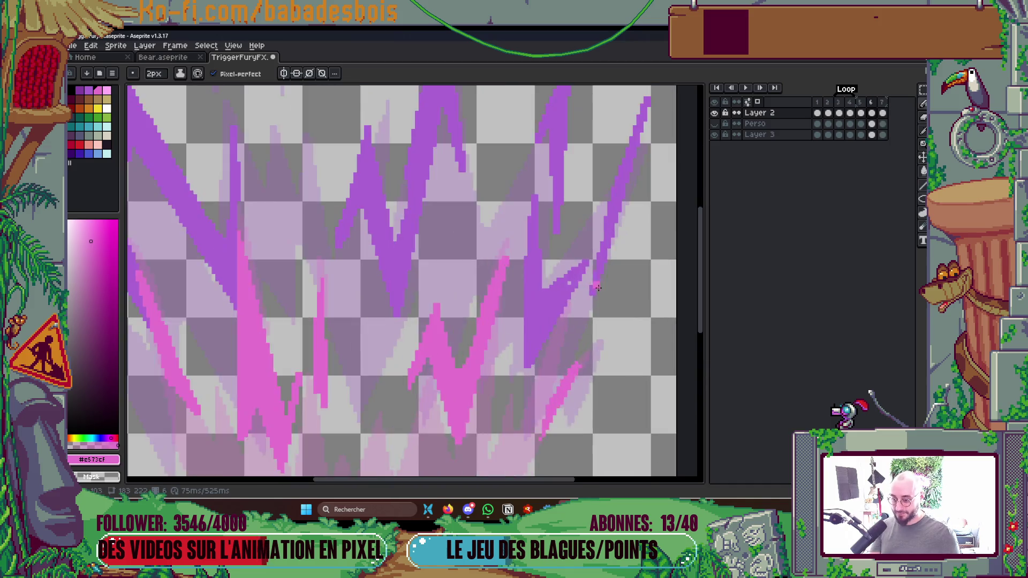
Sample the flame's purple, set a 1px brush, and make Layer 3 active
alt+click(574, 282)
key(minus)
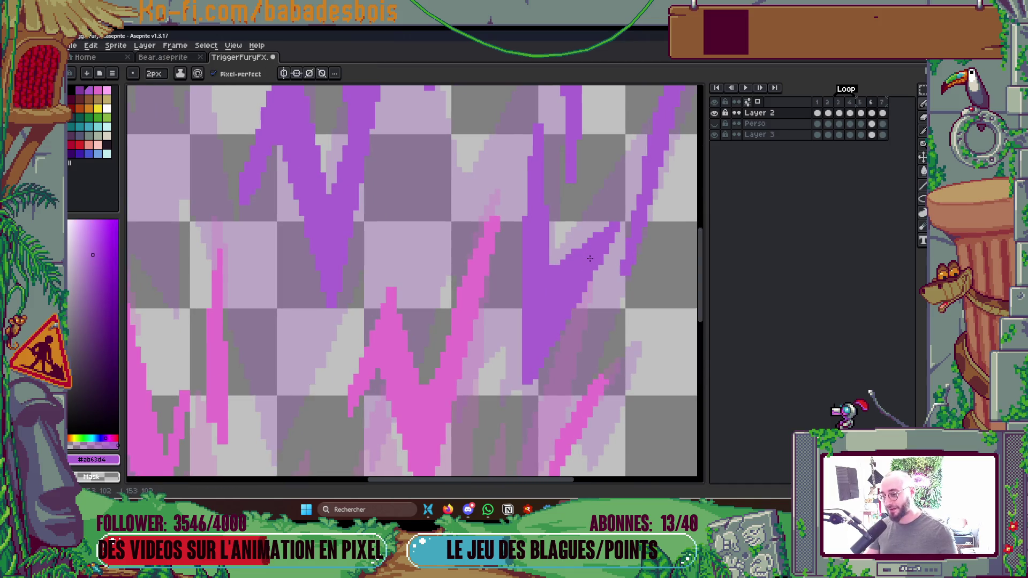
scroll(552, 233, up, 2)
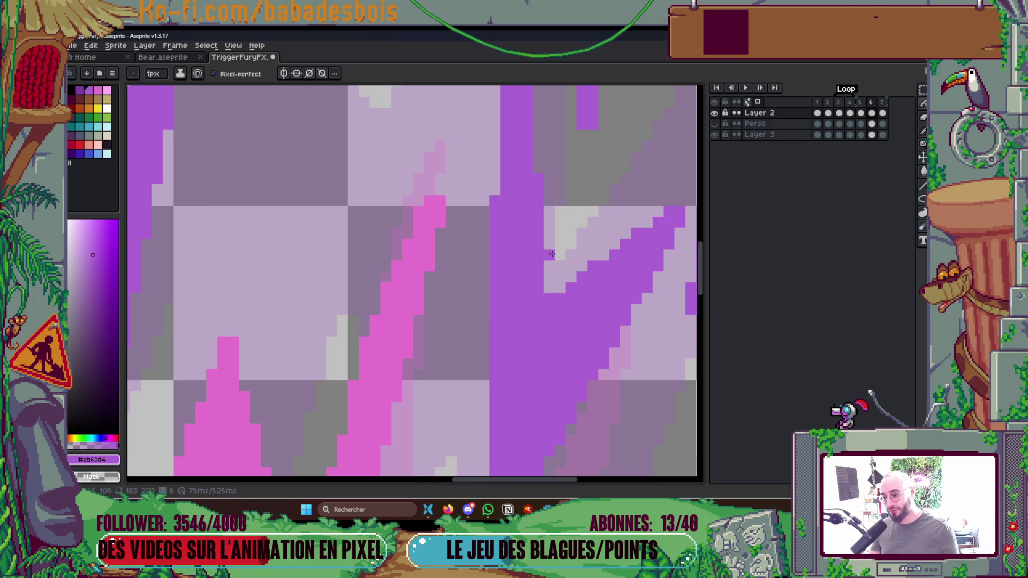
ctrl+click(547, 318)
scroll(549, 241, down, 3)
scroll(548, 285, up, 2)
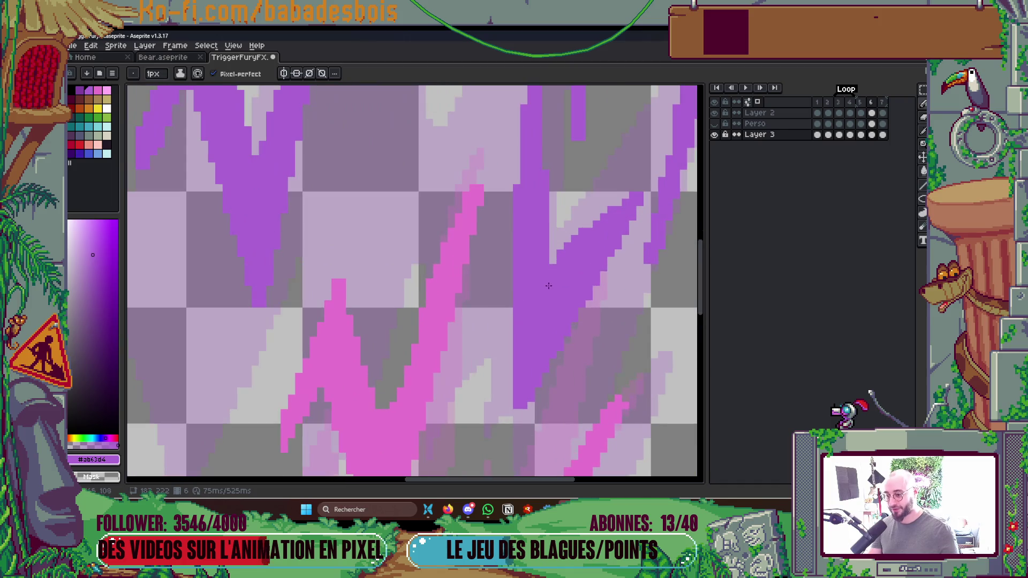
scroll(555, 261, down, 4)
Save the flame sprite and play its animation
key(ctrl+s)
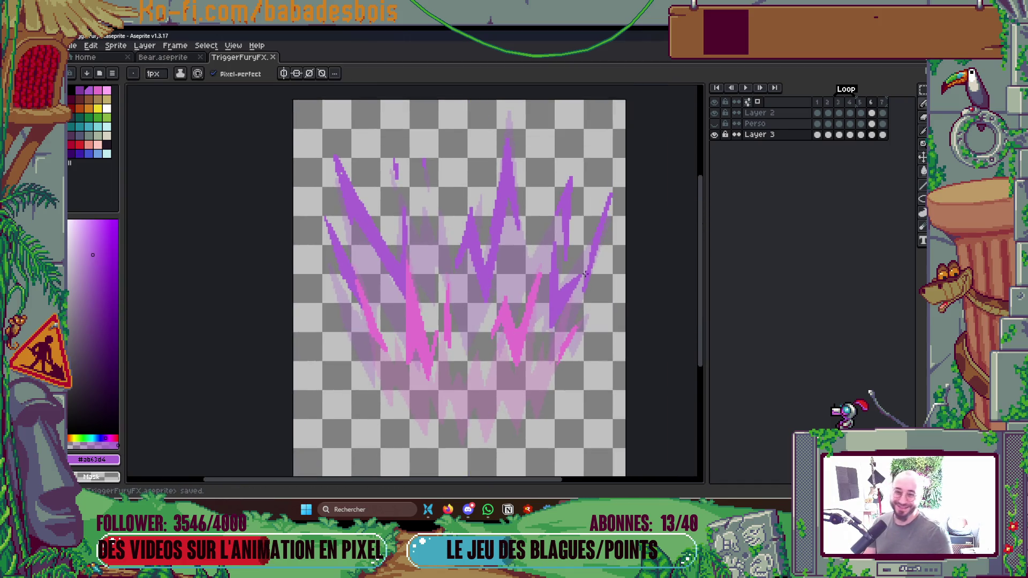
key(Return)
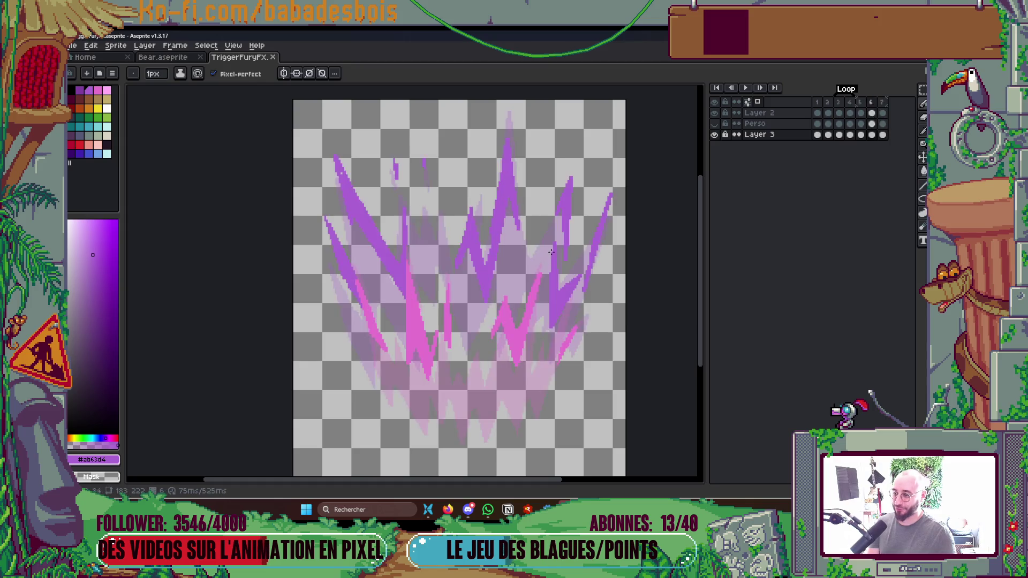
scroll(516, 172, up, 3)
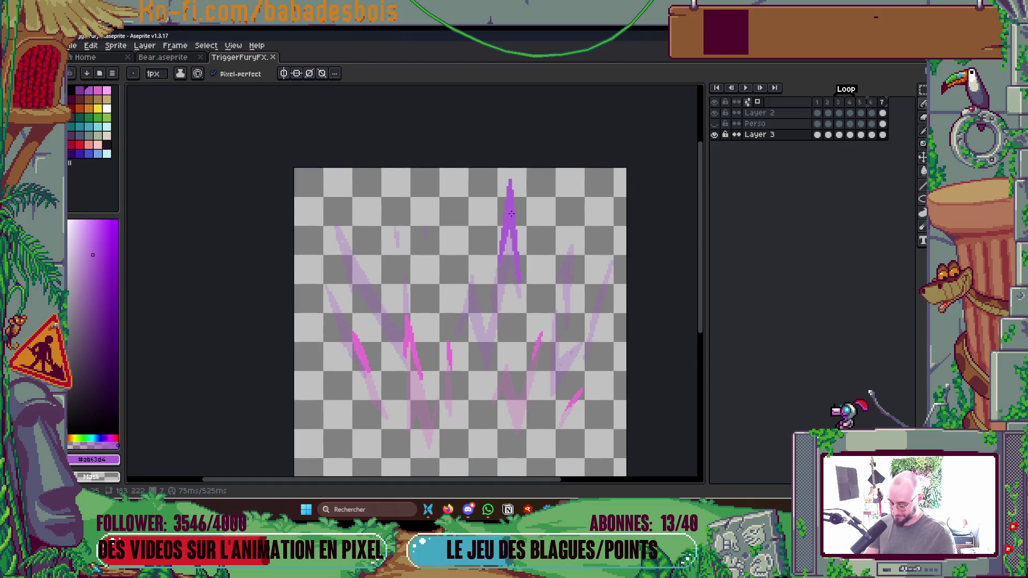
Select the flame's top spike and raise it about 5 px
key(m)
drag(484, 168, 543, 305)
drag(549, 254, 544, 245)
key(Return)
scroll(513, 234, up, 1)
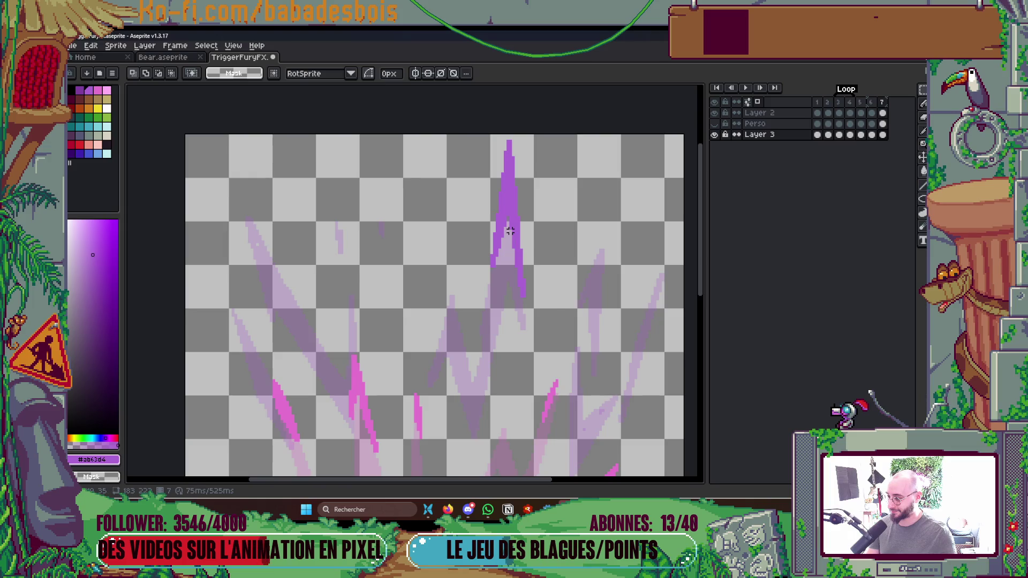
After a glance at Steam, repaint the dark purple strip pale lilac with a 3px pencil
key(alt+Tab)
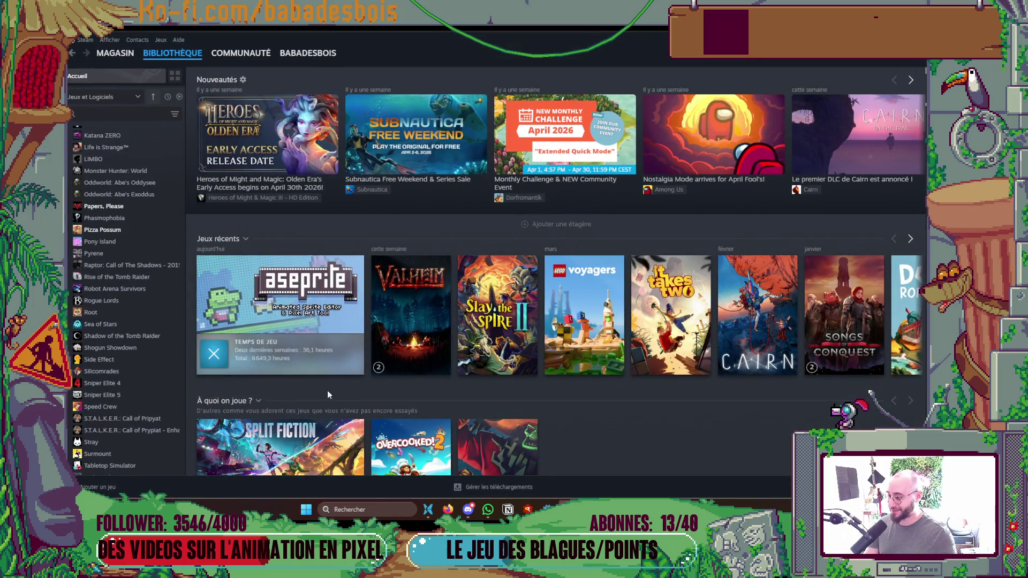
mouse_move(313, 372)
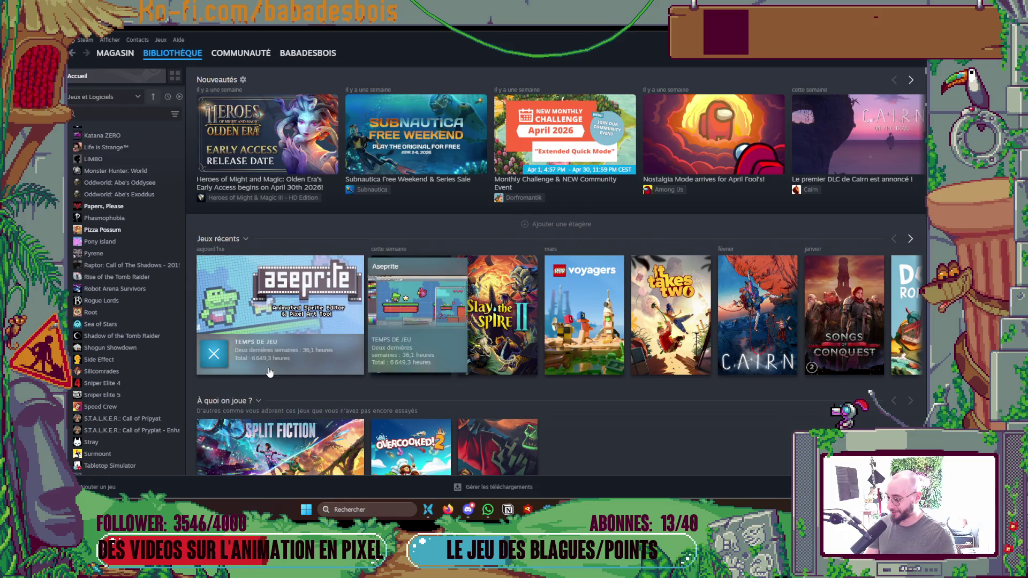
key(alt+Tab)
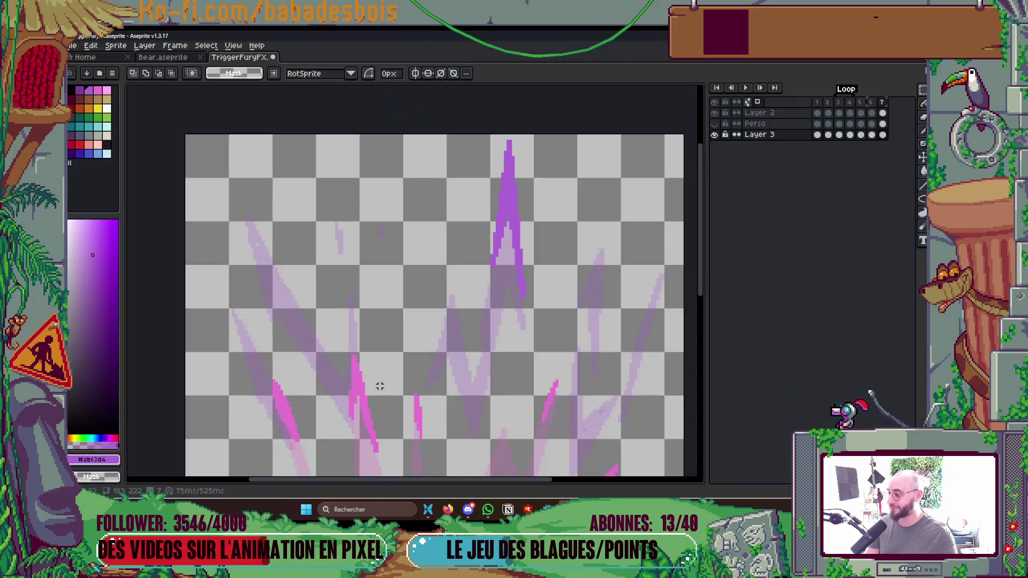
scroll(518, 255, up, 1)
key(b)
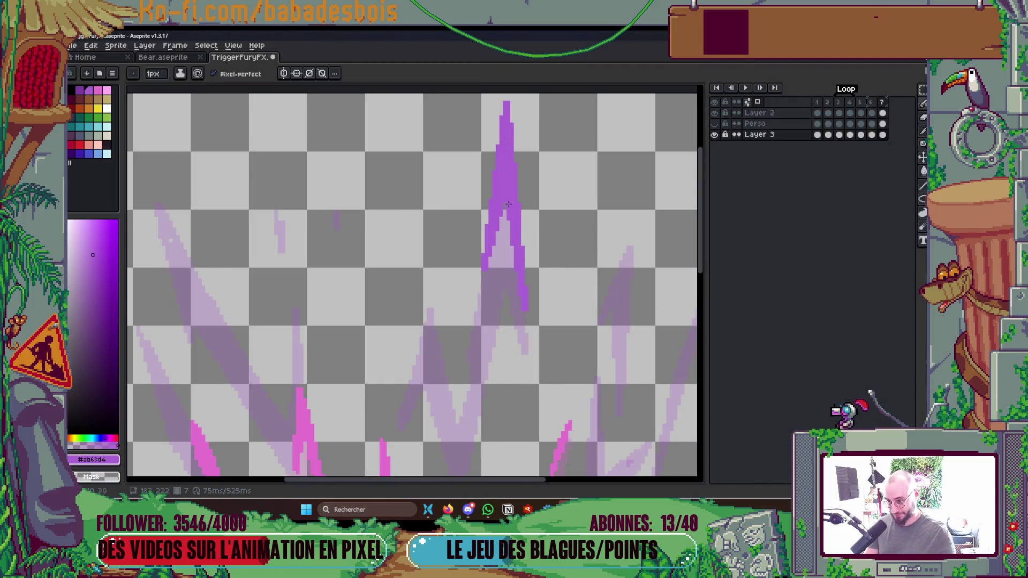
key(plus)
key(ctrl+z)
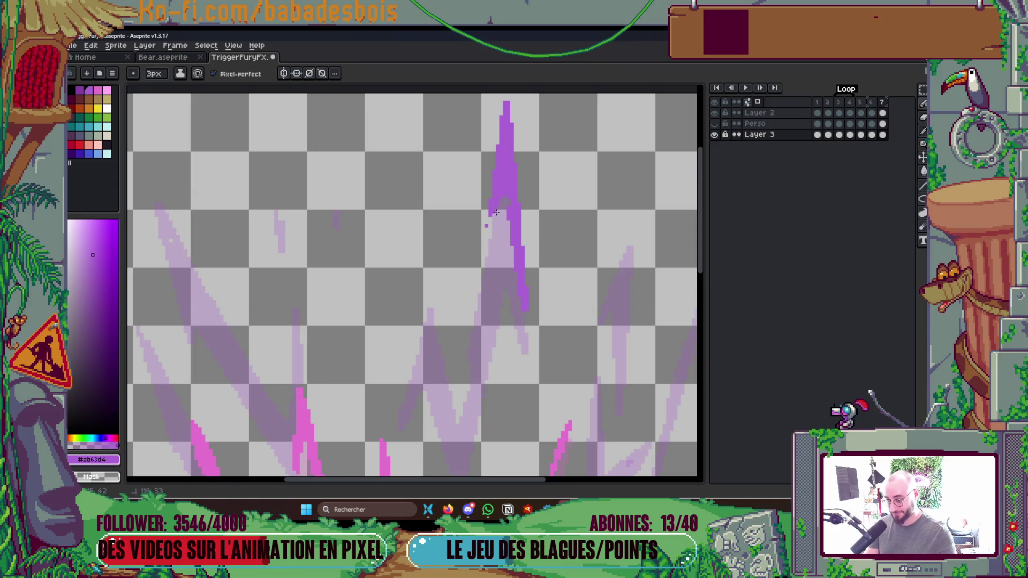
drag(517, 265, 506, 213)
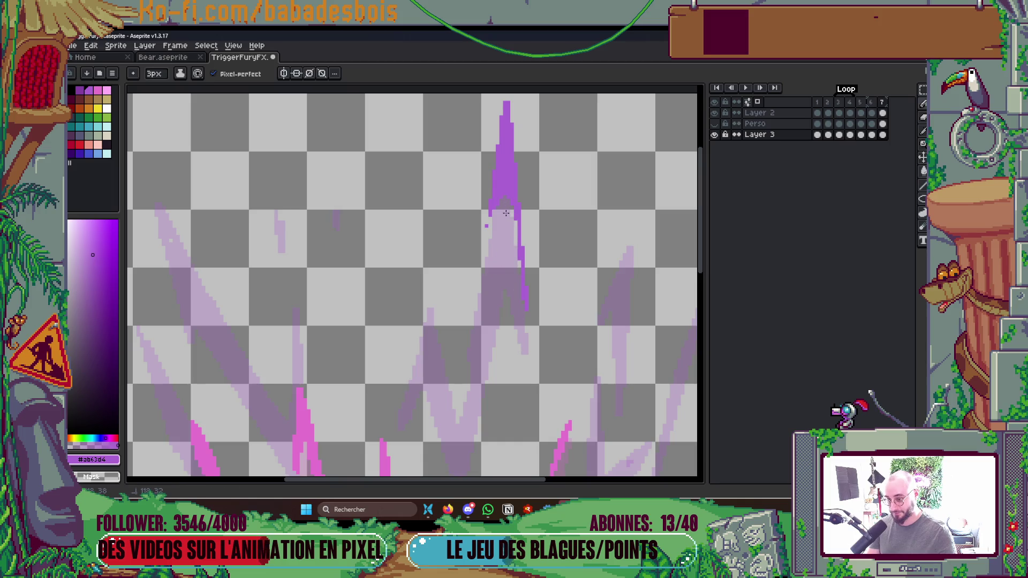
scroll(522, 265, down, 1)
scroll(499, 251, up, 2)
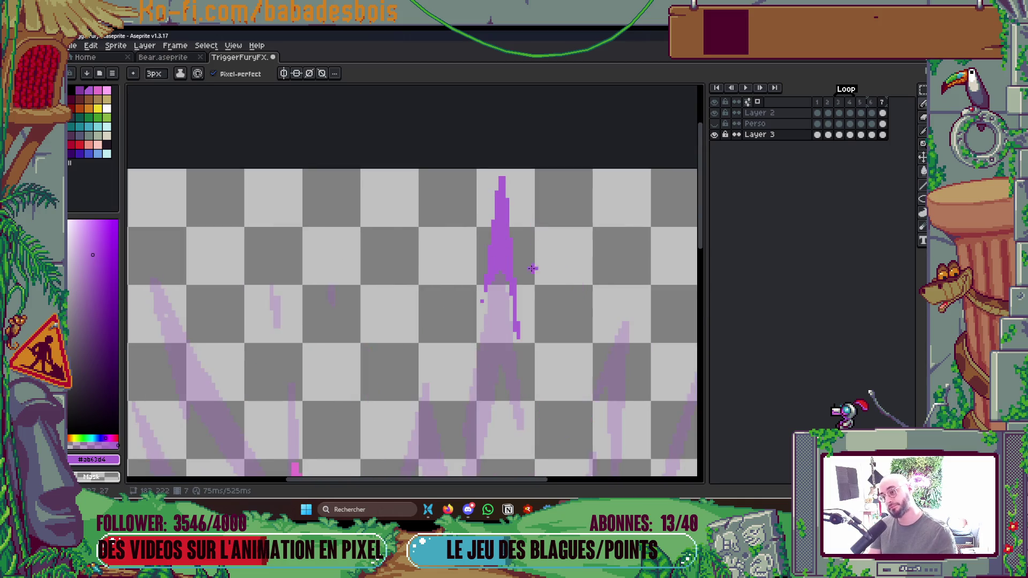
With a 2px pencil, paint a short new purple stroke downward and save the sprite
key(minus)
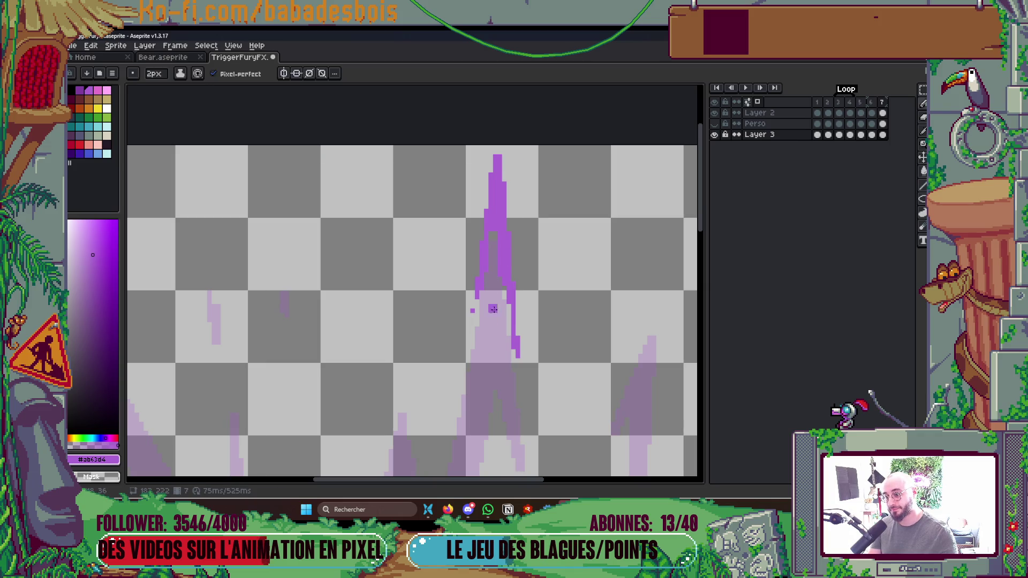
scroll(509, 265, down, 2)
scroll(505, 246, up, 3)
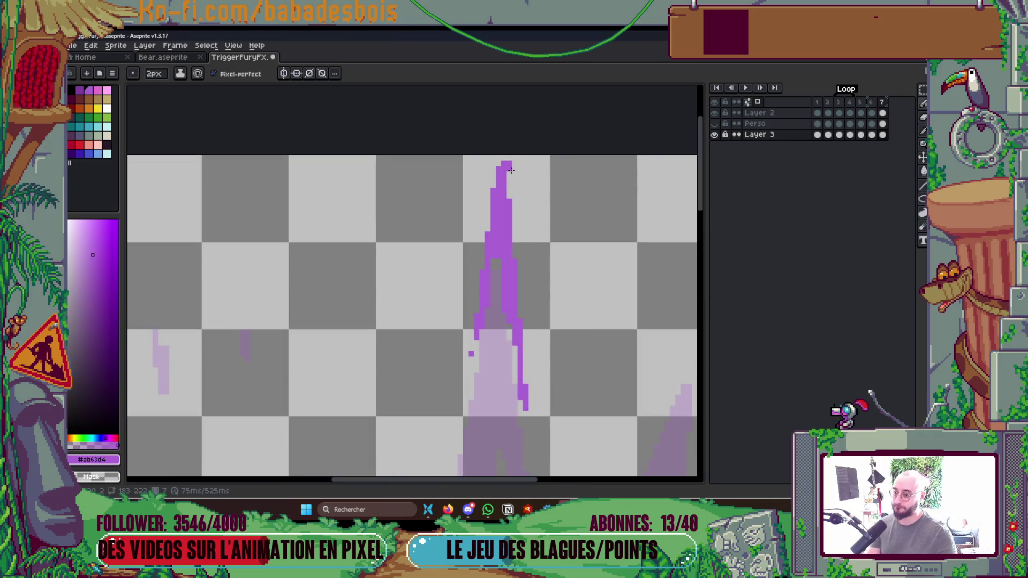
scroll(512, 170, down, 3)
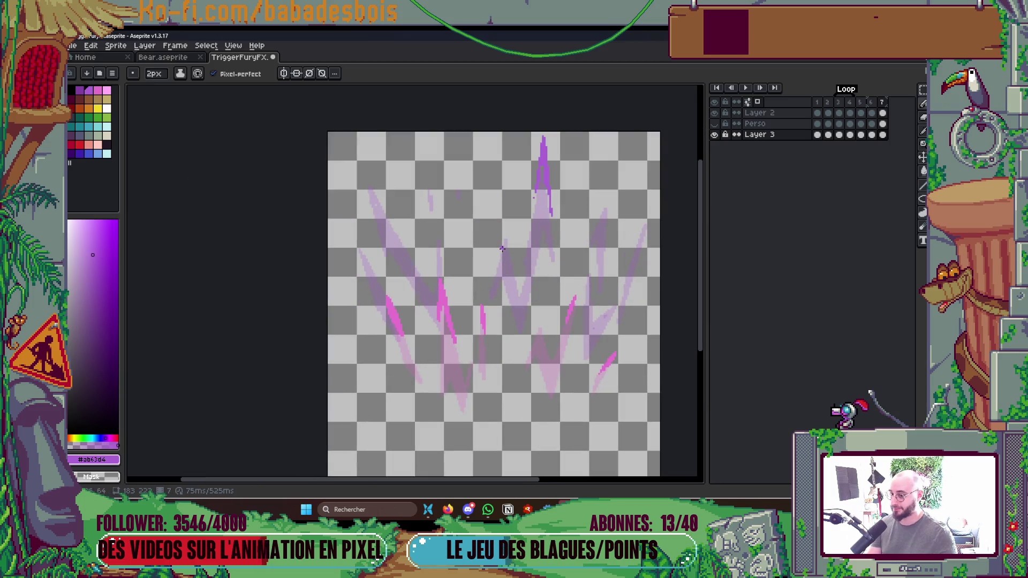
scroll(503, 234, up, 1)
mouse_move(503, 238)
mouse_down()
mouse_move(515, 289)
mouse_move(503, 245)
mouse_up()
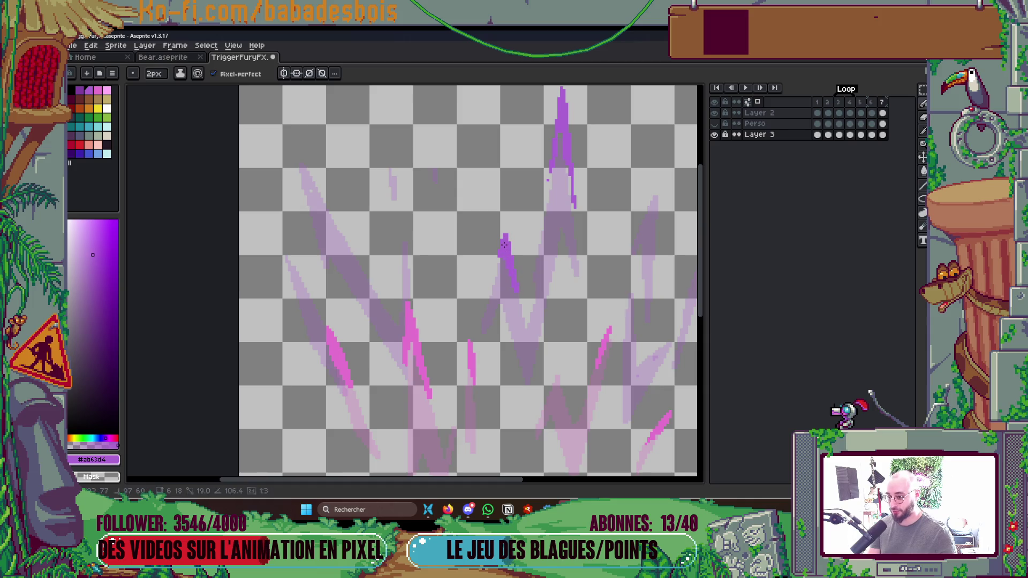
scroll(511, 224, down, 5)
scroll(514, 222, up, 1)
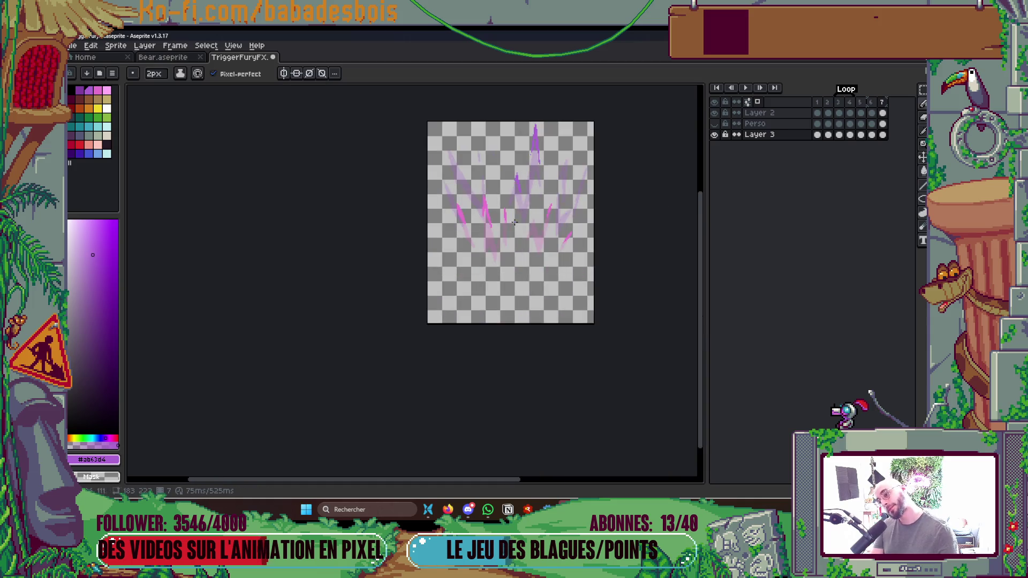
key(ctrl+s)
scroll(519, 221, up, 1)
scroll(519, 223, up, 2)
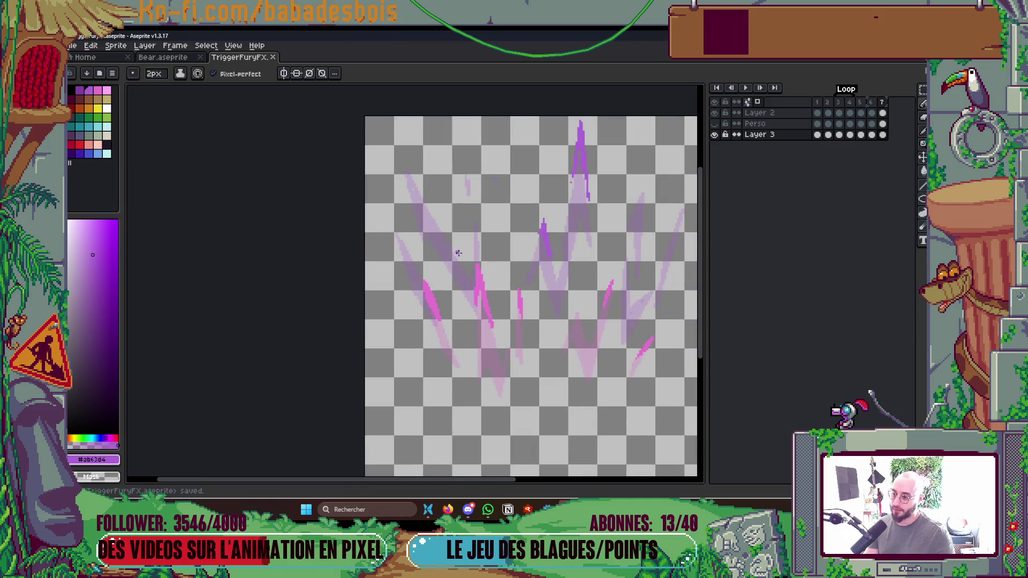
Add purple strokes: upper-left diagonal, centre spike, trimmed right diagonal, and a short lower-left stroke
drag(400, 164, 443, 233)
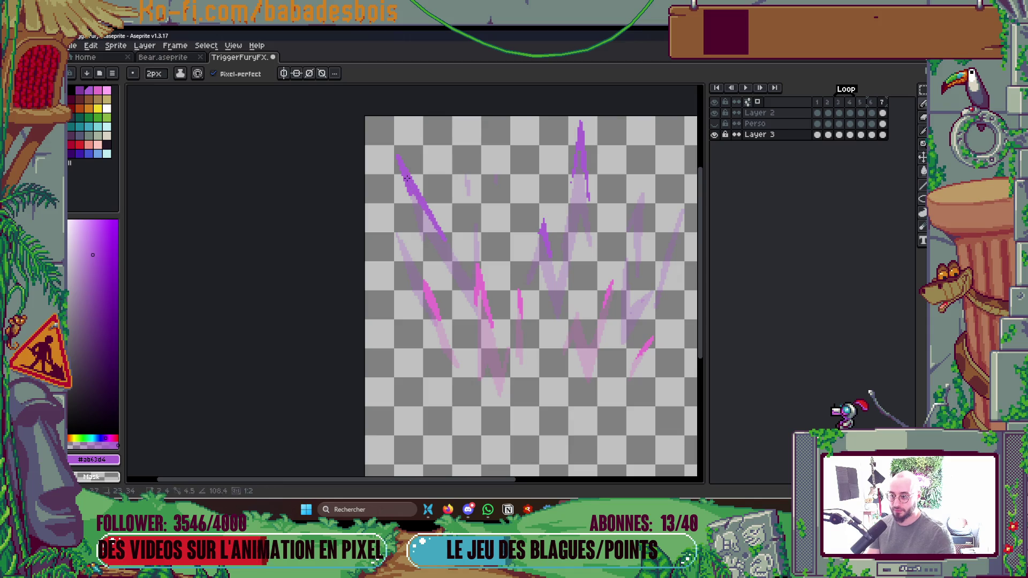
scroll(405, 220, up, 4)
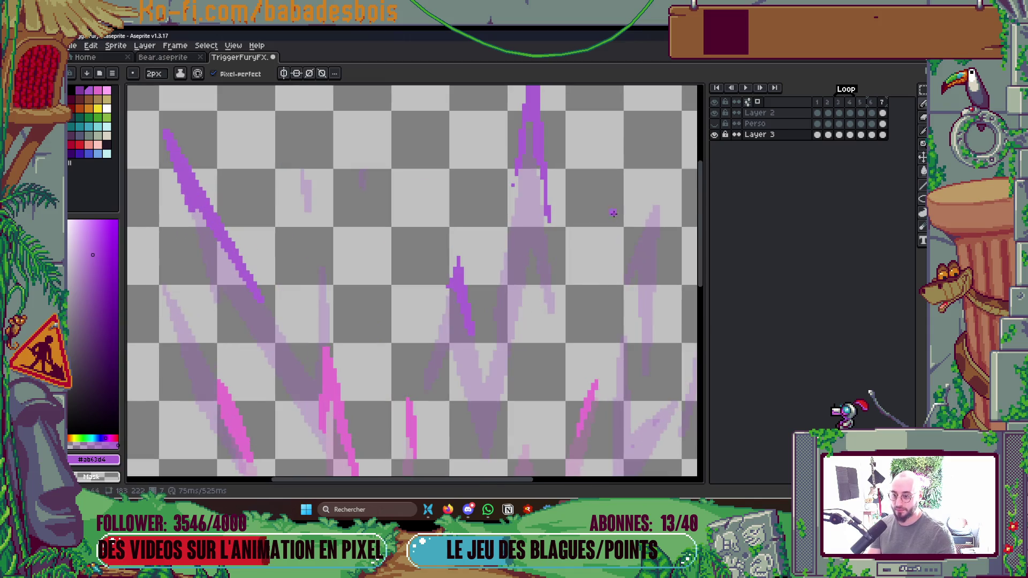
mouse_move(588, 246)
mouse_down()
mouse_move(604, 206)
mouse_move(602, 270)
mouse_move(606, 226)
mouse_up()
scroll(602, 247, down, 4)
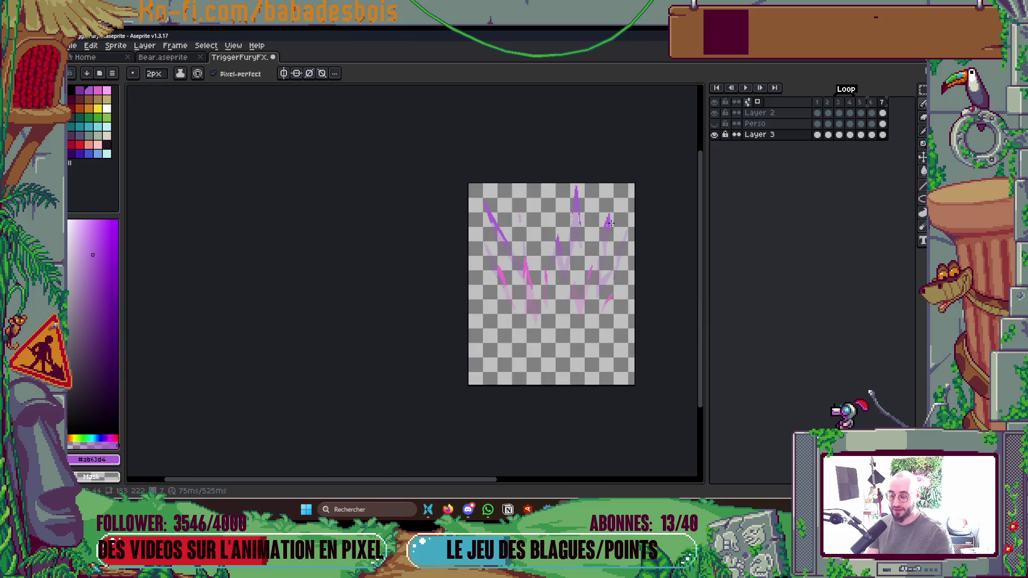
scroll(621, 239, up, 3)
drag(631, 224, 617, 258)
key(ctrl+z)
key(ctrl+z)
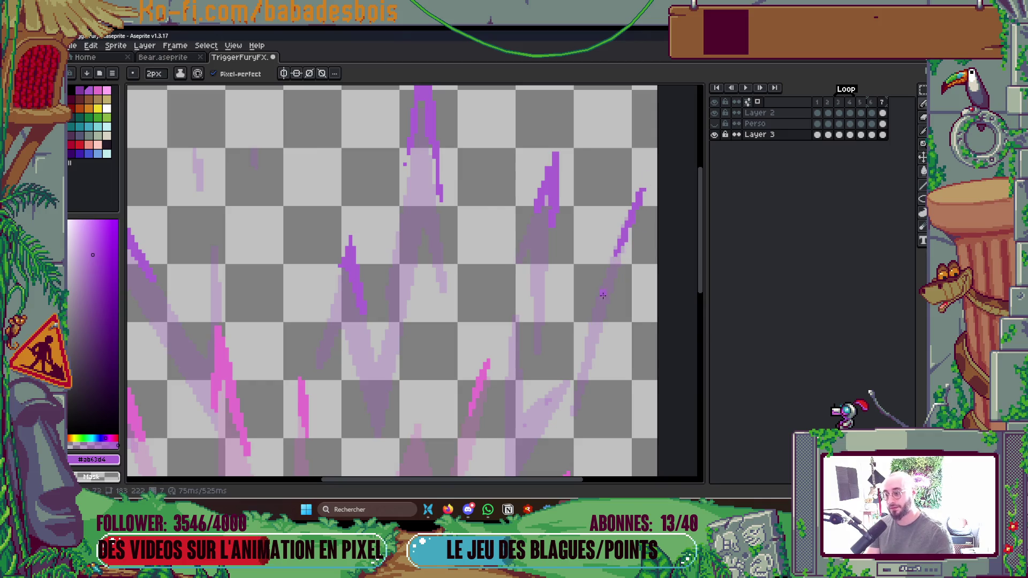
scroll(602, 295, down, 4)
scroll(452, 300, up, 3)
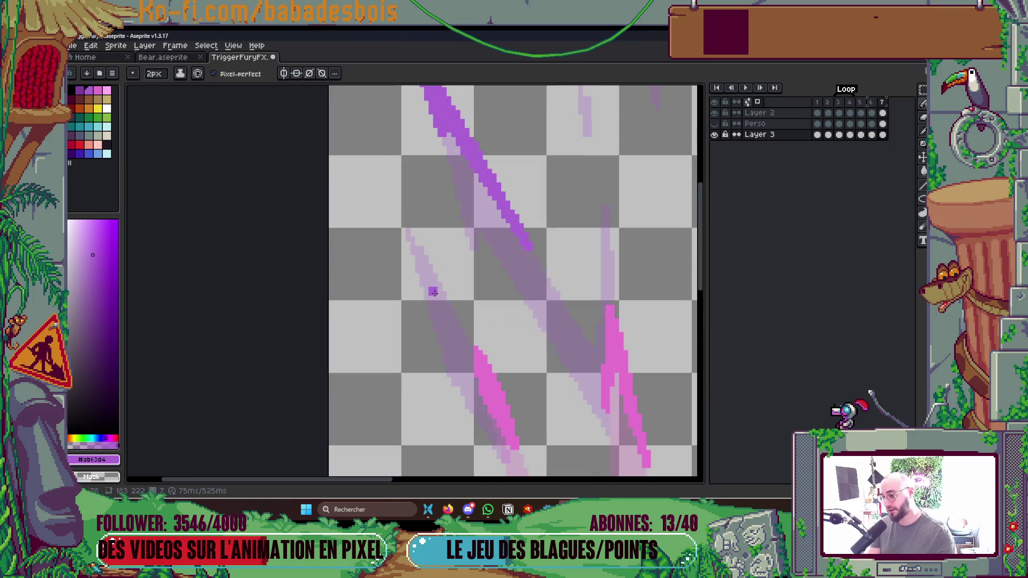
mouse_move(419, 250)
mouse_down()
mouse_move(420, 281)
mouse_move(401, 234)
mouse_up()
scroll(396, 259, down, 3)
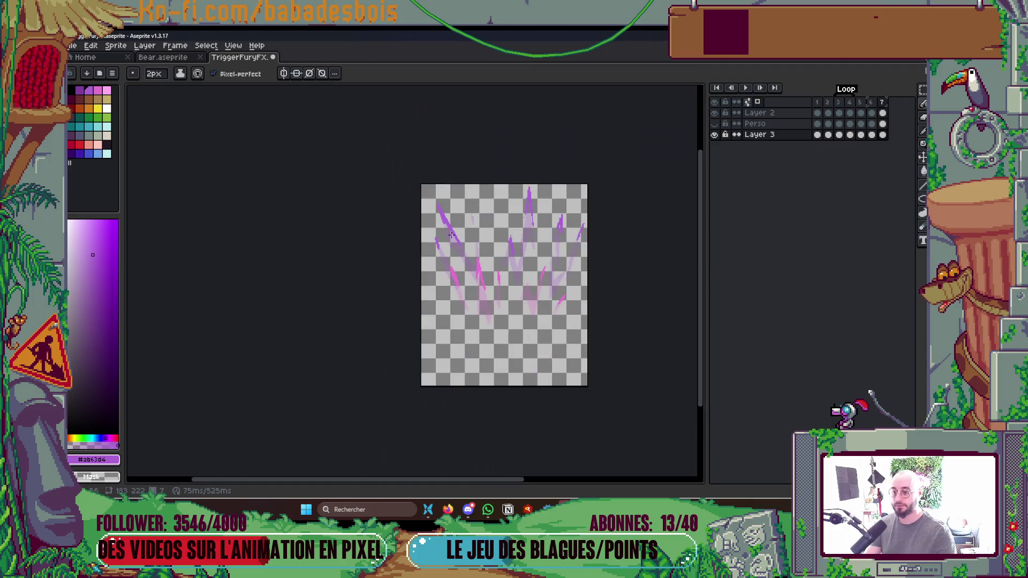
Play the flame animation to review it, then bring Firefox to the front
key(Return)
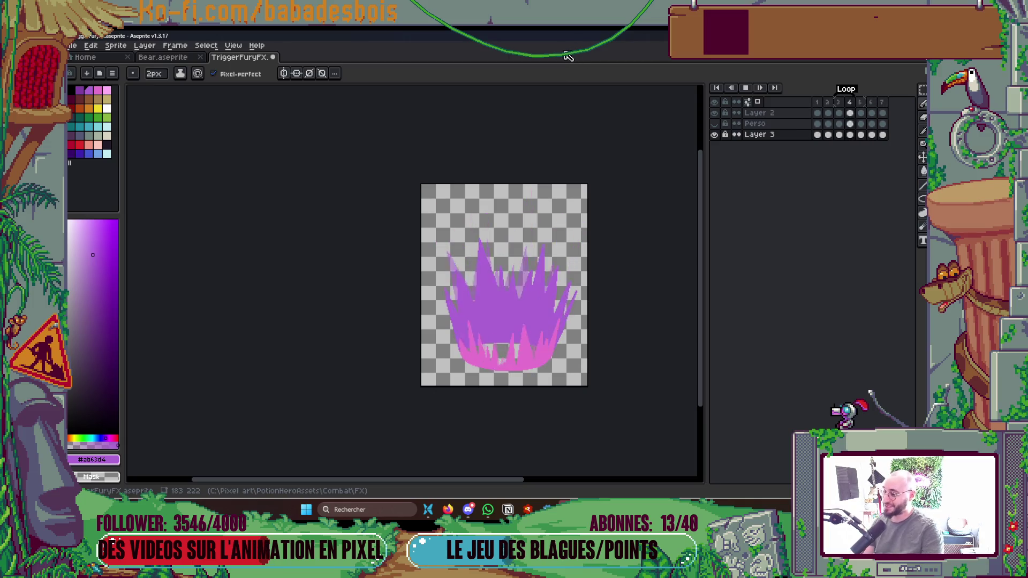
key(alt+Tab)
key(Tab)
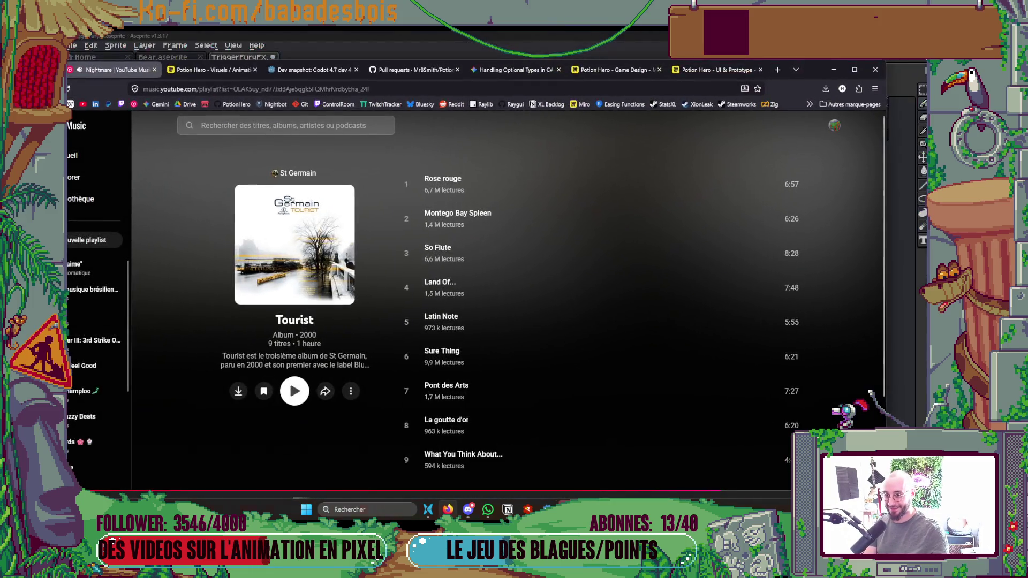
Search 'graphic gale' in a new tab, browse the GraphicsGale homepage, then return to YouTube Music
key(ctrl+t)
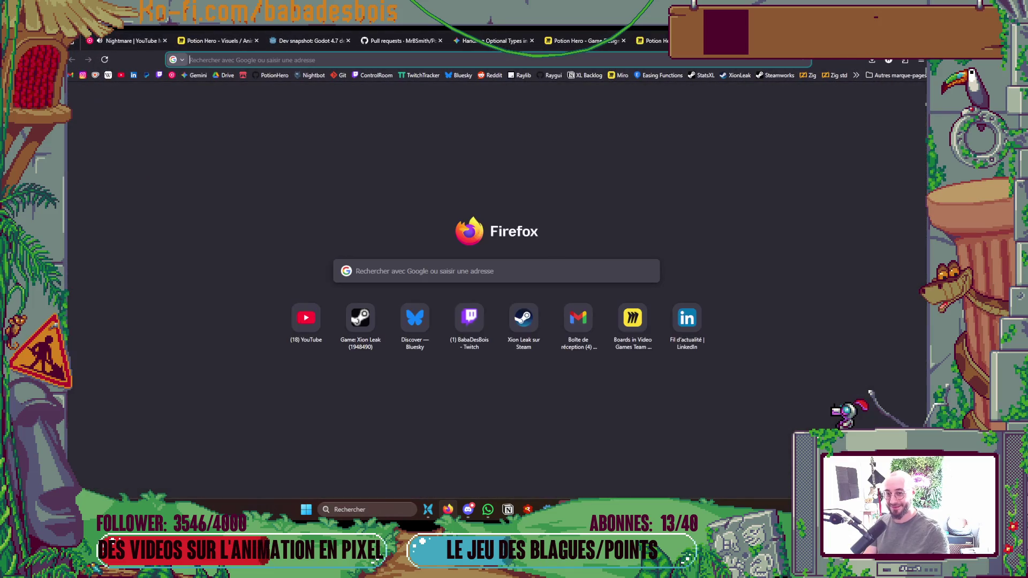
text(graphic ga)
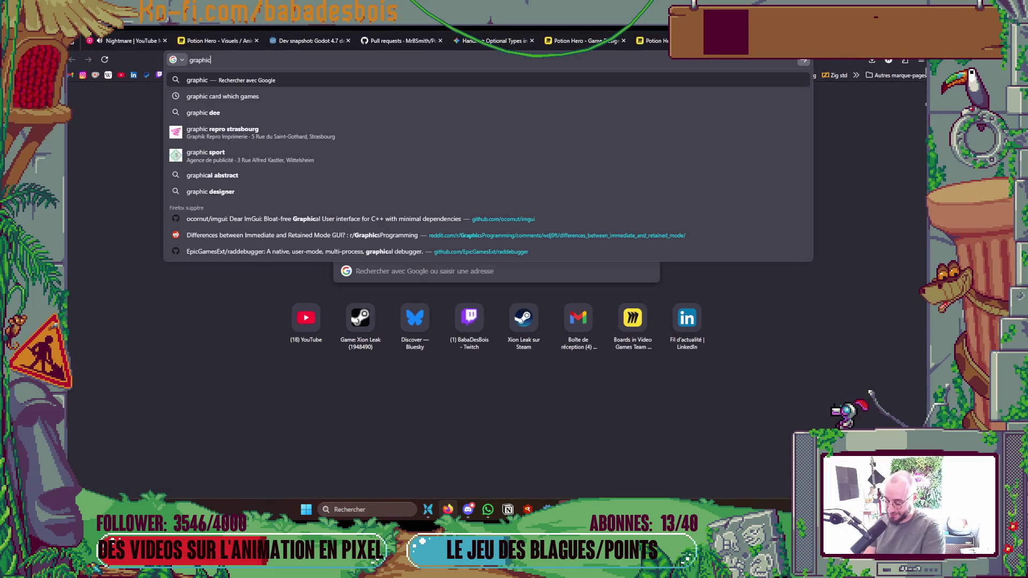
text(le)
key(Return)
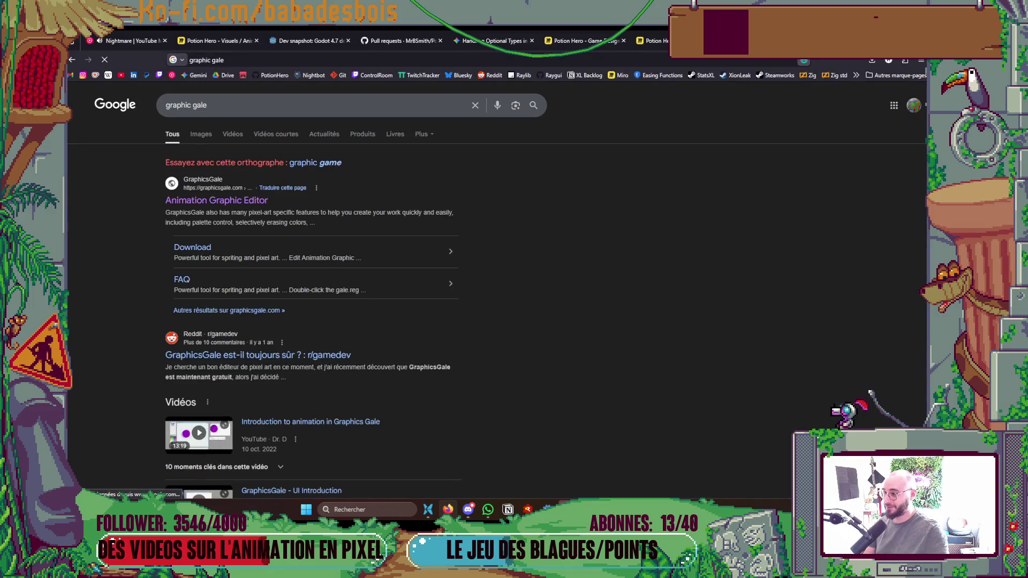
click(212, 201)
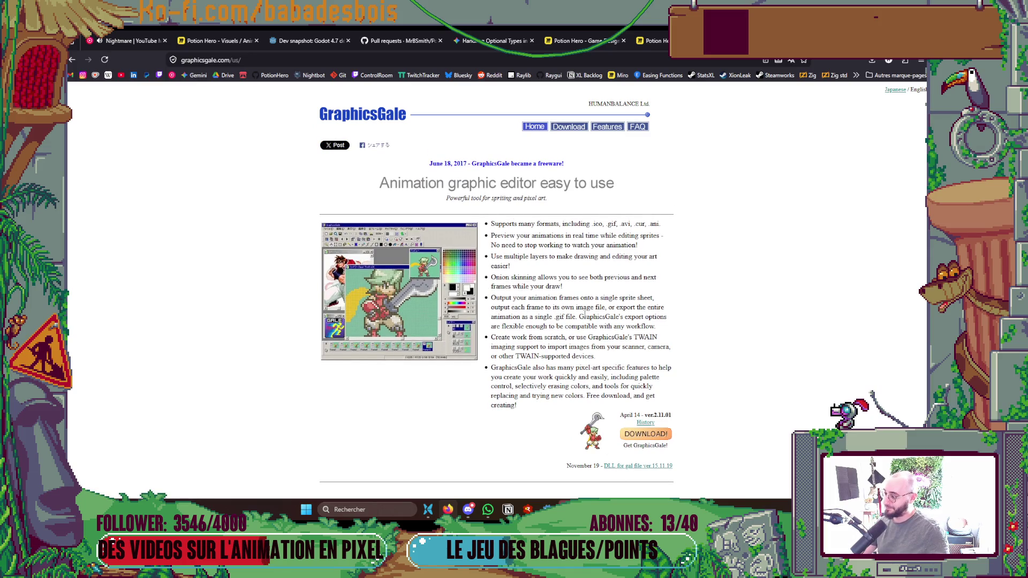
scroll(602, 301, down, 2)
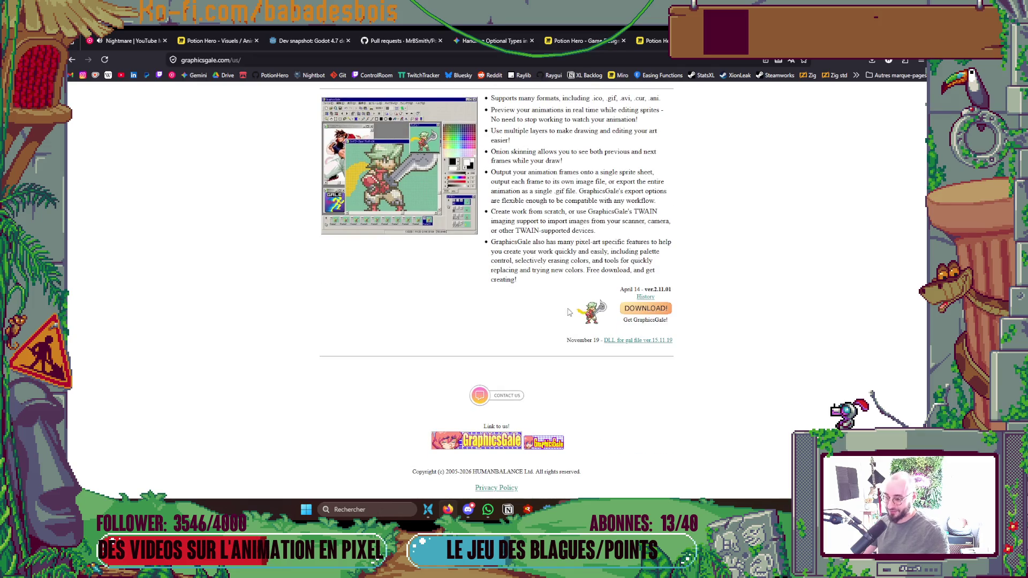
scroll(375, 316, up, 2)
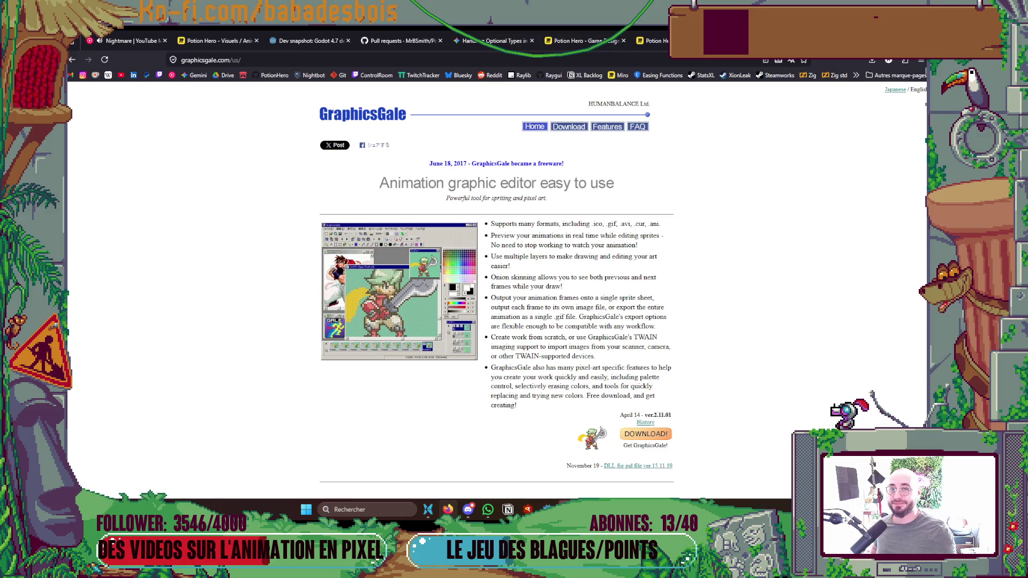
key(ctrl+1)
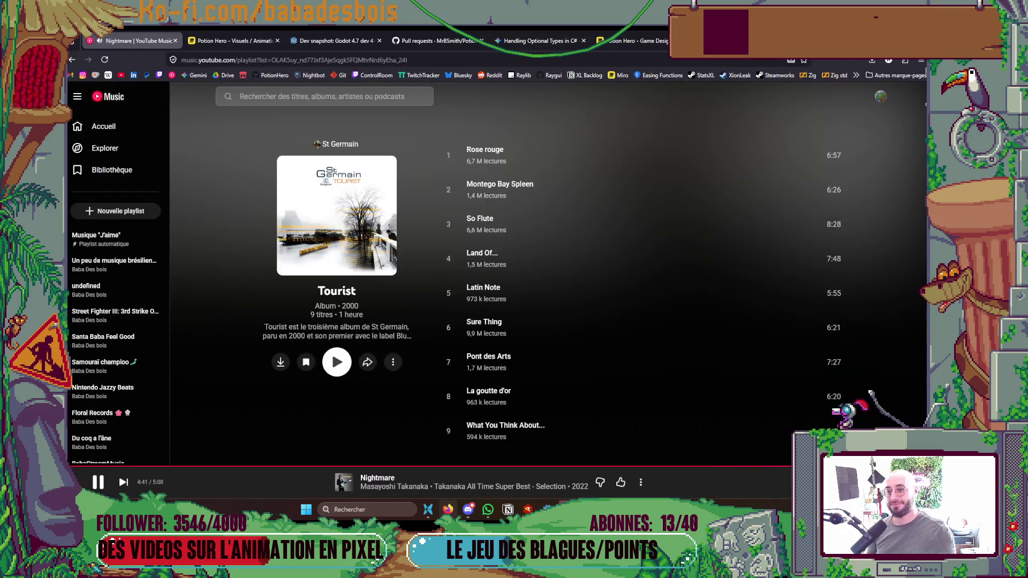
key(alt+Tab)
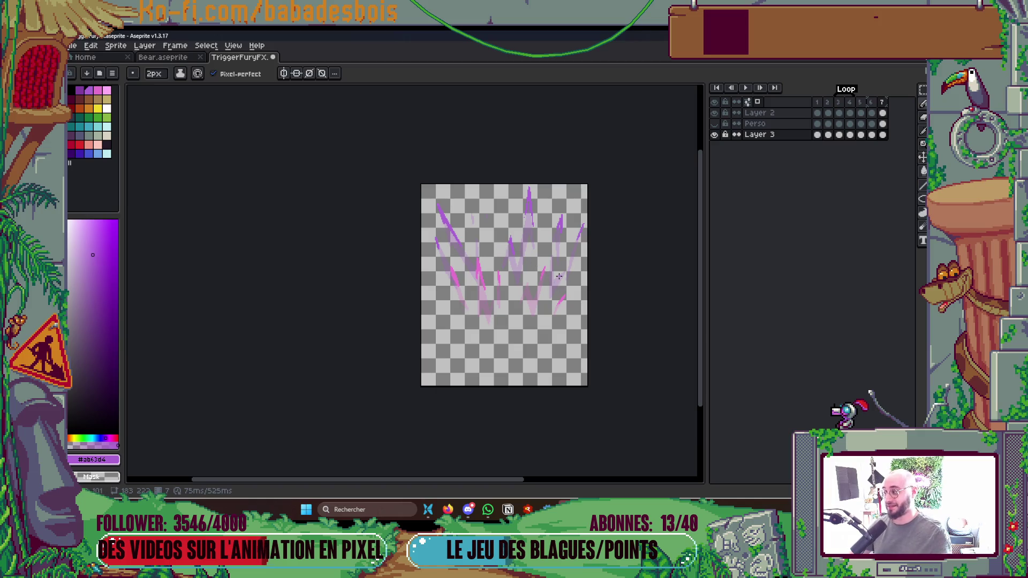
Bring the Aseprite TriggerFuryFX flame sprite back in view
scroll(546, 243, up, 3)
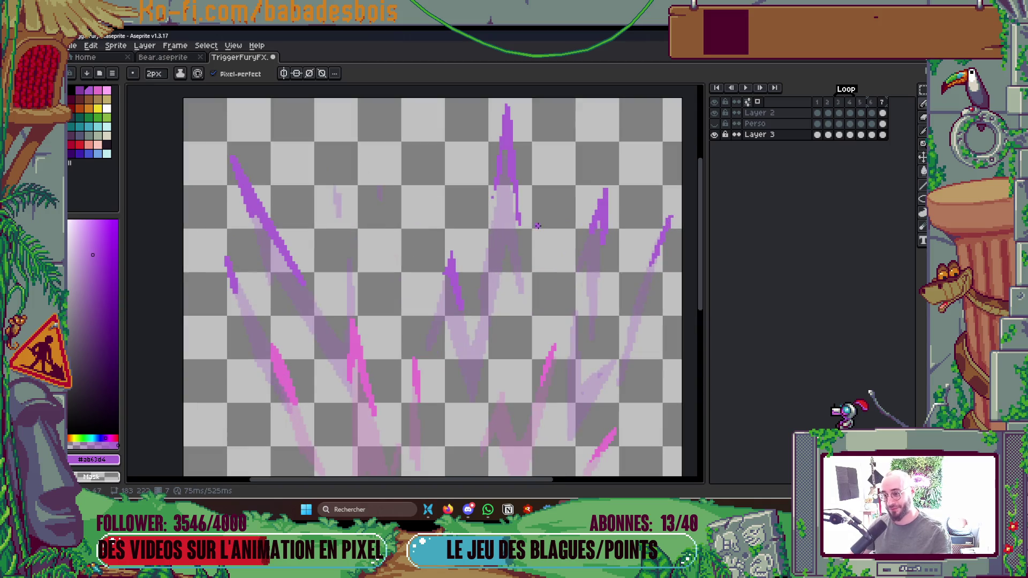
Make Layer 2 active and compare the current flame frame against the previous one
scroll(537, 271, down, 1)
key(ctrl)
ctrl+click(549, 303)
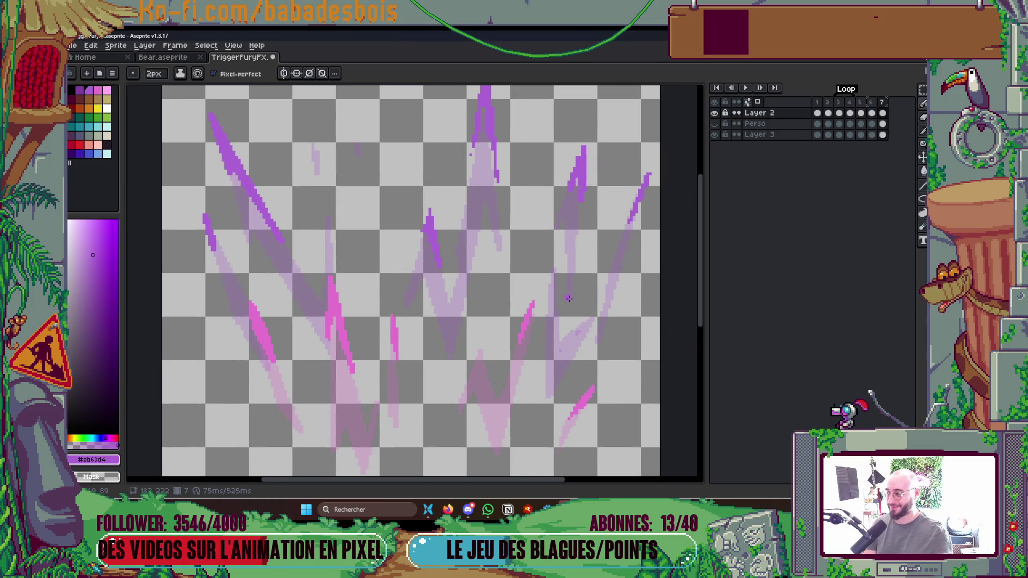
key(Left)
key(Right)
key(Left)
key(Right)
scroll(597, 414, up, 2)
key(Left)
key(Right)
key(Left)
key(Right)
Move the lower-right pink streak up and right, commit it, and play the animation
key(m)
mouse_move(509, 302)
mouse_down()
mouse_move(527, 345)
mouse_move(605, 445)
mouse_up()
mouse_move(581, 374)
mouse_down()
mouse_move(596, 335)
mouse_move(608, 332)
mouse_move(604, 342)
mouse_up()
scroll(628, 374, down, 2)
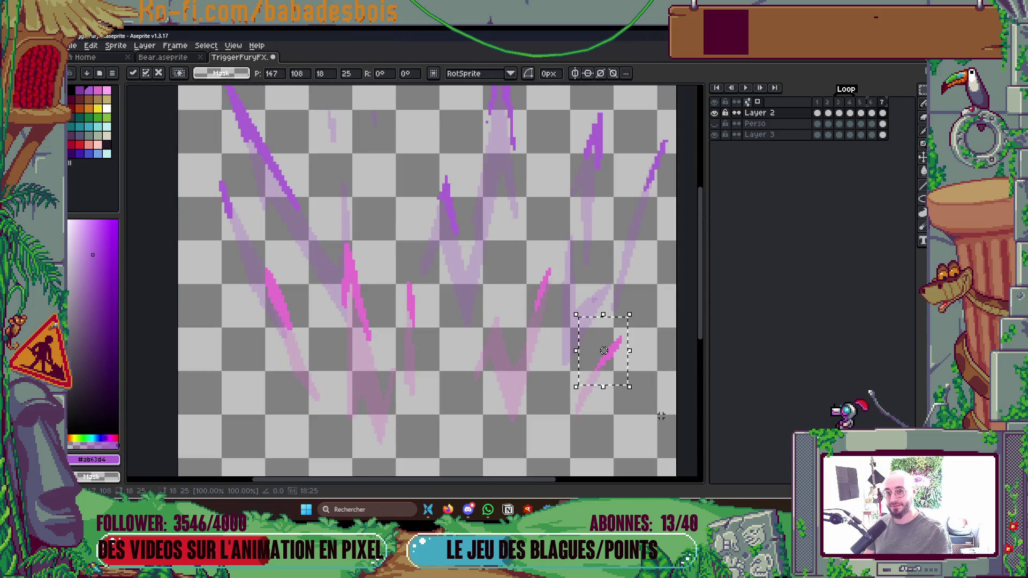
click(661, 416)
key(Return)
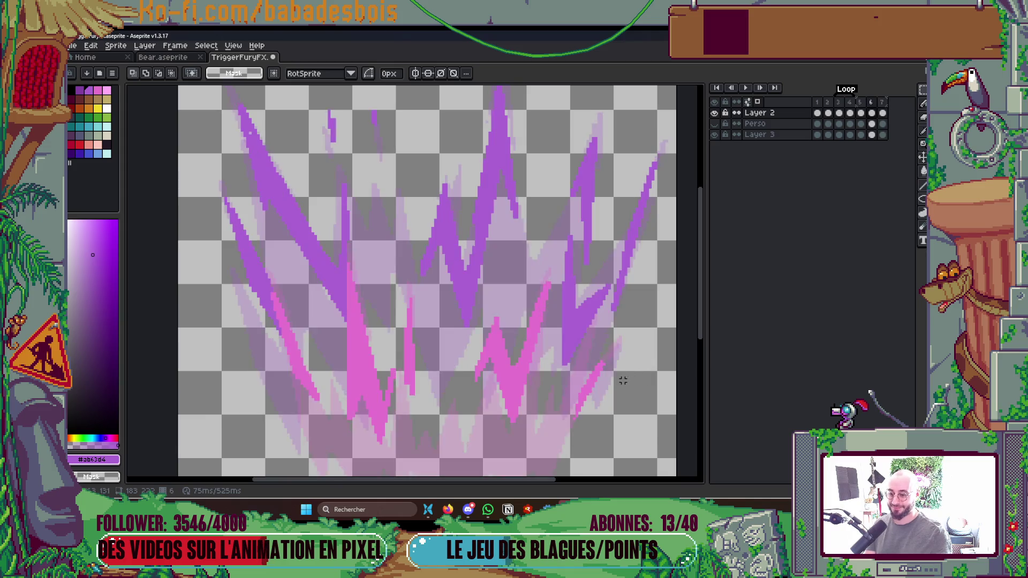
scroll(623, 380, up, 2)
scroll(611, 354, up, 3)
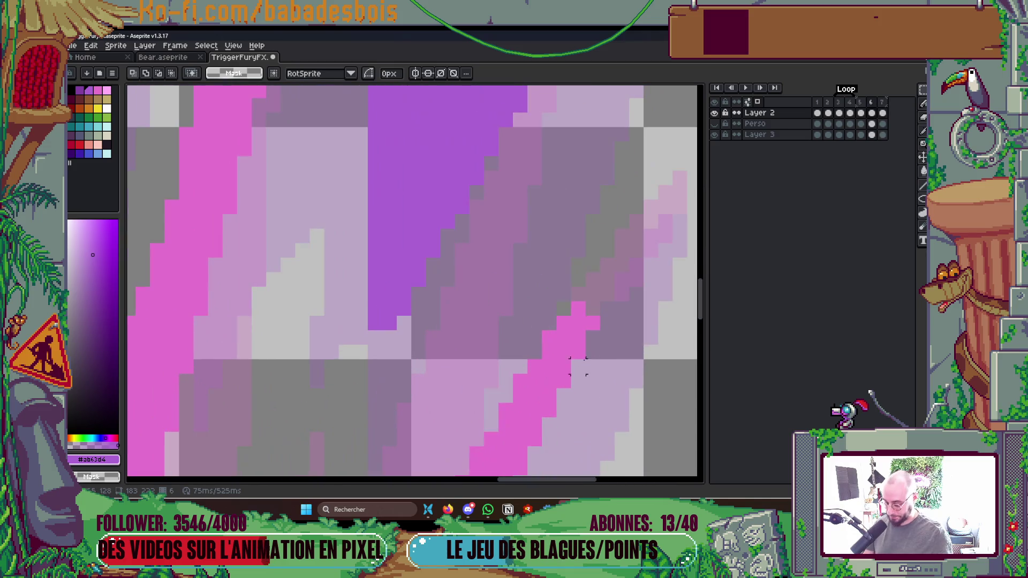
Add a pink pixel to the streak with the pencil and save the sprite
key(v)
key(b)
click(592, 296)
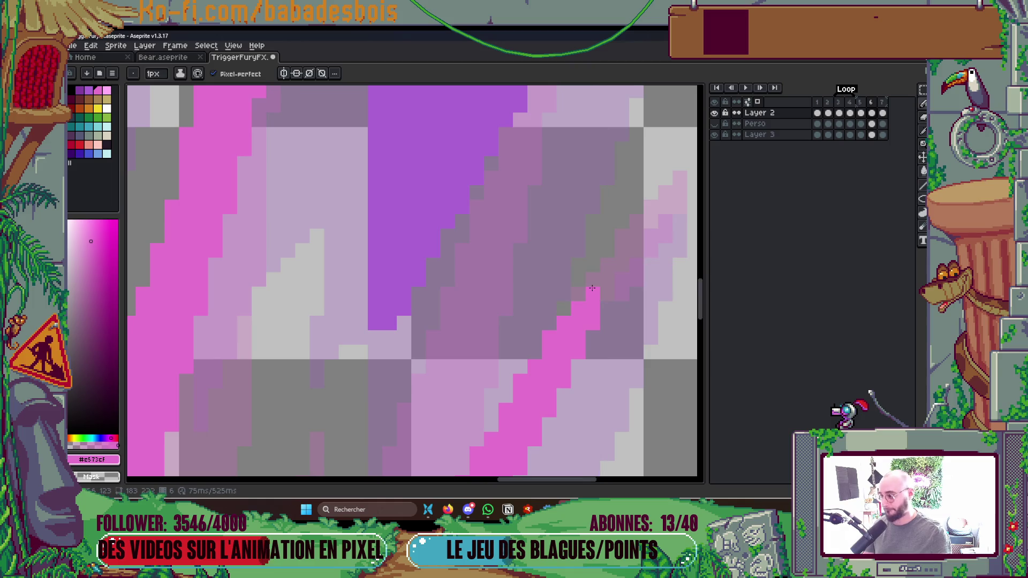
scroll(592, 288, down, 5)
key(ctrl+s)
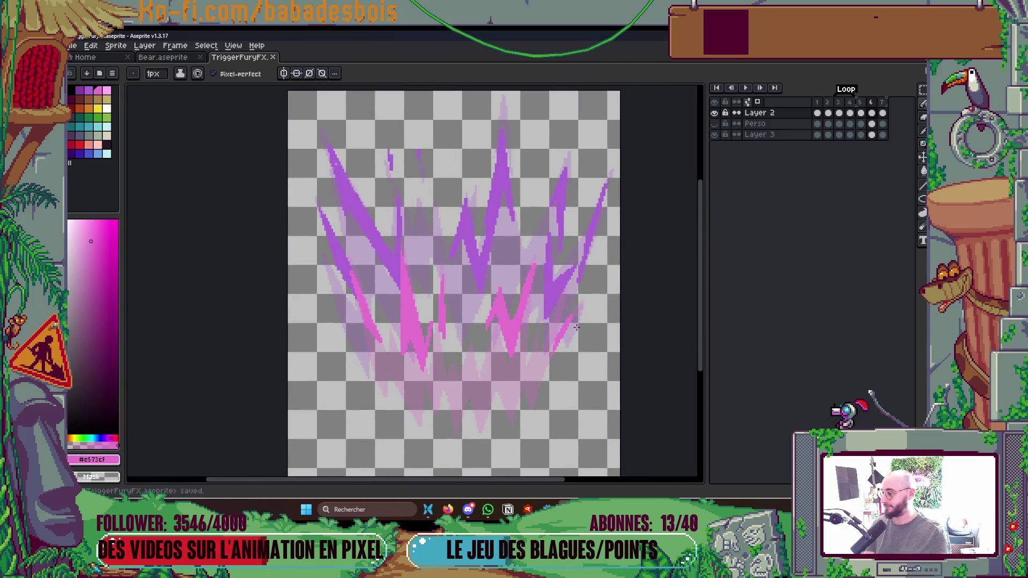
Paint a small pink stroke on the flame and compare it with the previous frame
drag(584, 344, 582, 327)
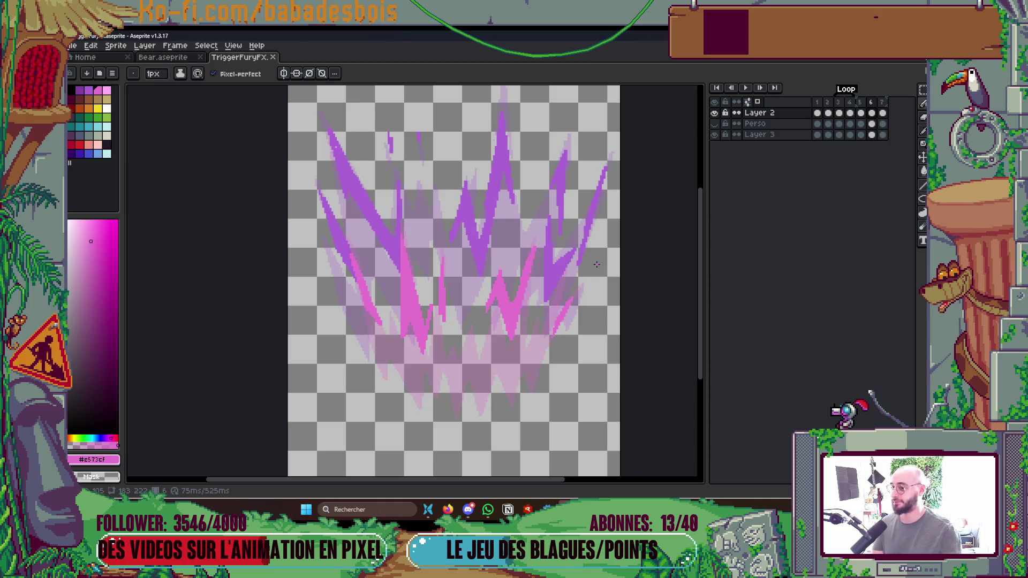
scroll(533, 242, up, 5)
drag(542, 247, 544, 233)
scroll(556, 241, down, 5)
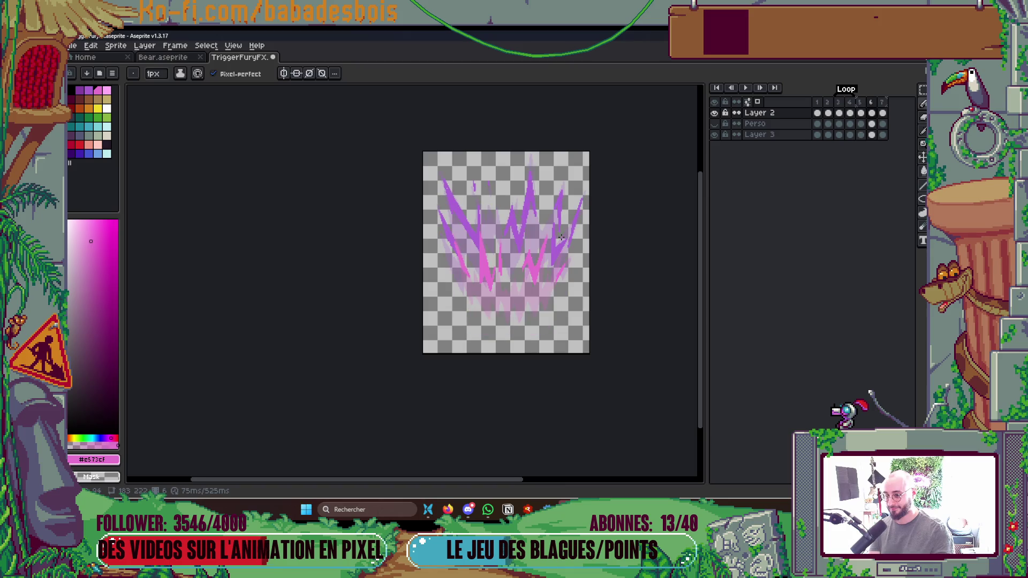
key(Left)
key(Right)
key(Left)
key(Right)
key(Right)
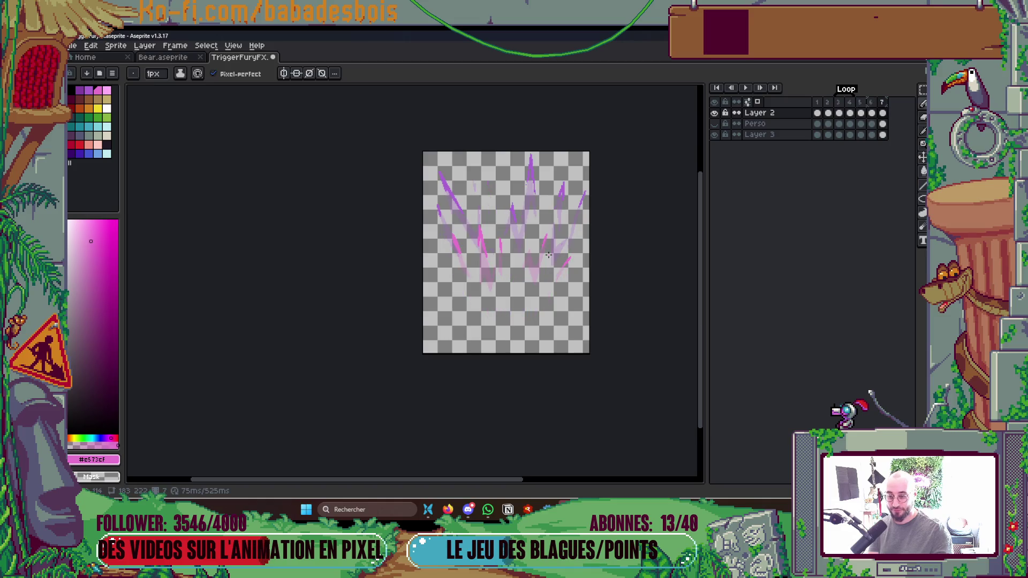
scroll(504, 257, up, 2)
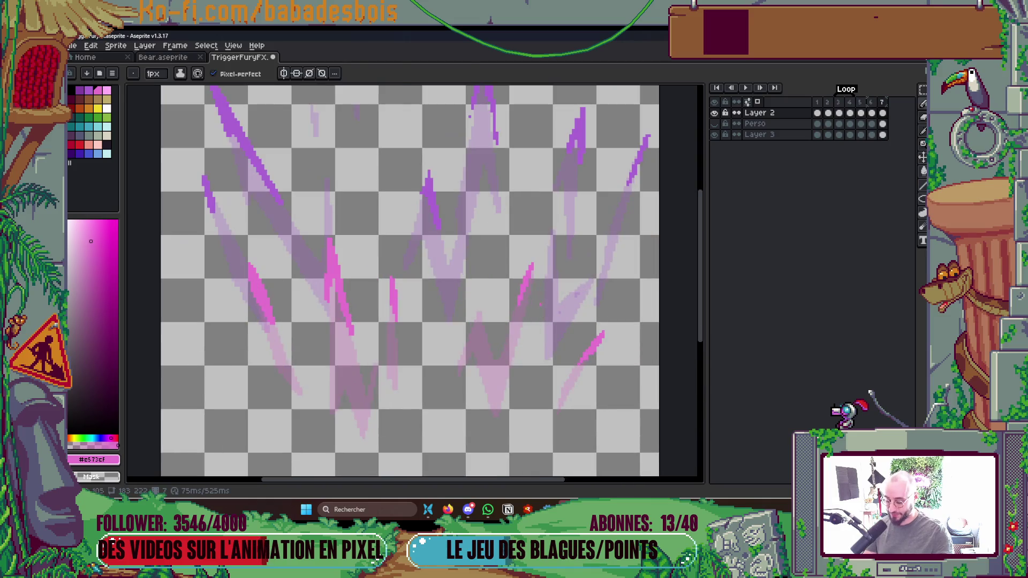
Raise the lower-right pink streak about 20 px and the middle streak about 15 px
key(m)
mouse_move(502, 251)
mouse_down()
mouse_move(543, 316)
mouse_move(542, 275)
mouse_up()
mouse_move(620, 314)
mouse_down()
mouse_move(555, 385)
mouse_move(606, 339)
mouse_up()
drag(371, 238, 418, 335)
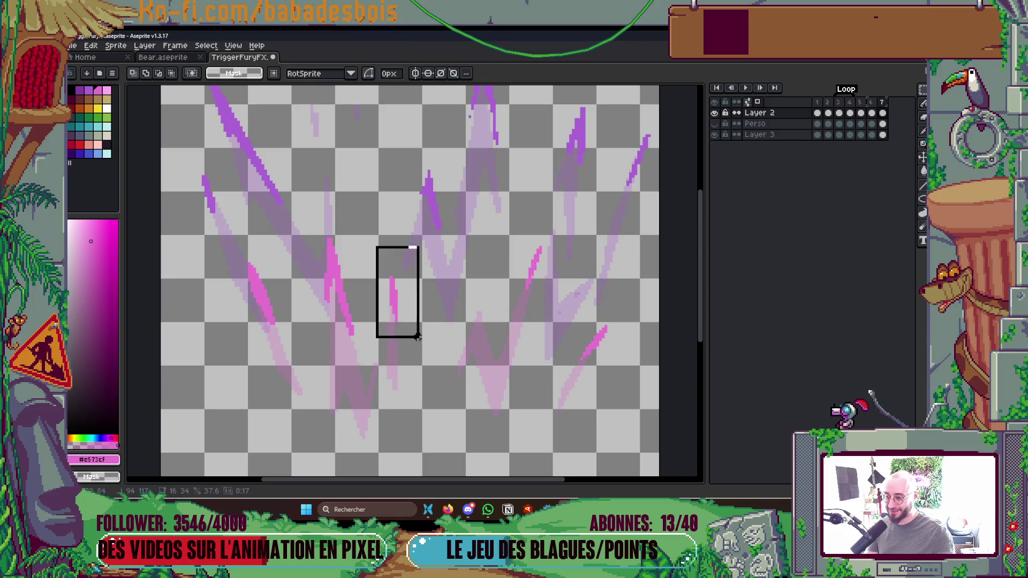
click(396, 301)
drag(396, 301, 395, 293)
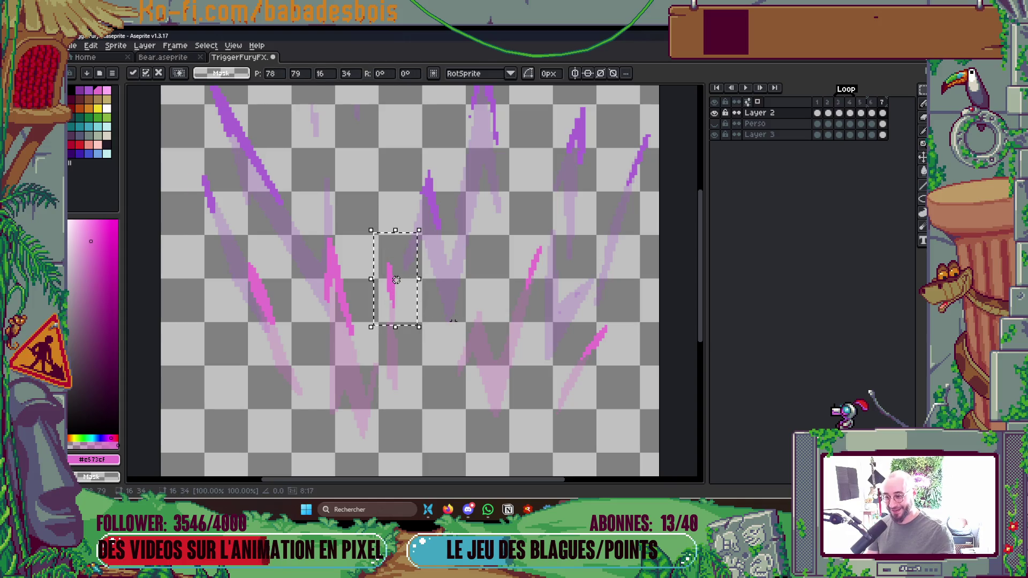
click(328, 253)
Lift the middle pink streak another 30 px and move the left streak up-left
drag(294, 212, 362, 361)
drag(344, 321, 341, 304)
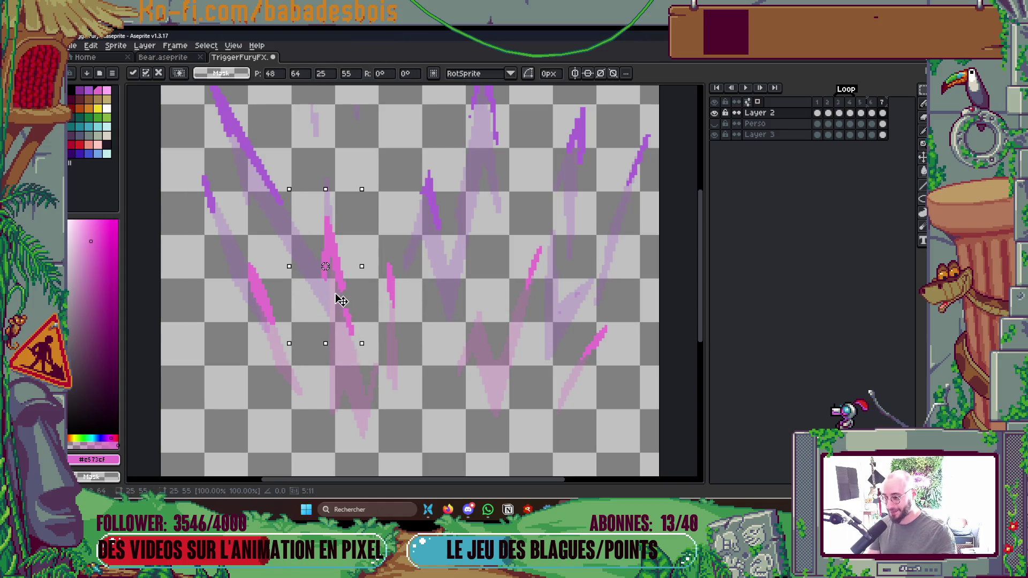
click(393, 372)
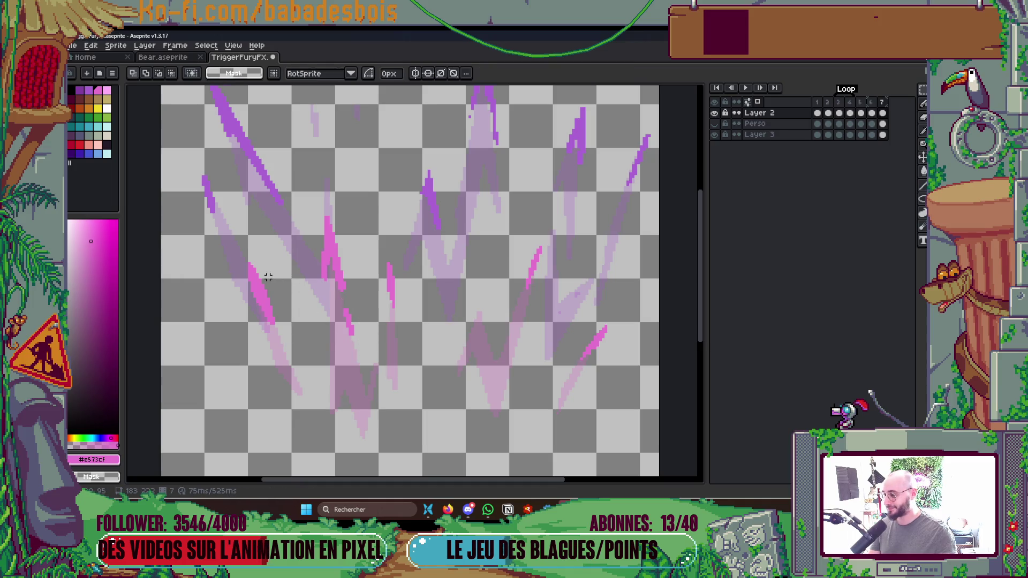
drag(231, 255, 308, 389)
drag(259, 291, 251, 270)
click(344, 362)
Make Layer 3 active and play the fury flame animation
key(b)
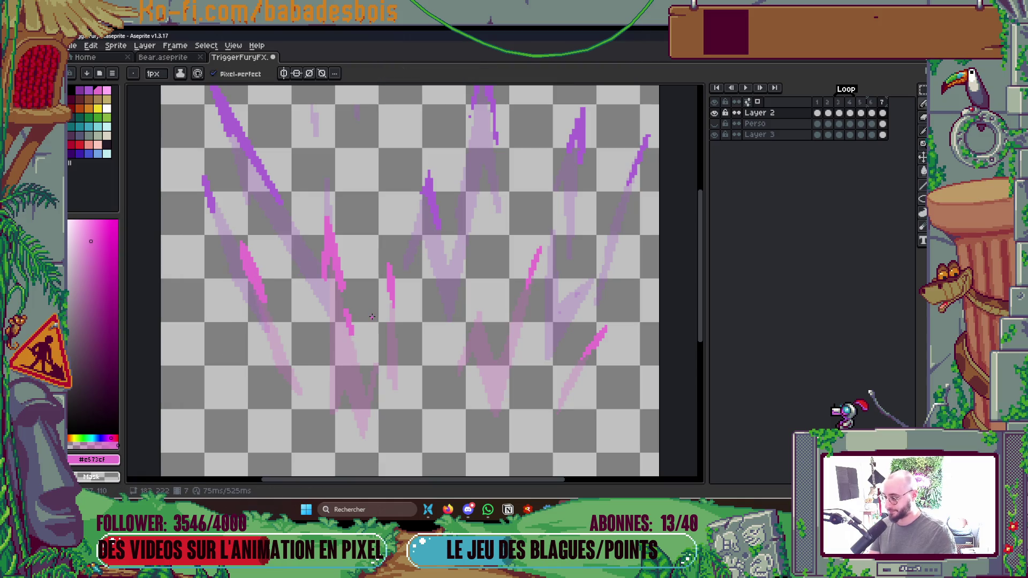
ctrl+click(349, 328)
key(g)
scroll(349, 325, down, 4)
key(Return)
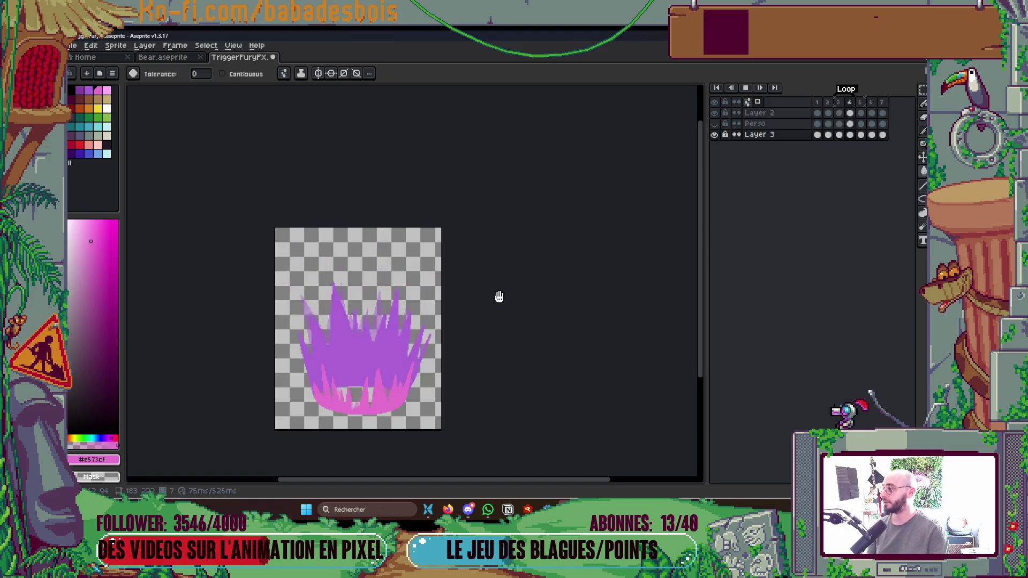
On frame 5, pick the flame's purple and draw a tall solid purple spike
key(Return)
key(Left)
key(Left)
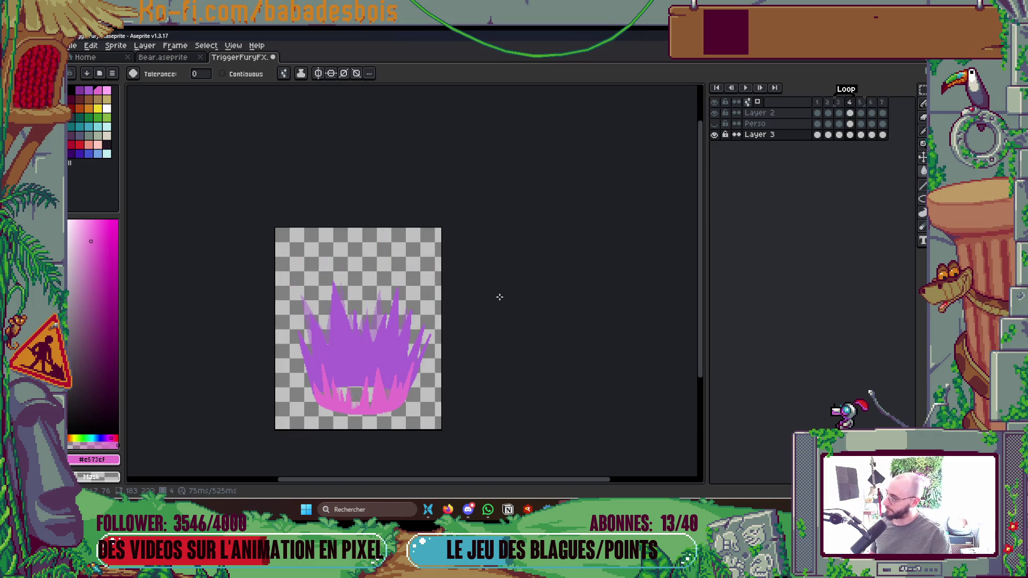
key(Right)
key(b)
scroll(438, 328, up, 4)
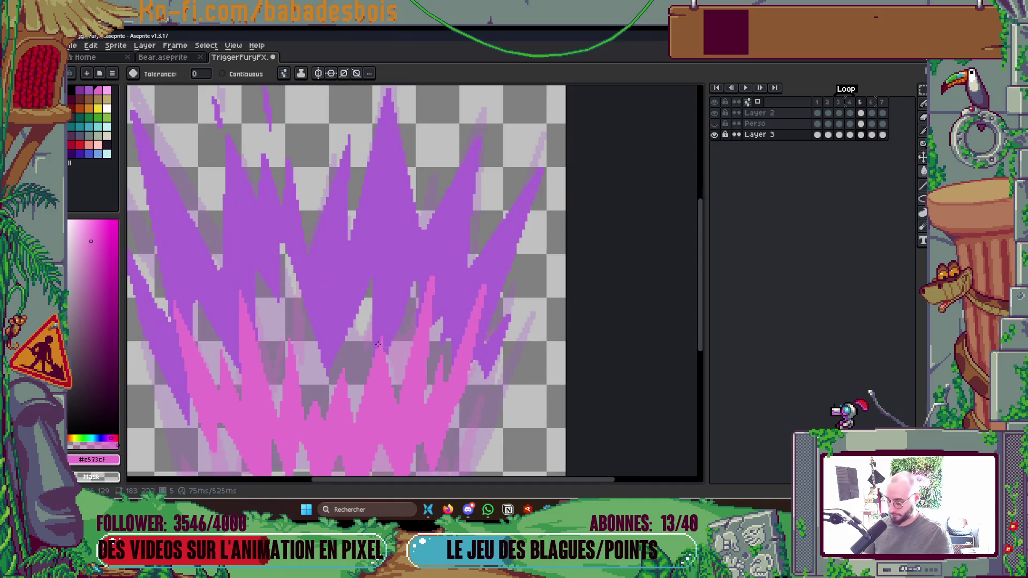
alt+click(404, 305)
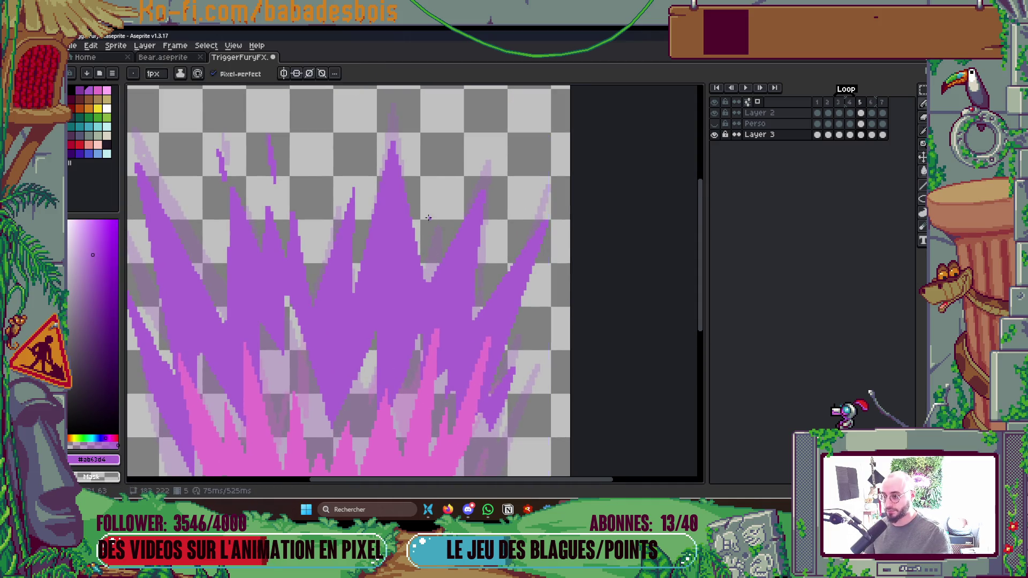
key(ctrl)
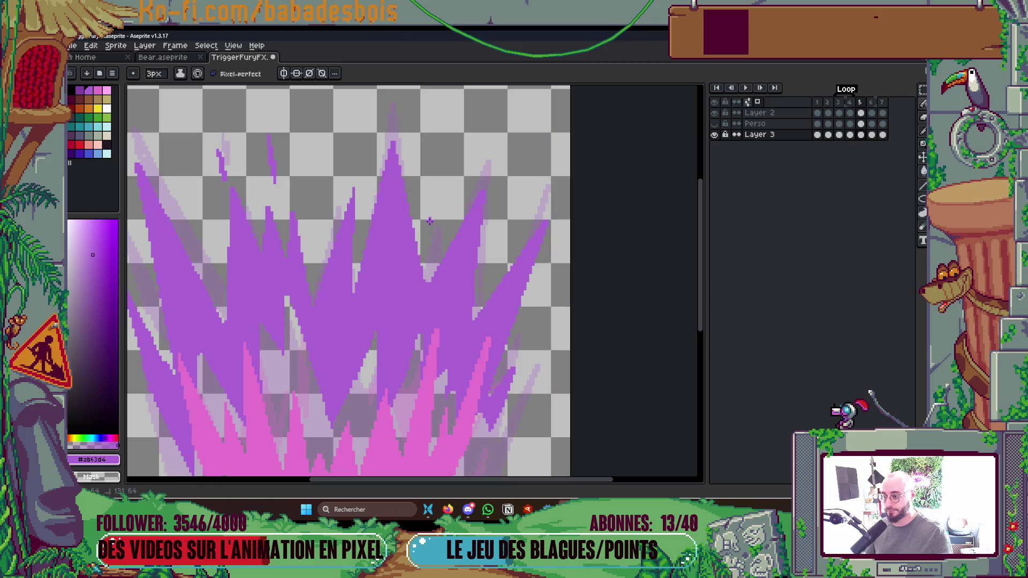
mouse_move(429, 219)
mouse_down()
mouse_move(425, 177)
mouse_move(439, 116)
mouse_up()
mouse_move(440, 196)
mouse_down()
mouse_move(432, 217)
mouse_move(432, 177)
mouse_up()
scroll(436, 151, down, 4)
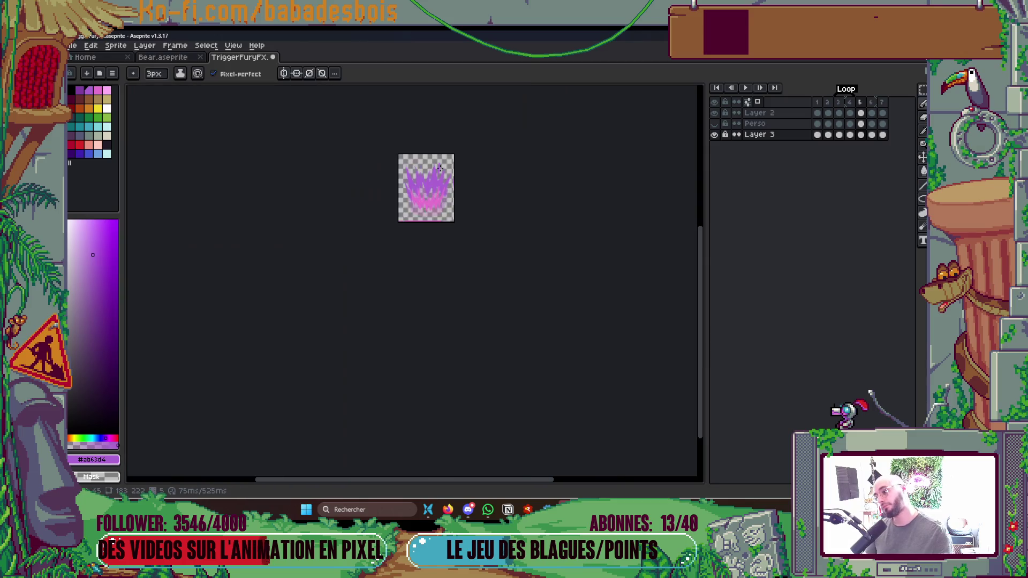
scroll(388, 180, up, 5)
Reduce the pencil to 2px, step forward a frame, and play the animation to review
key(minus)
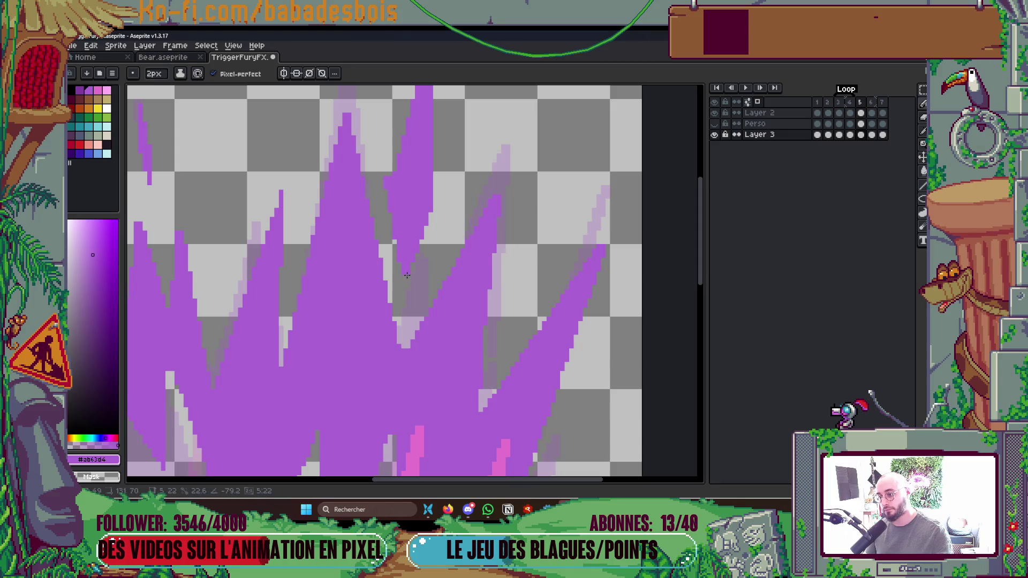
scroll(438, 236, down, 1)
scroll(437, 236, down, 3)
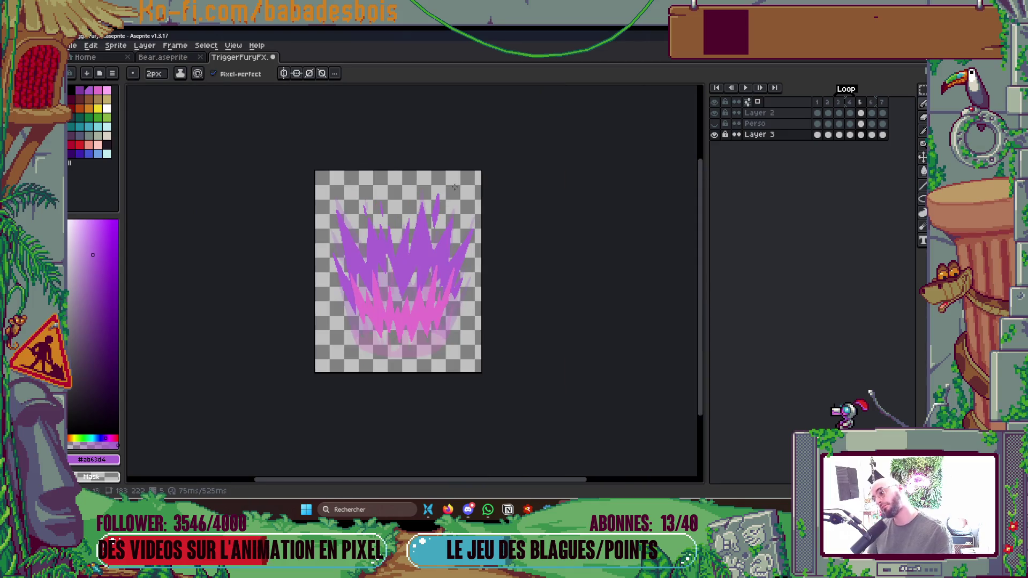
scroll(445, 201, up, 4)
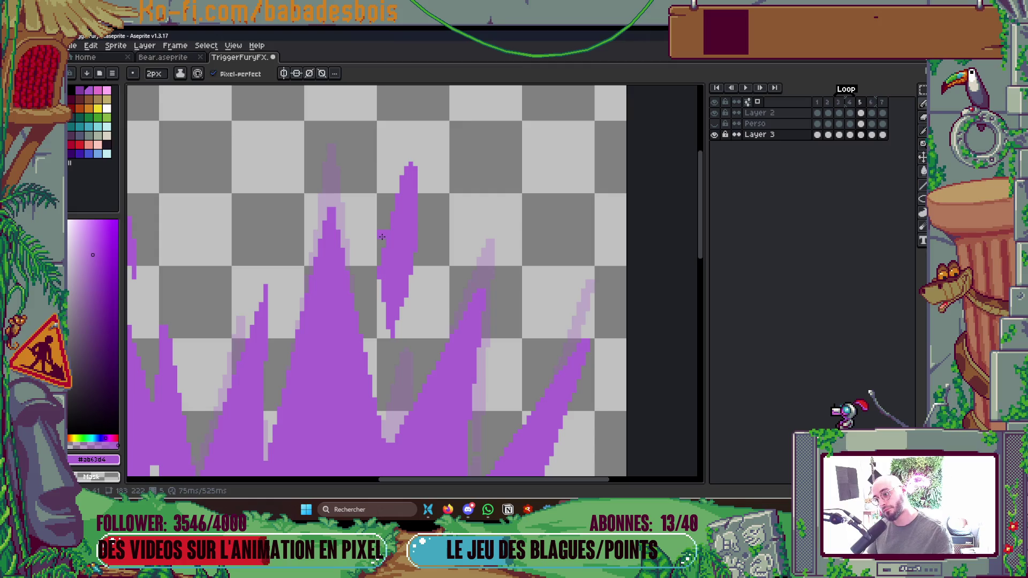
scroll(416, 162, down, 4)
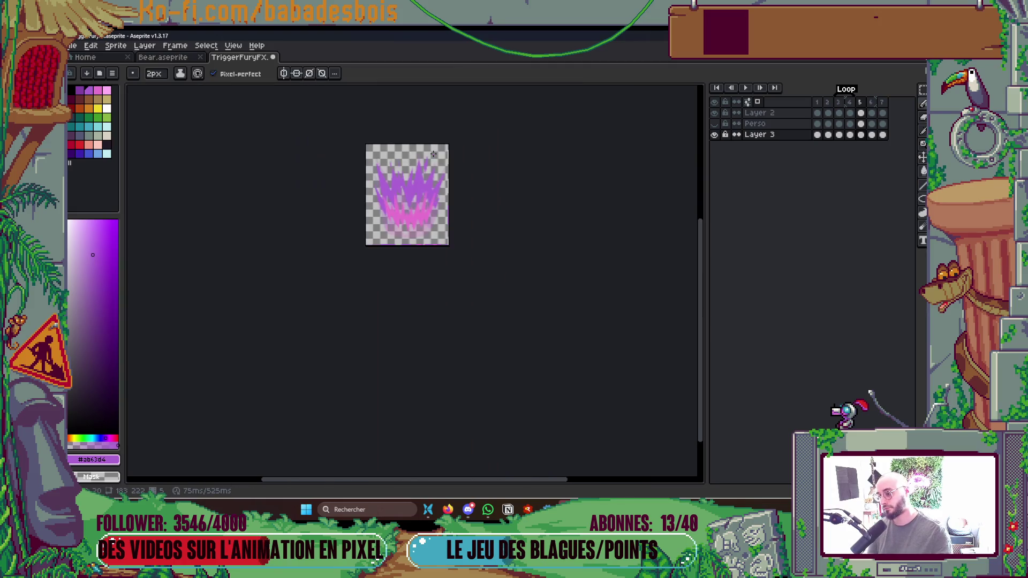
scroll(449, 163, up, 4)
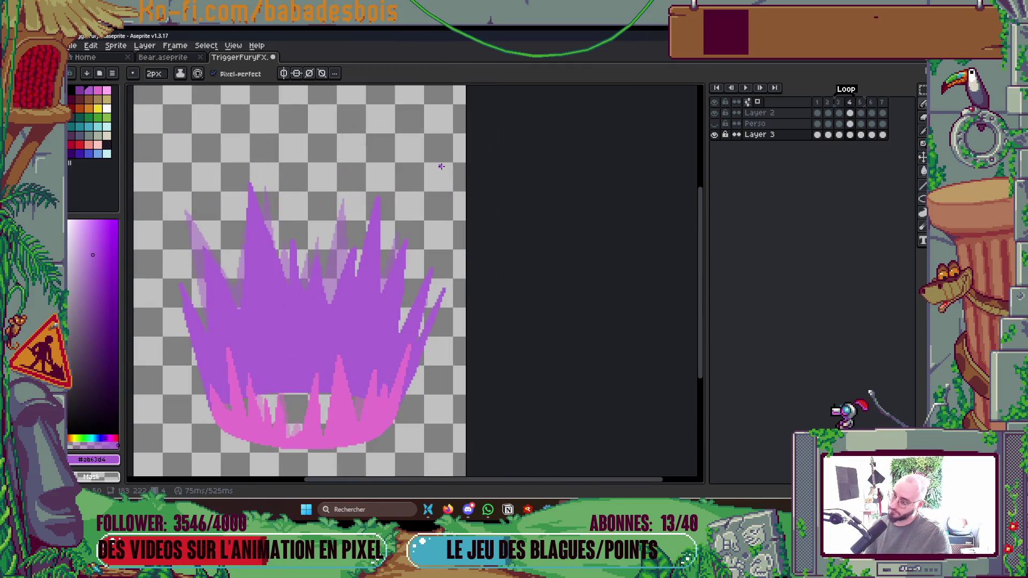
key(period)
scroll(371, 186, up, 2)
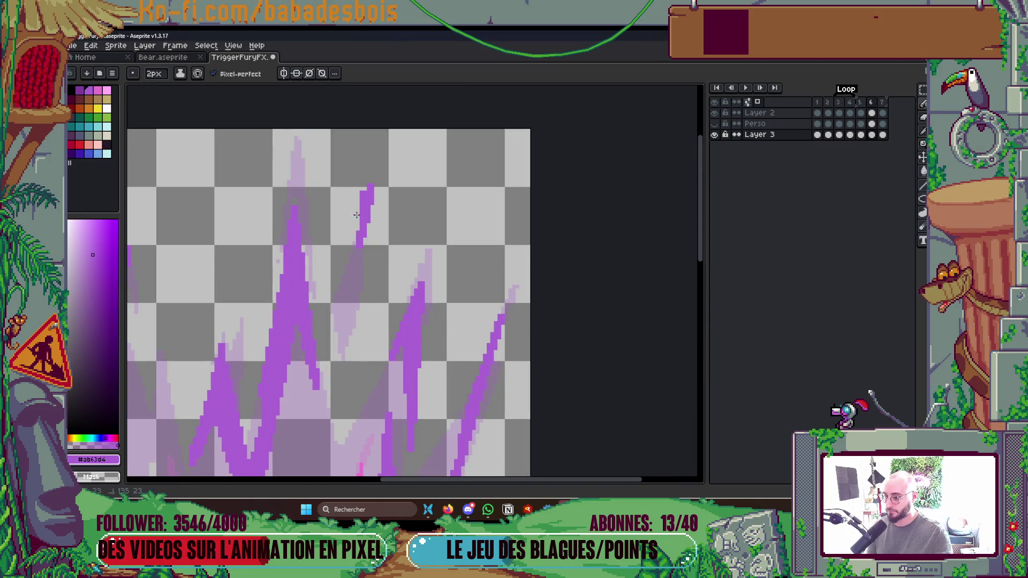
scroll(392, 137, down, 2)
key(Return)
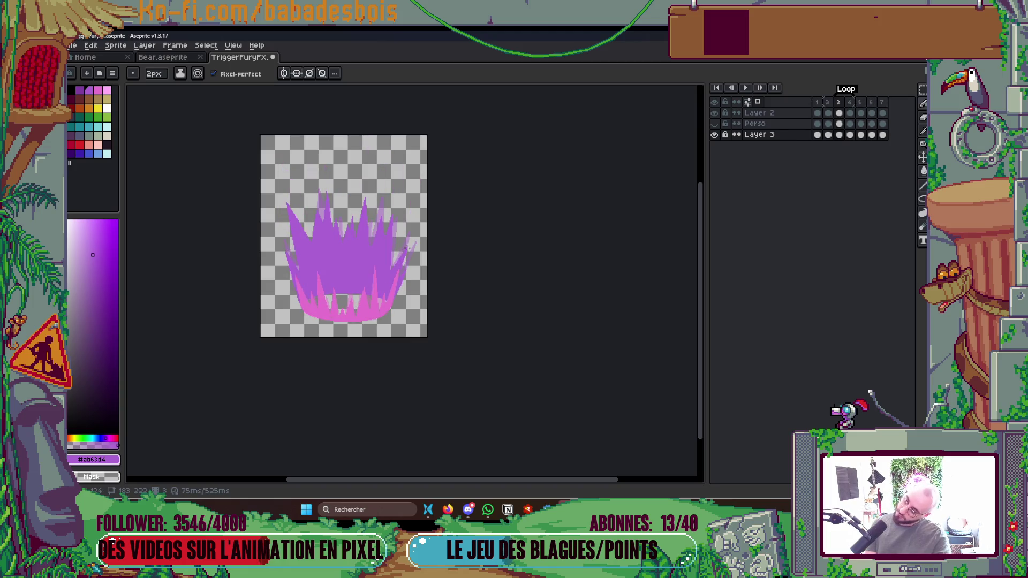
key(Return)
On frame 5, add a thin spike stroke and lengthen and thicken a purple spike upward
key(Left)
key(Left)
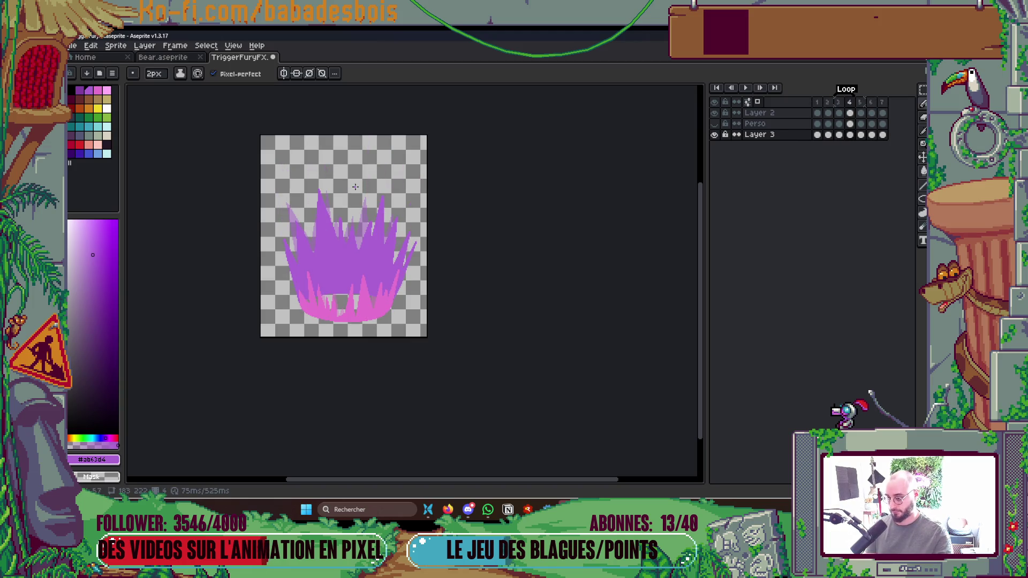
scroll(355, 187, up, 5)
key(Right)
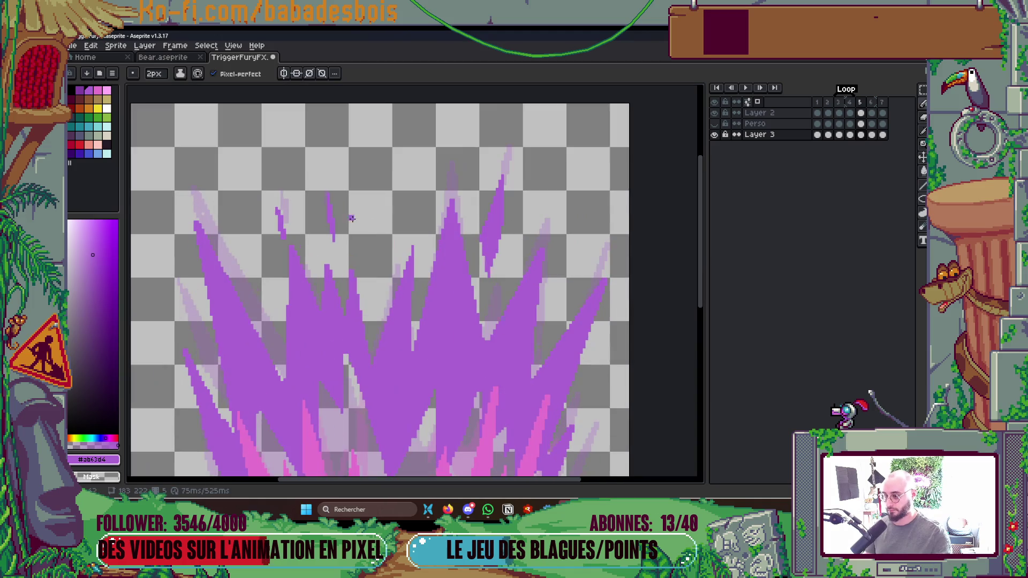
key(Left)
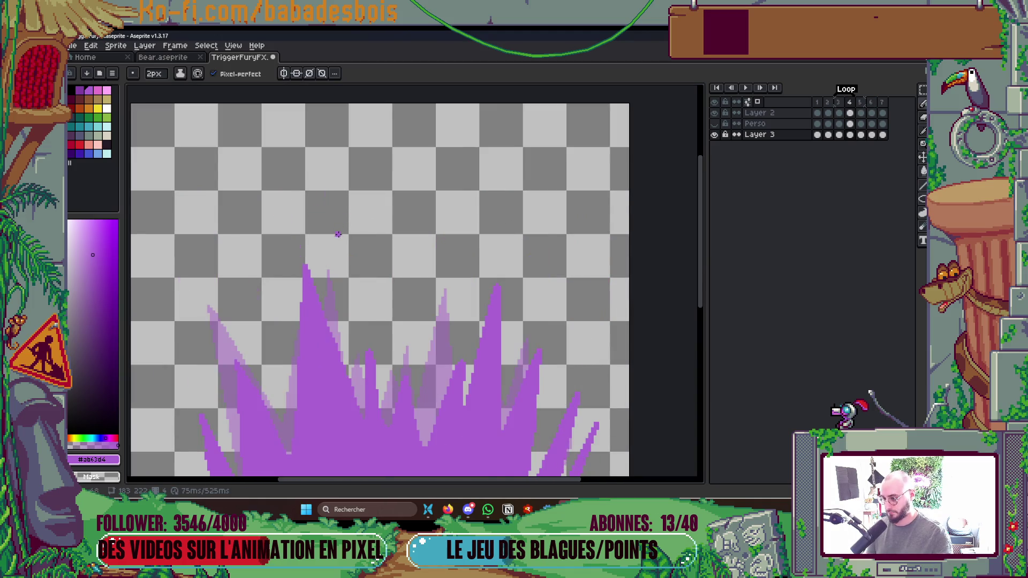
key(Right)
drag(327, 194, 327, 171)
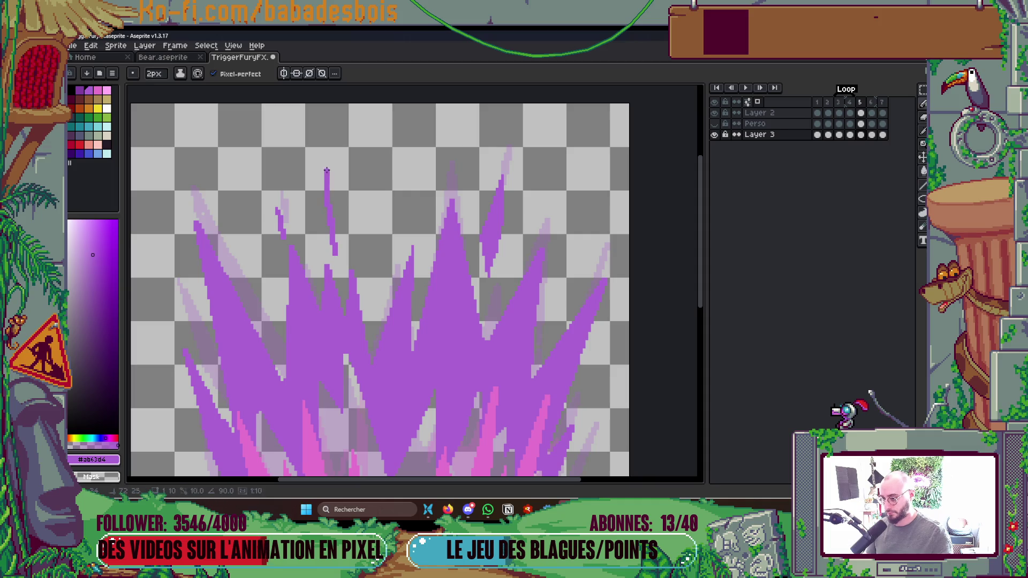
drag(333, 244, 389, 243)
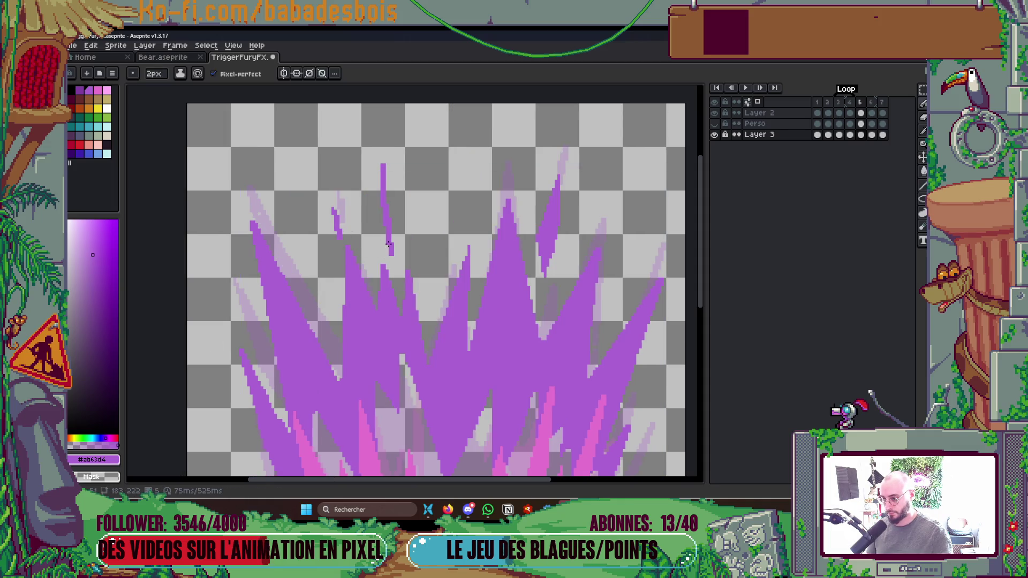
drag(391, 184, 381, 143)
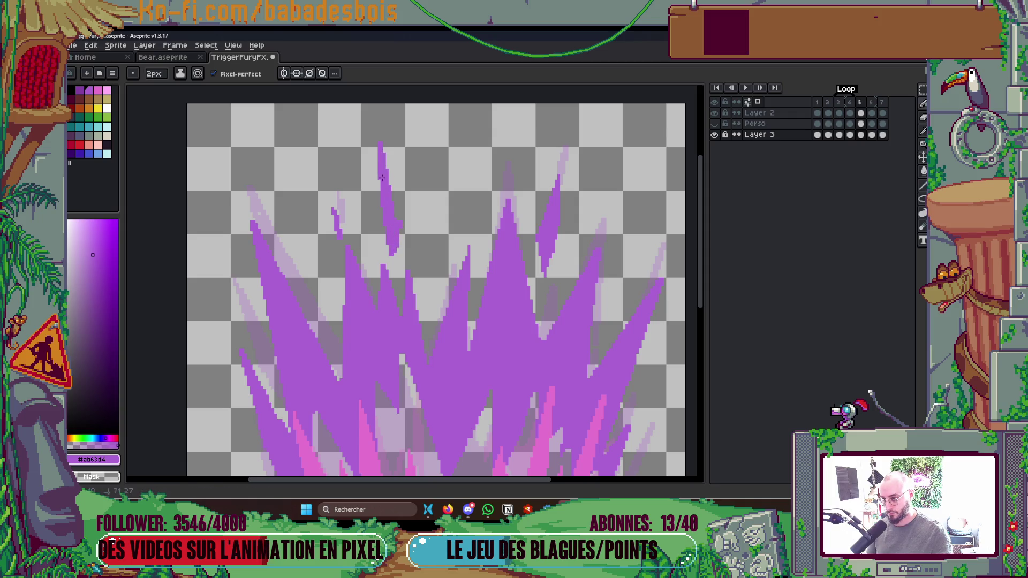
scroll(383, 155, down, 4)
scroll(393, 176, up, 1)
Draw a short purple spike on frame 6 and play the animation
key(Right)
scroll(397, 306, up, 2)
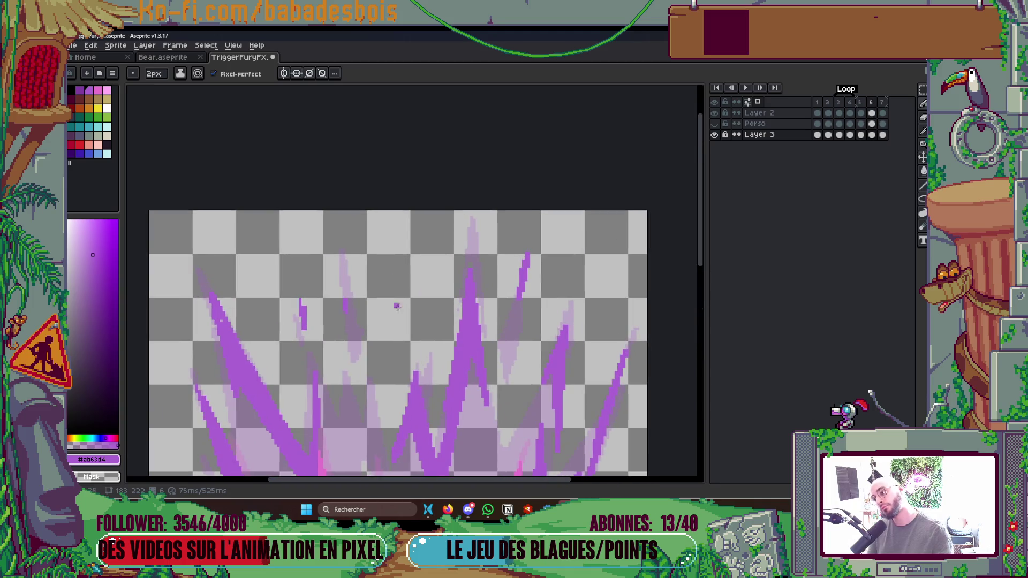
drag(339, 270, 339, 246)
key(Return)
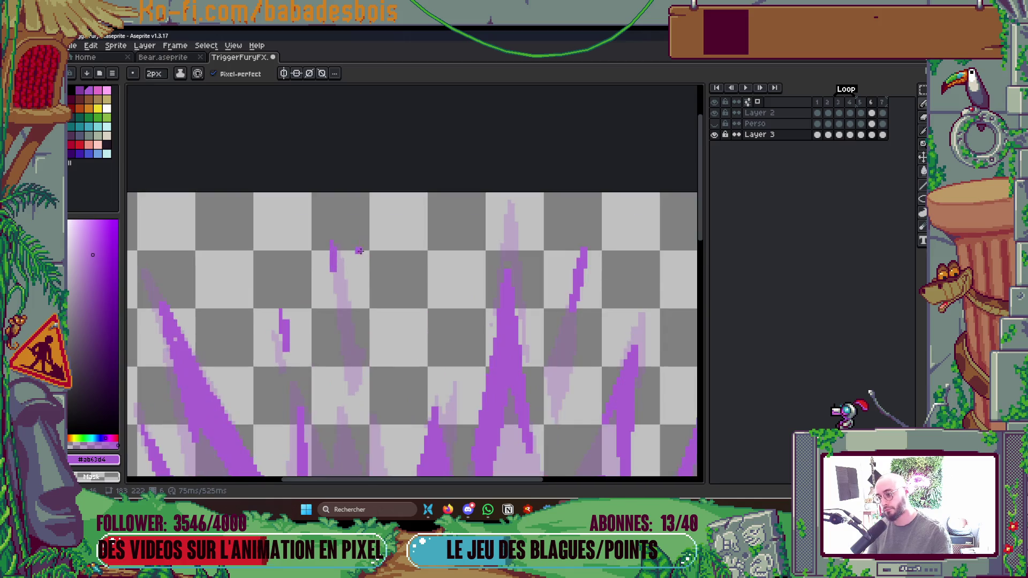
scroll(415, 204, down, 2)
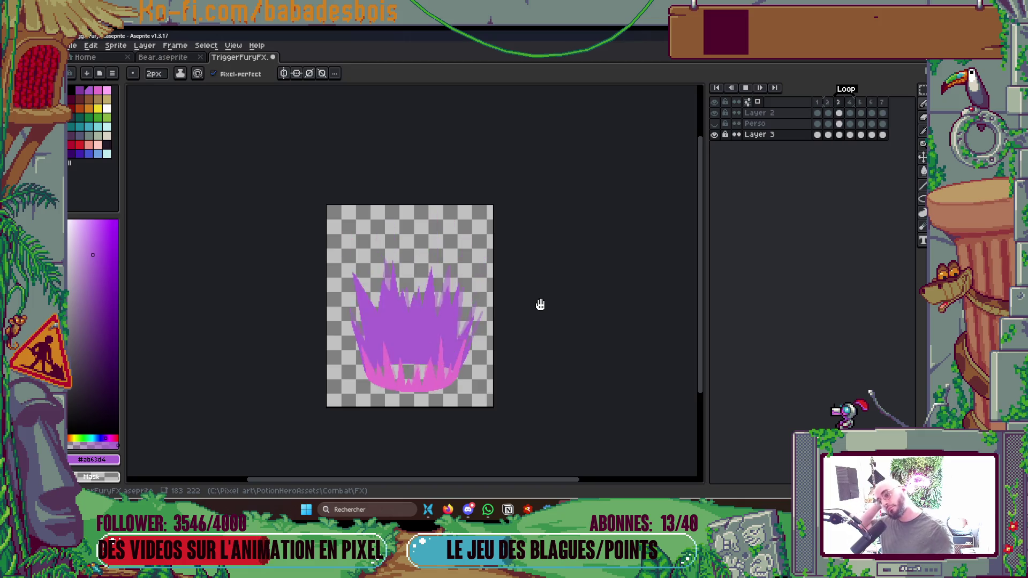
Turn off onion skinning and delete the pink-ellipse first frame, leaving a six-frame, 450 ms flame loop
click(759, 102)
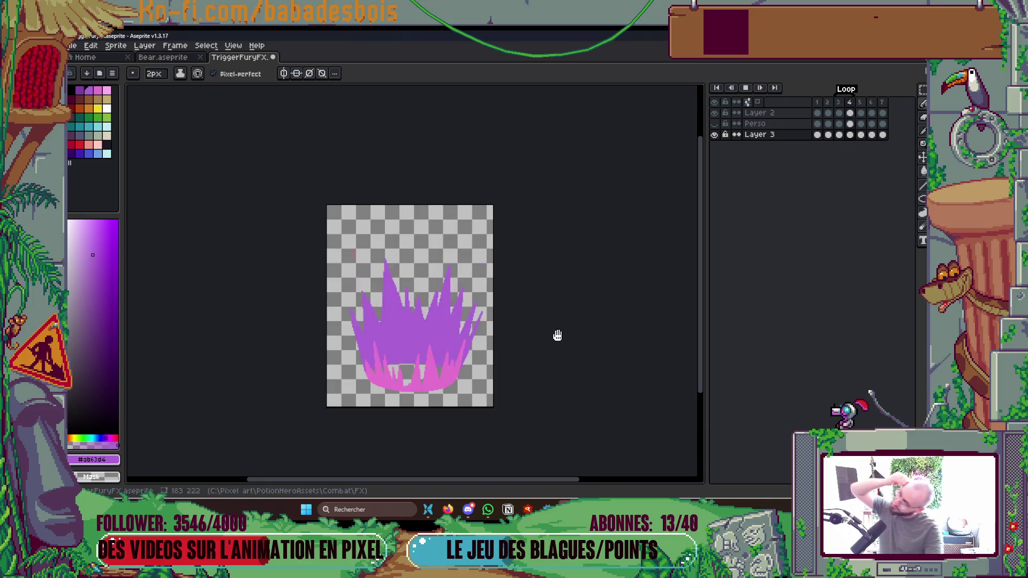
key(Return)
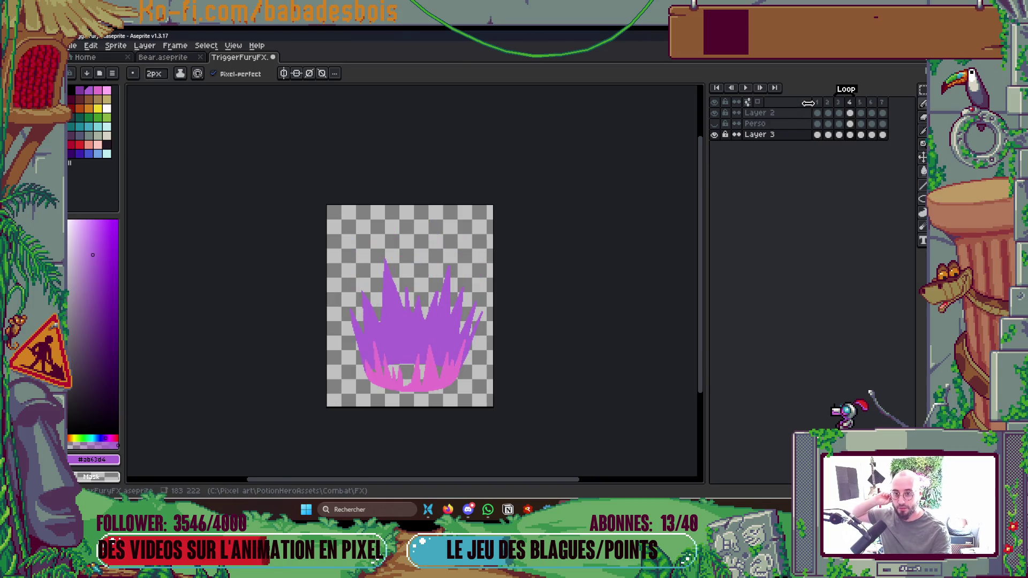
click(817, 102)
click(828, 102)
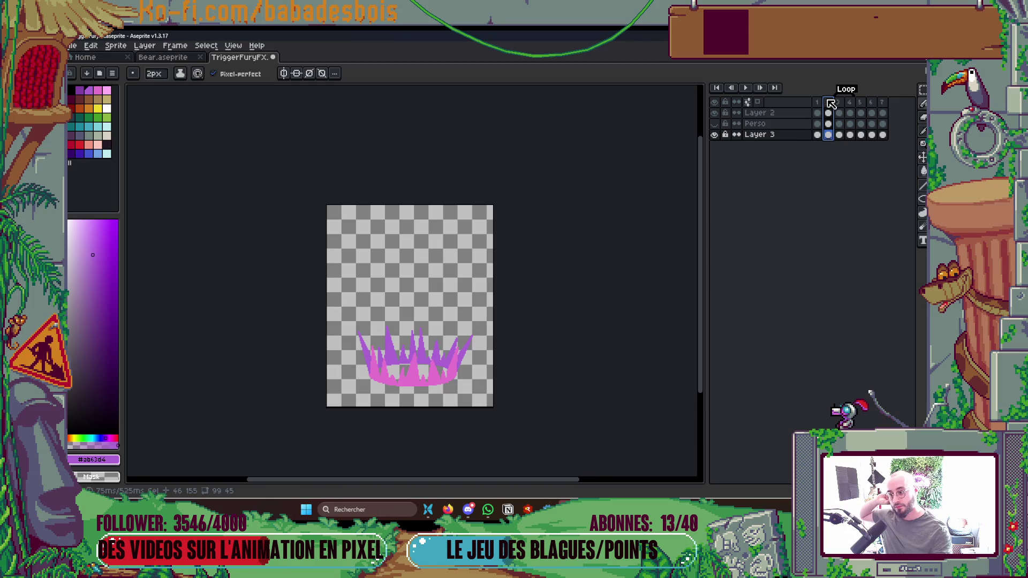
click(816, 102)
key(alt+c)
key(Return)
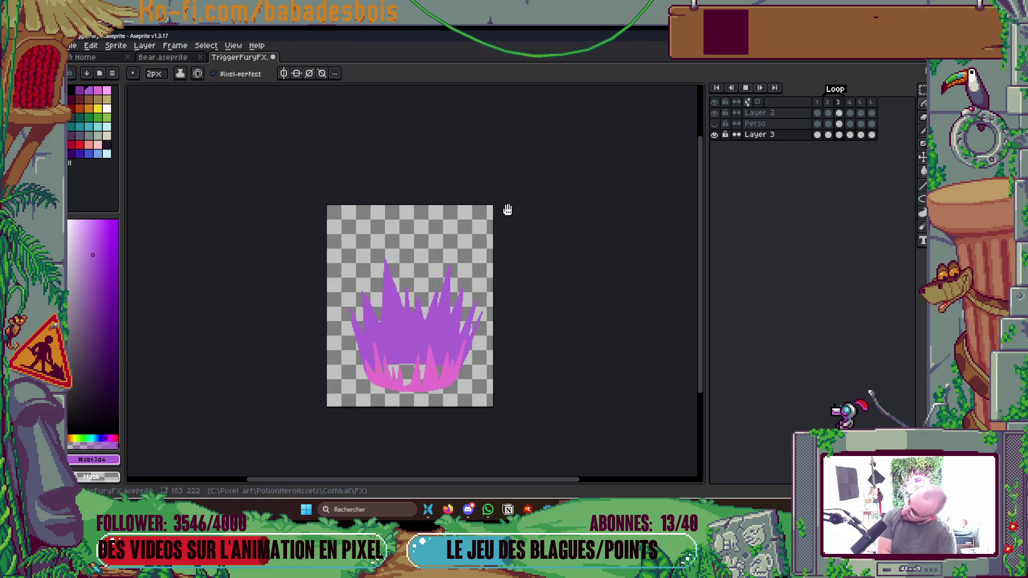
scroll(436, 252, down, 1)
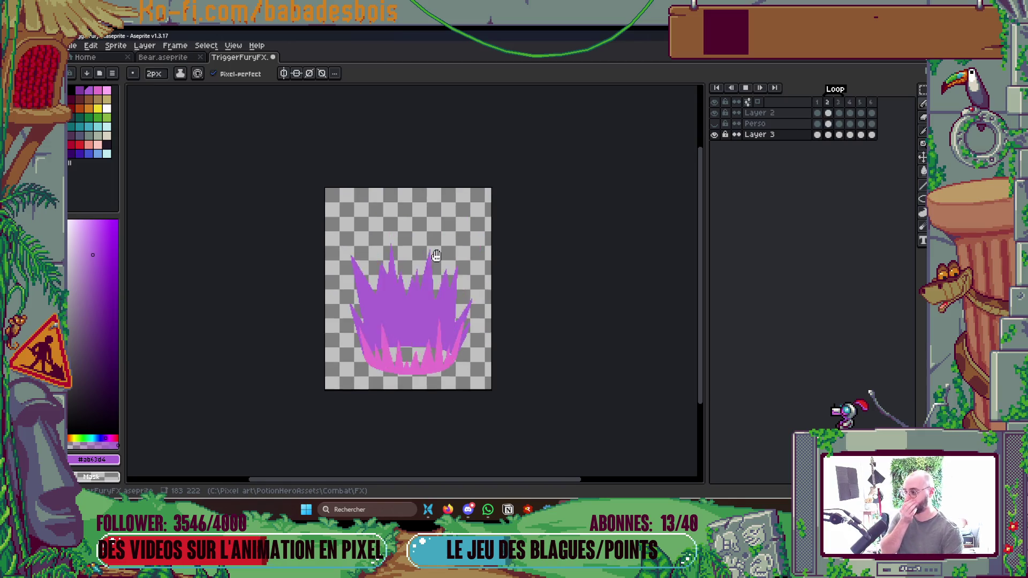
key(Return)
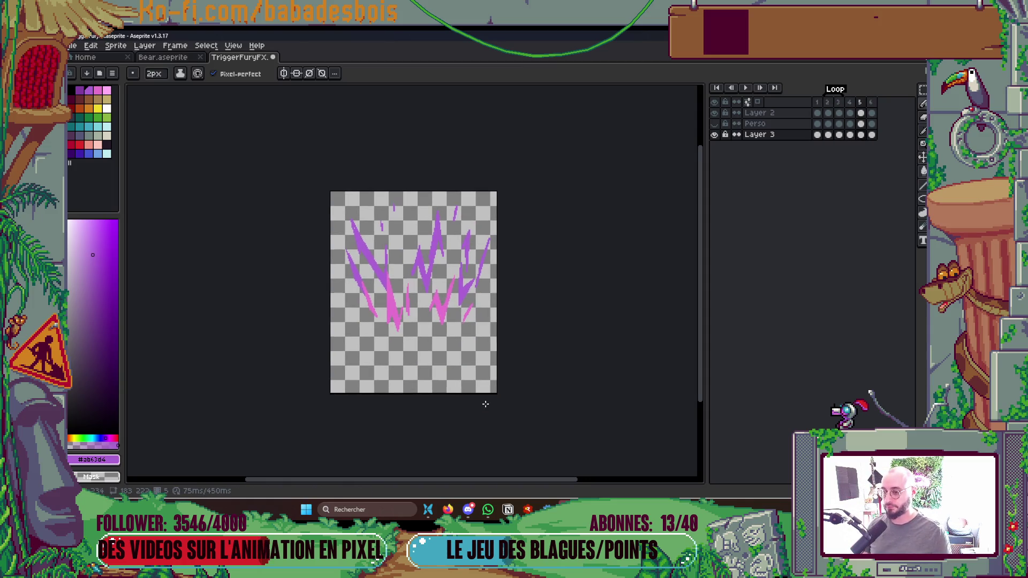
Preview the six-frame flame sprite sheet export, reviewing its Borders and Sprite options
key(ctrl+e)
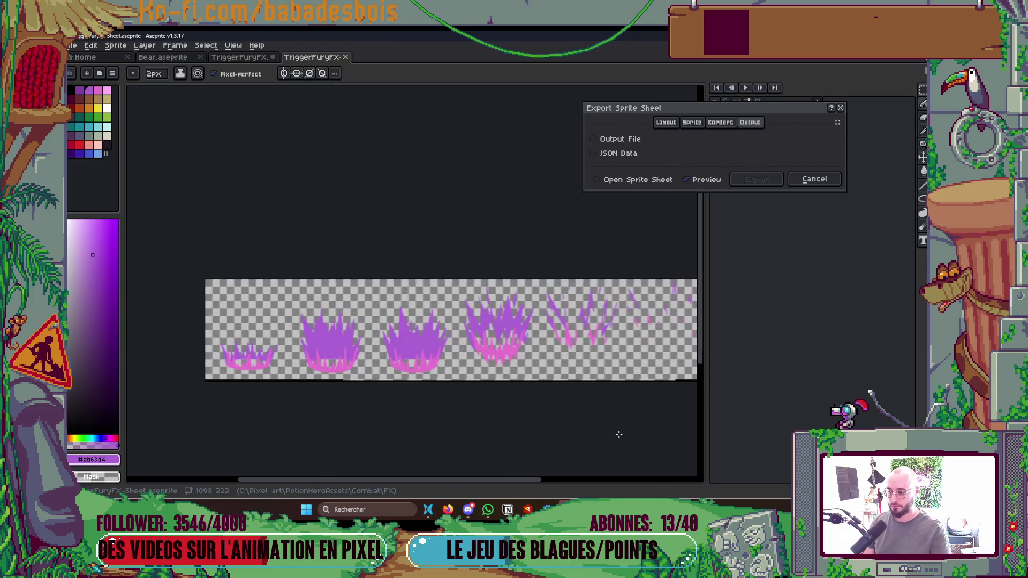
key(Escape)
key(ctrl+e)
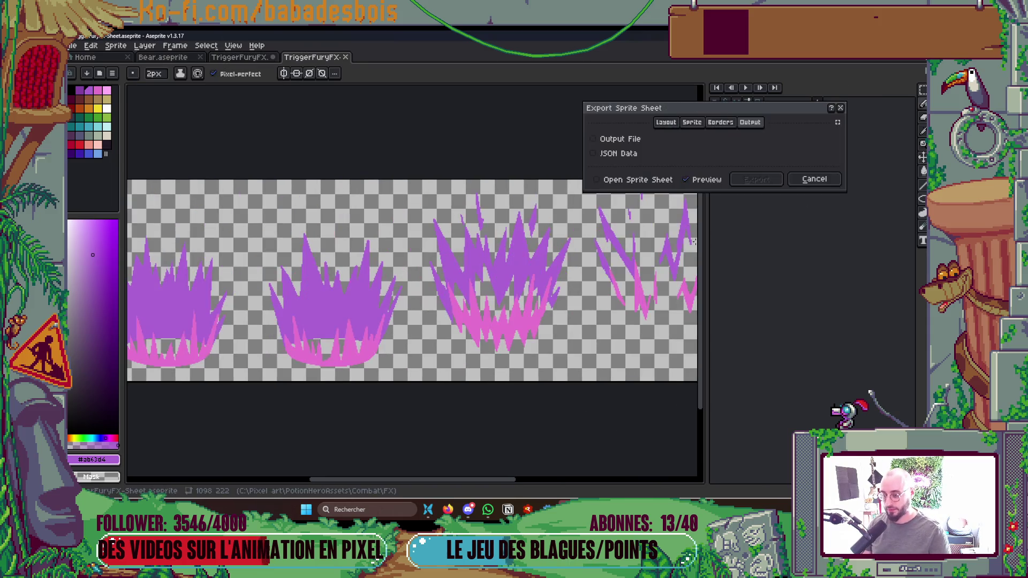
click(715, 124)
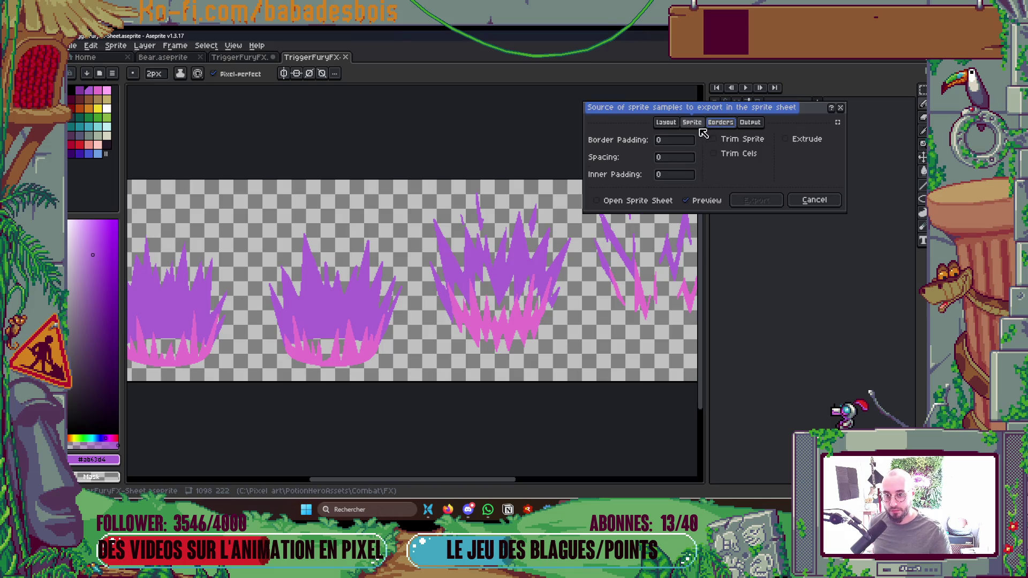
click(695, 126)
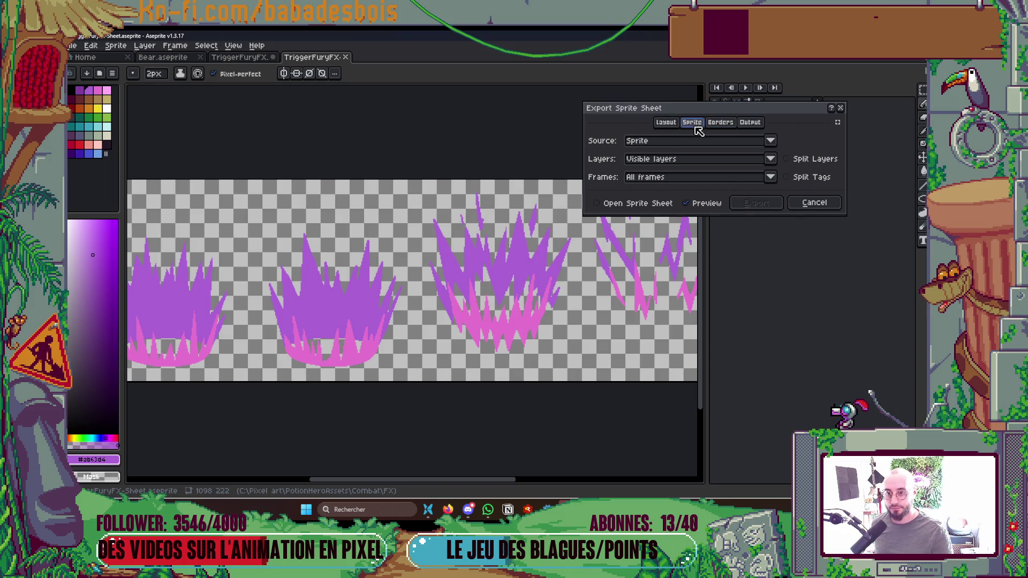
key(Escape)
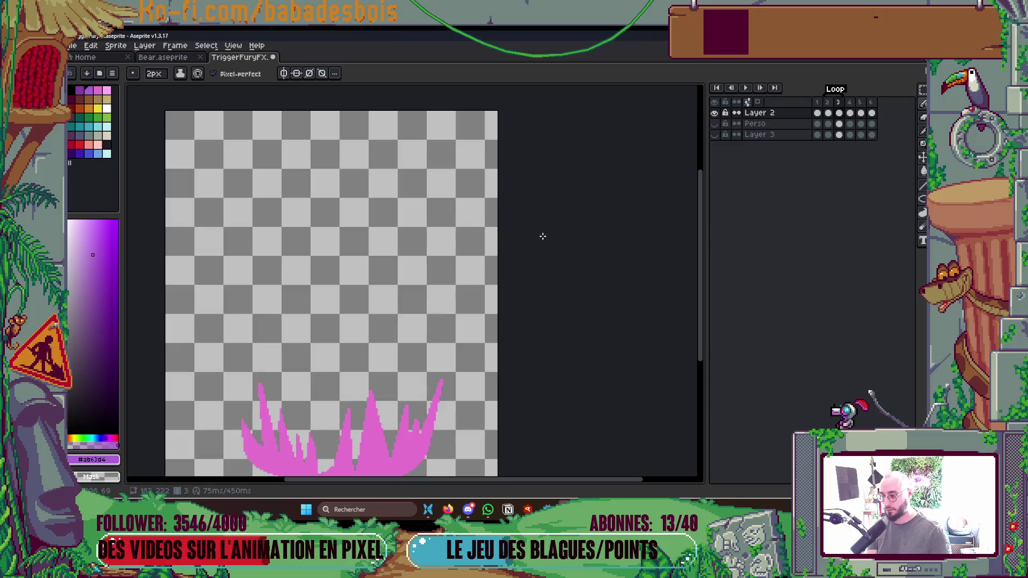
scroll(542, 242, down, 3)
key(Return)
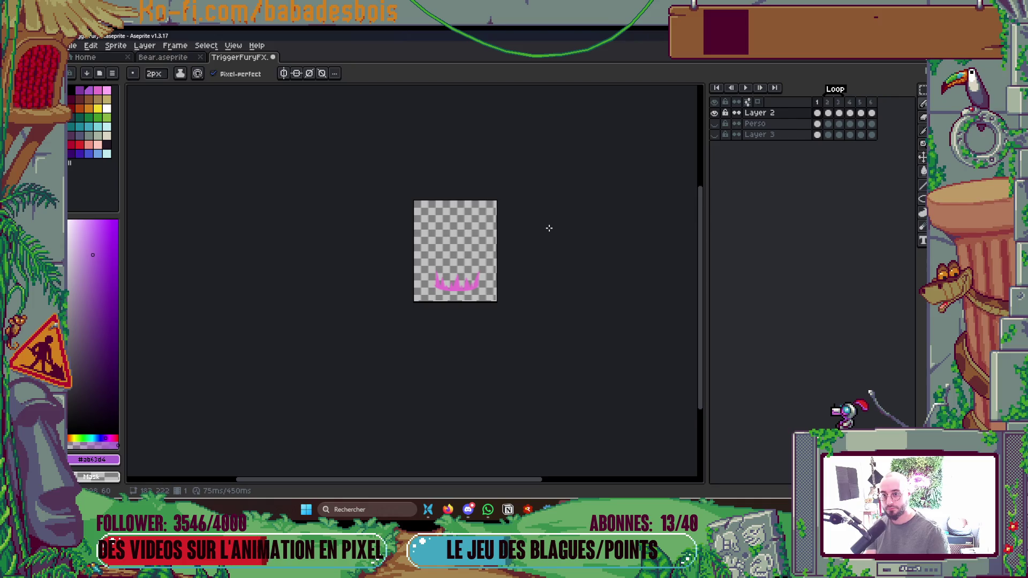
key(ctrl+e)
Review the sheet layout and output options, enabling output to TriggerFuryFX.png
scroll(535, 279, down, 3)
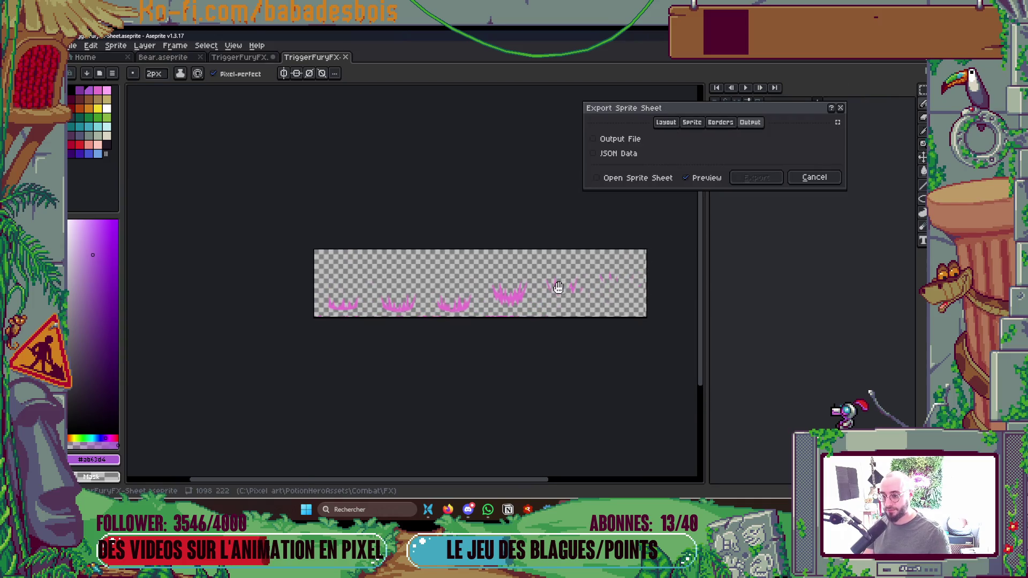
click(666, 122)
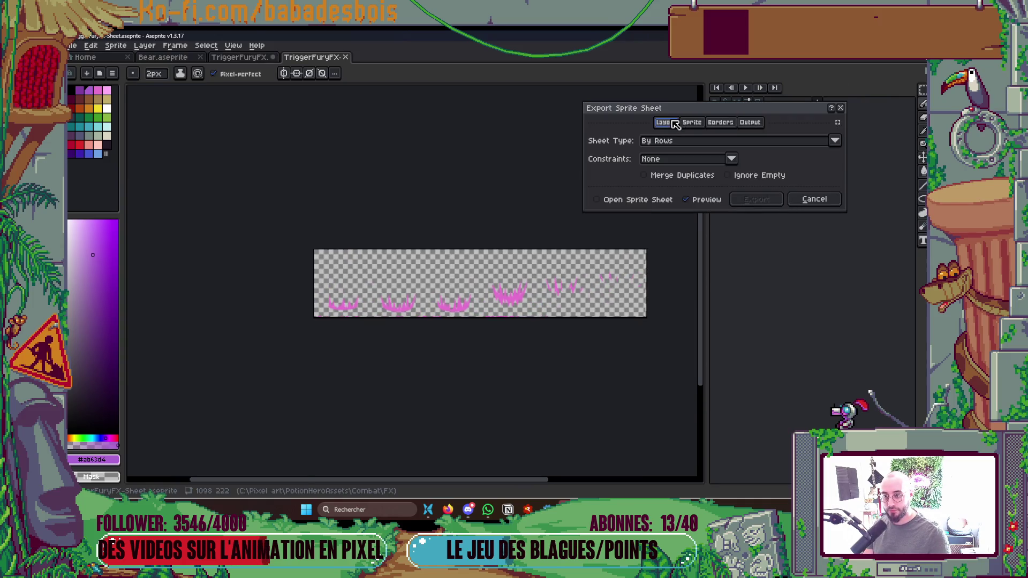
click(750, 122)
click(620, 139)
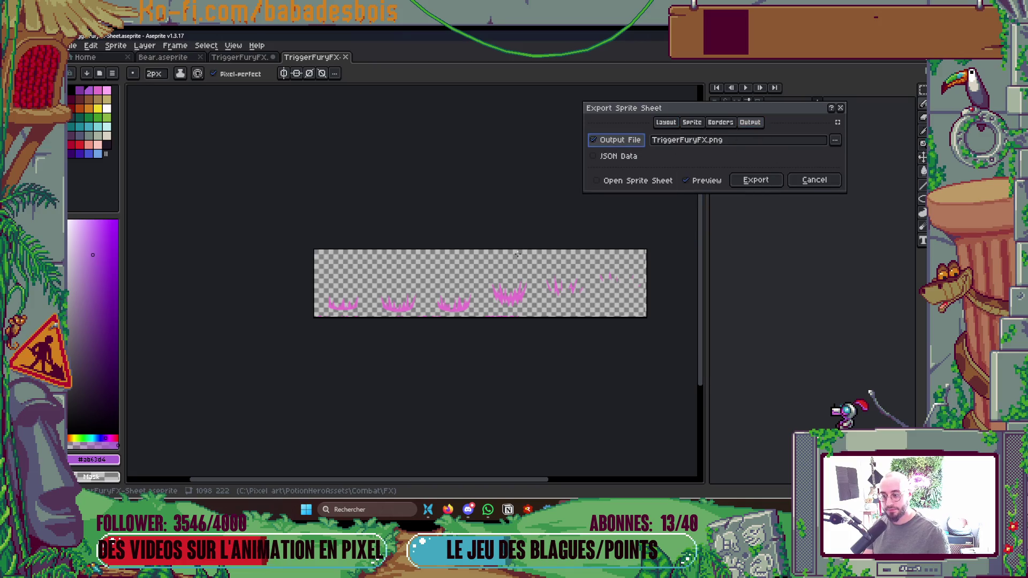
scroll(378, 337, up, 4)
drag(380, 354, 368, 378)
scroll(542, 270, down, 4)
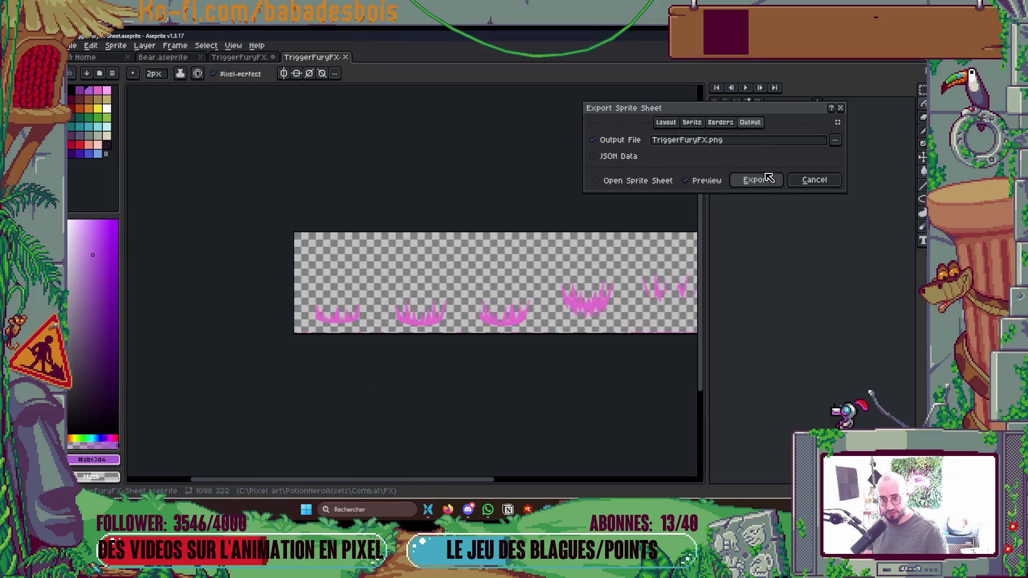
Rename the output file to TriggerFuryTopFX.png and export the pink flame sheet
click(834, 143)
click(797, 155)
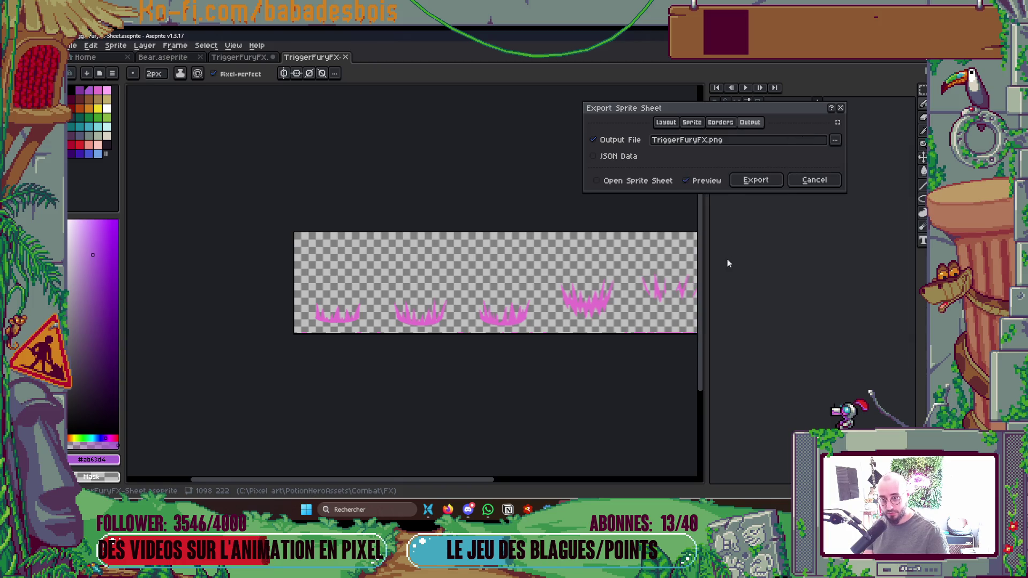
click(360, 361)
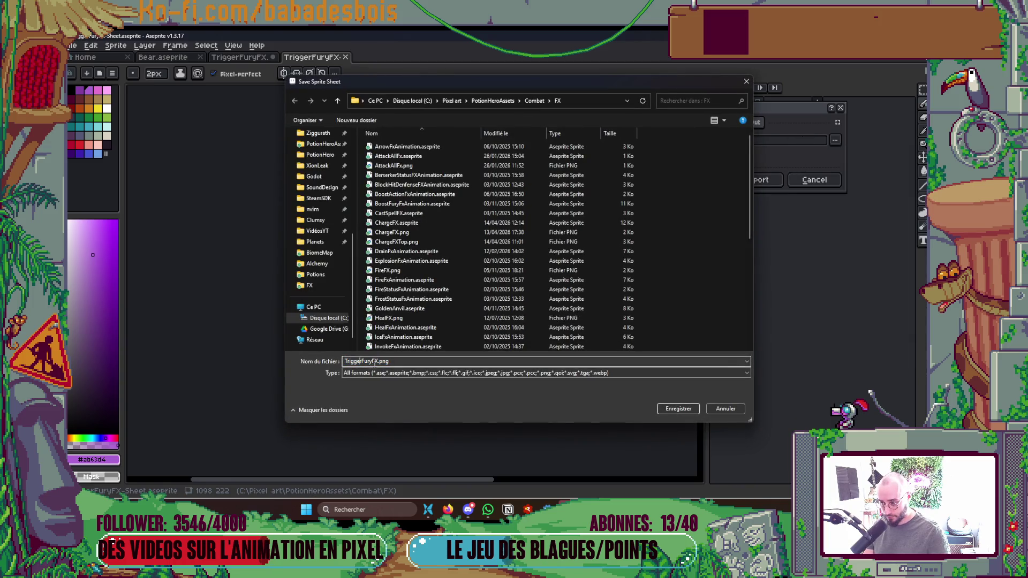
text(Top)
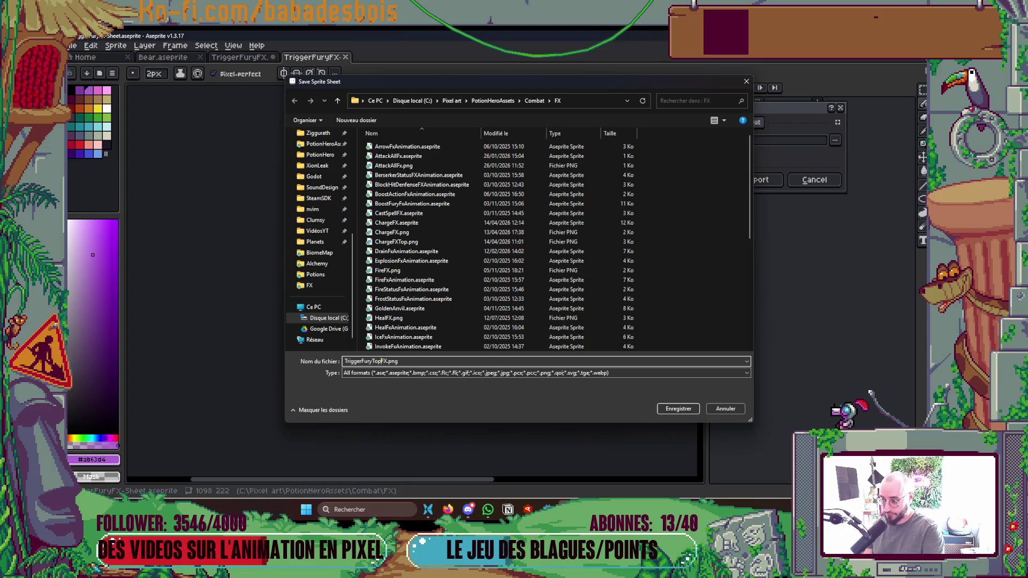
click(692, 409)
click(762, 181)
Hide the Perso and pink flame layers and show the purple flame layer
click(718, 124)
click(715, 113)
click(714, 134)
Change the output name from Top to Bottom, export TriggerFuryBottomFX.png, and save TriggerFuryFX.aseprite
key(v)
scroll(508, 316, down, 1)
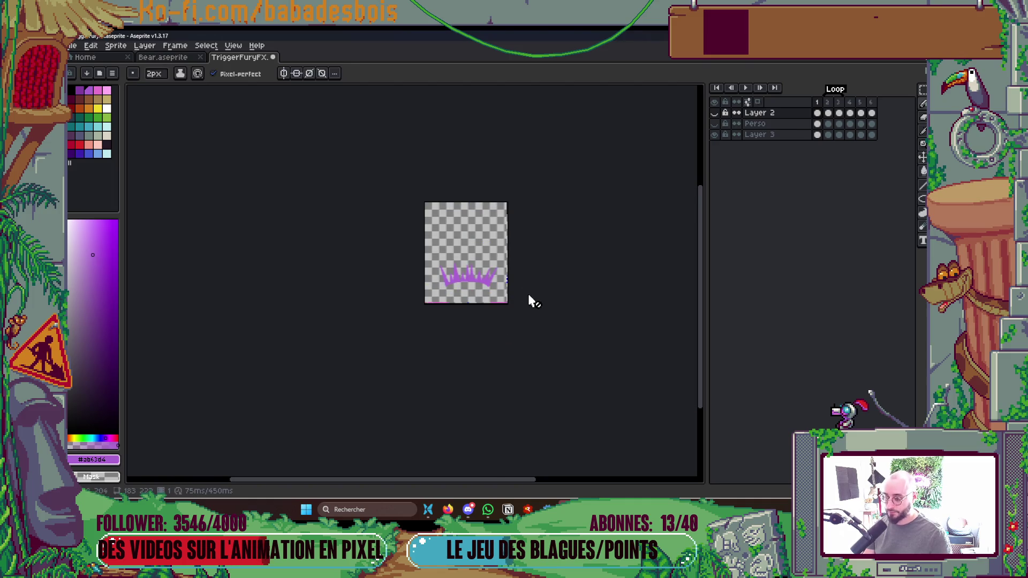
key(ctrl+e)
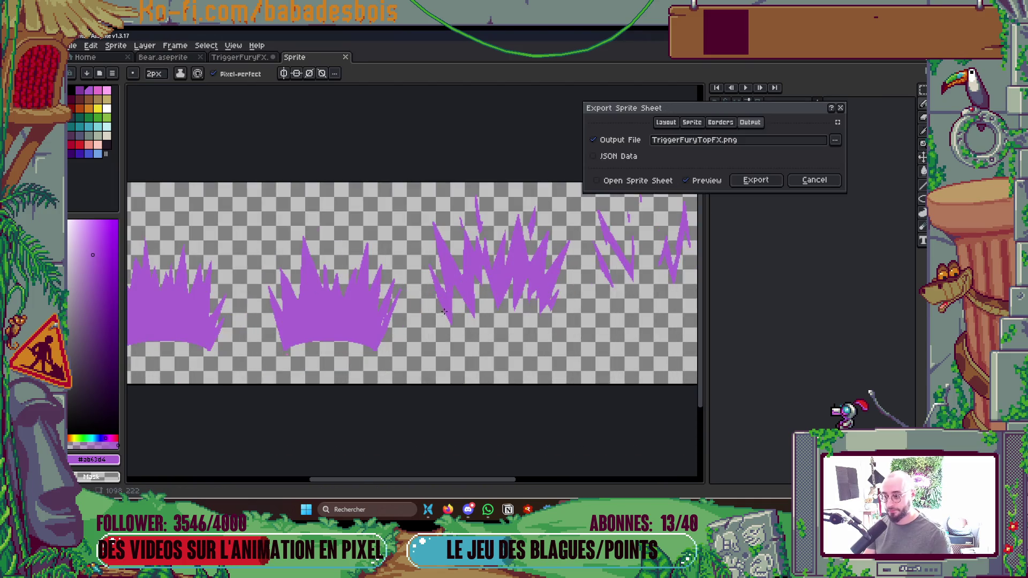
click(714, 142)
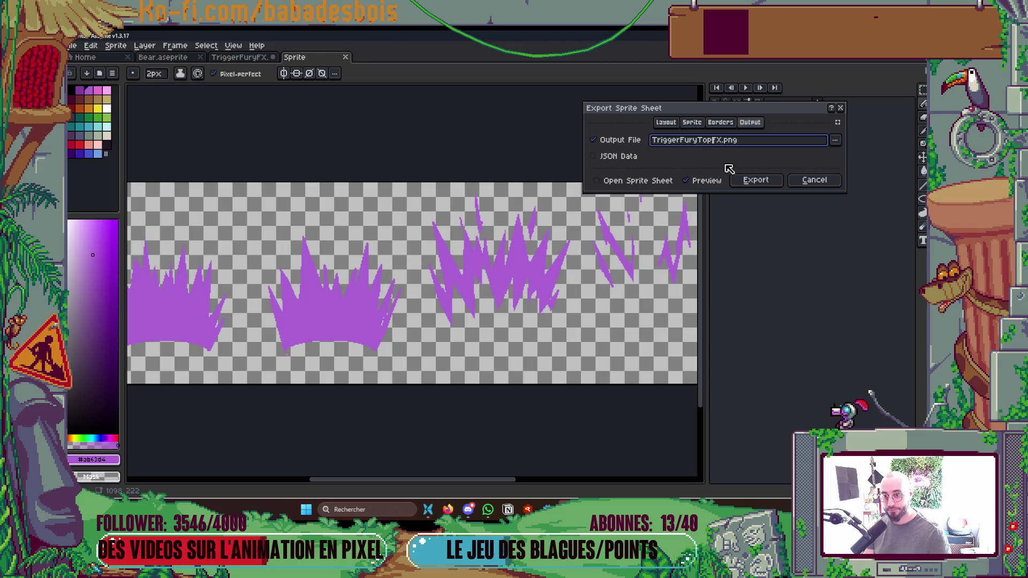
key(BackSpace)
key(BackSpace)
key(BackSpace)
text(Bottom)
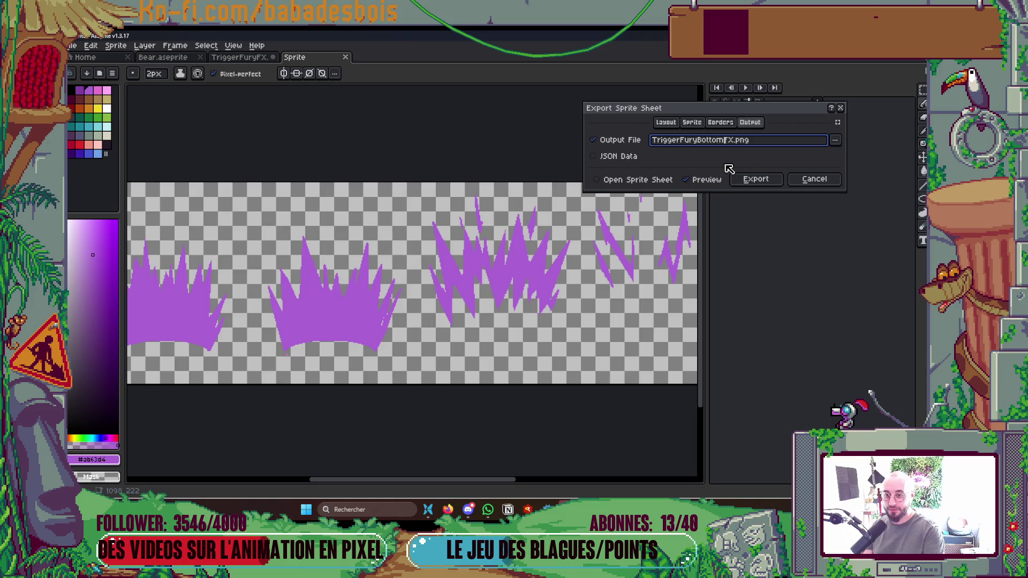
click(746, 179)
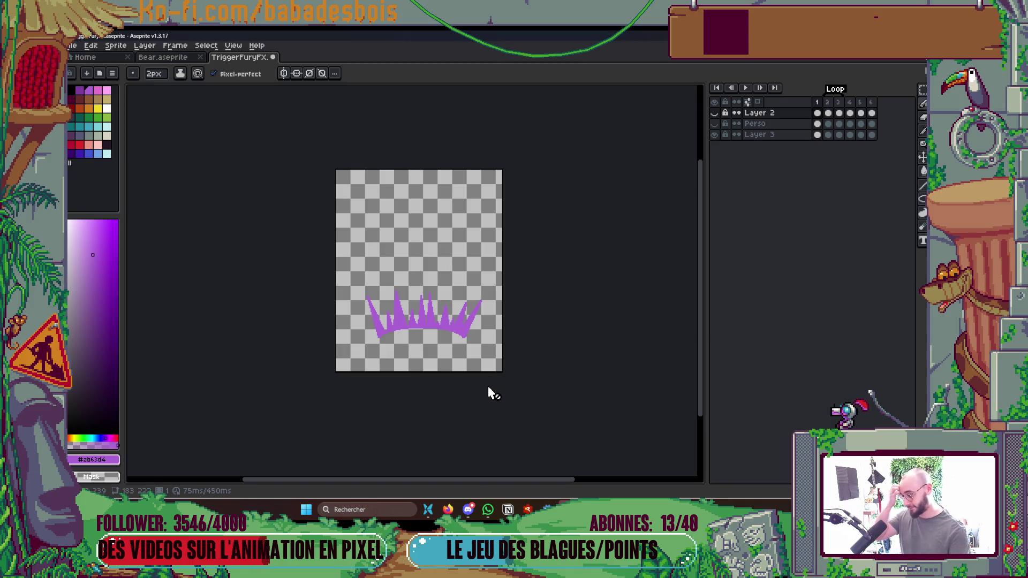
scroll(527, 308, up, 2)
key(ctrl+s)
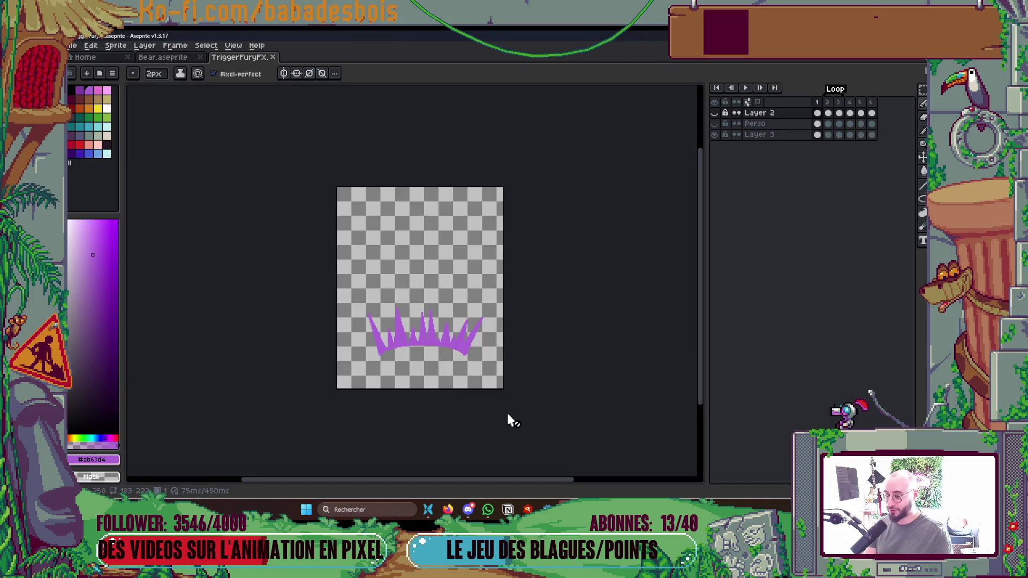
Reveal TriggerFuryFX's folder and select both TriggerFuryBottomFX.png and TriggerFuryTopFX.png
right_click(247, 58)
click(300, 98)
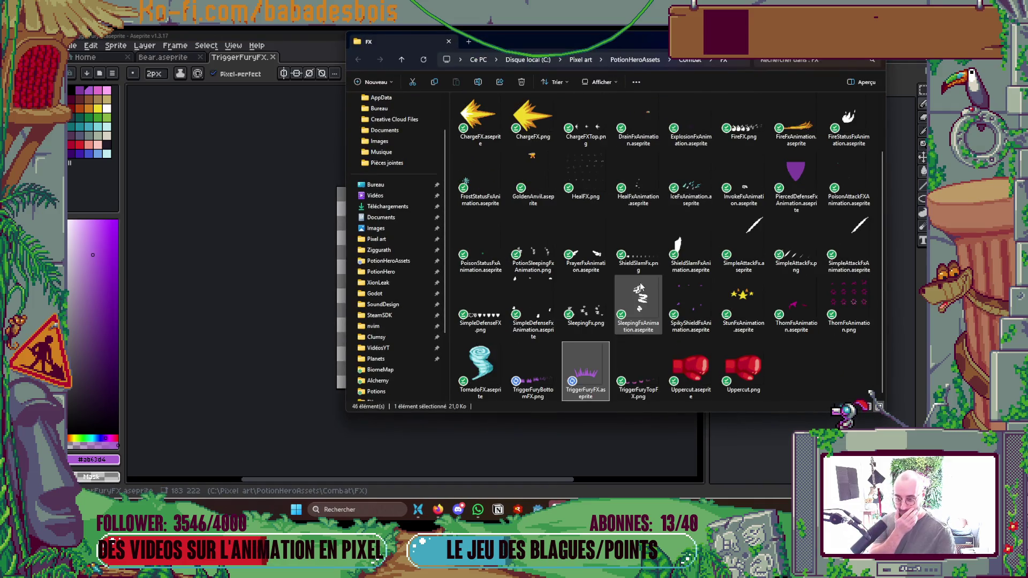
click(640, 369)
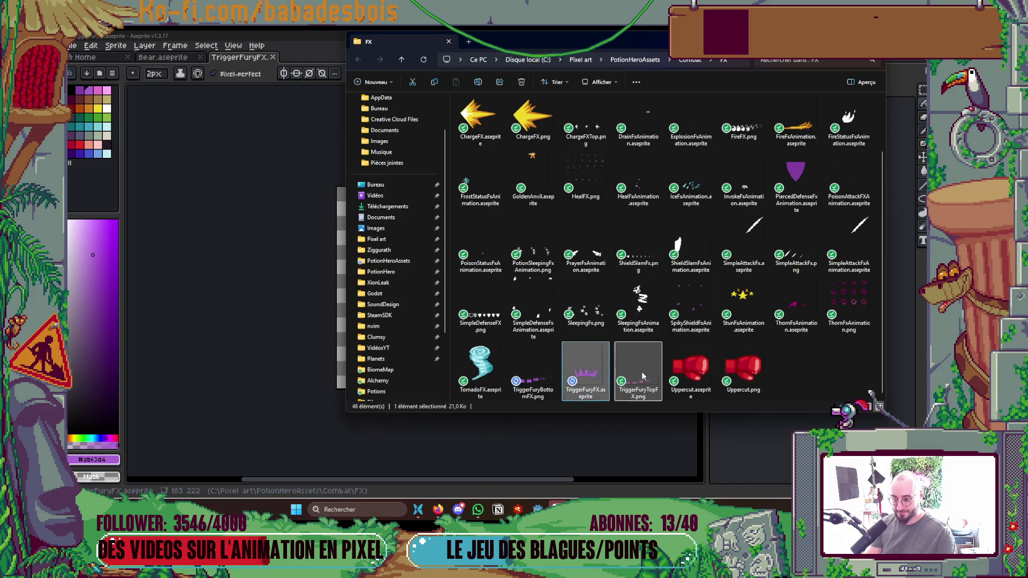
ctrl+click(533, 369)
click(554, 467)
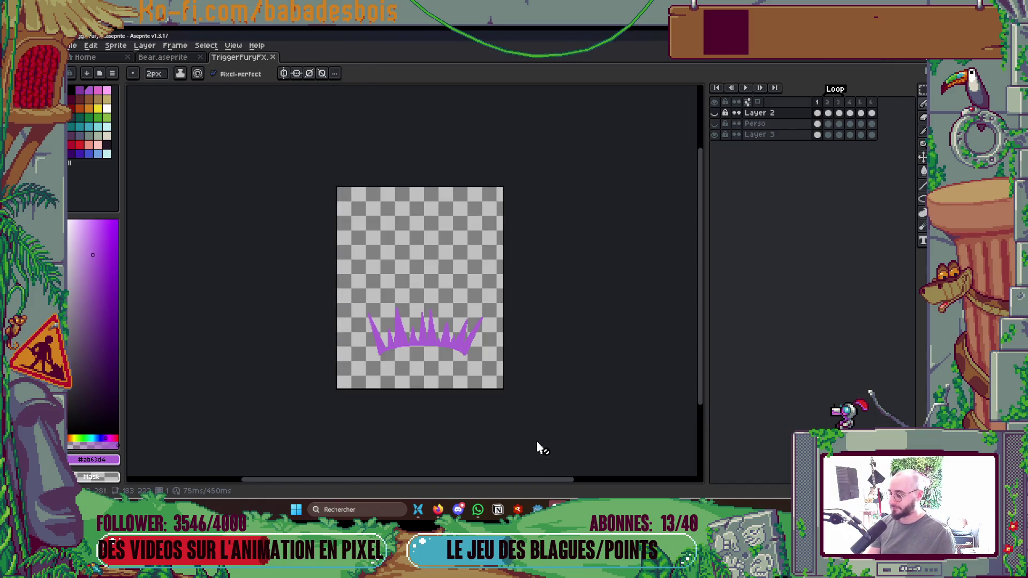
key(alt+Tab)
key(alt+Tab)
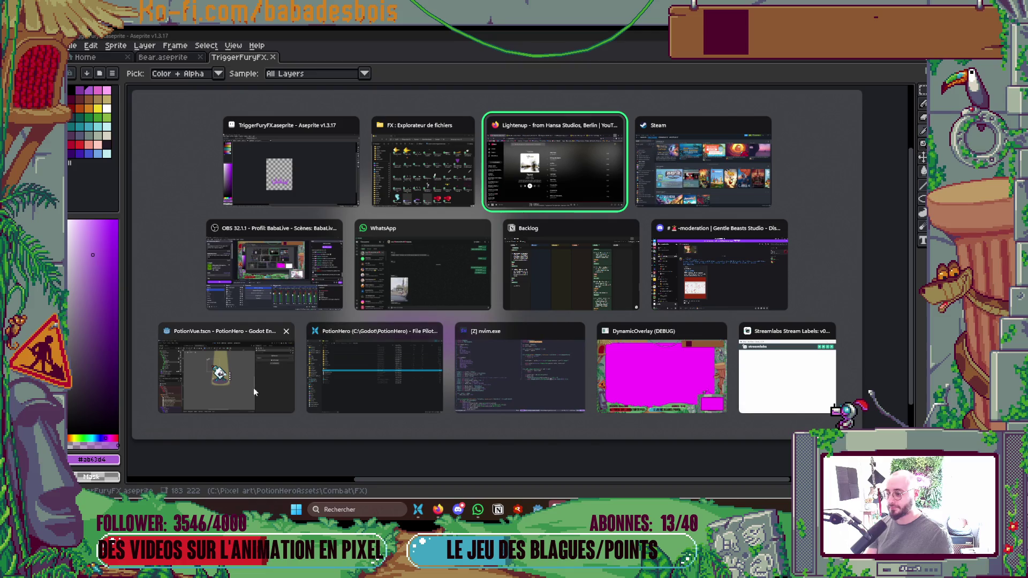
Filter Godot's FileSystem by 'FX' and scroll to the res://Resources/Animations sprite sheets
click(253, 391)
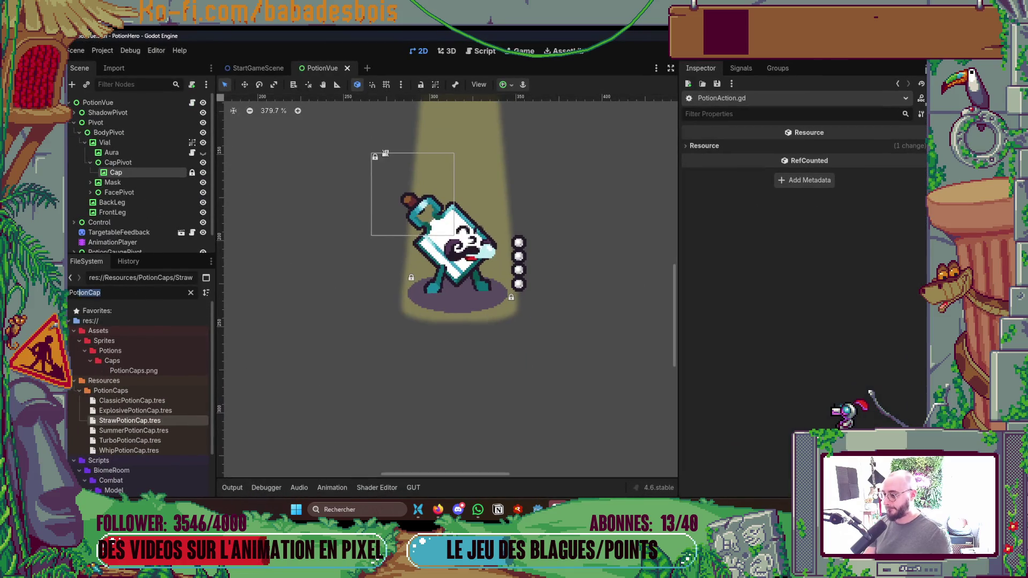
text(F)
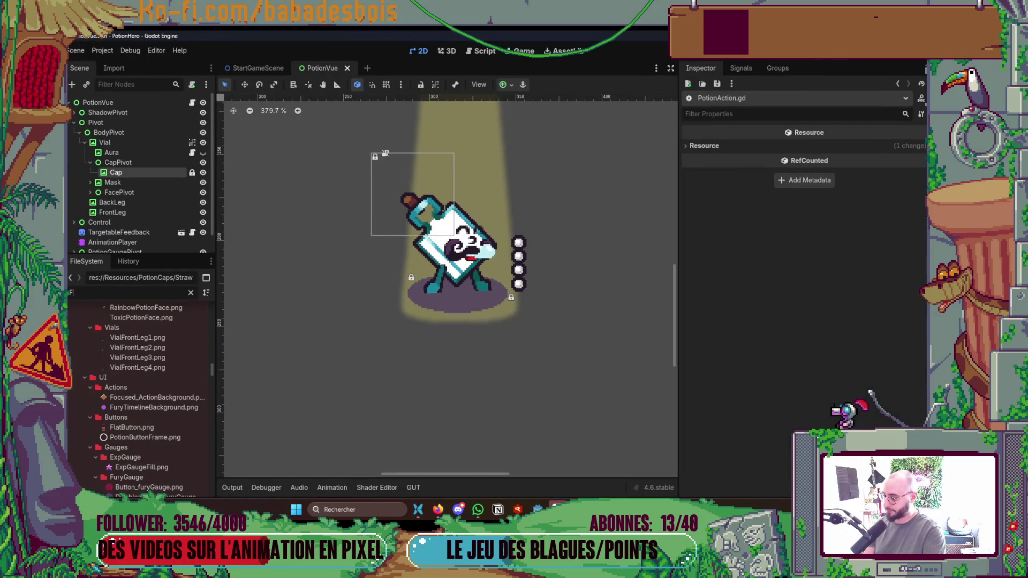
text(X)
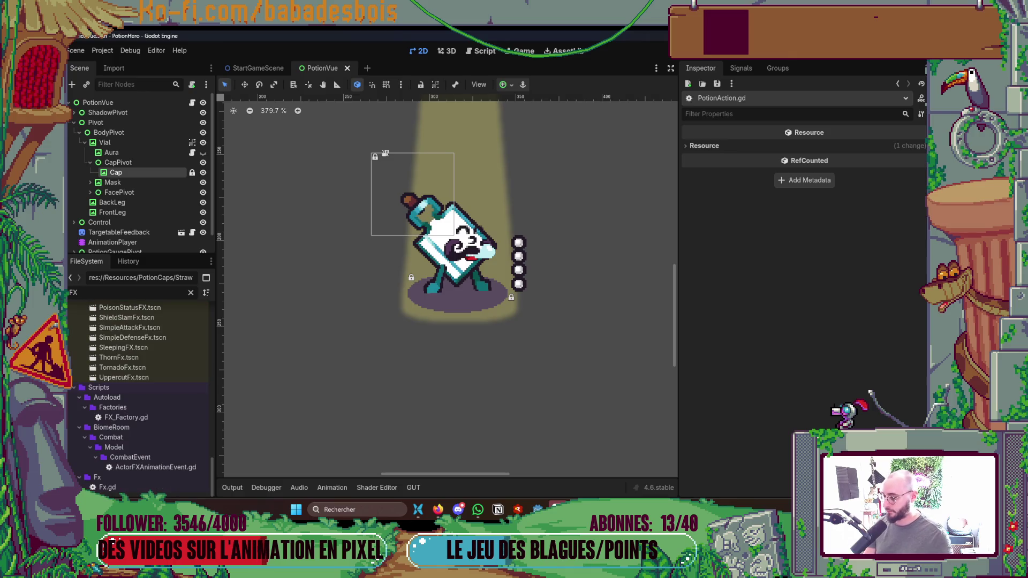
scroll(163, 406, down, 10)
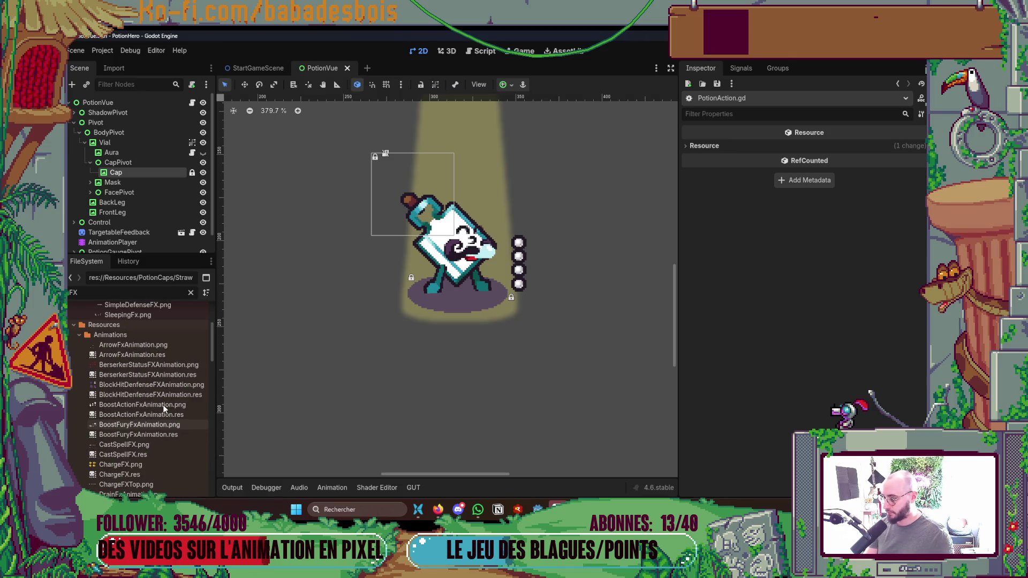
key(alt+Tab)
key(alt+Tab)
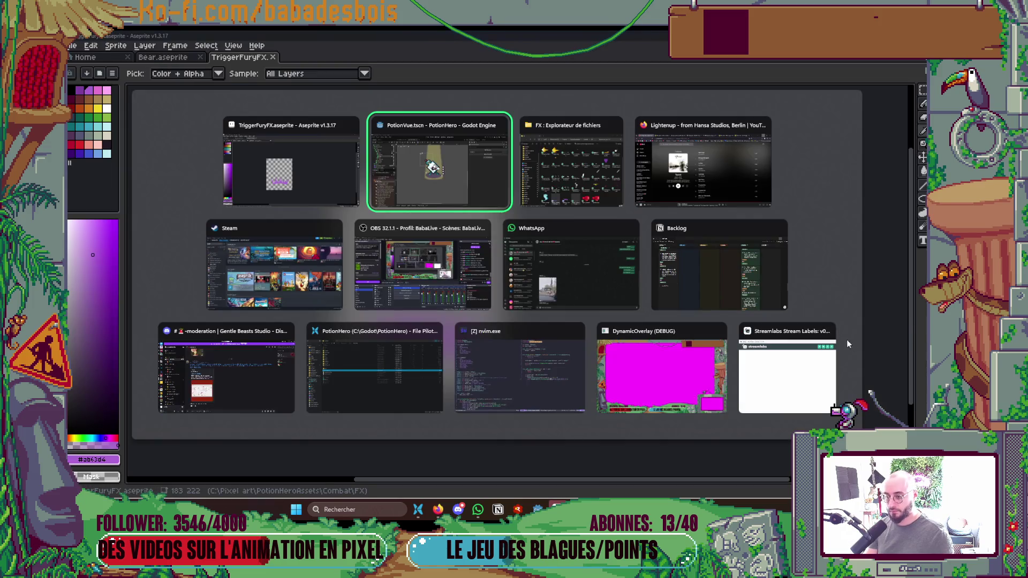
key(alt+Tab)
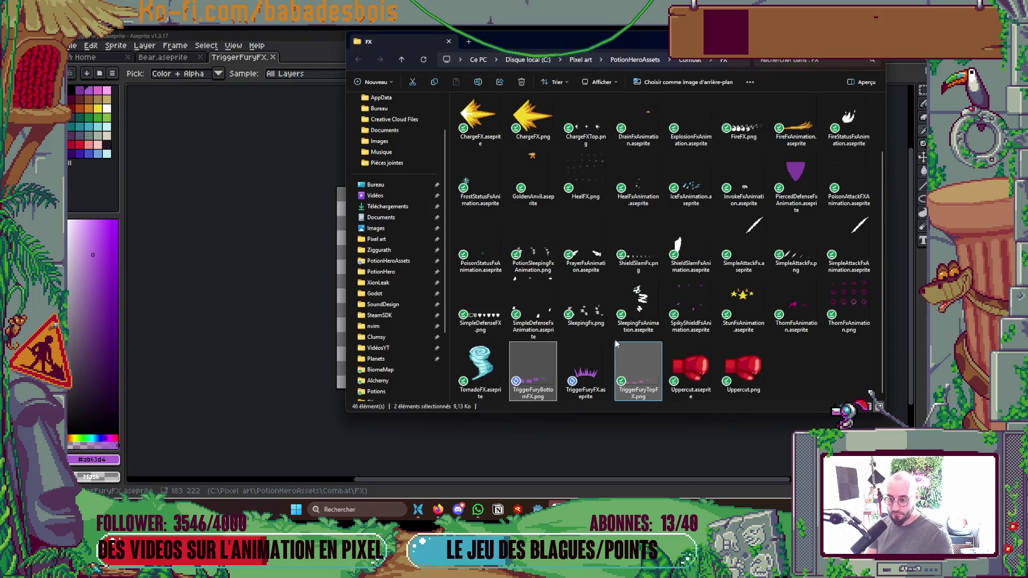
key(alt+Tab)
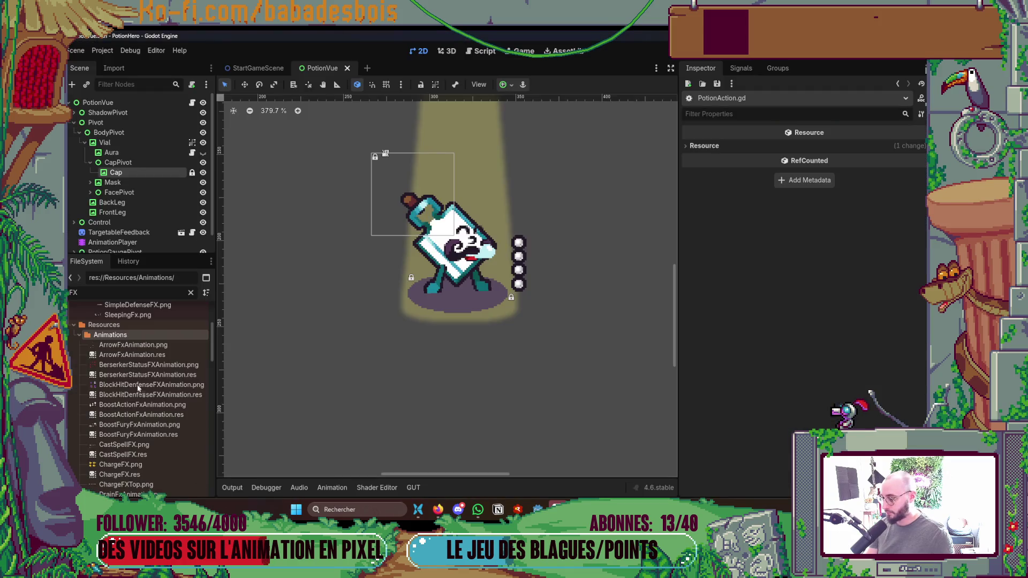
scroll(168, 410, down, 3)
scroll(163, 407, down, 5)
drag(386, 387, 463, 375)
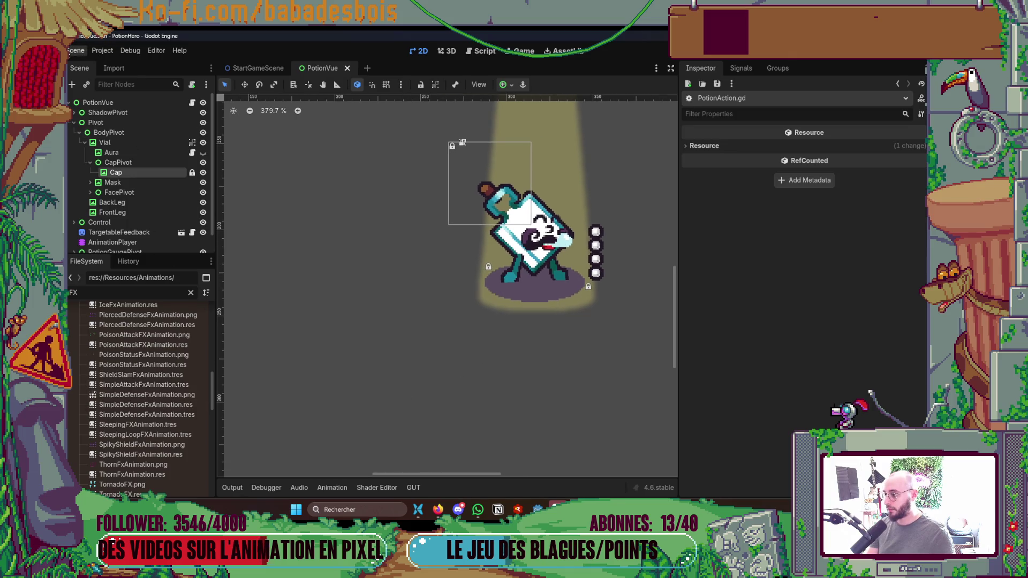
click(76, 50)
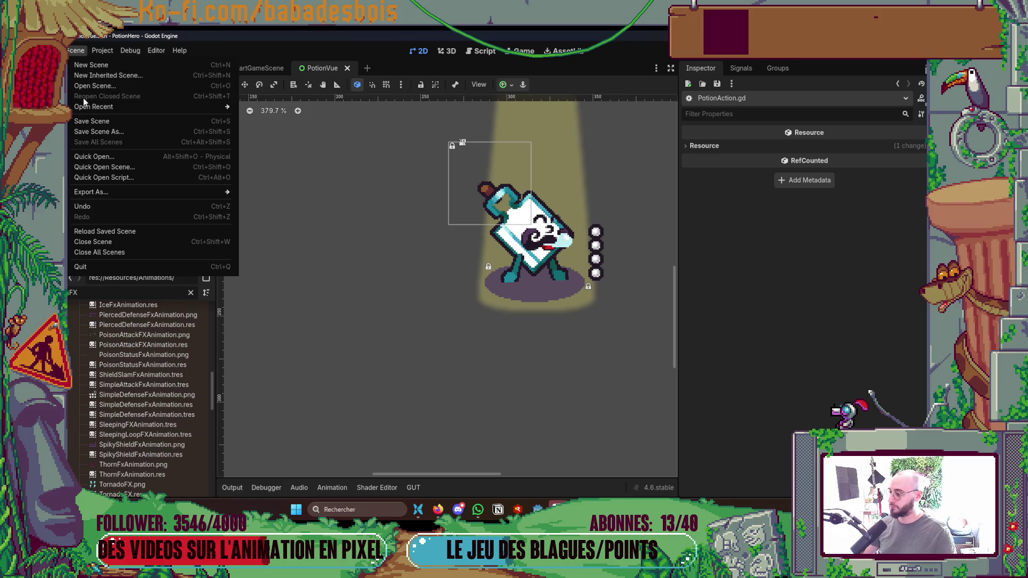
Create a new inherited scene based on res://Scenes/FX/BaseFX.tscn
mouse_move(102, 50)
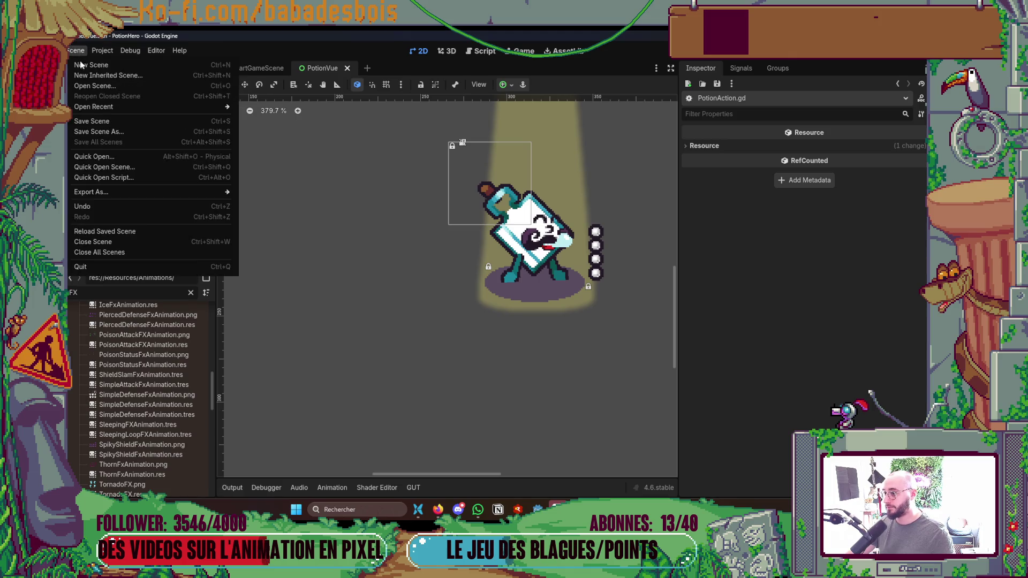
click(93, 78)
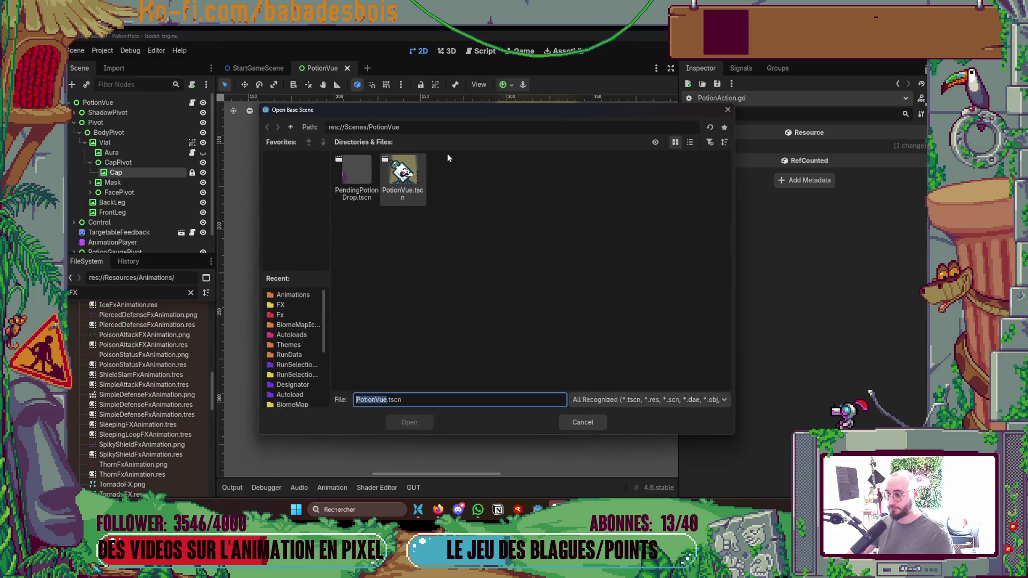
click(290, 127)
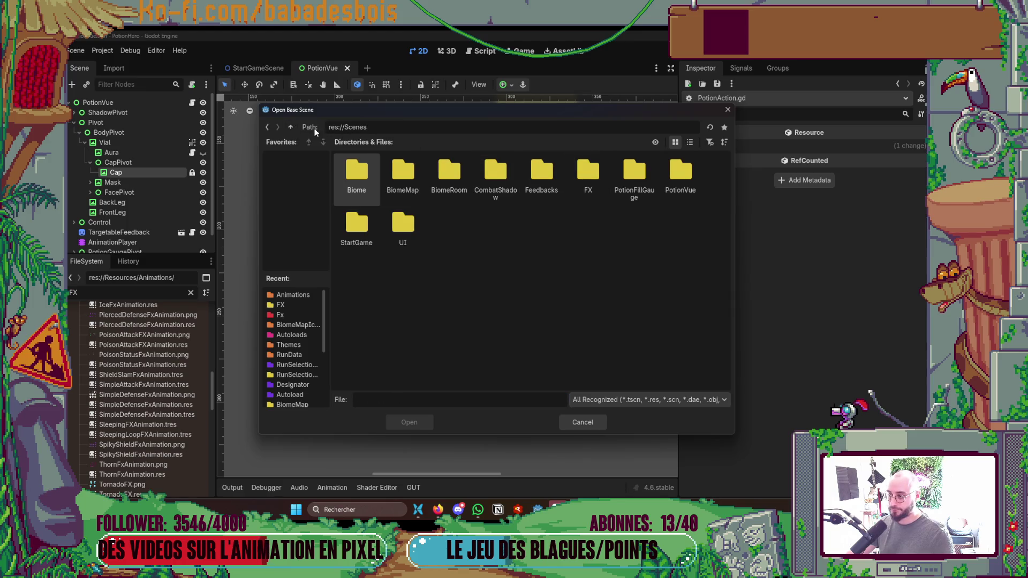
double_click(591, 174)
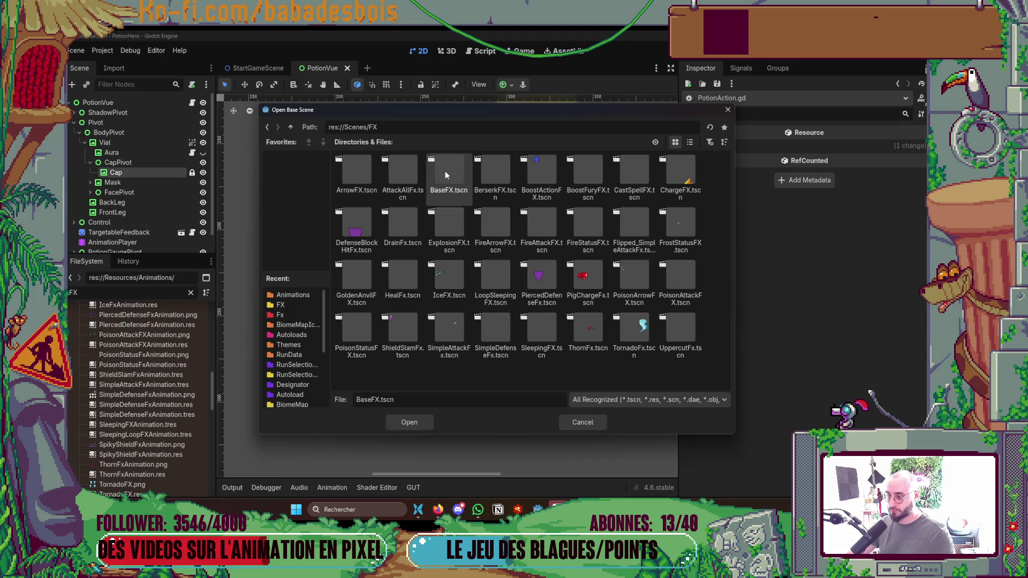
double_click(445, 171)
double_click(116, 101)
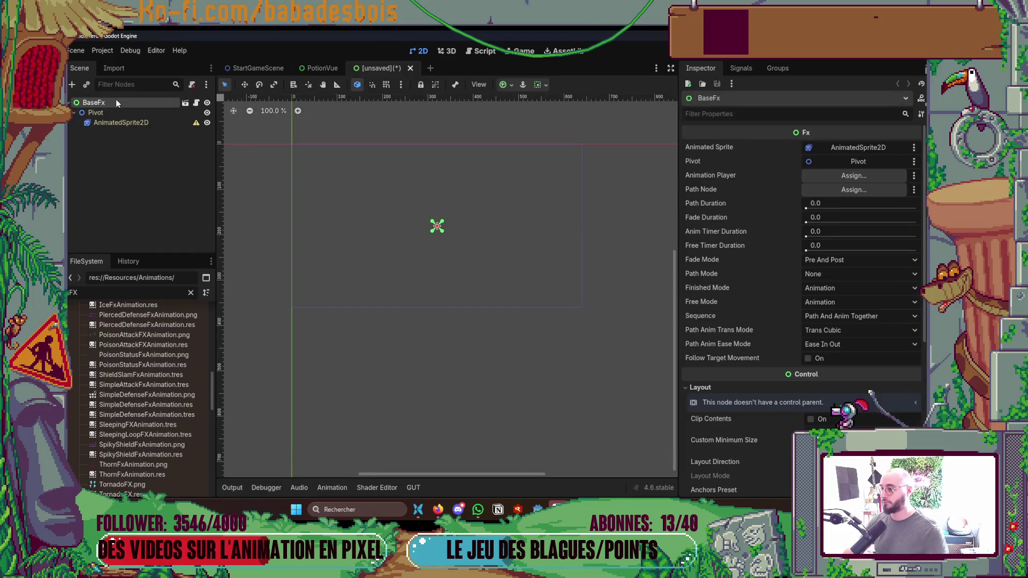
Rename the root node to TriggerFuryFX and save the scene as TriggerFuryFX.tscn in res://Scenes/FX
text(Fury)
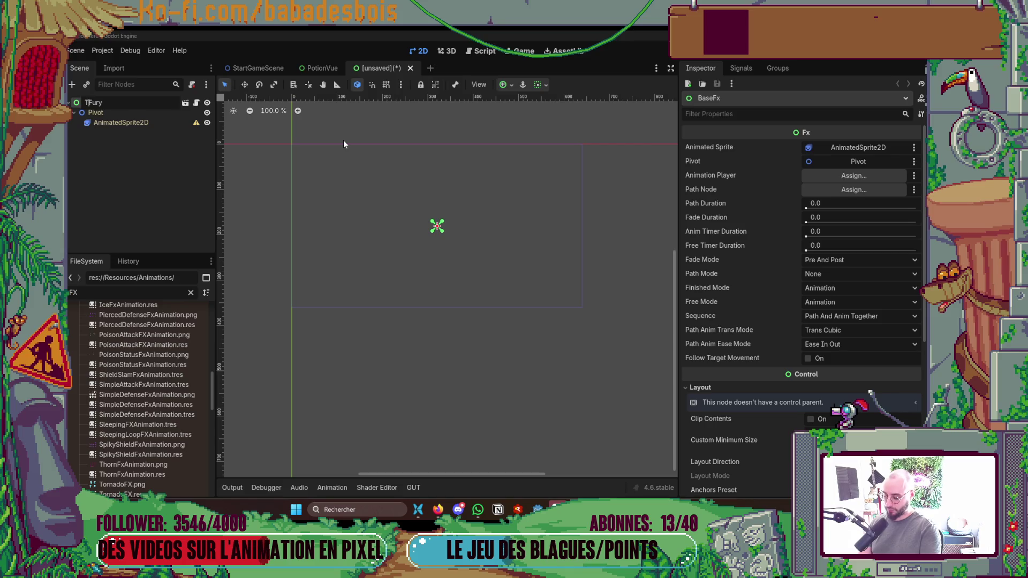
text(ger)
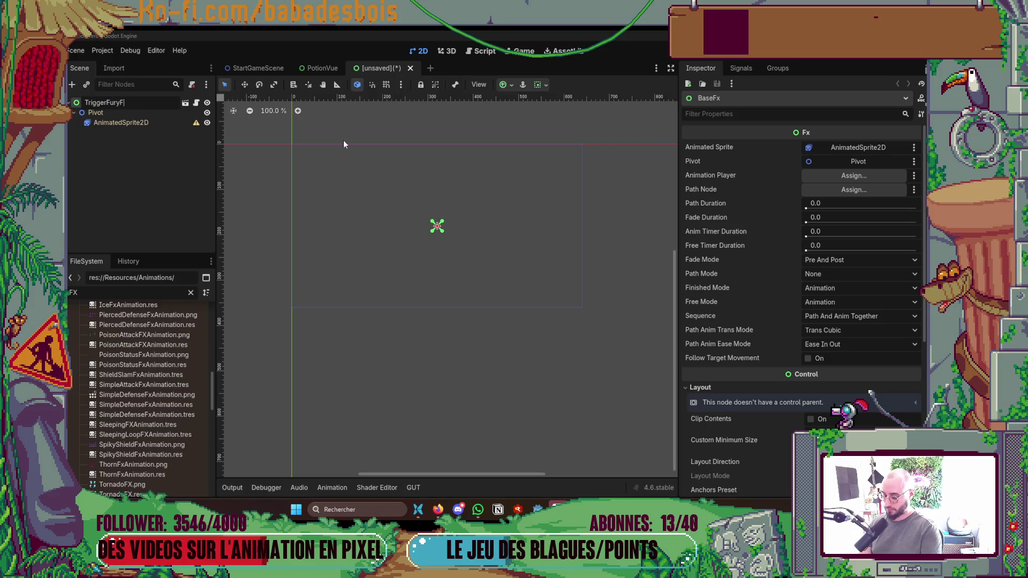
key(Return)
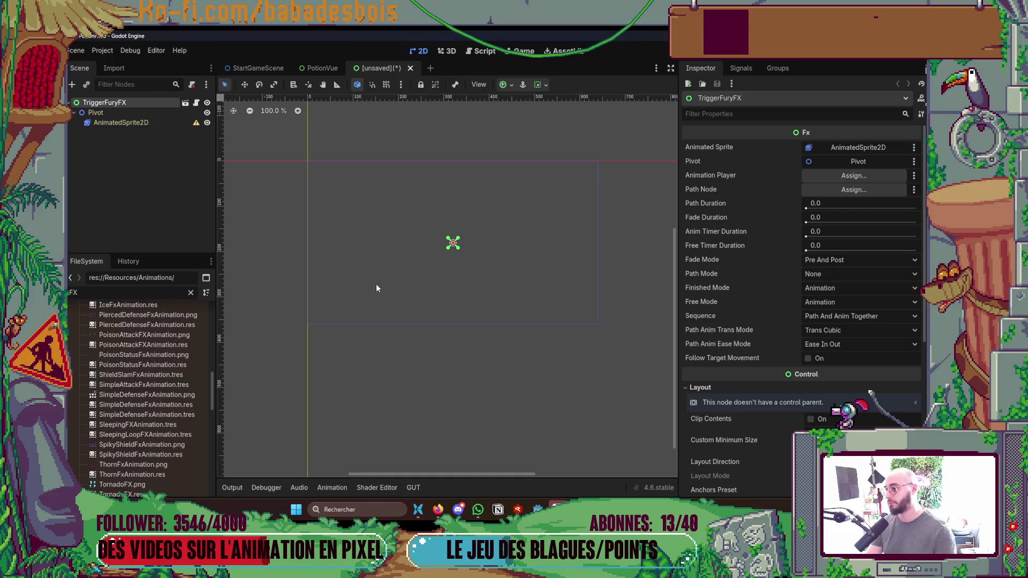
key(ctrl+s)
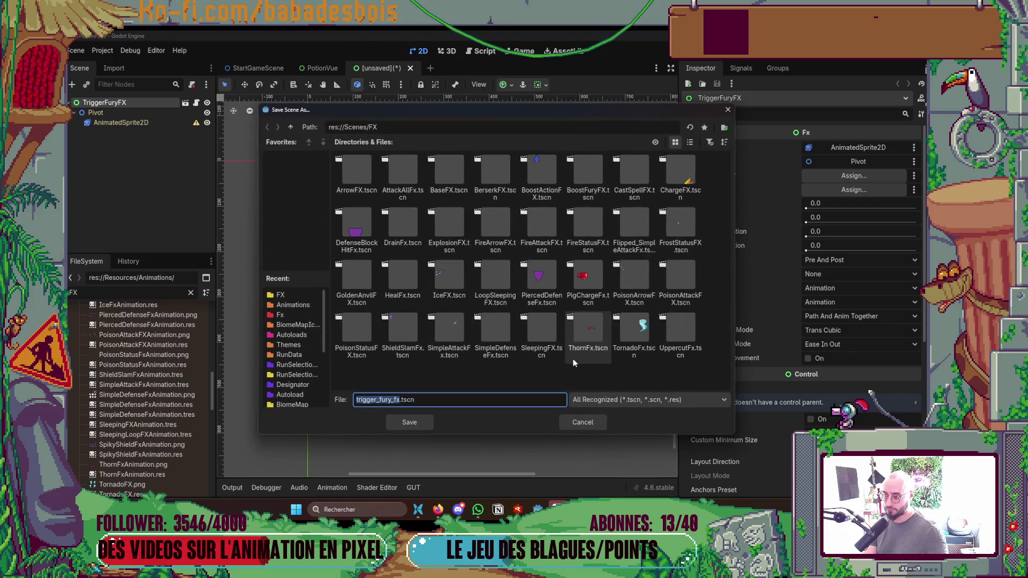
key(Home)
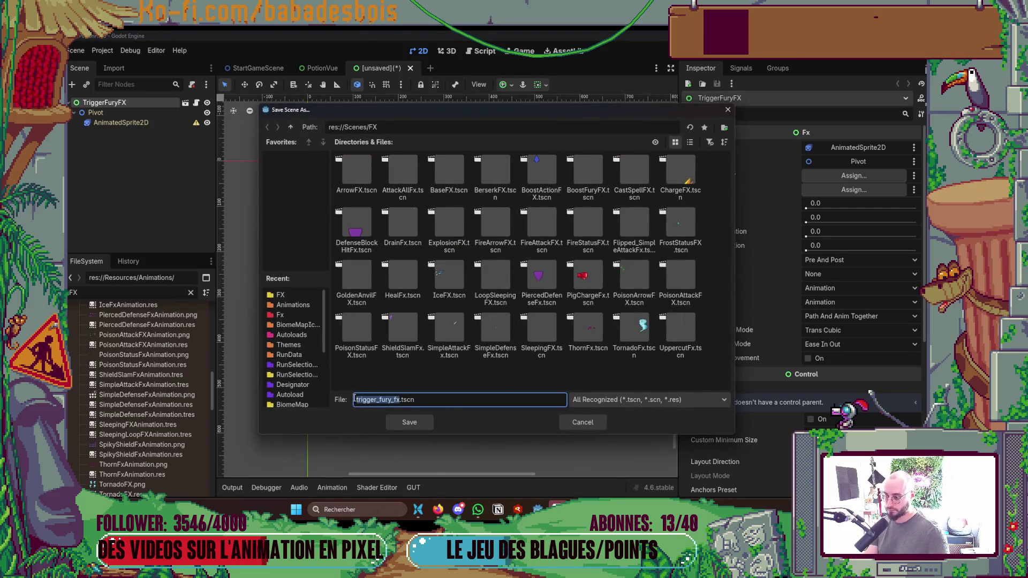
key(Delete)
text(T)
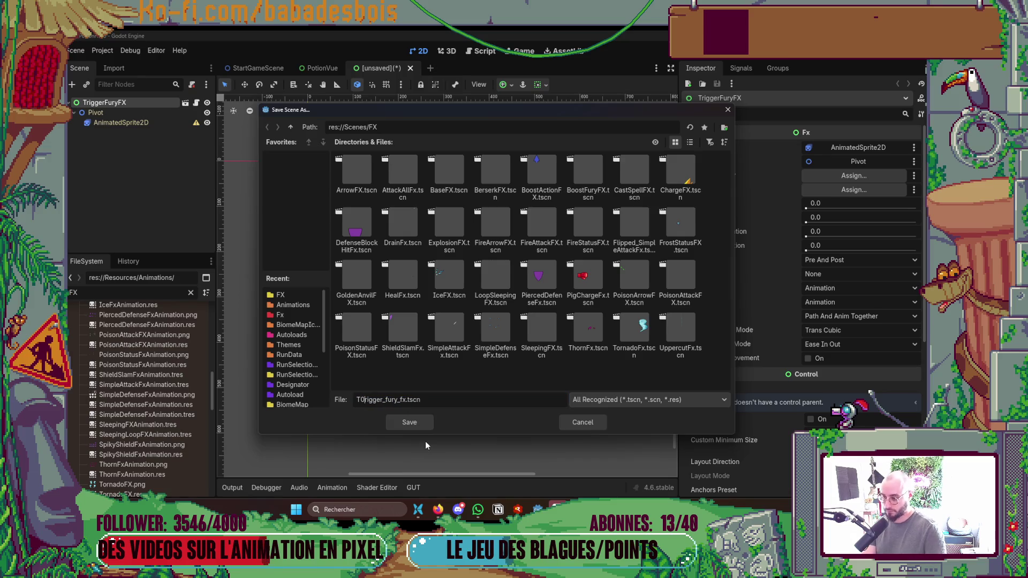
key(Delete)
key(Delete)
text(F)
key(BackSpace)
key(BackSpace)
text(F)
key(Delete)
text(X)
key(Return)
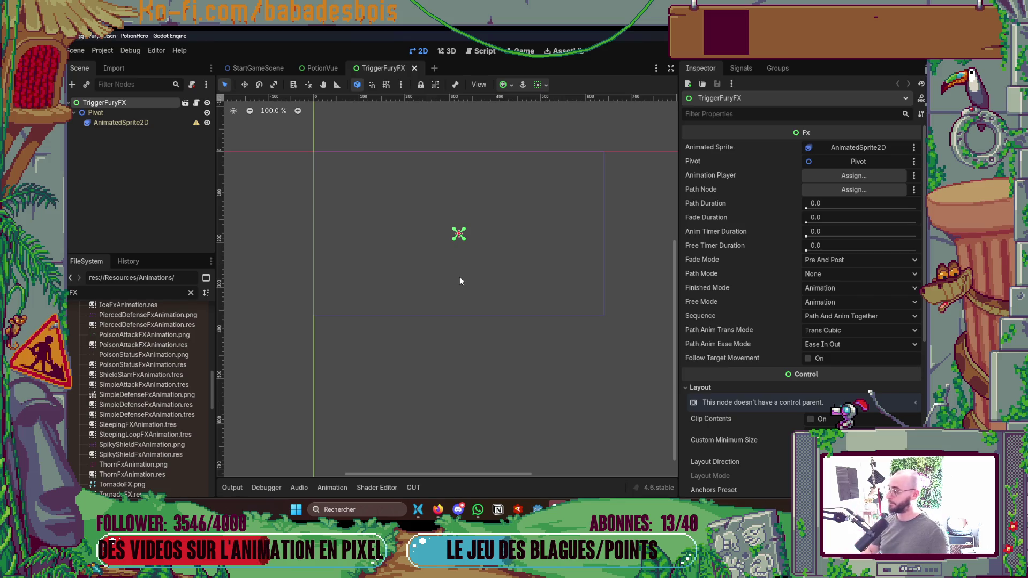
key(alt+Tab)
key(alt+Tab)
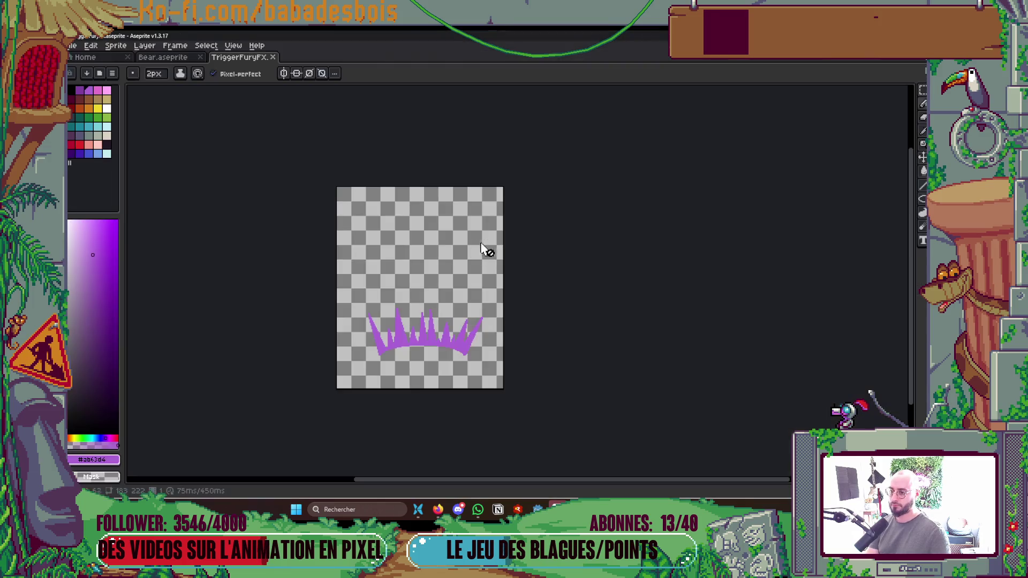
Re-export the bottom fury flame sheet to TriggerFuryBottomFX.png from Aseprite
key(ctrl+e)
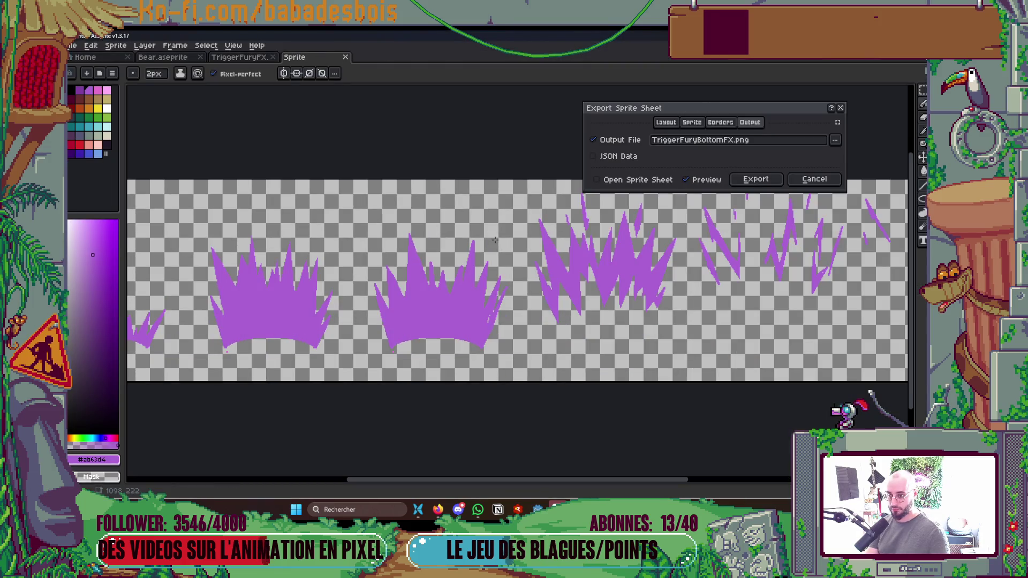
key(Return)
key(alt+Tab)
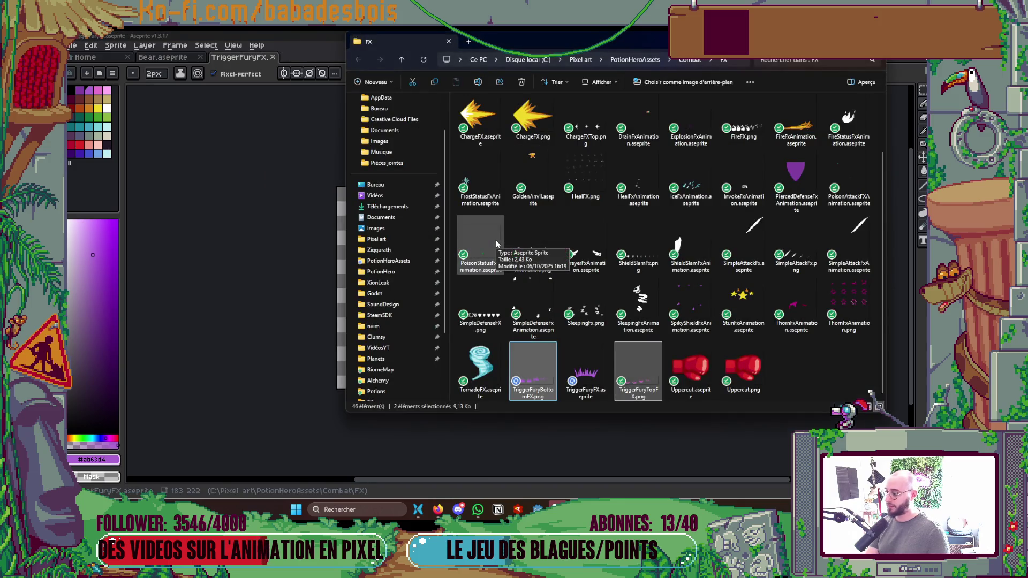
key(alt+Tab)
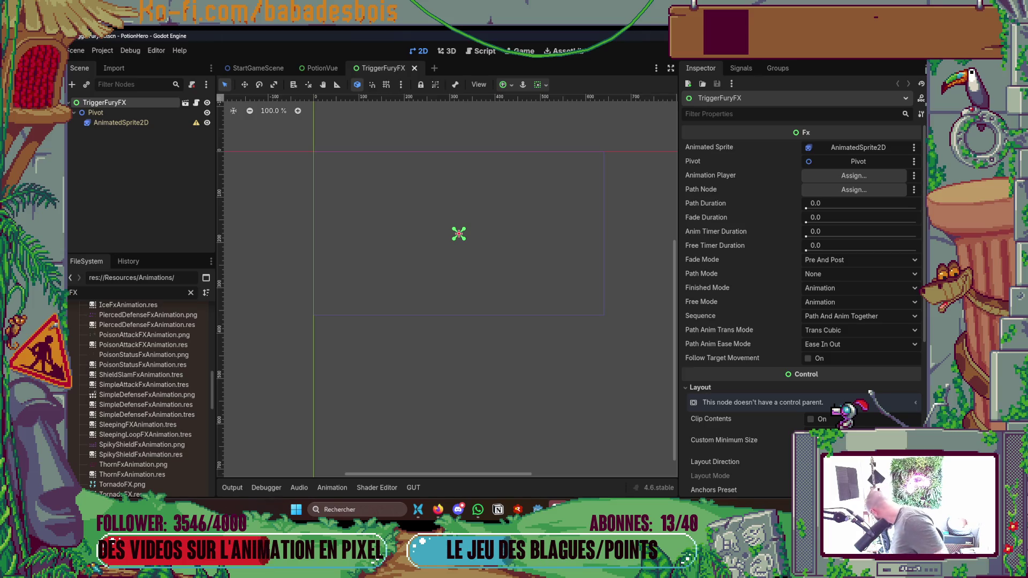
Assign a New SpriteFrames resource to the AnimatedSprite2D node
scroll(185, 361, up, 10)
click(129, 123)
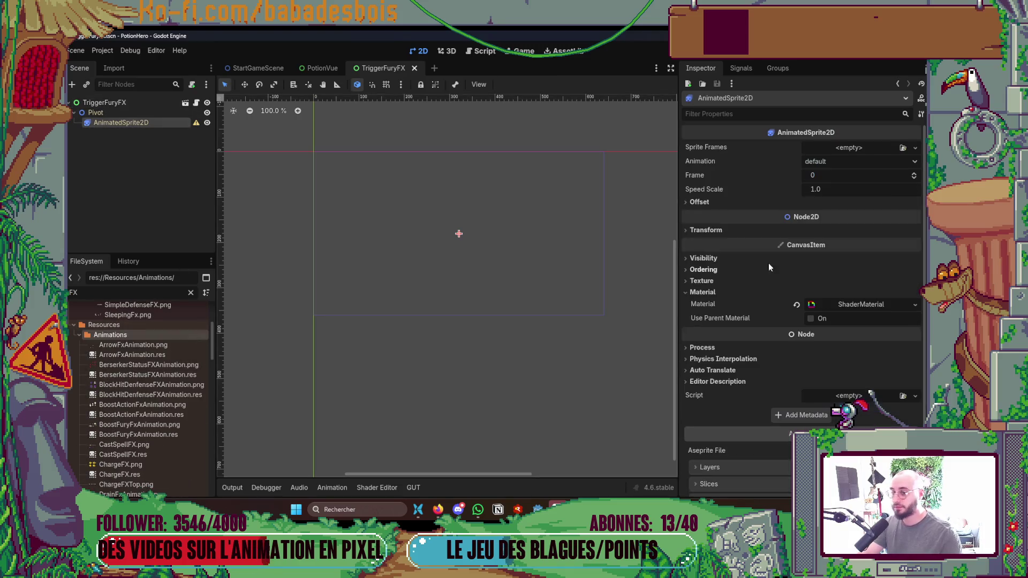
click(869, 147)
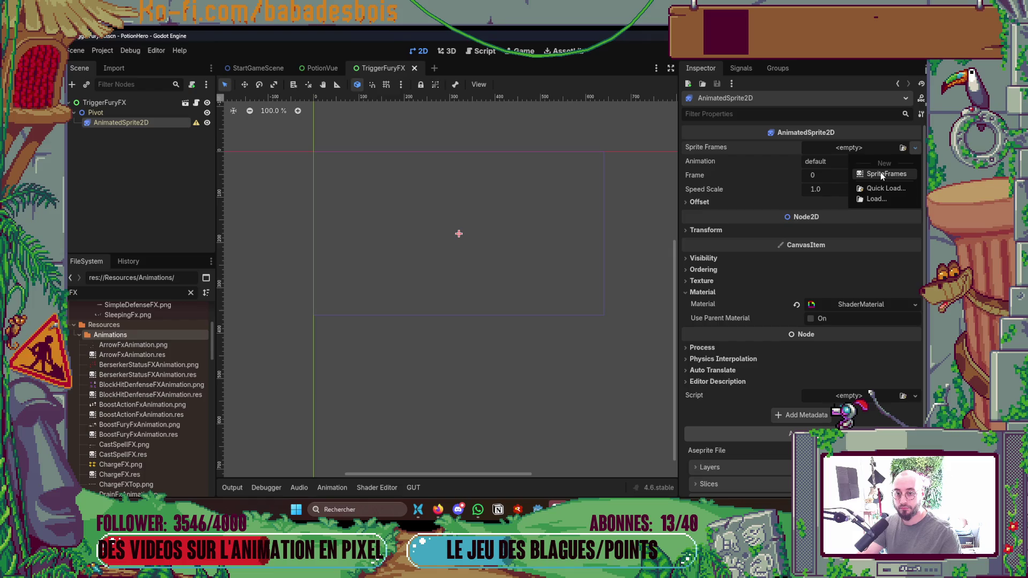
click(880, 172)
click(850, 146)
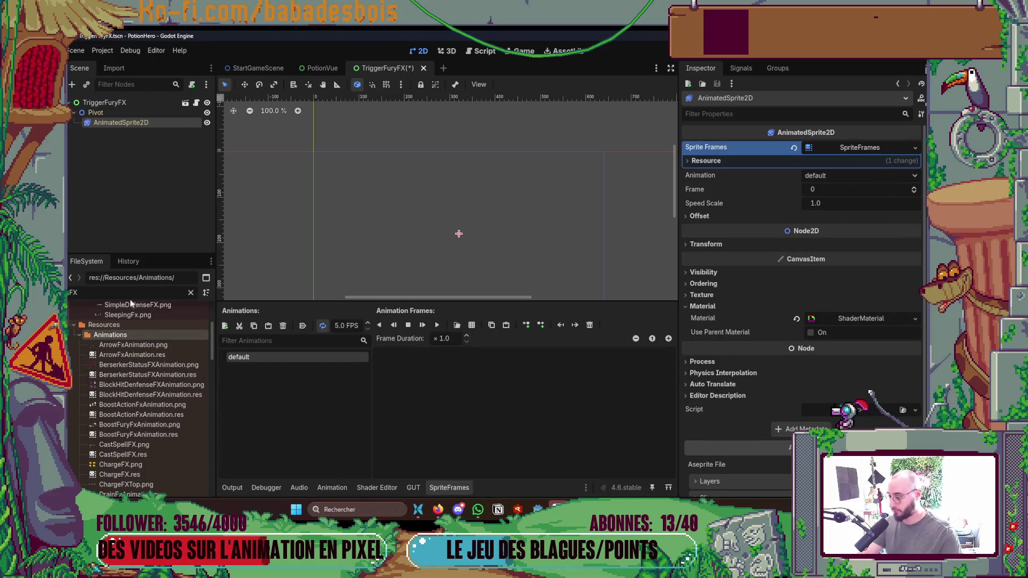
Load a Fury flame sprite sheet from res://Resources/Animations via Add Frames from Sprite Sheet
key(BackSpace)
key(BackSpace)
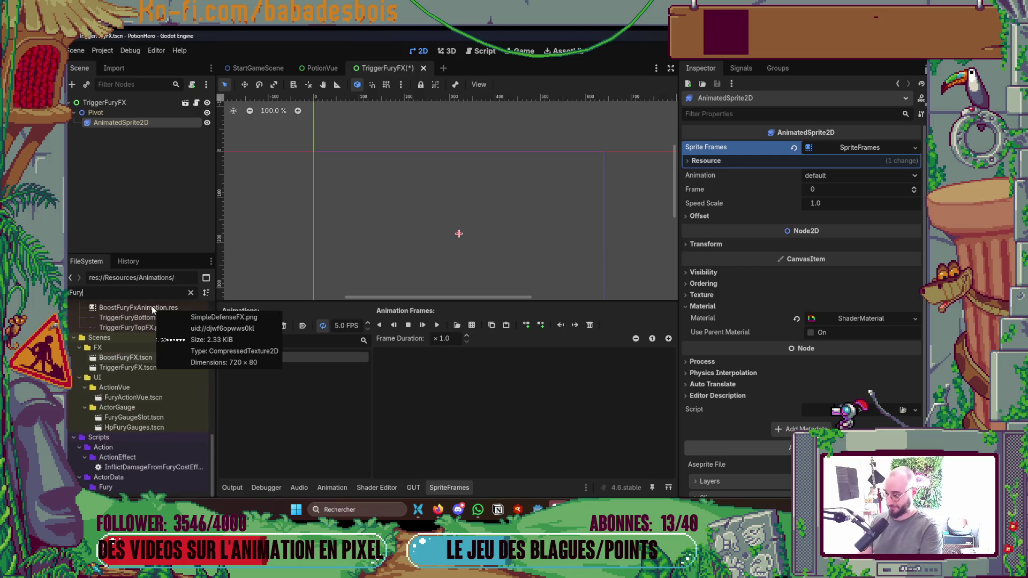
text(ry)
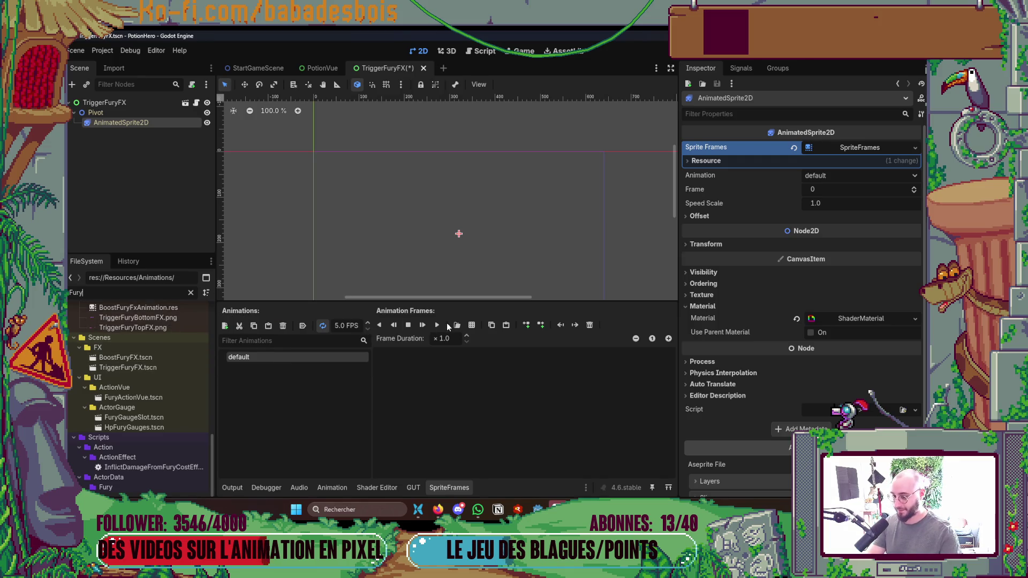
click(472, 326)
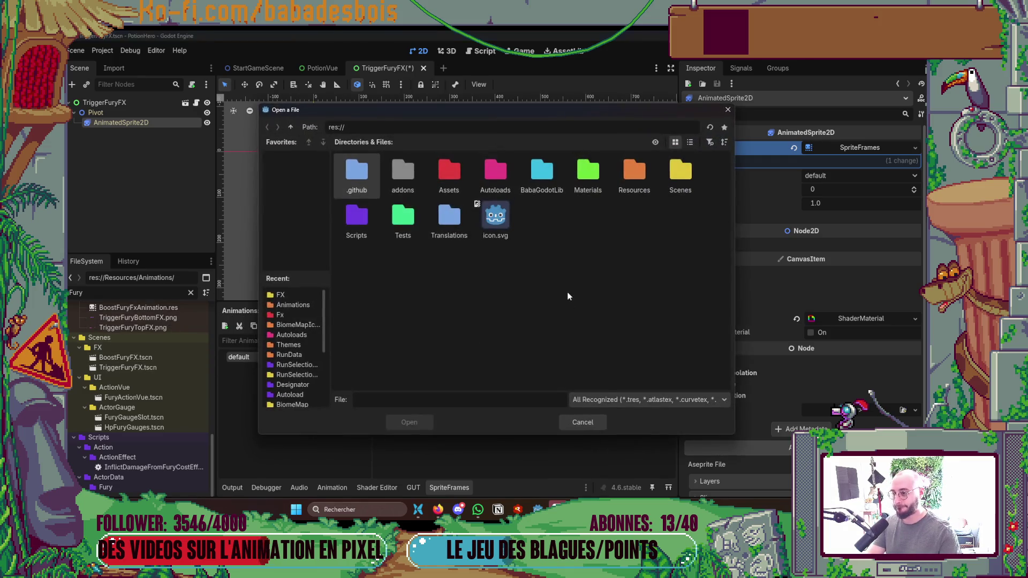
double_click(634, 174)
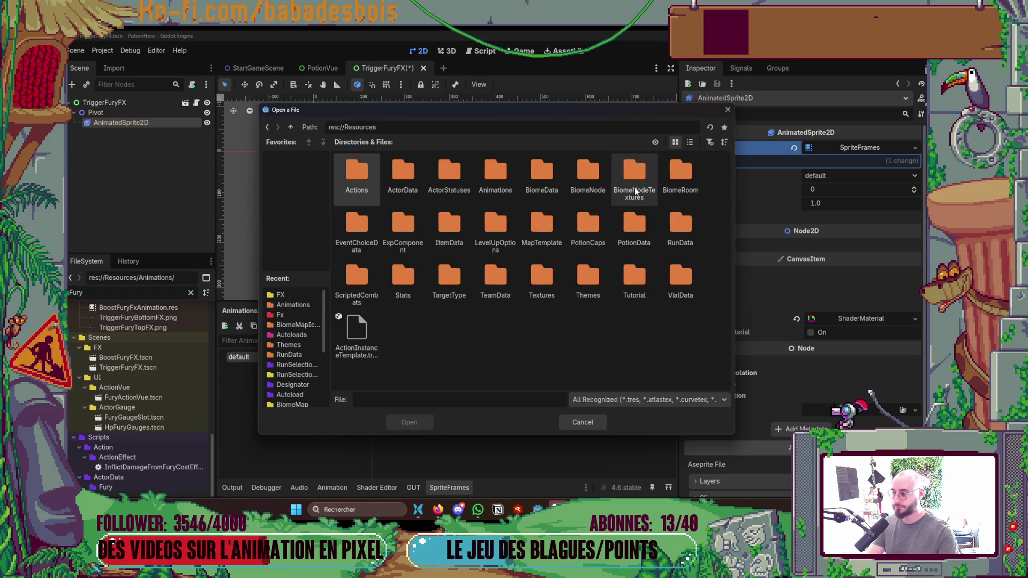
double_click(494, 168)
scroll(507, 274, down, 5)
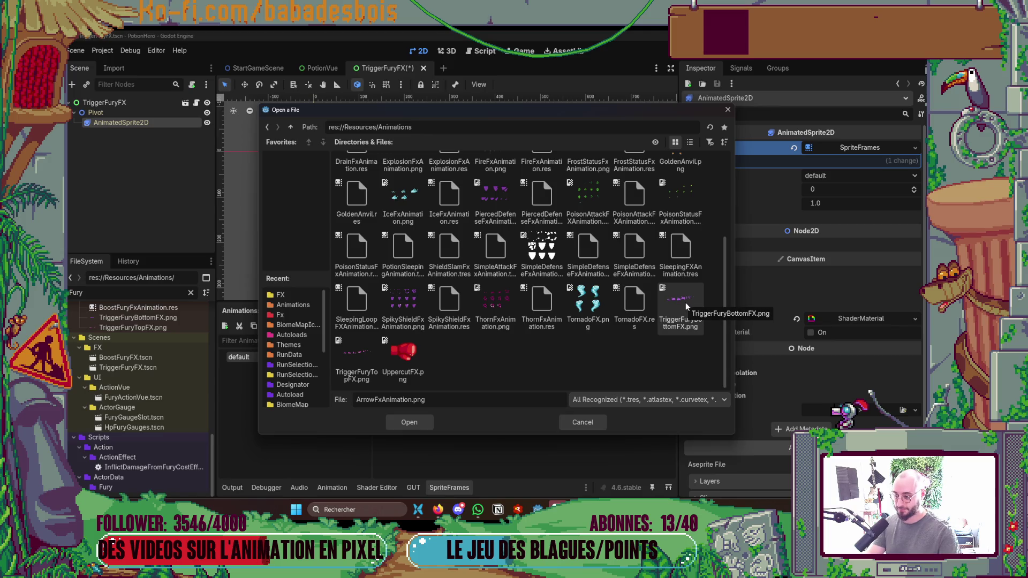
click(364, 357)
click(417, 423)
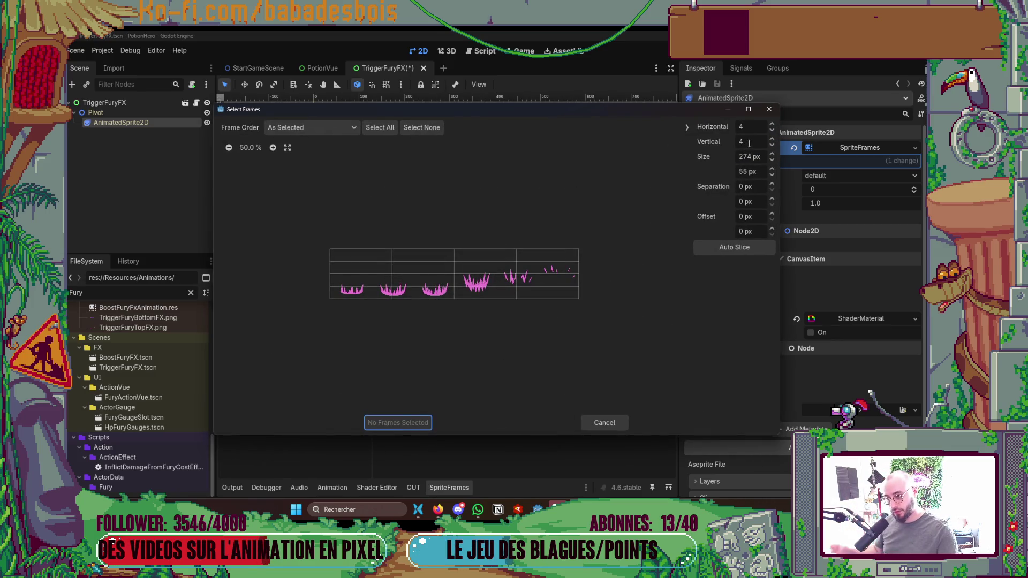
Slice the flame sheet 6 across by 1 down and add all six frames to the default animation
double_click(752, 127)
text(6)
key(Tab)
text(1)
key(Return)
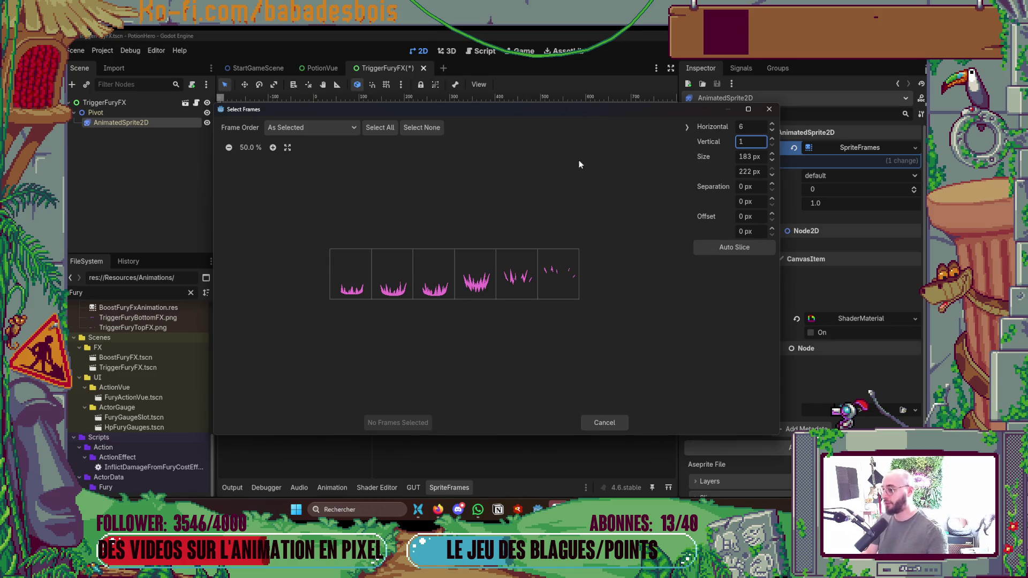
drag(366, 281, 557, 281)
click(400, 418)
Review the sprite's shader material parameters, recentre the flame in view, and save the TriggerFuryFX scene
scroll(487, 223, up, 3)
scroll(487, 223, up, 3)
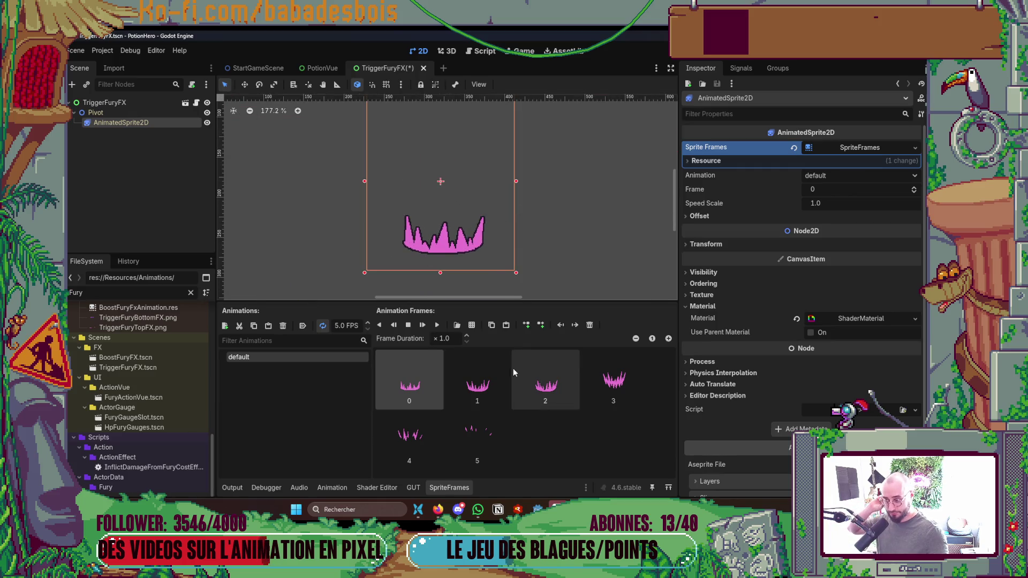
click(851, 321)
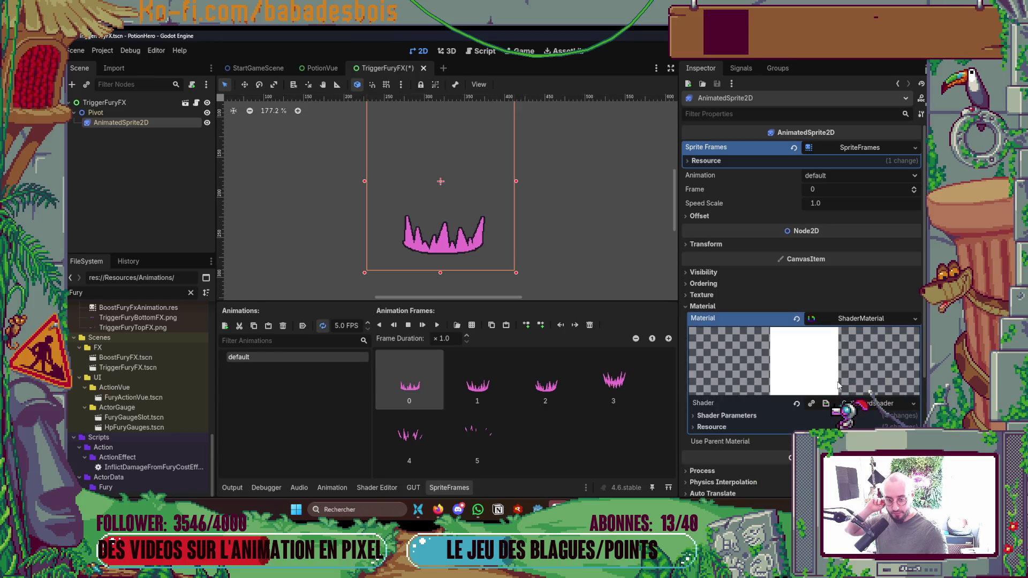
click(736, 417)
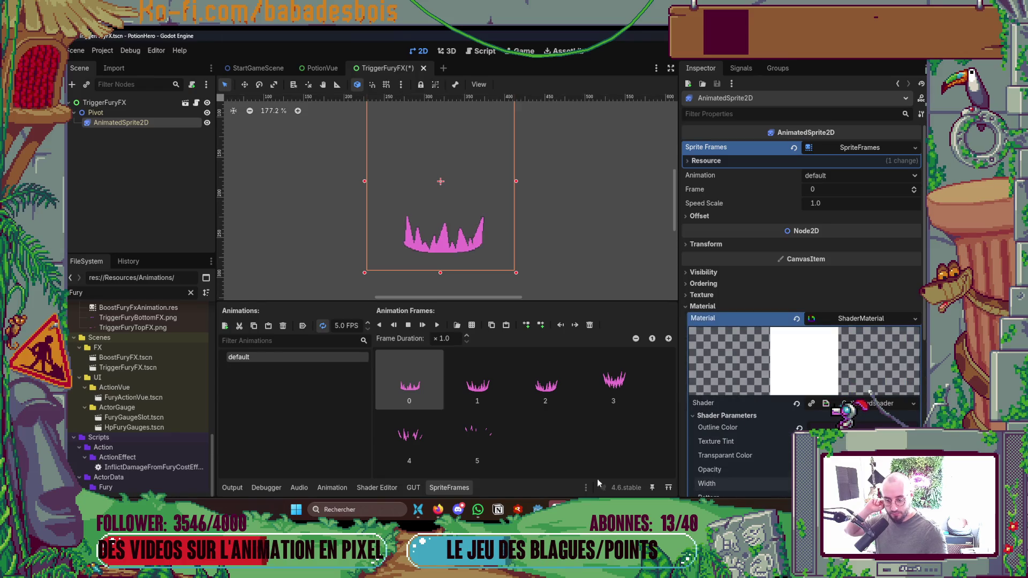
scroll(566, 130, down, 2)
click(583, 257)
drag(584, 261, 570, 314)
key(ctrl+s)
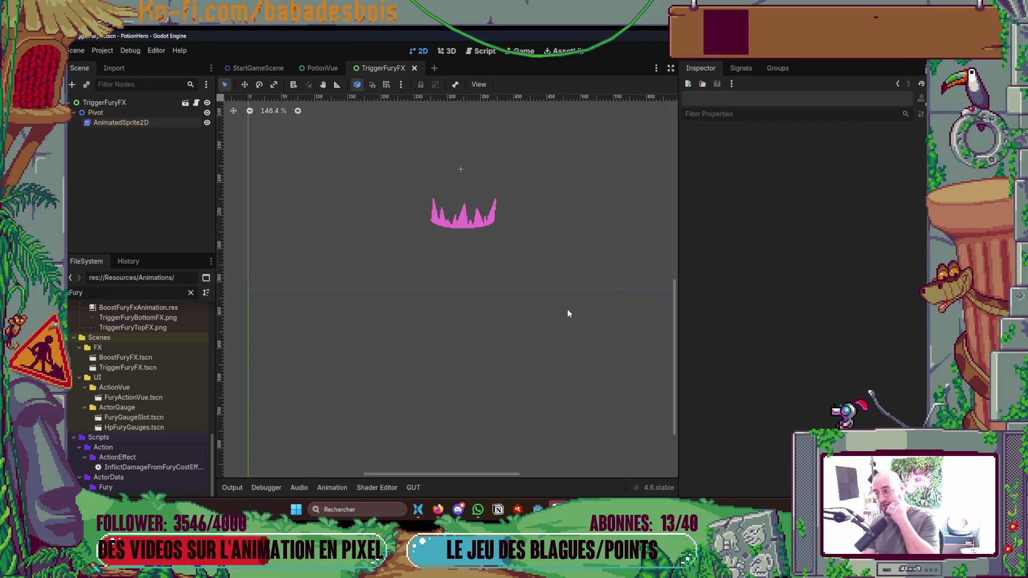
Launch the Aseprite Wizard importer from Project > Tools > Aseprite Wizard
click(102, 50)
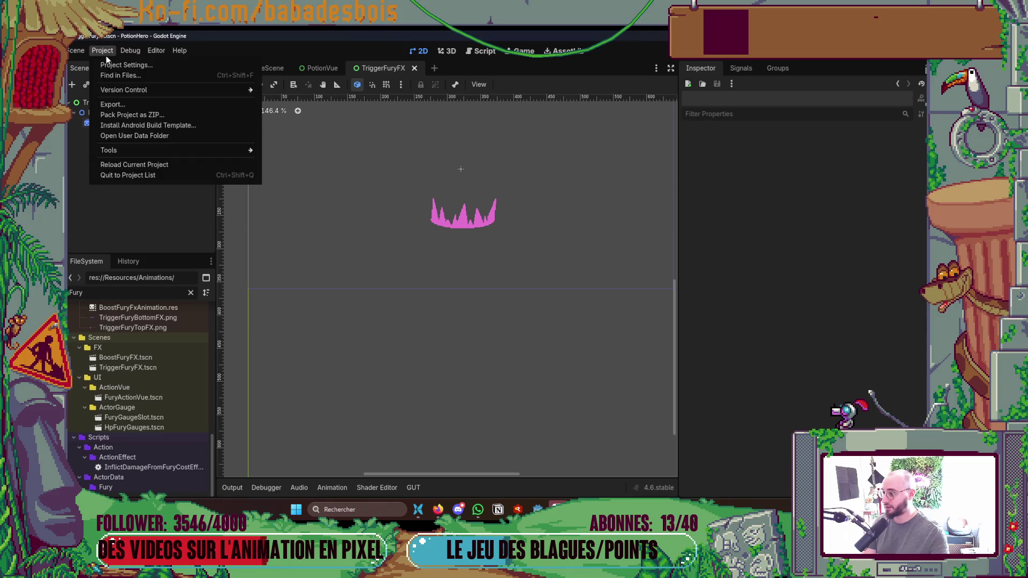
mouse_move(166, 153)
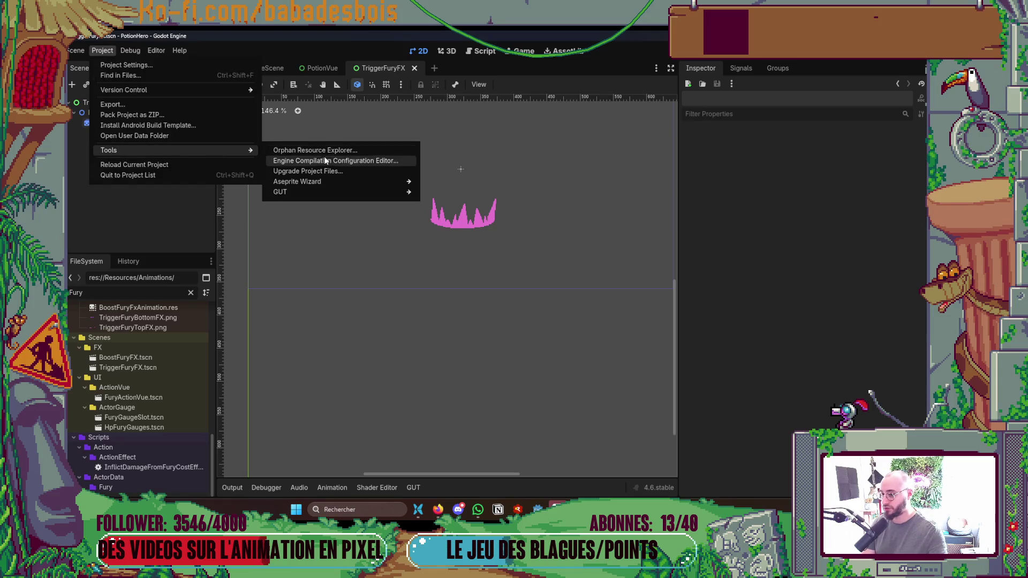
mouse_move(323, 181)
click(465, 181)
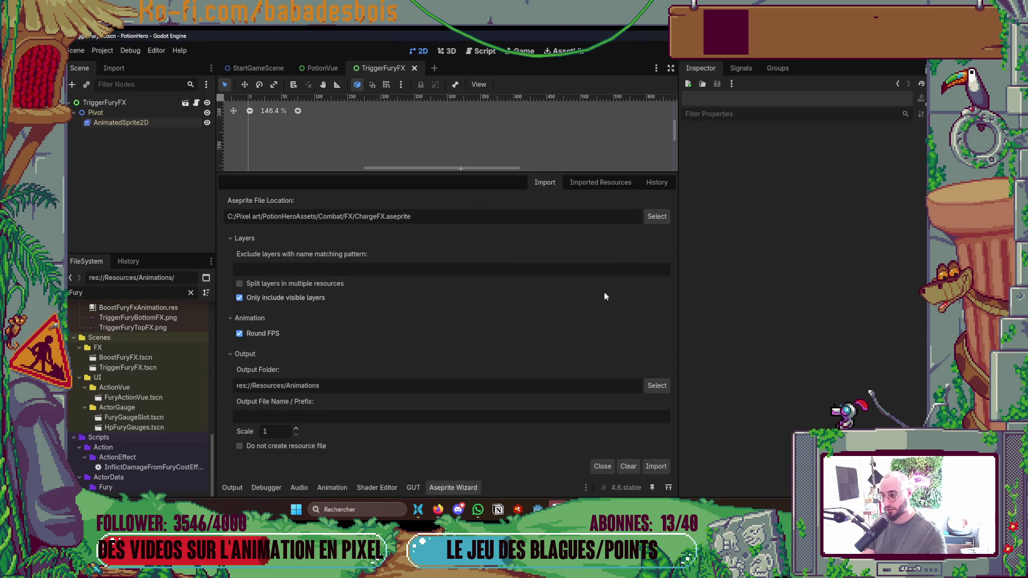
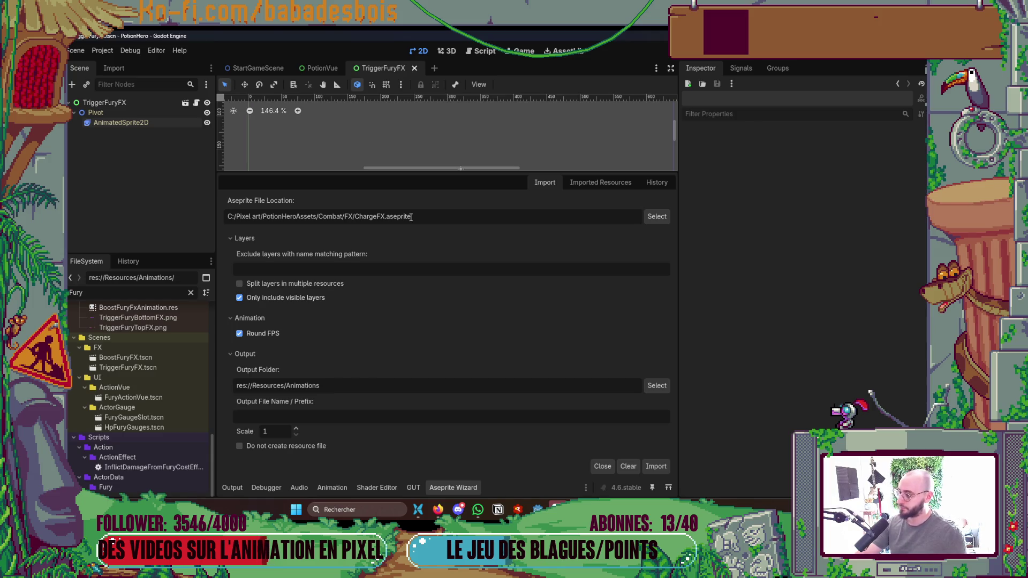
Close the Aseprite import settings, save the scene, and select the original AnimatedSprite2D
click(454, 488)
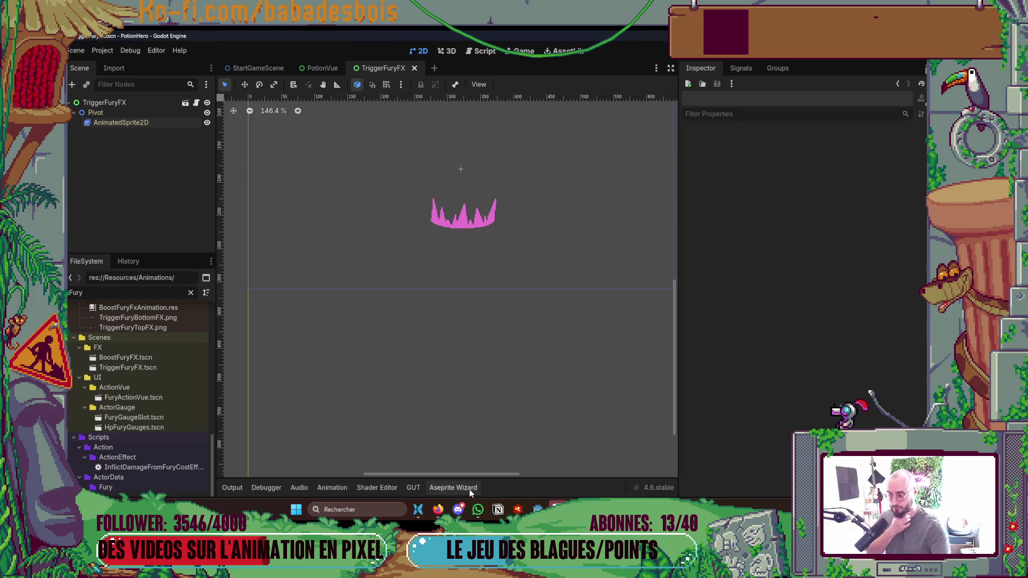
key(ctrl+s)
click(121, 122)
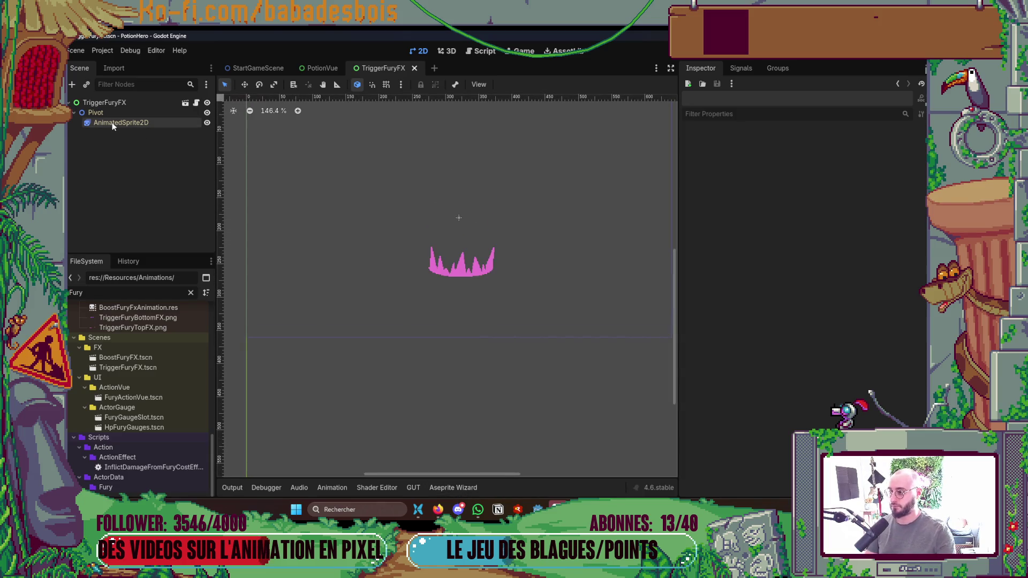
scroll(364, 267, down, 1)
click(449, 488)
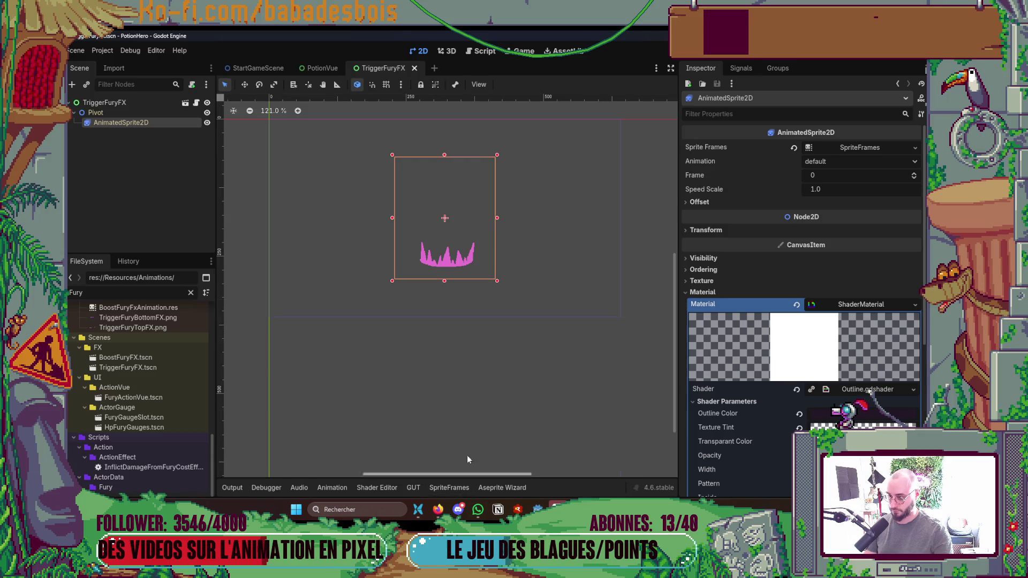
Add a new AnimatedSprite2D2 node and move it under Pivot above the original sprite
right_click(128, 126)
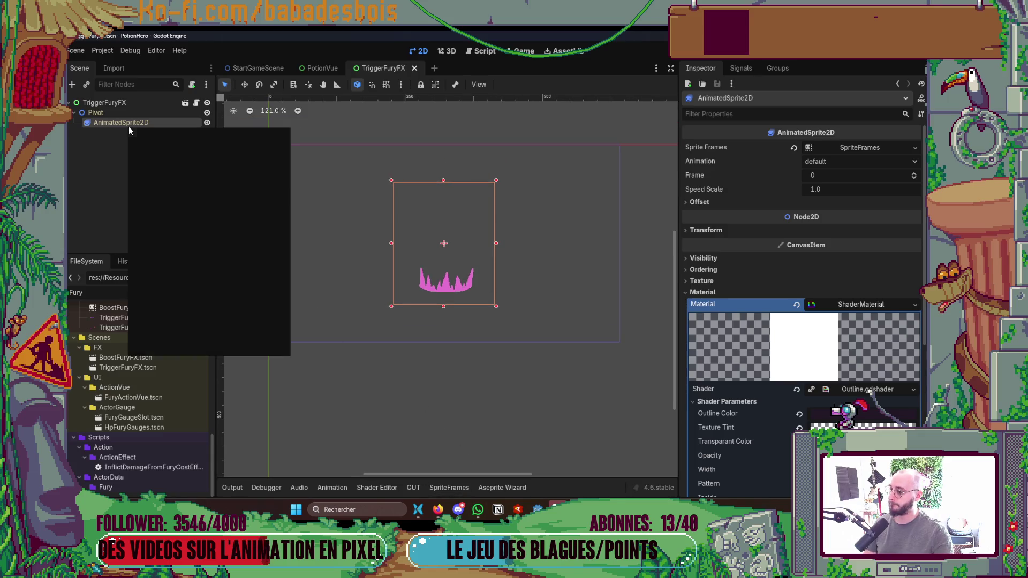
click(144, 152)
double_click(332, 289)
drag(139, 137, 140, 119)
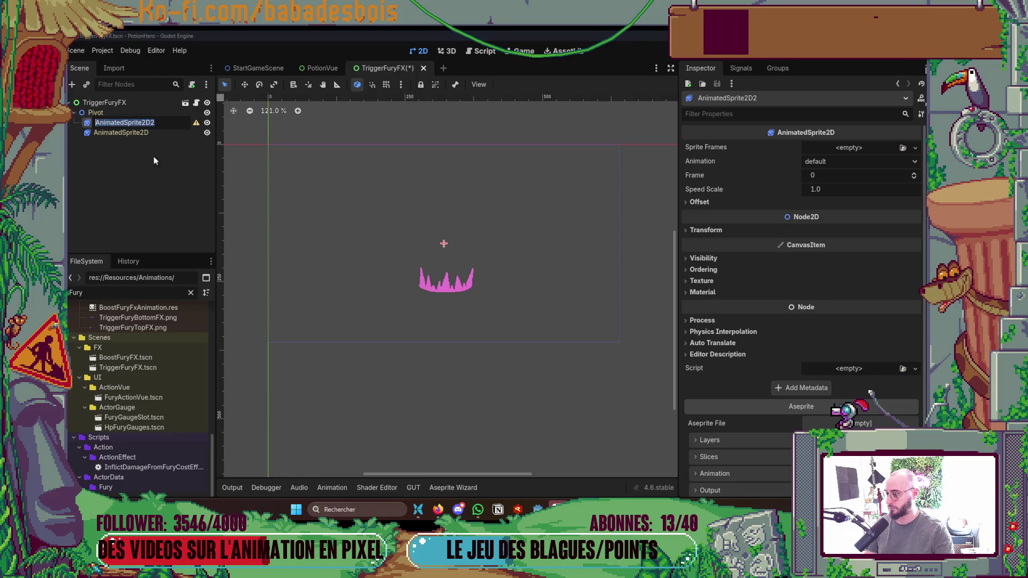
click(149, 132)
click(146, 125)
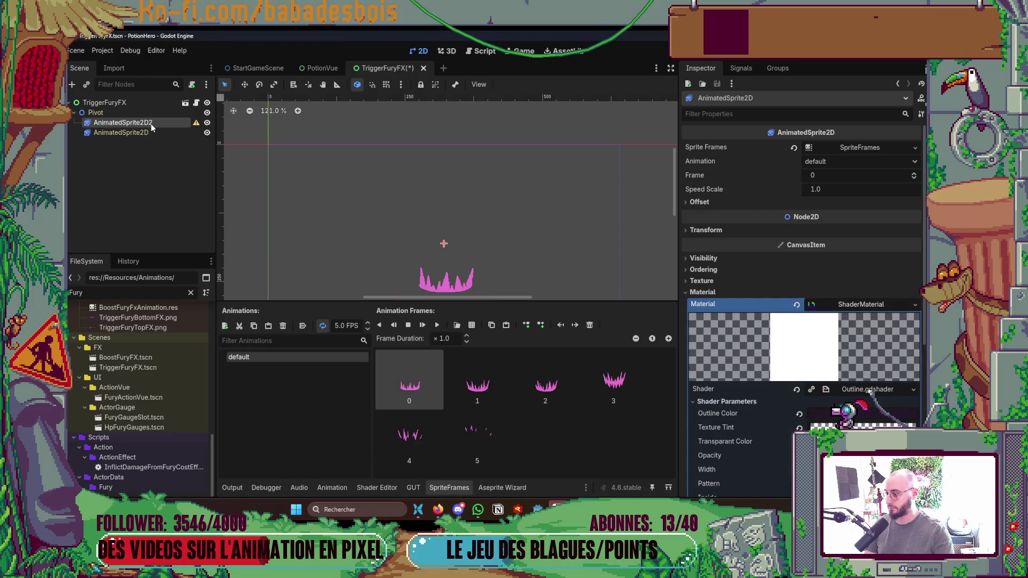
click(146, 133)
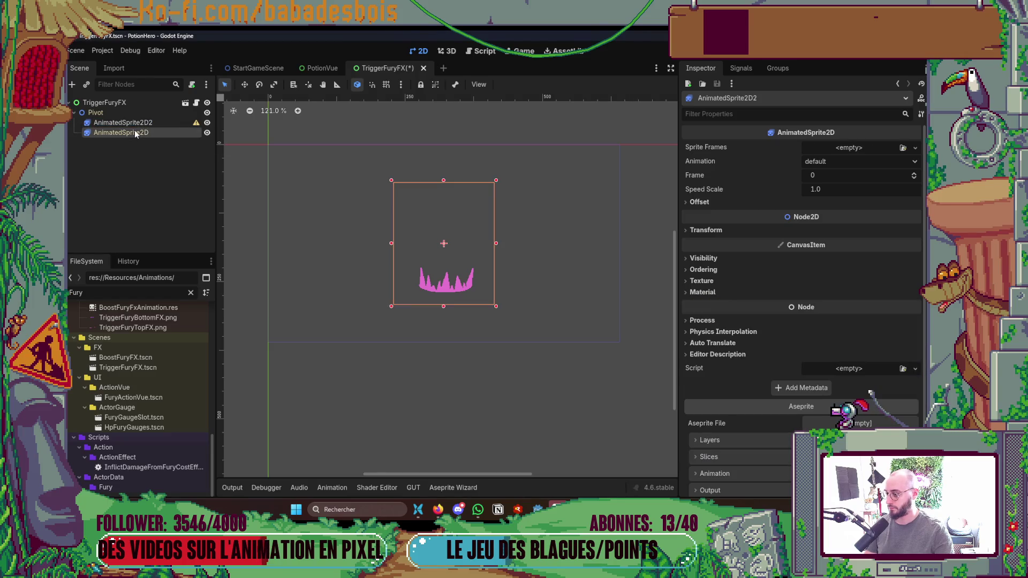
click(143, 126)
Give AnimatedSprite2D2 a new, empty SpriteFrames resource
scroll(109, 417, up, 3)
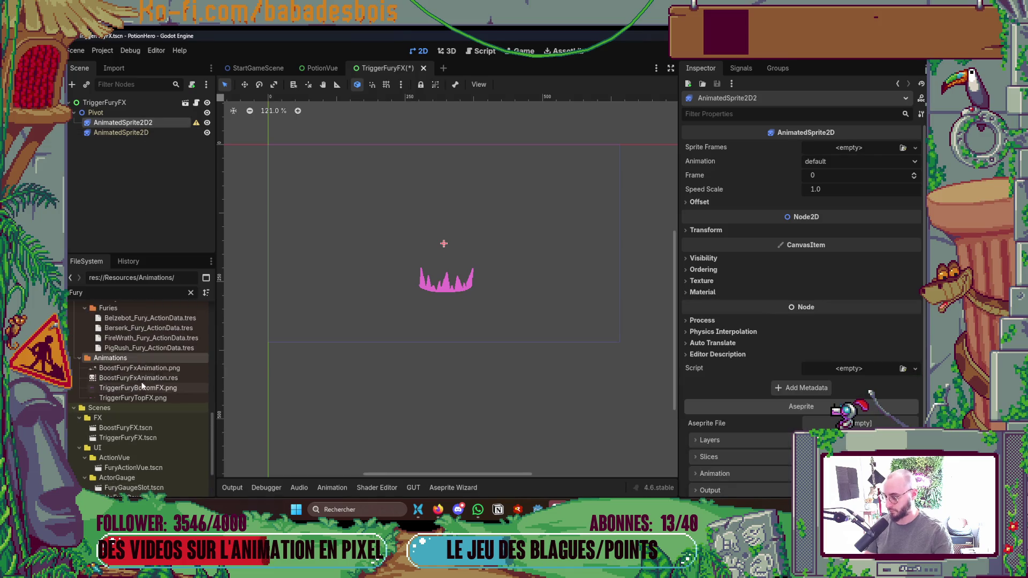
click(915, 148)
click(878, 174)
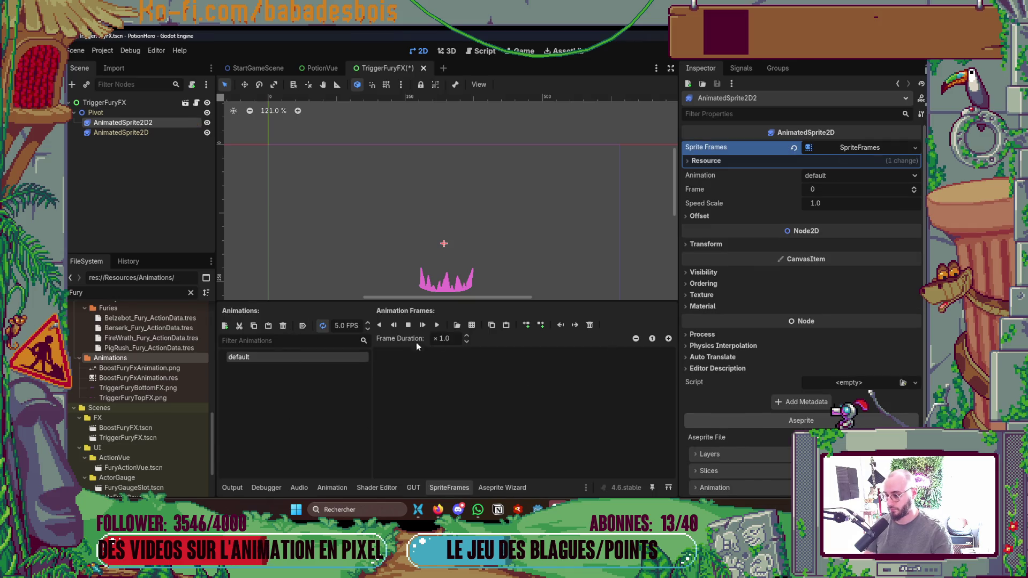
Add all six frames of TriggerFuryBottomFX.png to AnimatedSprite2D2's animation
click(472, 324)
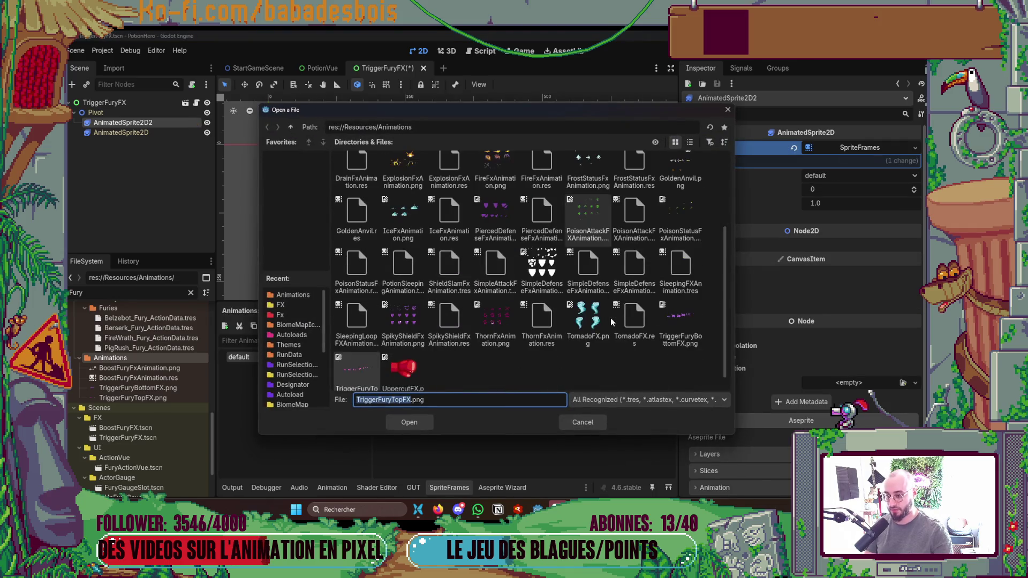
scroll(662, 351, down, 1)
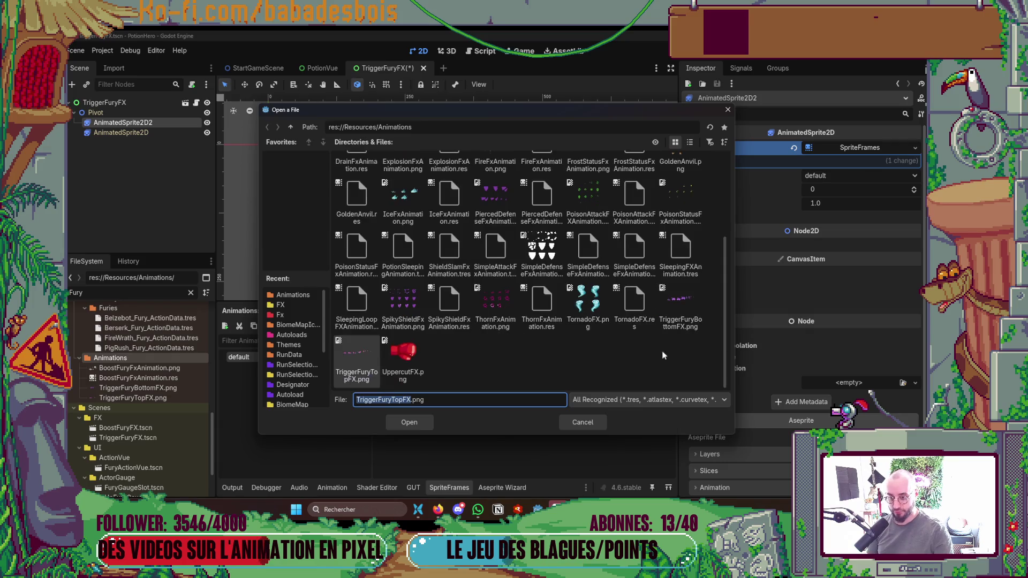
double_click(680, 308)
drag(352, 281, 576, 275)
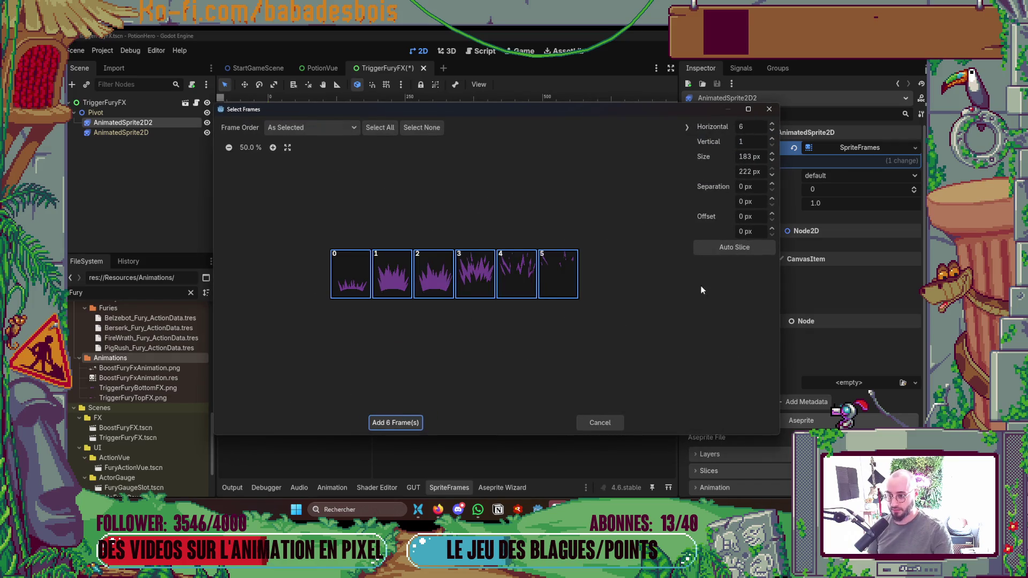
click(391, 422)
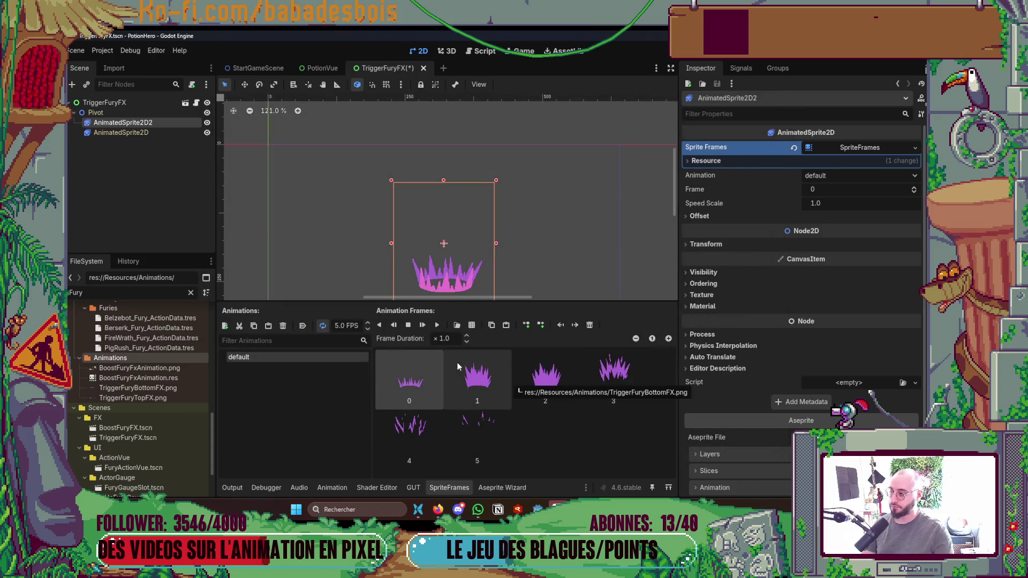
Turn off looping, set the animation speed to 17 FPS, and save
click(323, 325)
double_click(343, 325)
text(17)
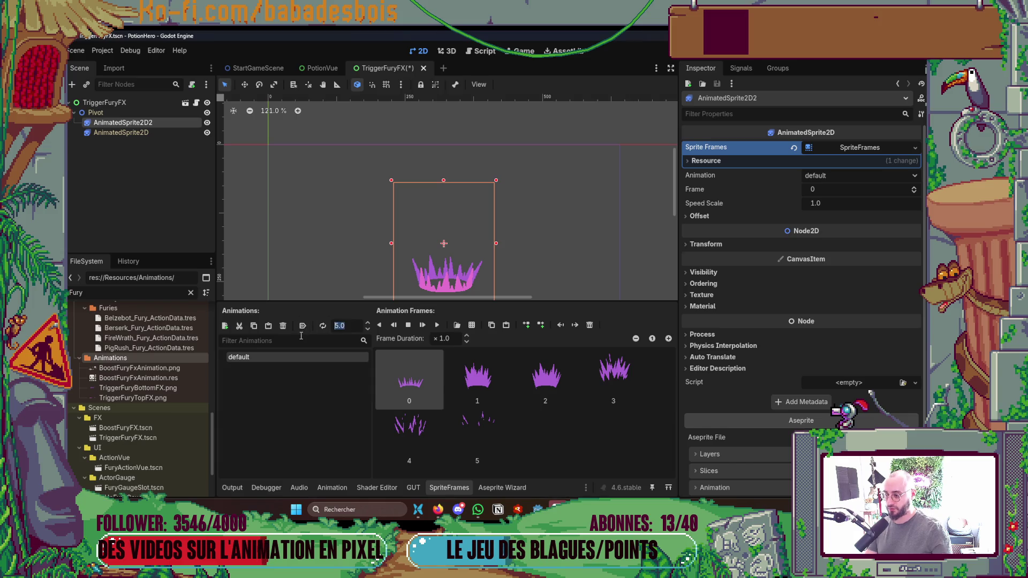
key(Return)
key(ctrl+s)
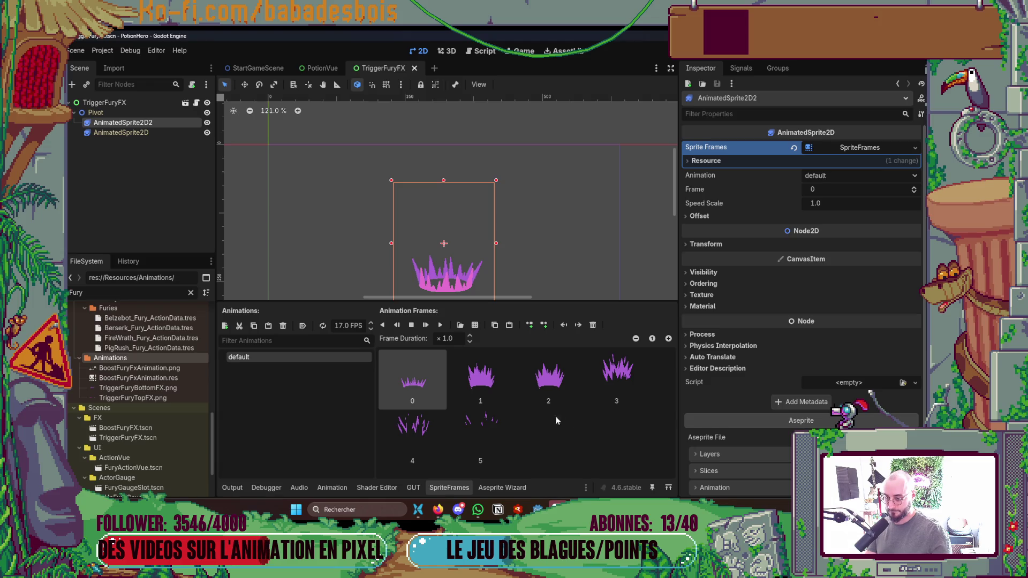
Copy frames 1–3 to the end and move a full crown frame to position 3
click(480, 378)
shift+click(549, 378)
shift+click(597, 378)
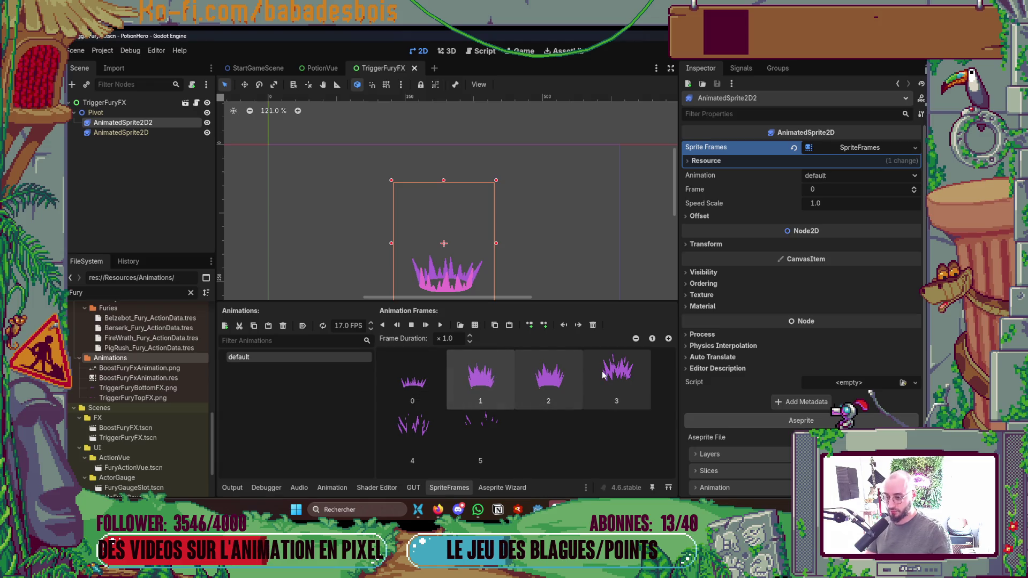
click(510, 326)
click(510, 325)
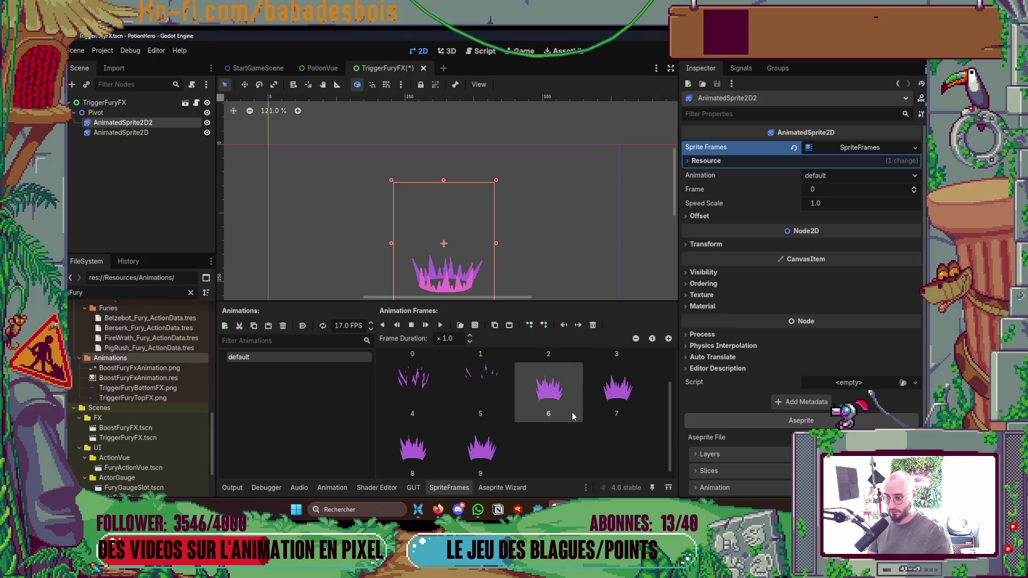
scroll(541, 426, up, 2)
drag(563, 432, 590, 362)
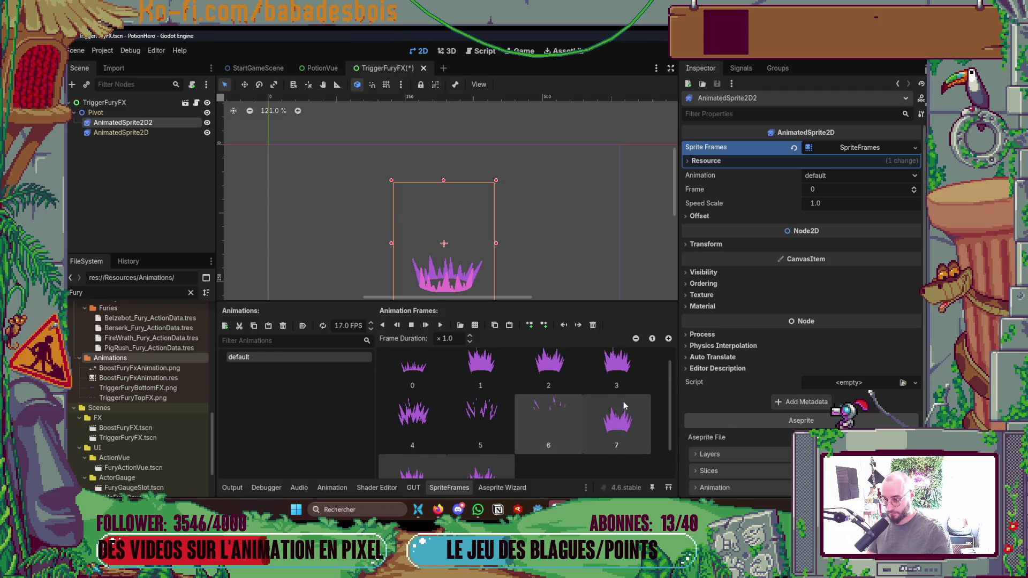
scroll(602, 447, down, 1)
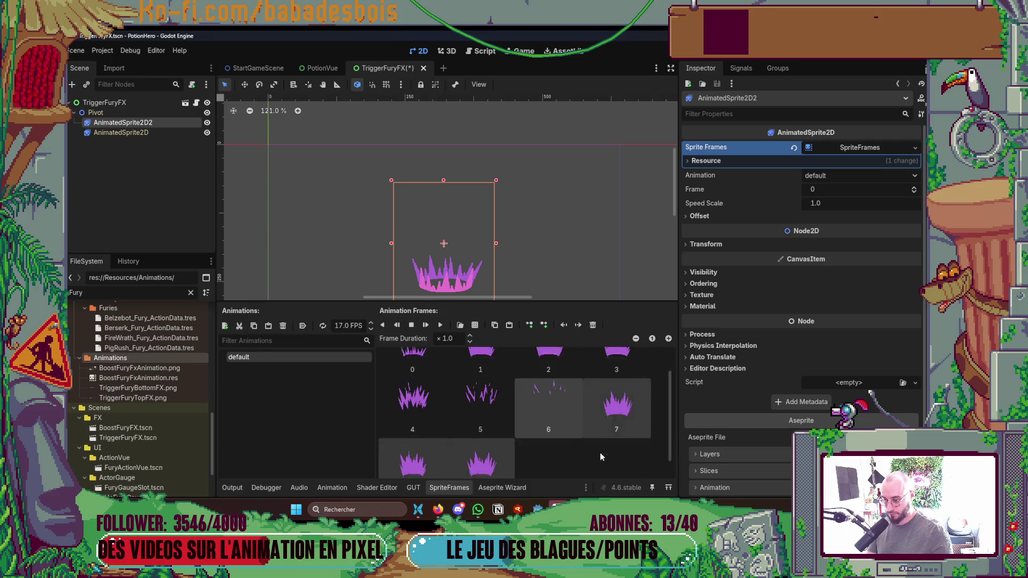
scroll(599, 450, down, 1)
Try moving frames 4–6 toward the end of the animation, then undo it
click(477, 388)
scroll(527, 404, up, 2)
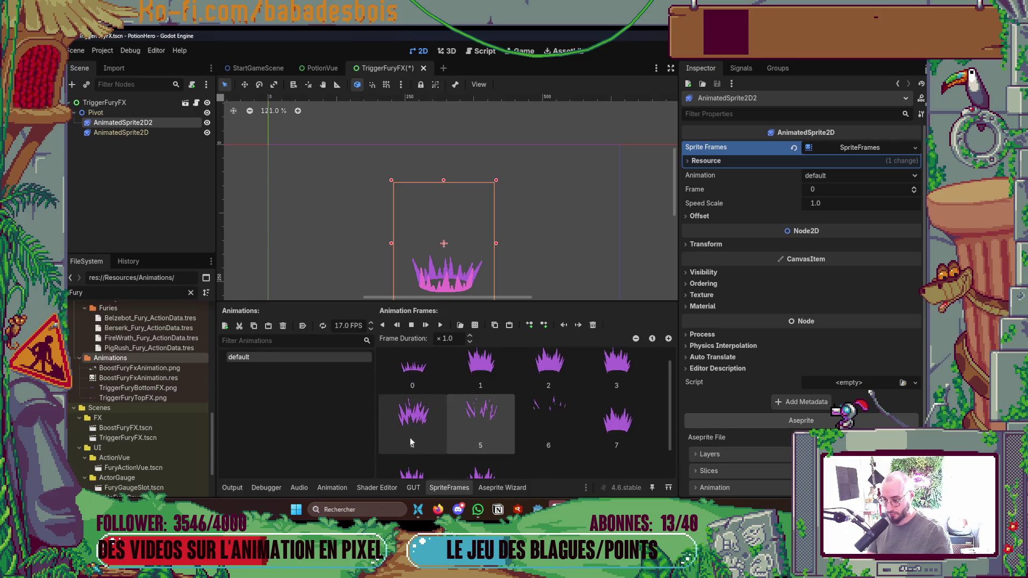
click(411, 442)
shift+click(550, 433)
scroll(550, 433, down, 2)
mouse_move(595, 469)
mouse_down()
mouse_move(527, 449)
mouse_move(554, 436)
mouse_up()
key(ctrl+z)
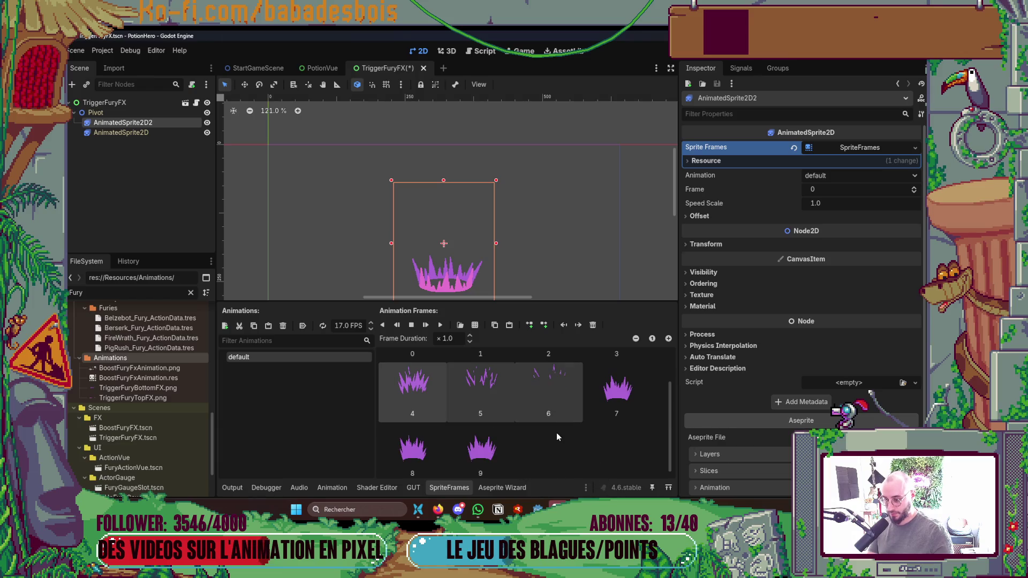
Move the first frames to the end and place frame 0 in the second row
drag(410, 399, 543, 445)
drag(432, 394, 545, 458)
click(435, 399)
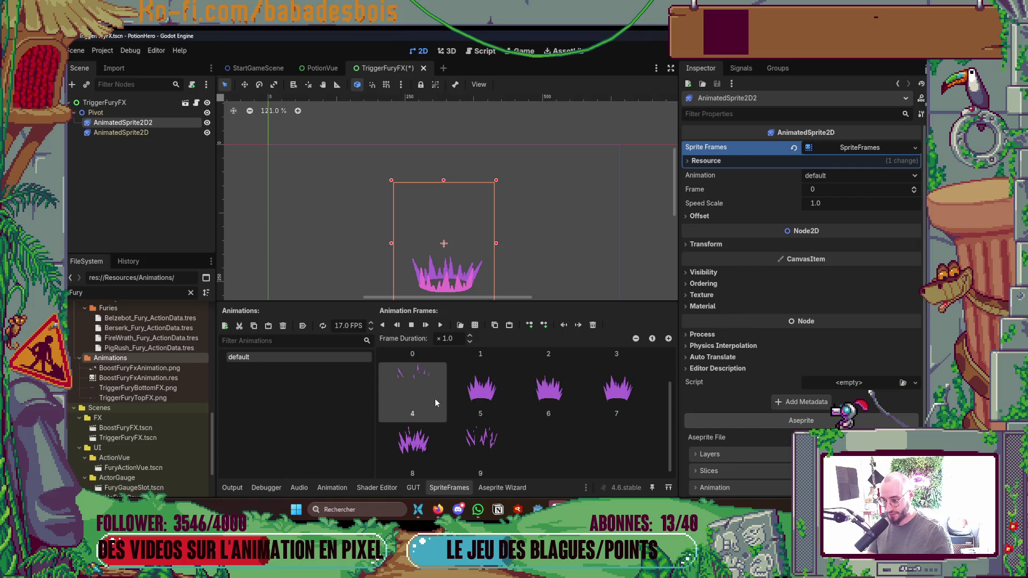
drag(479, 437, 480, 438)
scroll(551, 433, up, 1)
scroll(550, 432, down, 1)
scroll(550, 432, up, 1)
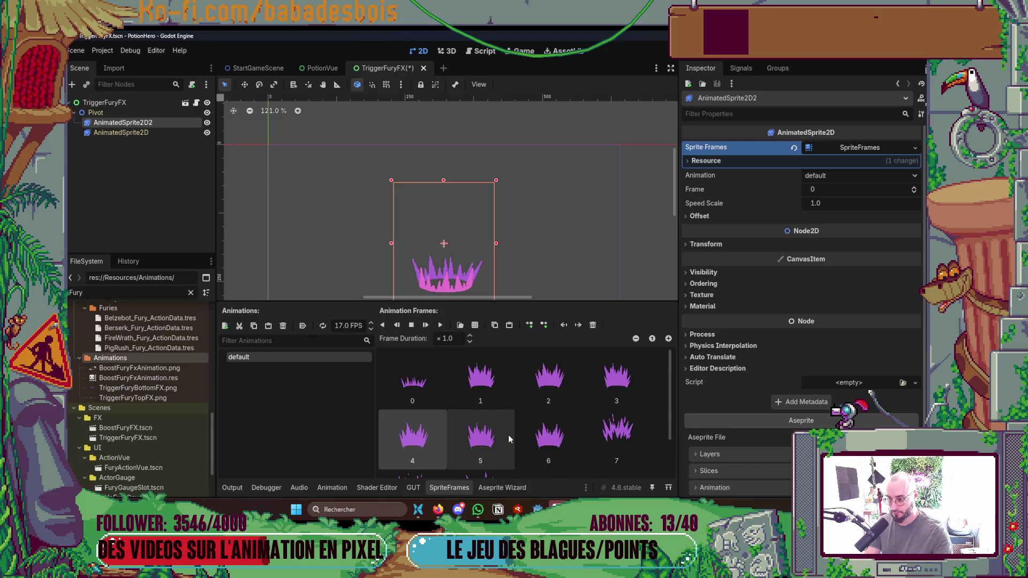
Hide the SpriteFrames editor and save the scene
click(484, 515)
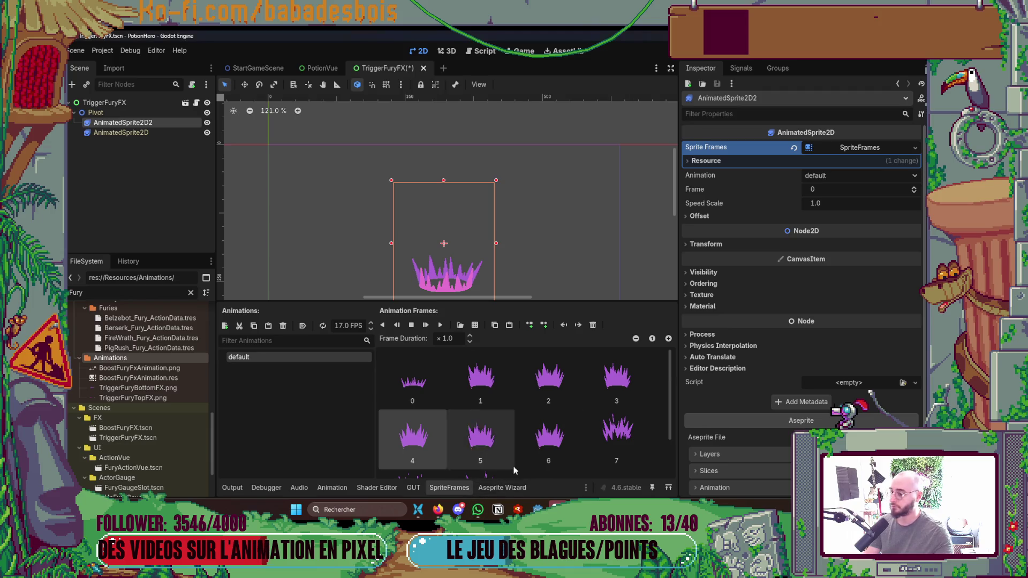
click(455, 488)
key(ctrl+s)
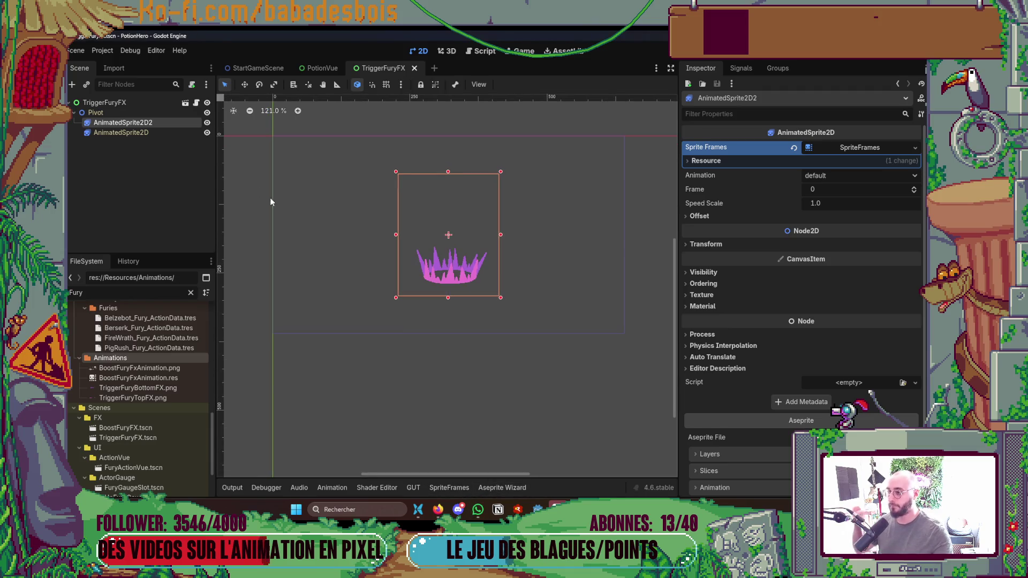
Turn on Show Behind Parent and set Z Index -1 on AnimatedSprite2D2, then save
scroll(462, 268, up, 3)
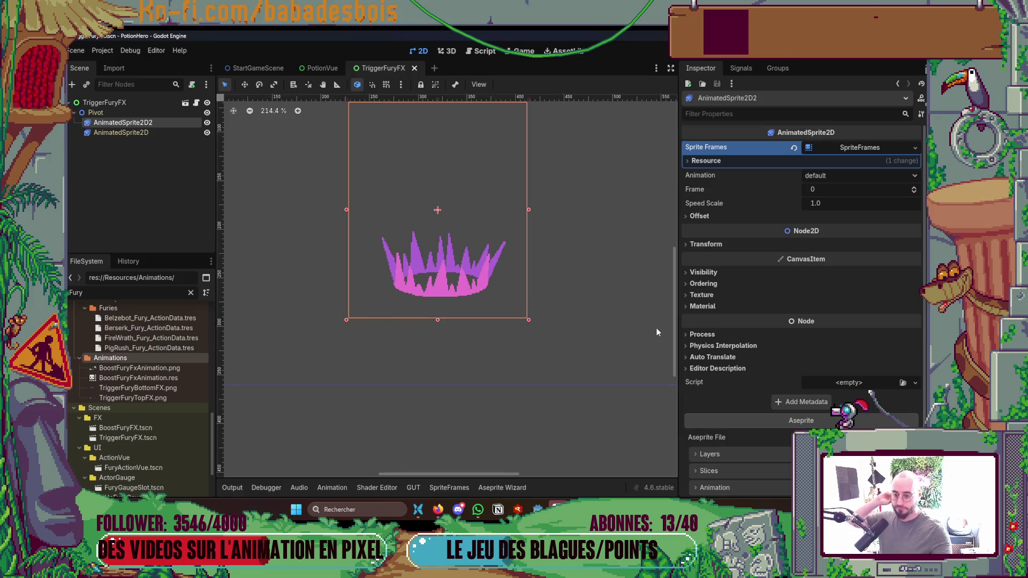
click(703, 273)
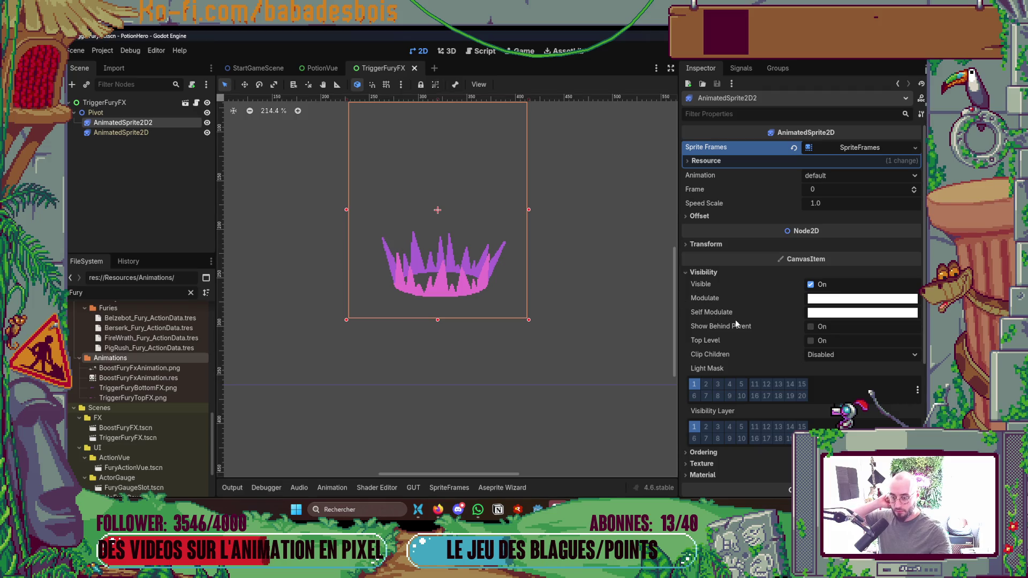
scroll(739, 359, down, 3)
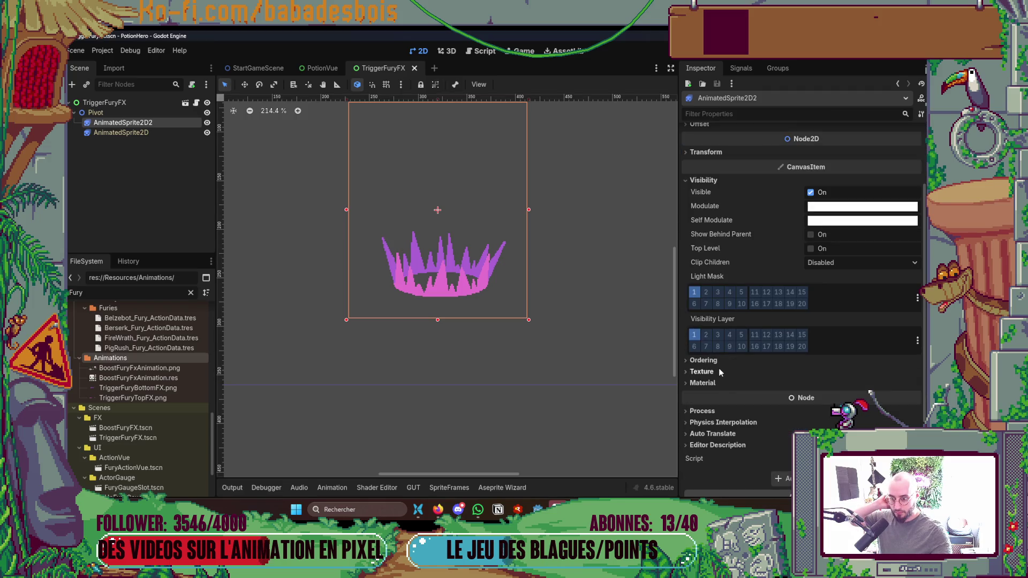
click(809, 235)
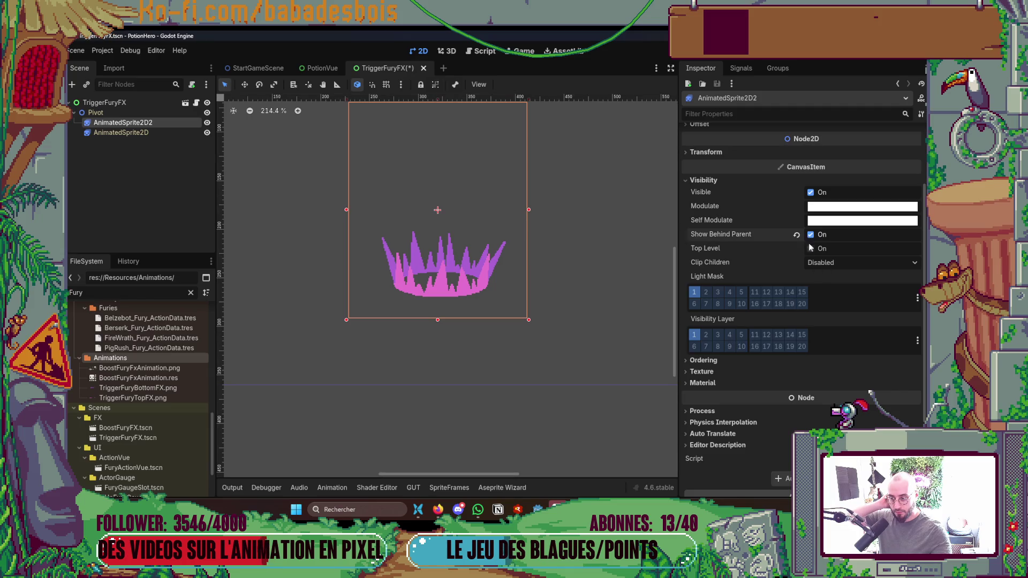
click(705, 360)
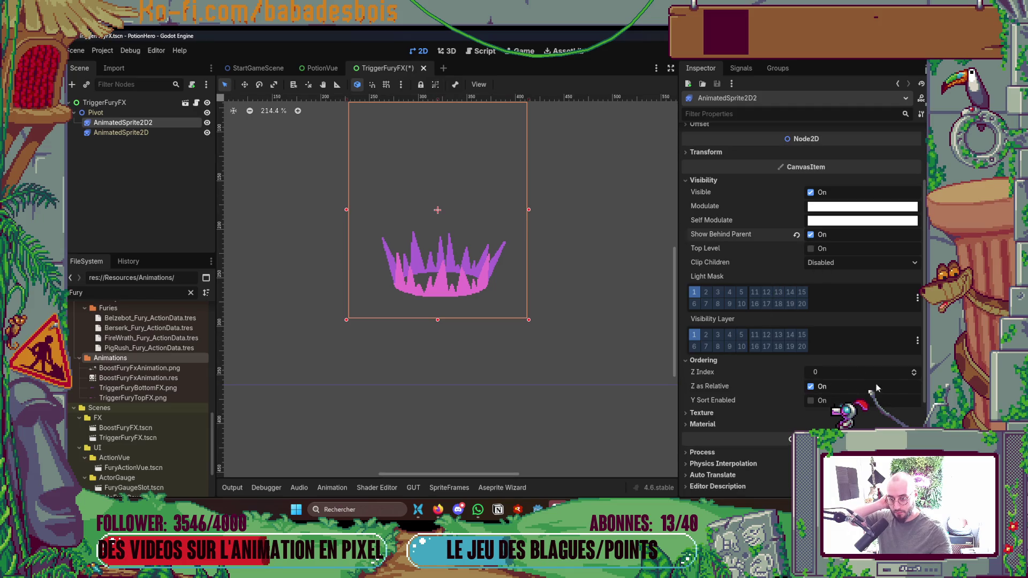
click(912, 376)
scroll(490, 374, down, 2)
key(ctrl+s)
click(139, 133)
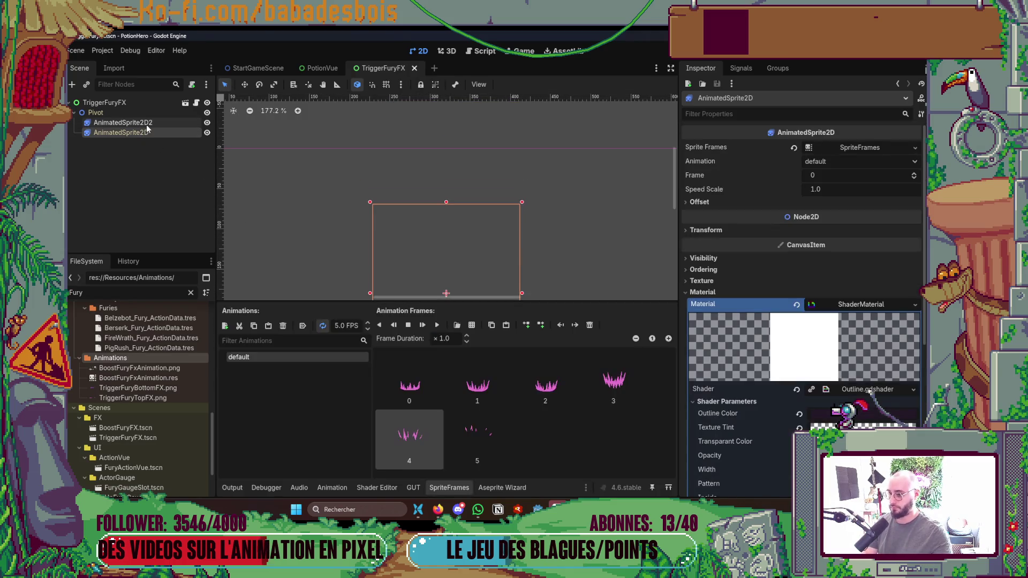
Set the original AnimatedSprite2D animation's speed to 17 FPS
click(371, 330)
double_click(339, 325)
text(17)
key(Return)
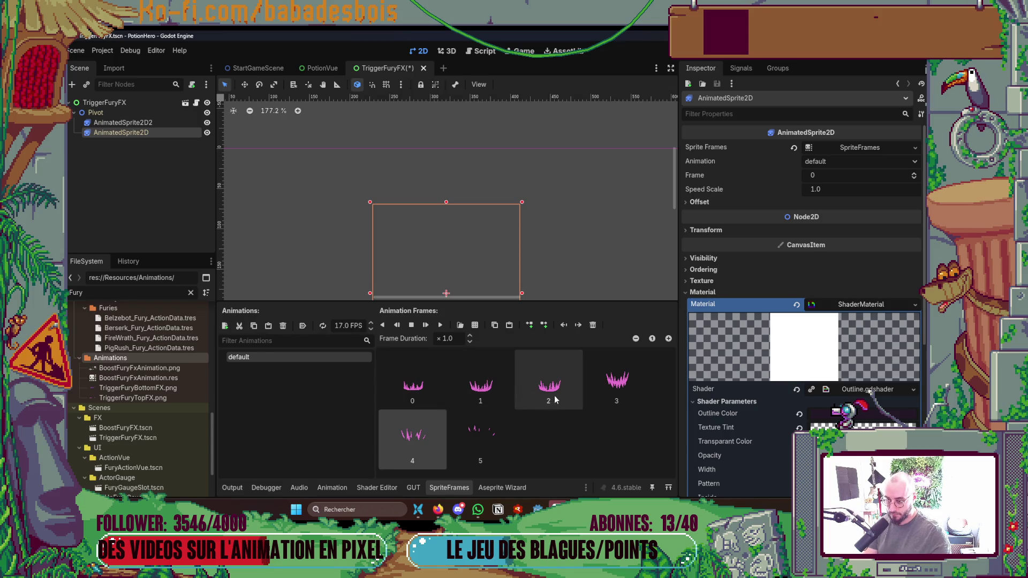
Copy crown frames 1 and 2, paste them as frames 6–7, reorder them, and save
click(554, 396)
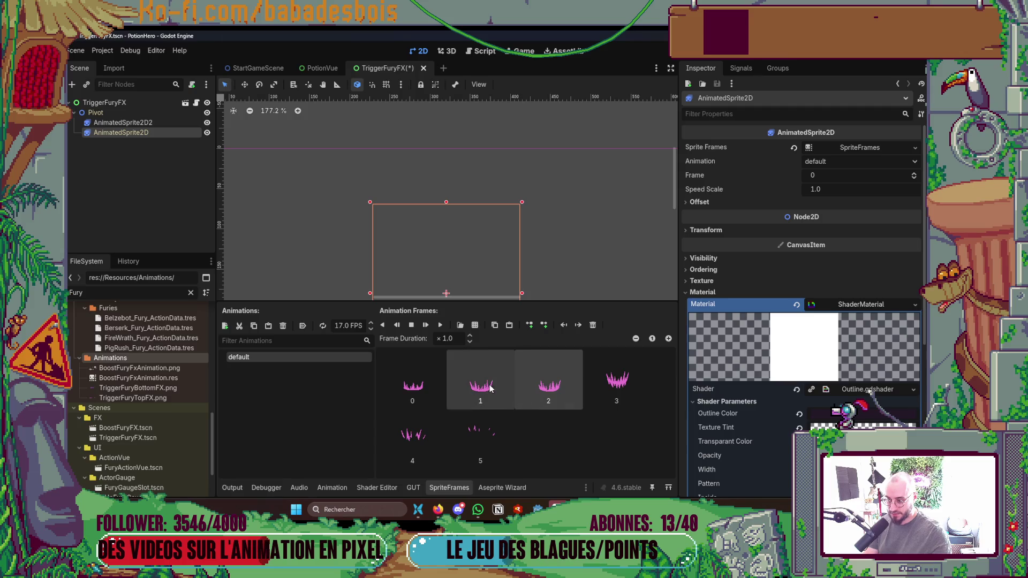
click(494, 327)
click(513, 324)
scroll(536, 396, down, 2)
mouse_move(536, 396)
mouse_down()
mouse_move(568, 364)
mouse_move(583, 371)
mouse_move(576, 406)
mouse_up()
scroll(606, 380, down, 1)
scroll(621, 357, up, 1)
click(621, 358)
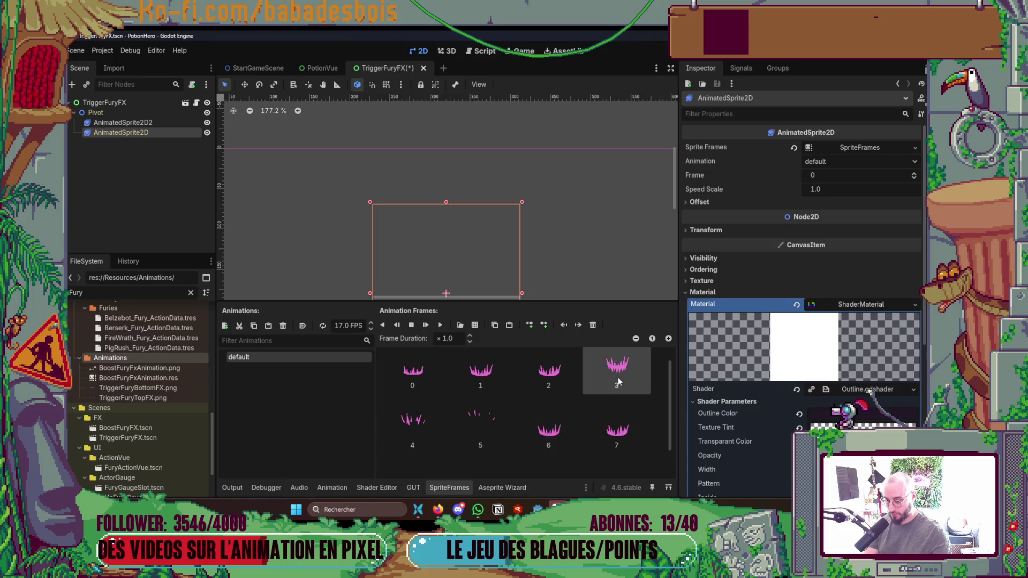
mouse_move(568, 444)
mouse_down()
mouse_move(561, 422)
mouse_move(641, 359)
mouse_move(565, 468)
mouse_up()
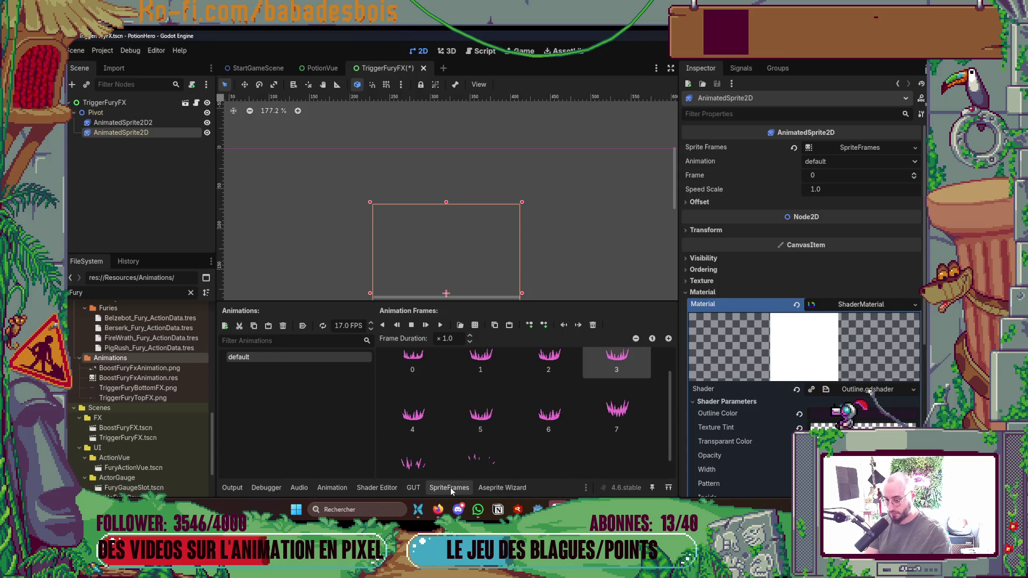
click(451, 487)
key(ctrl+s)
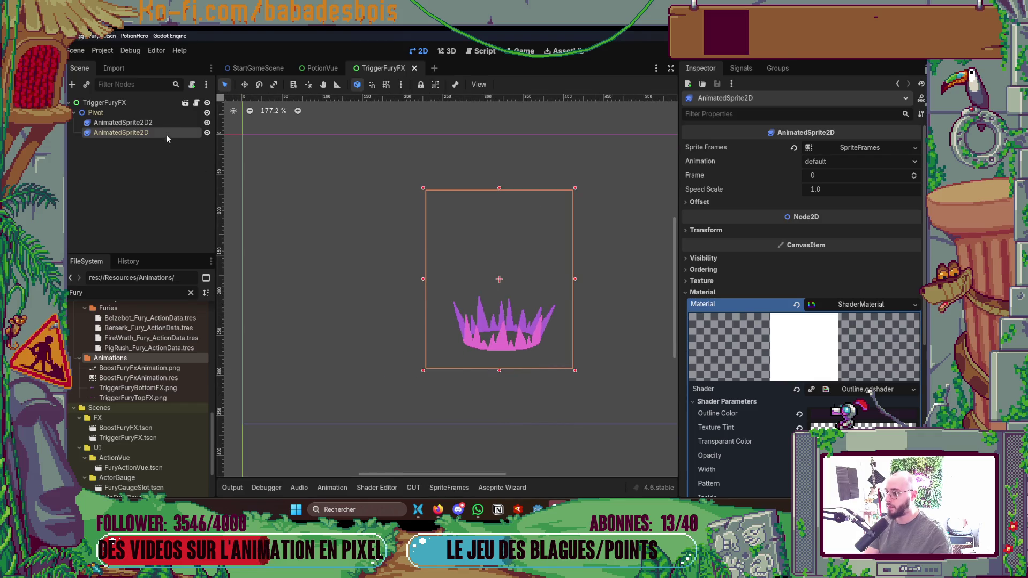
Check the AnimatedSprite2D2 and pink AnimatedSprite2D sprites, hiding the animation frames panel
click(163, 123)
click(162, 132)
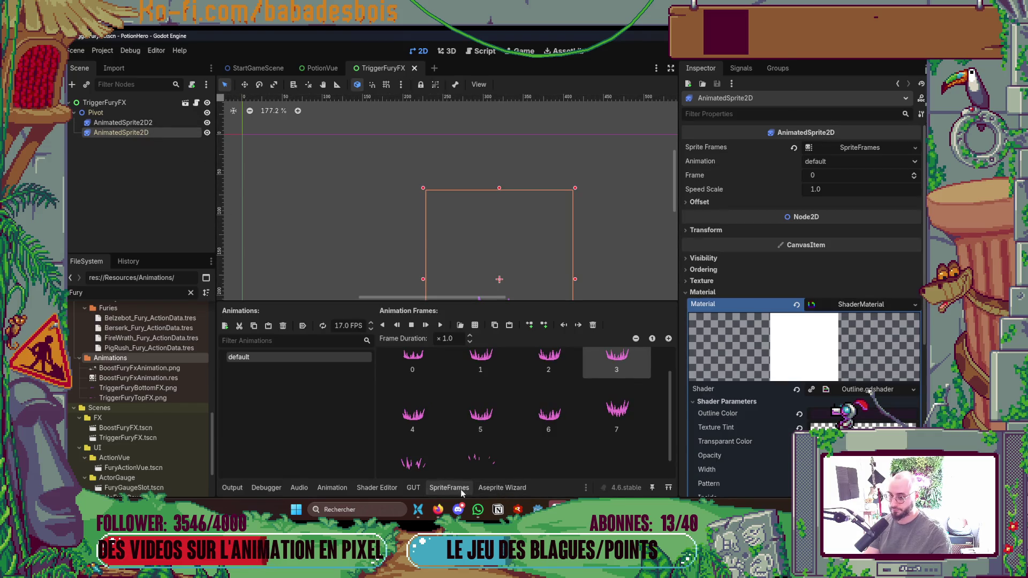
click(460, 489)
click(493, 428)
scroll(515, 348, down, 3)
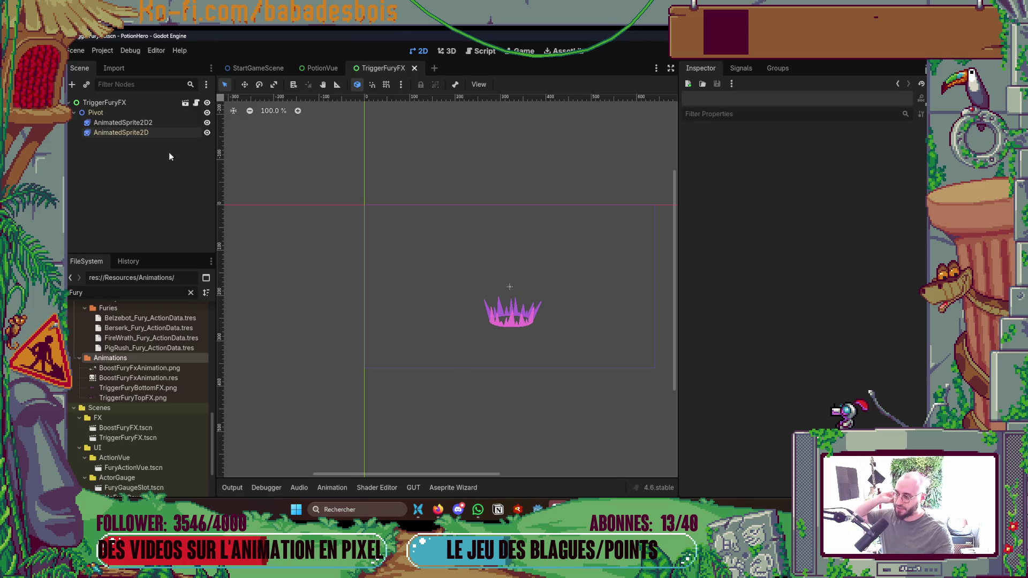
click(162, 123)
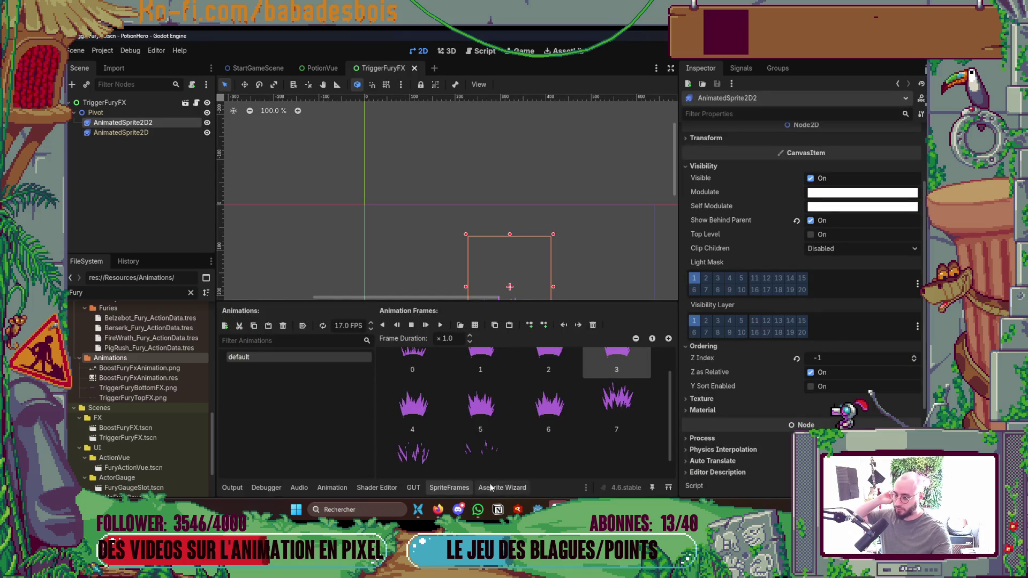
click(447, 488)
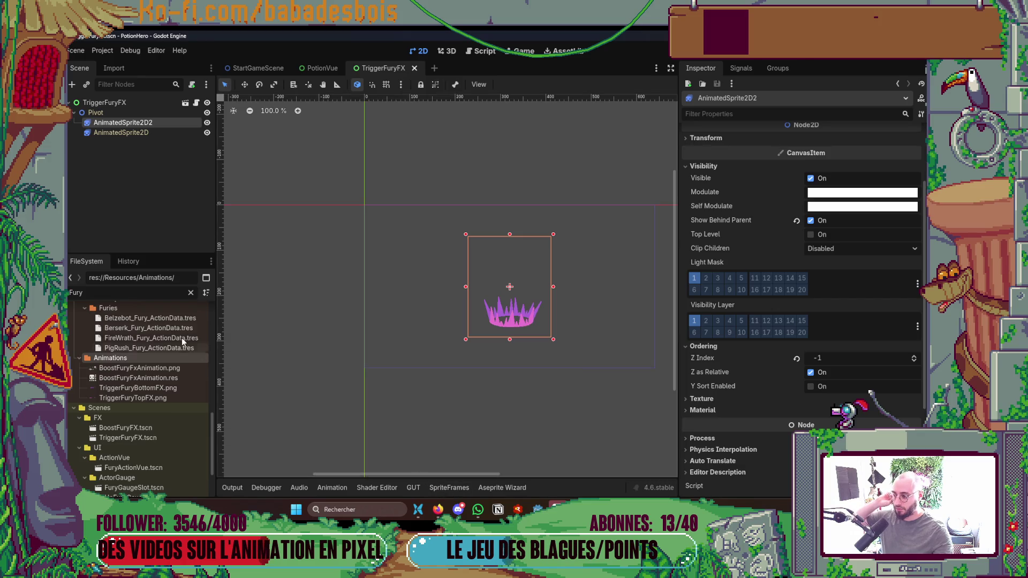
Clear the FileSystem filter and select the TriggerFuryFX root node to see its Fx settings
double_click(78, 293)
text(Sy)
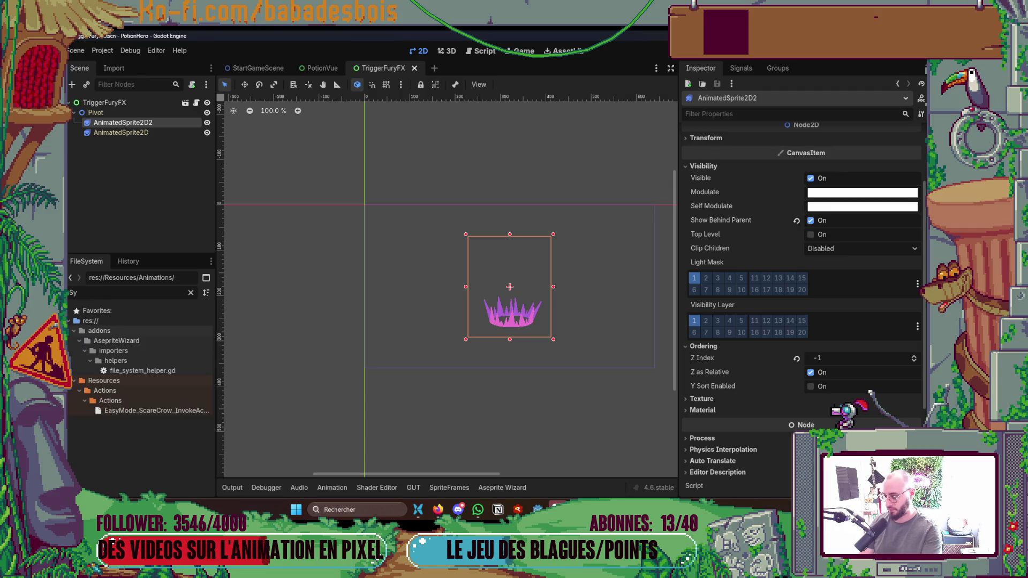
key(BackSpace)
key(BackSpace)
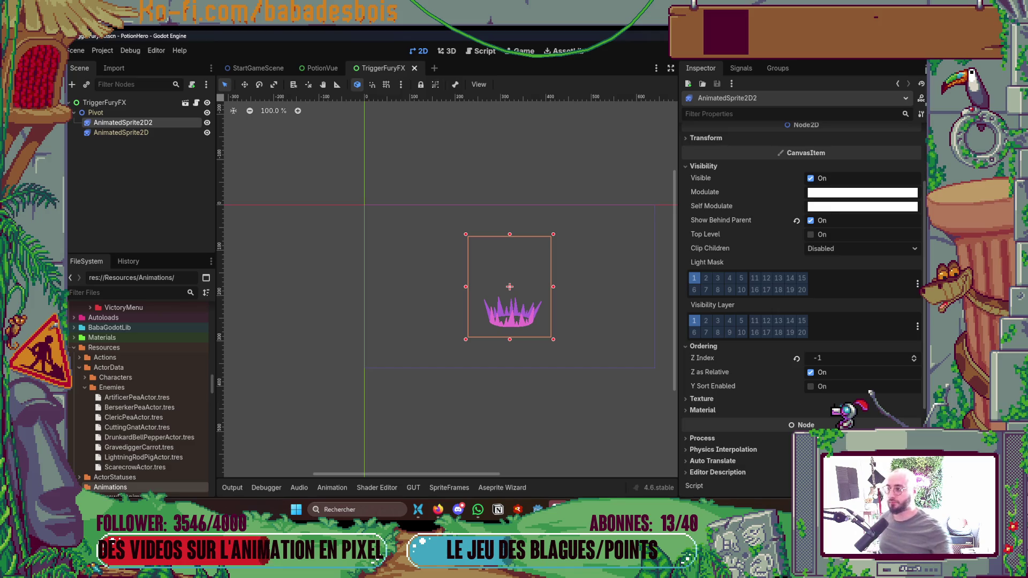
click(134, 103)
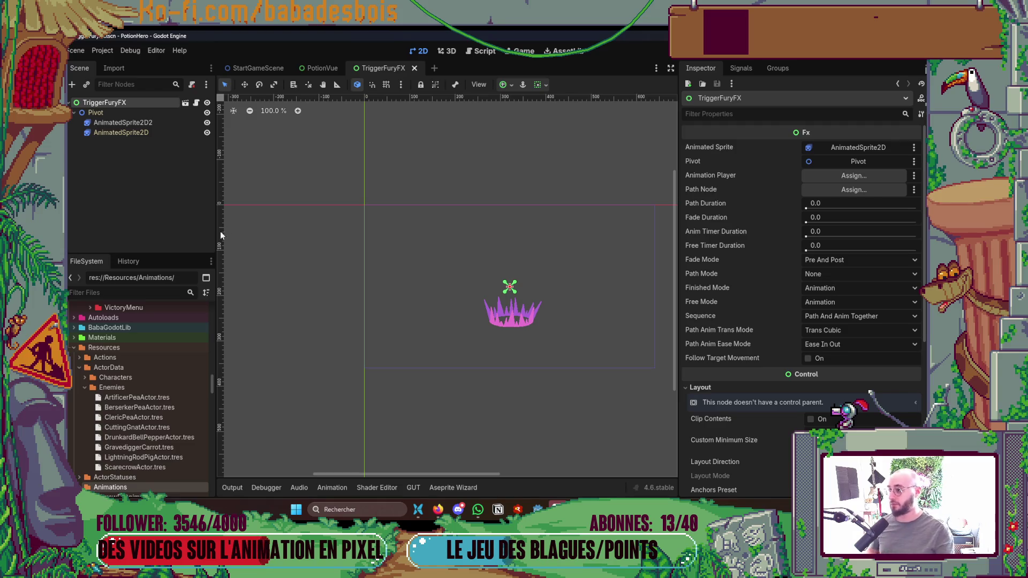
Select the pink AnimatedSprite2D and review its available signals
click(139, 122)
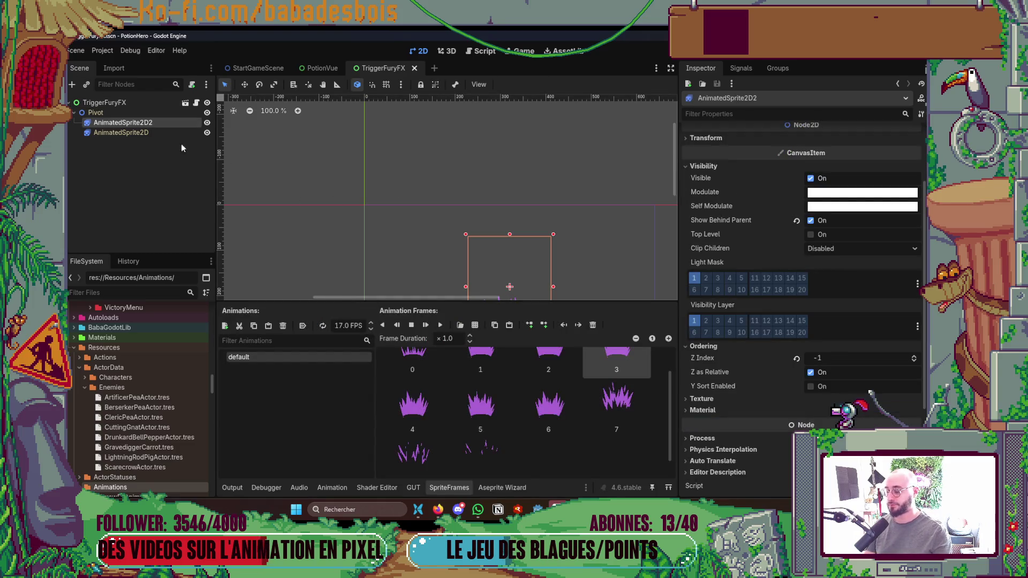
click(172, 132)
click(455, 488)
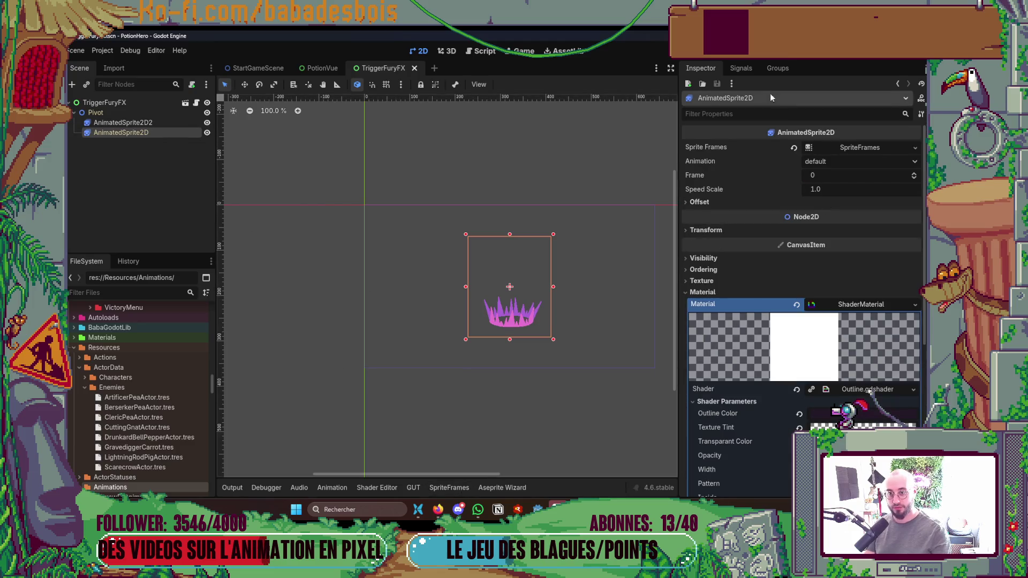
click(746, 69)
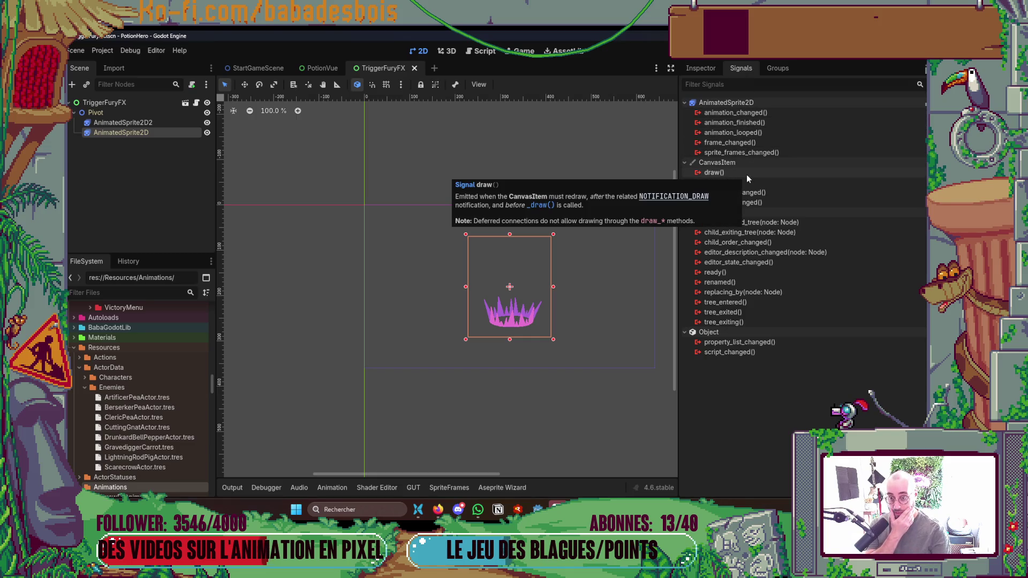
mouse_move(768, 162)
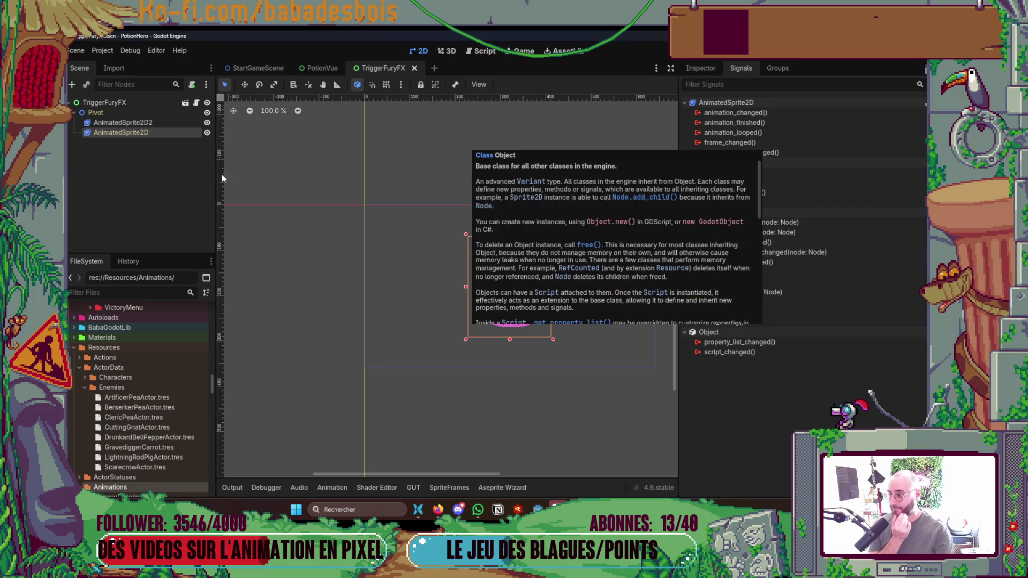
Enable Autoplay on Load for the pink crown's default animation and save
click(180, 123)
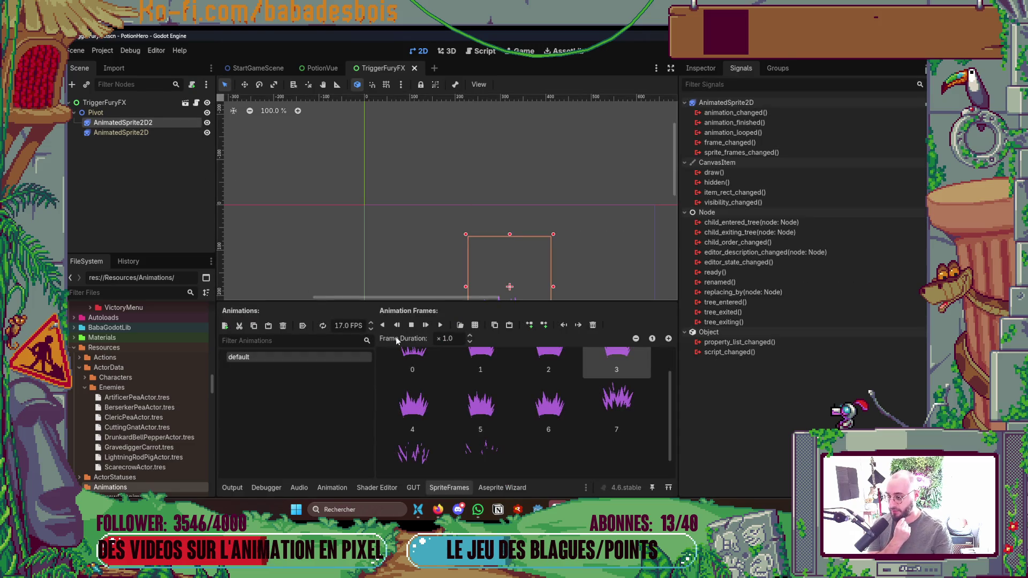
click(300, 329)
click(148, 132)
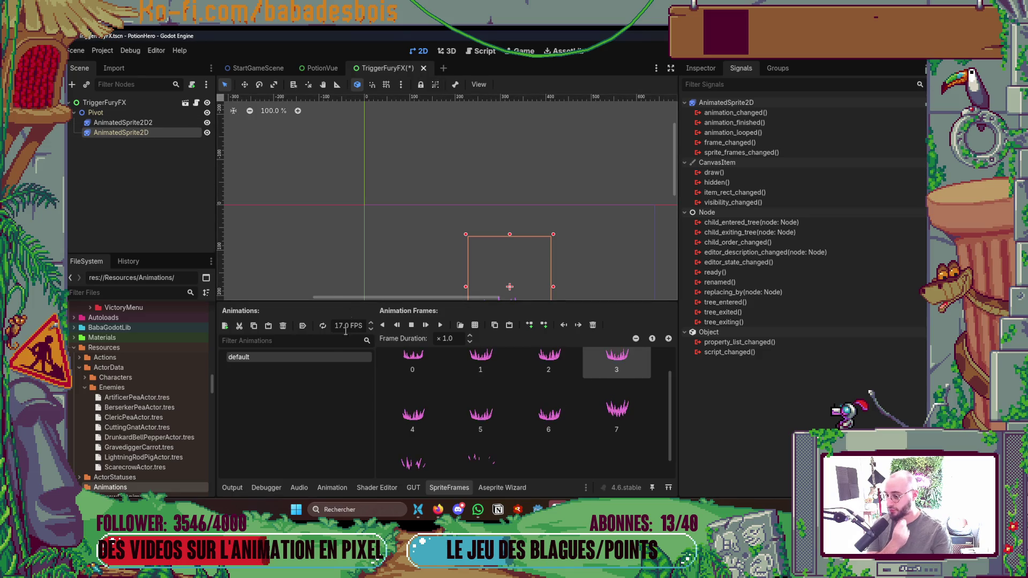
click(305, 326)
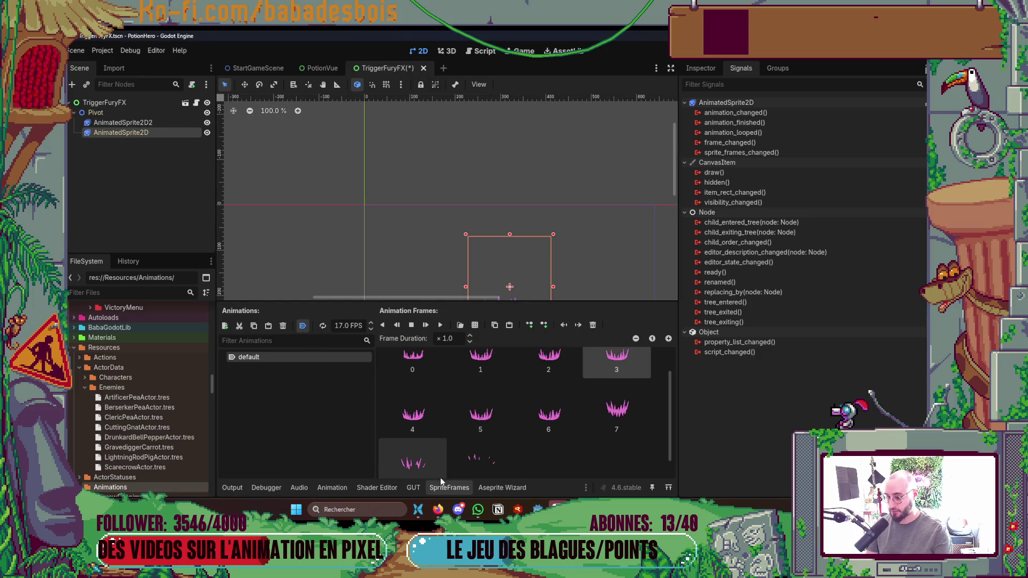
click(440, 482)
click(494, 445)
key(ctrl+s)
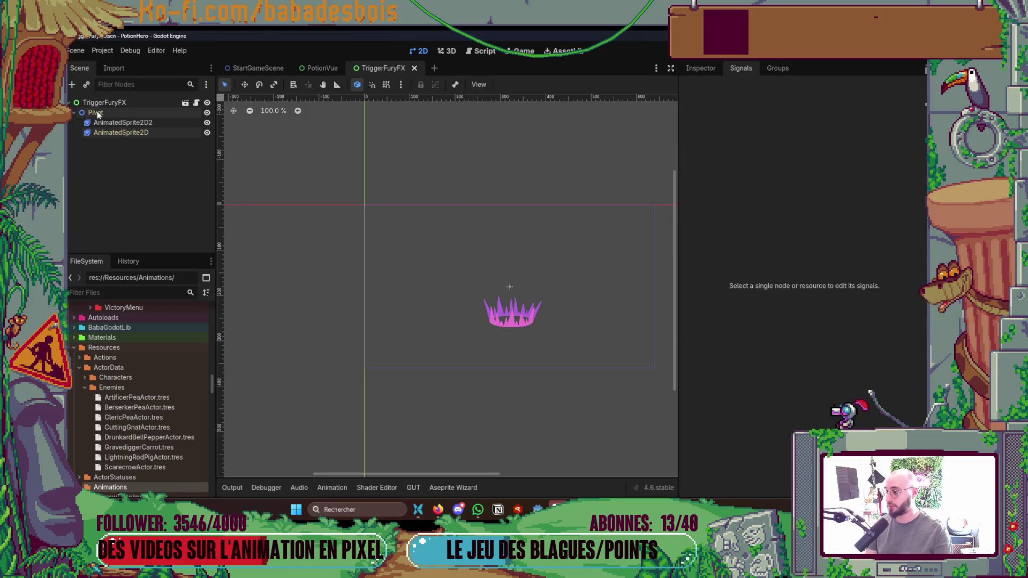
Inspect both sprites' properties and shader material, save again, and select TriggerFuryFX
click(105, 123)
click(129, 132)
click(698, 69)
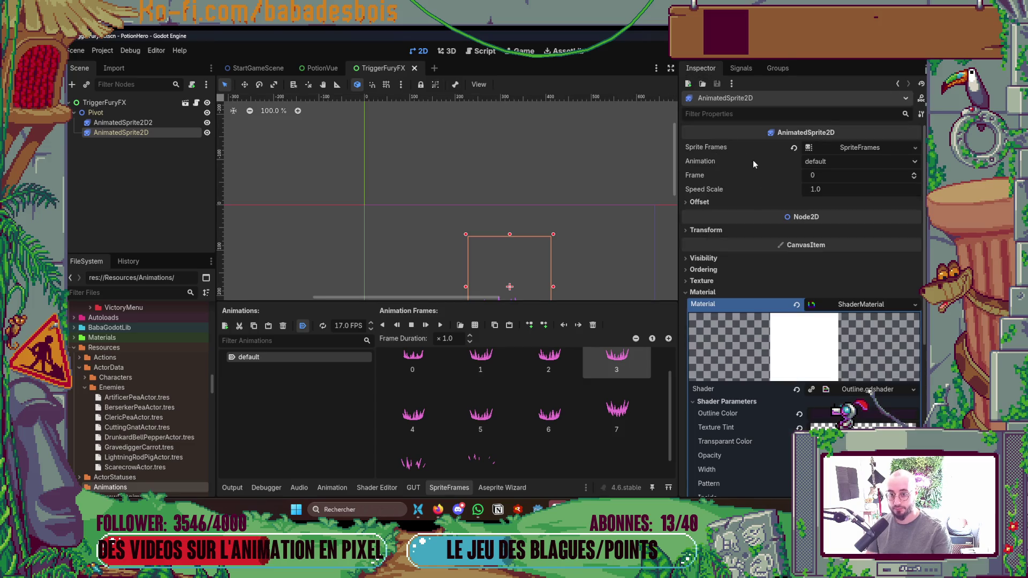
click(141, 122)
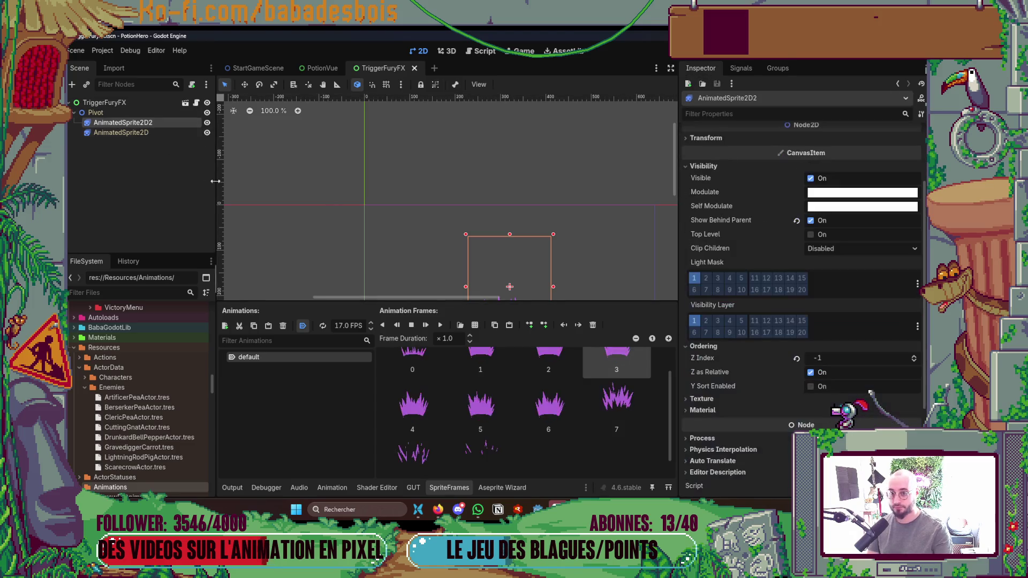
scroll(722, 161, up, 3)
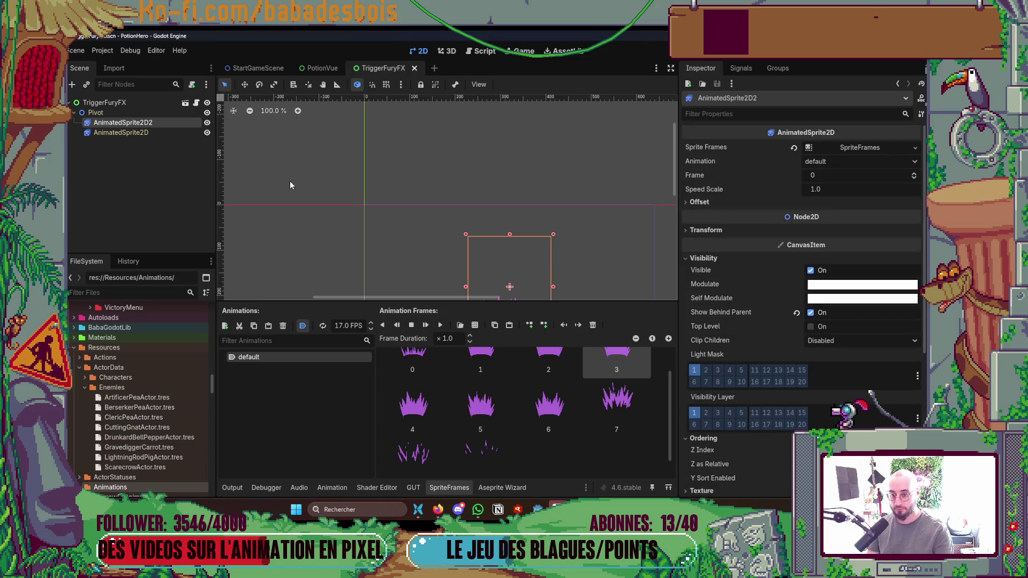
click(449, 487)
key(ctrl+s)
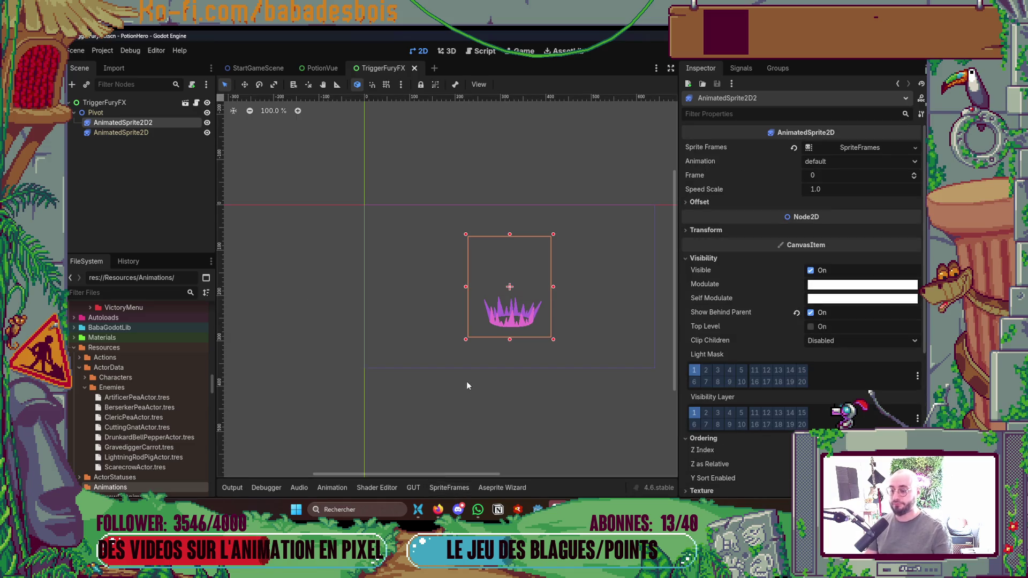
click(458, 366)
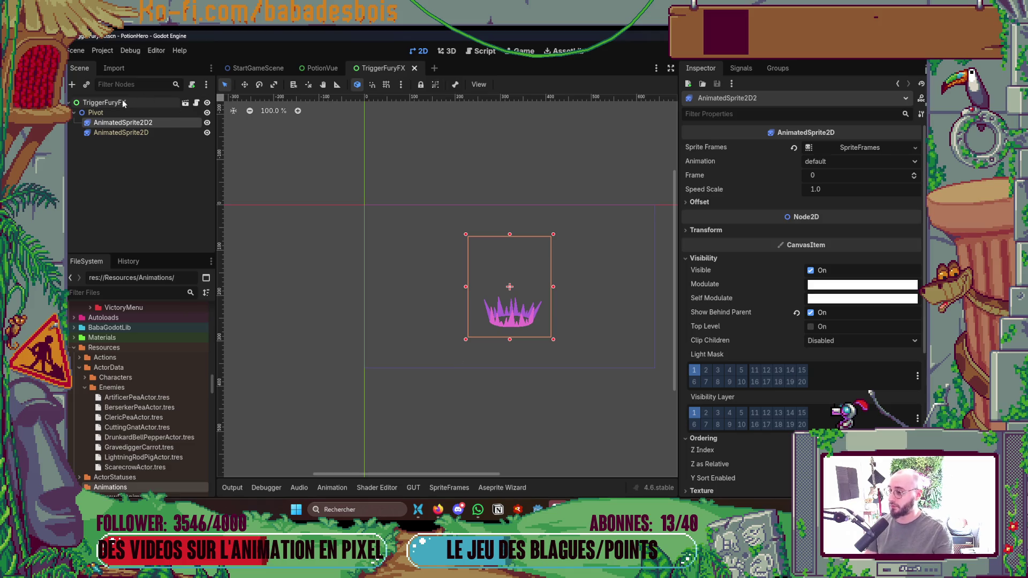
Apply the Center Bottom anchor preset to TriggerFuryFX and save the scene
click(512, 85)
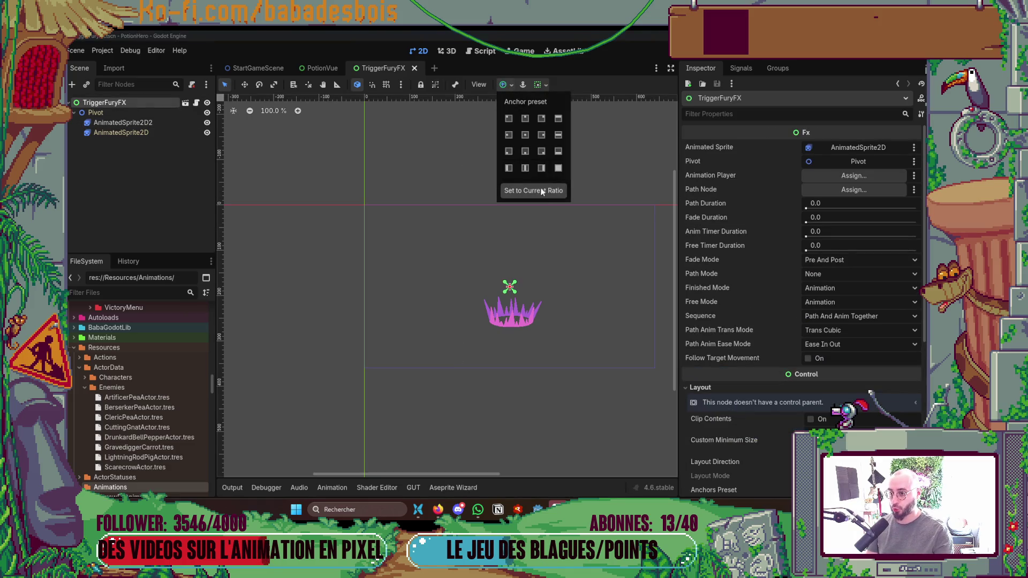
click(528, 155)
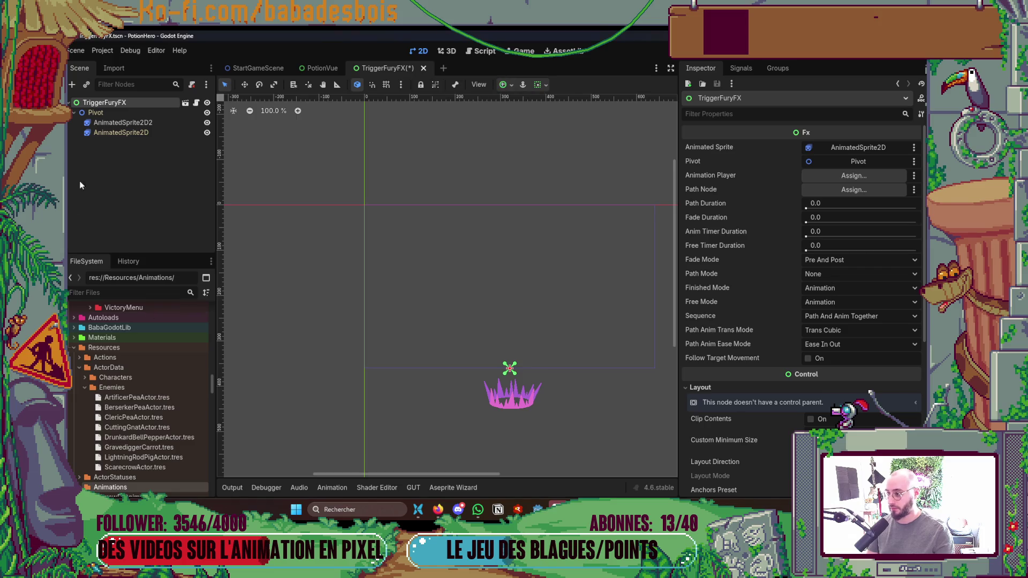
click(127, 124)
shift+click(137, 134)
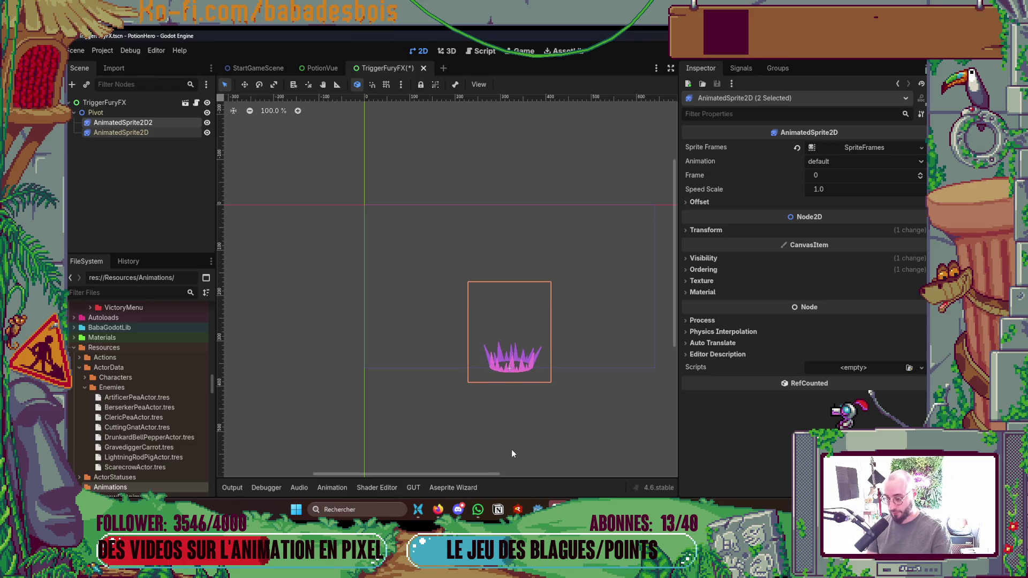
key(ctrl+s)
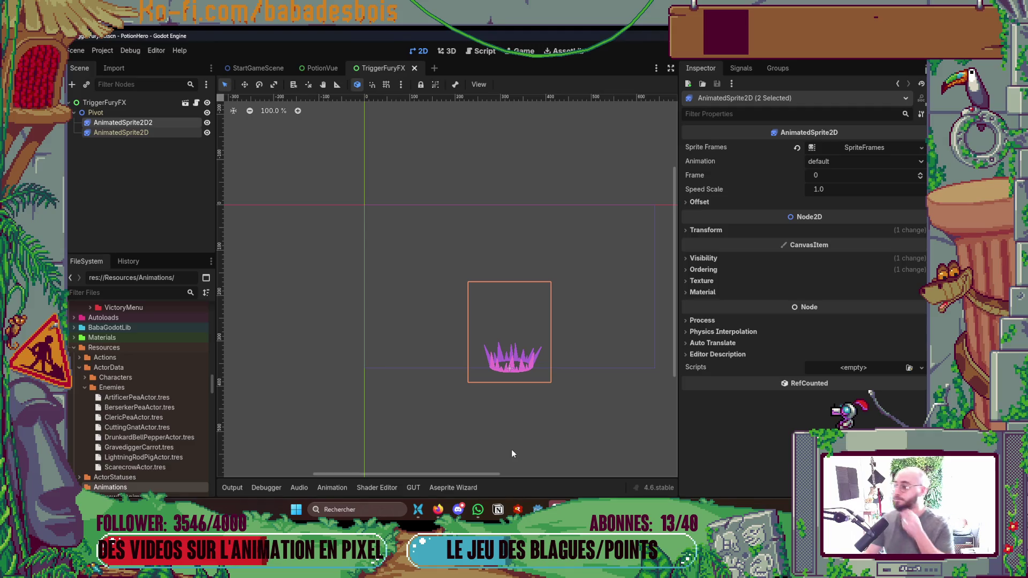
click(504, 152)
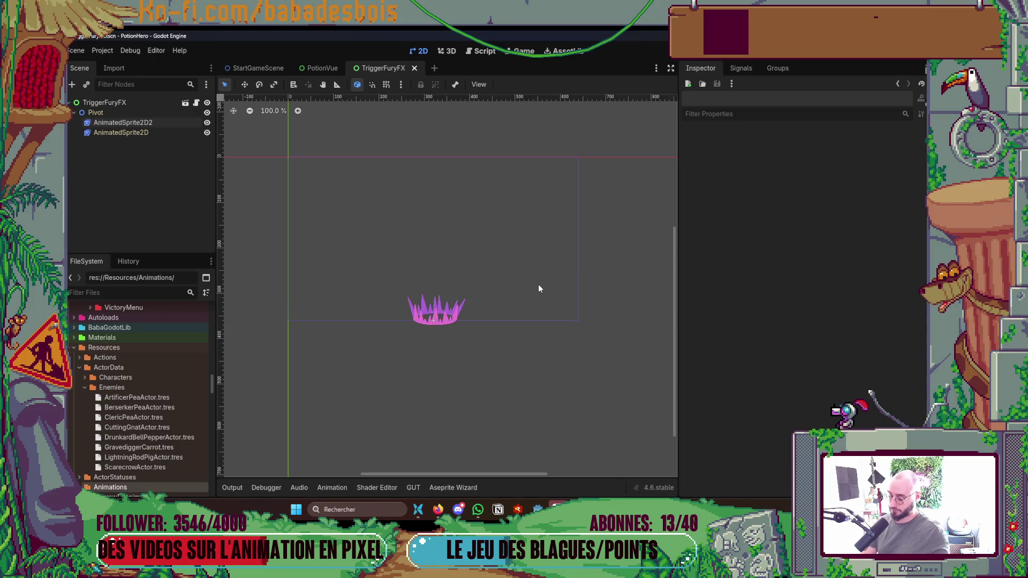
key(alt+Tab)
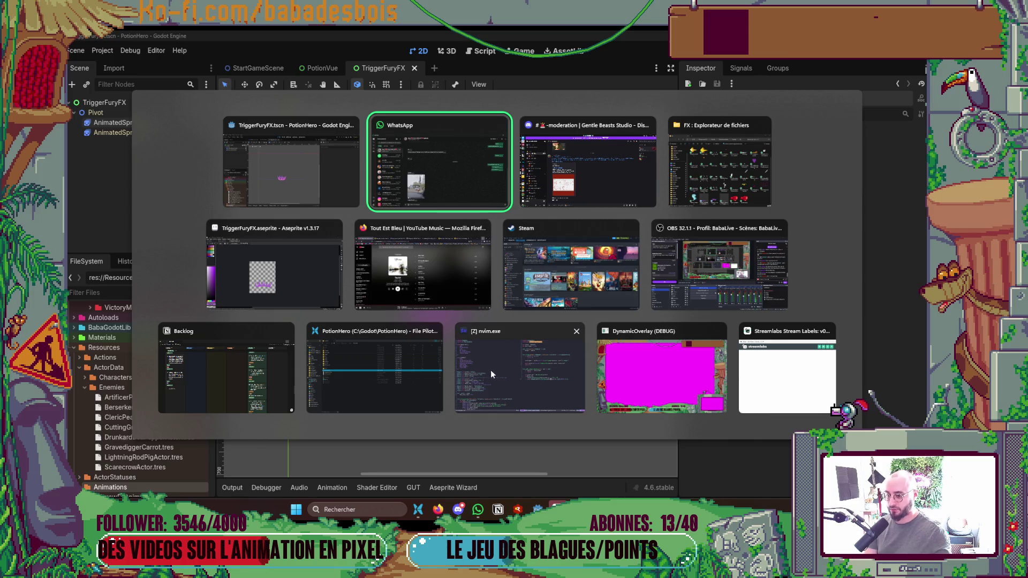
Switch from the Godot editor to the nvim.exe window via the task switcher
click(300, 171)
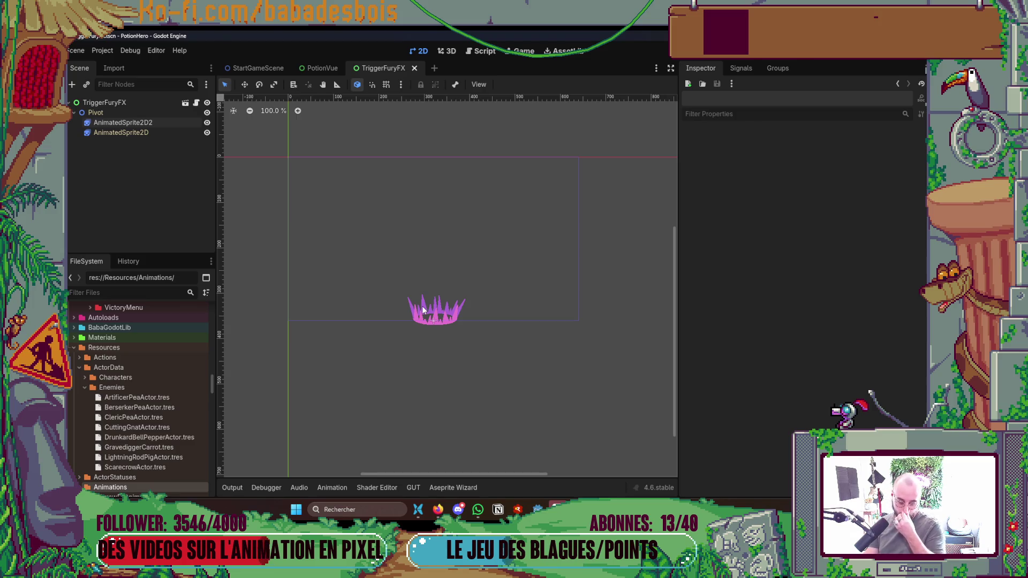
key(alt+Tab)
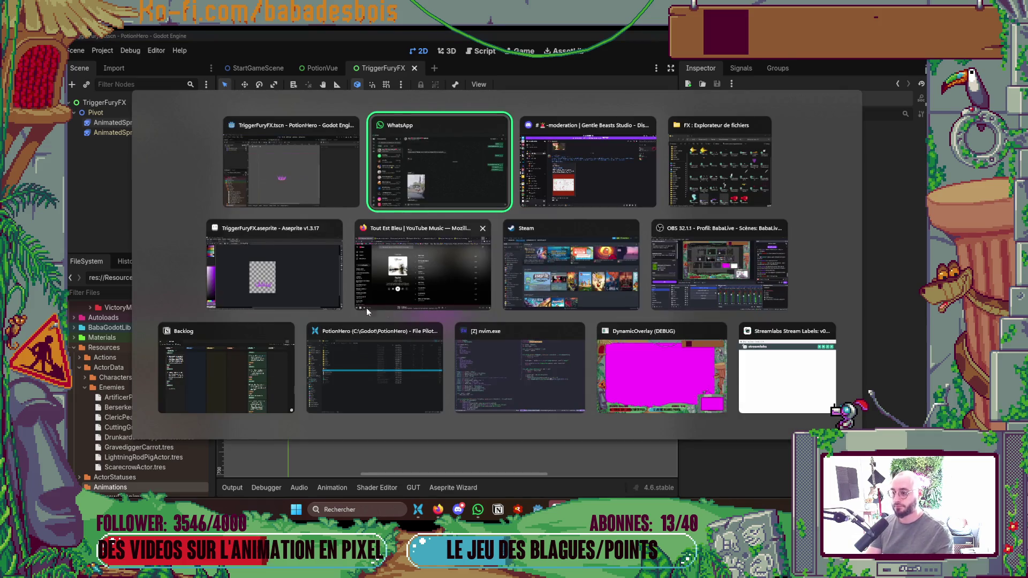
click(581, 375)
Search project files for 'Fury' and open BoostFuryFxAnimation.res
key(space)
key(f)
key(f)
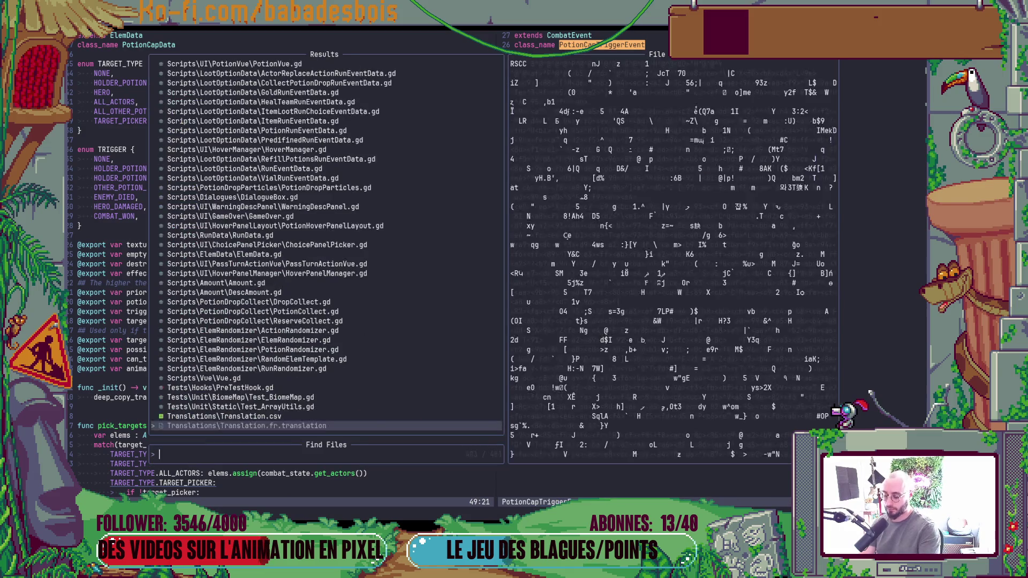
text(Fury)
key(Up)
key(Up)
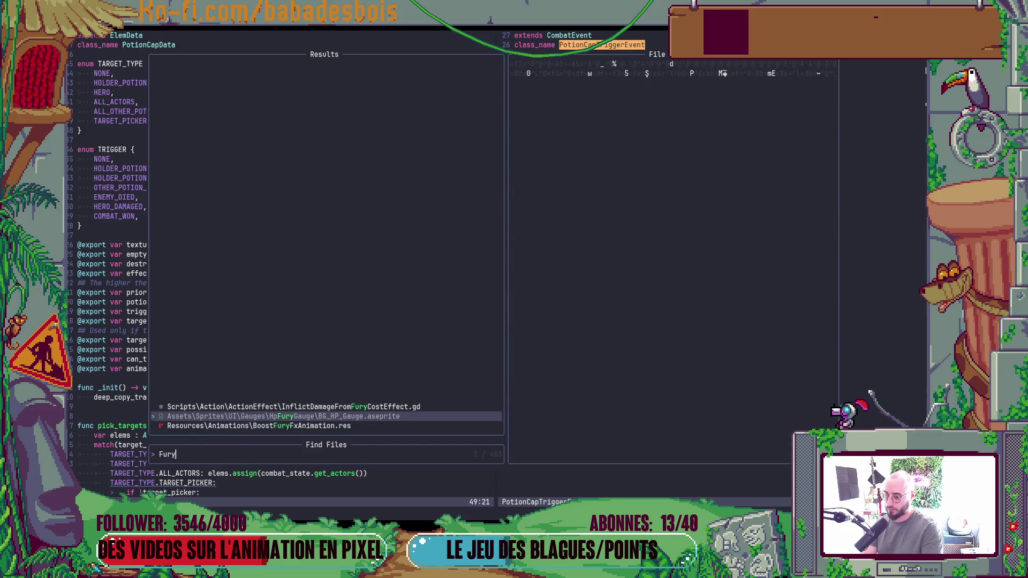
key(Down)
key(Down)
key(Return)
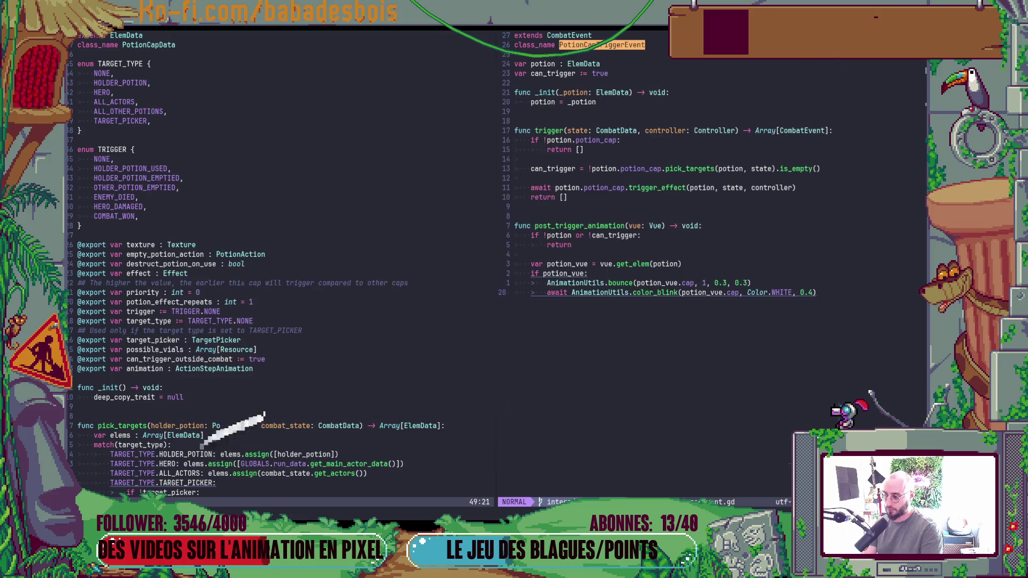
Find and open CombatActorVue.gd in the left pane, scrolling down to line 96
key(space)
key(f)
key(f)
text(Actor)
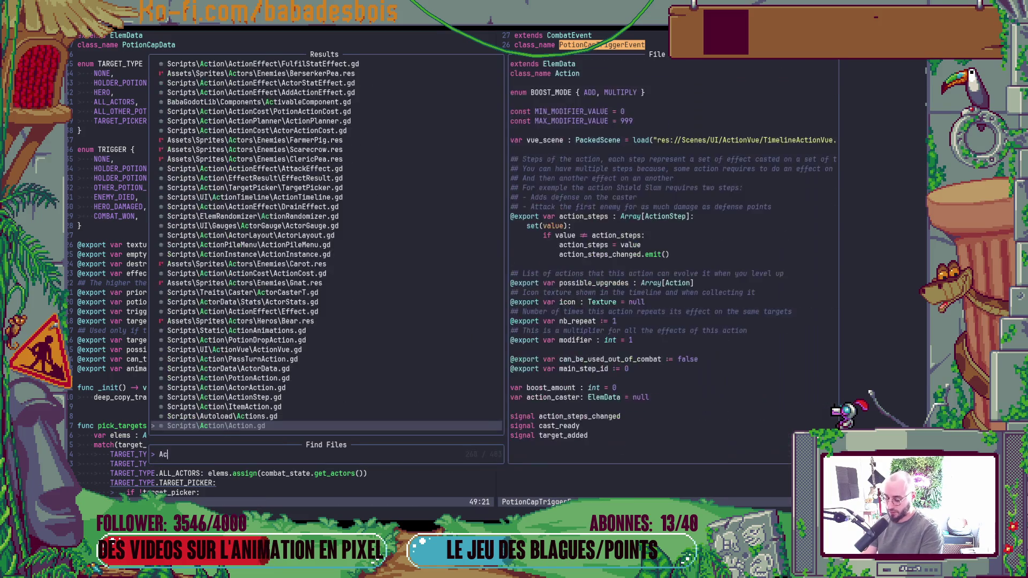
text(Vue)
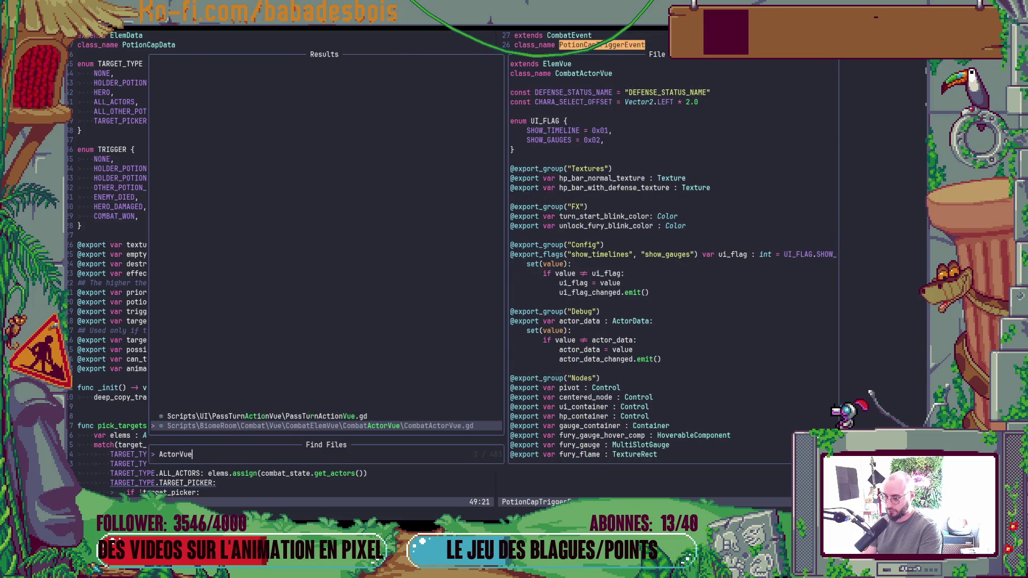
key(Return)
key(ctrl+d)
key(ctrl+d)
key(ctrl+d)
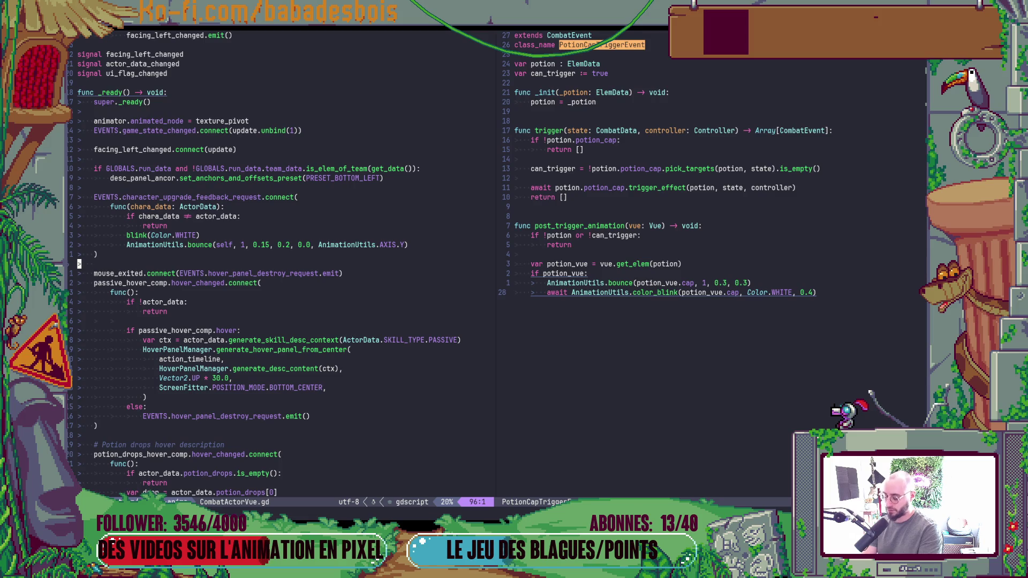
Jump to unlock_fury_animation via document symbols, yank its lines, then search files for 'Trigger'
key(space)
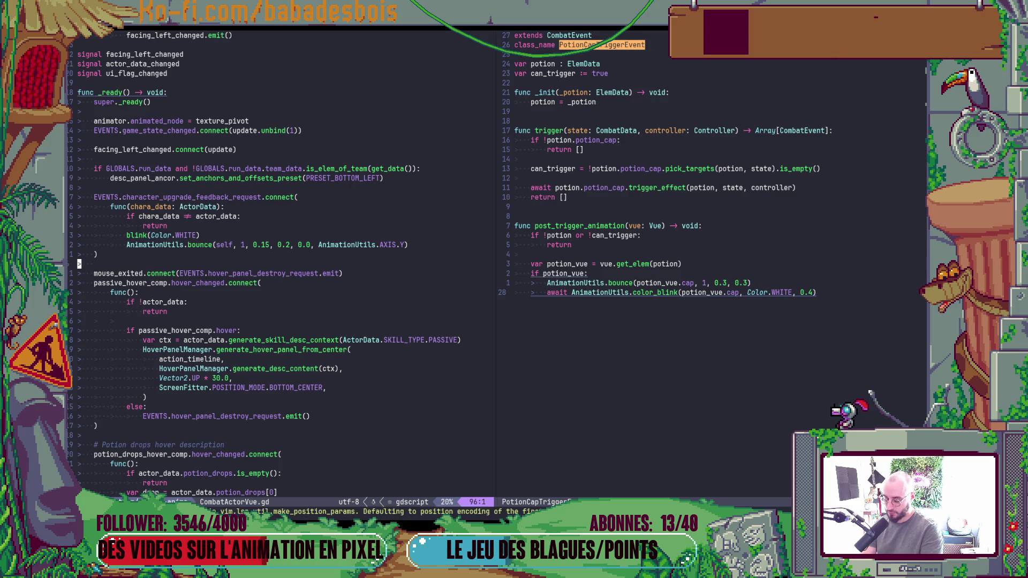
text(sfur)
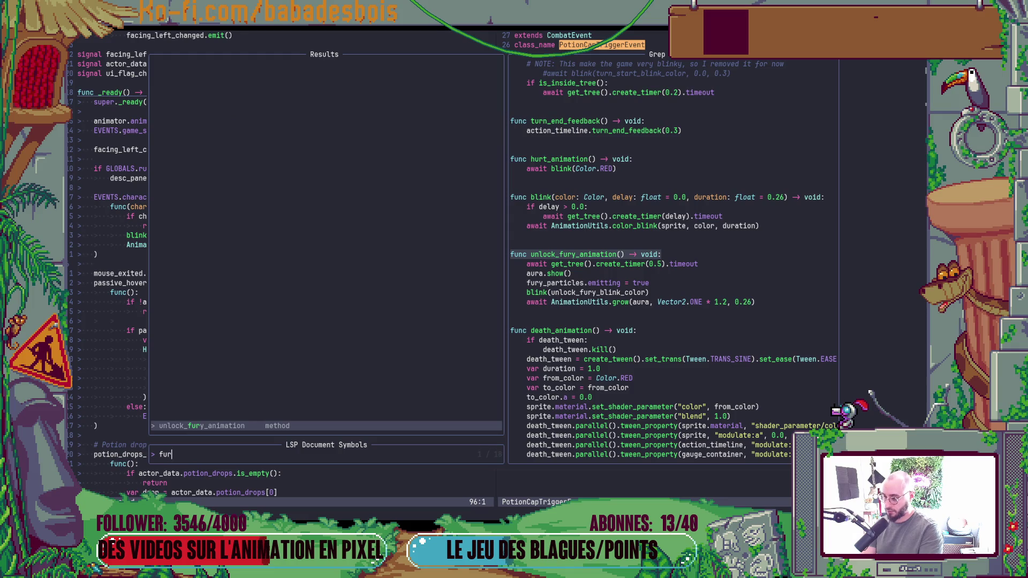
key(Return)
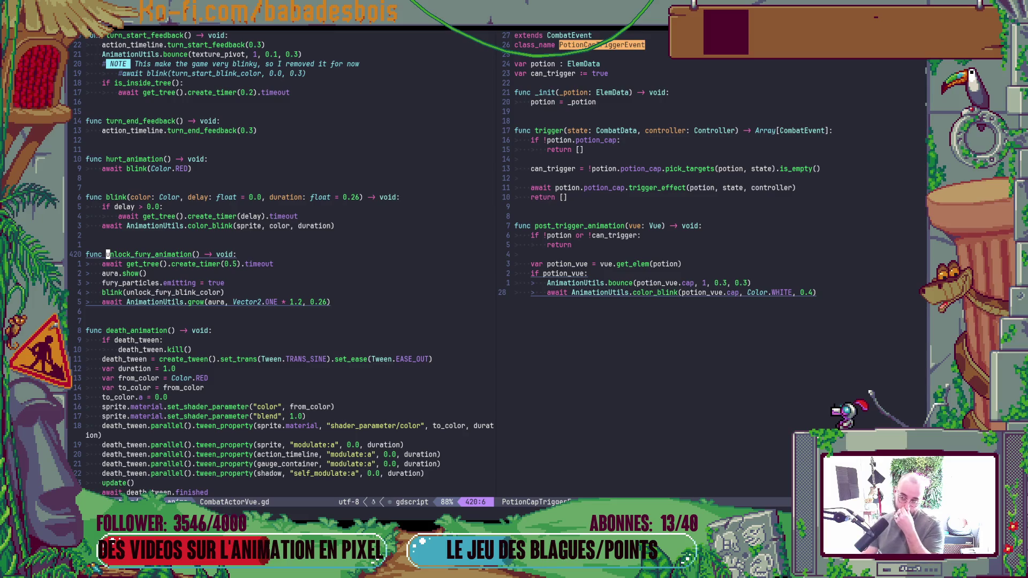
key(V)
key(j)
key(j)
key(j)
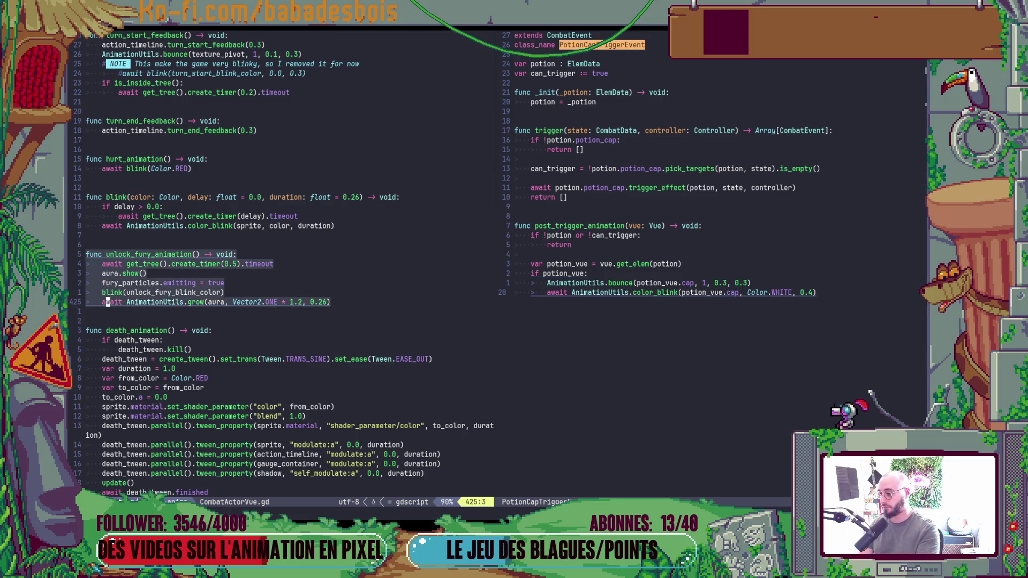
key(y)
key(j)
key(j)
key(j)
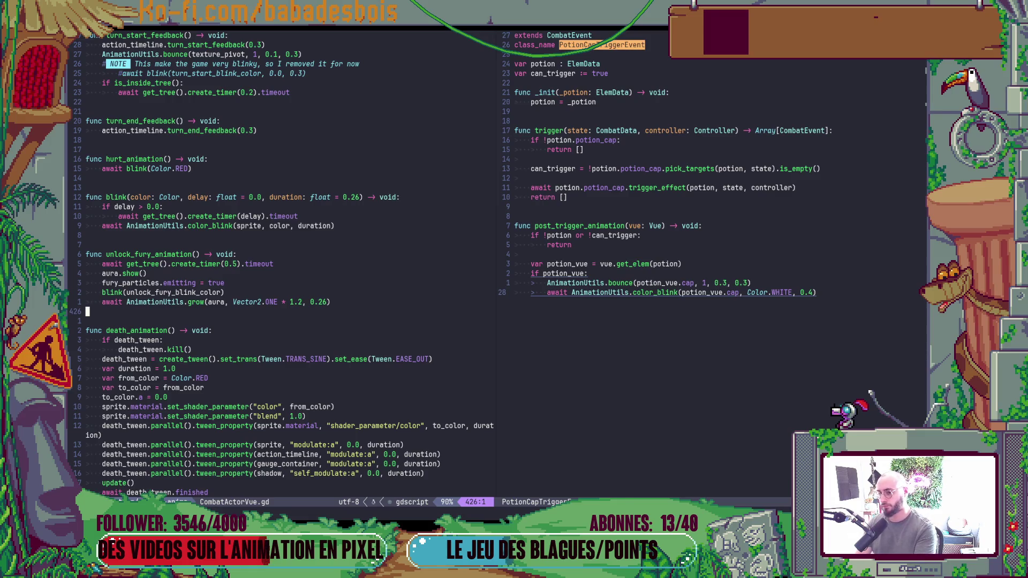
key(space)
text(f)
text(Trigg)
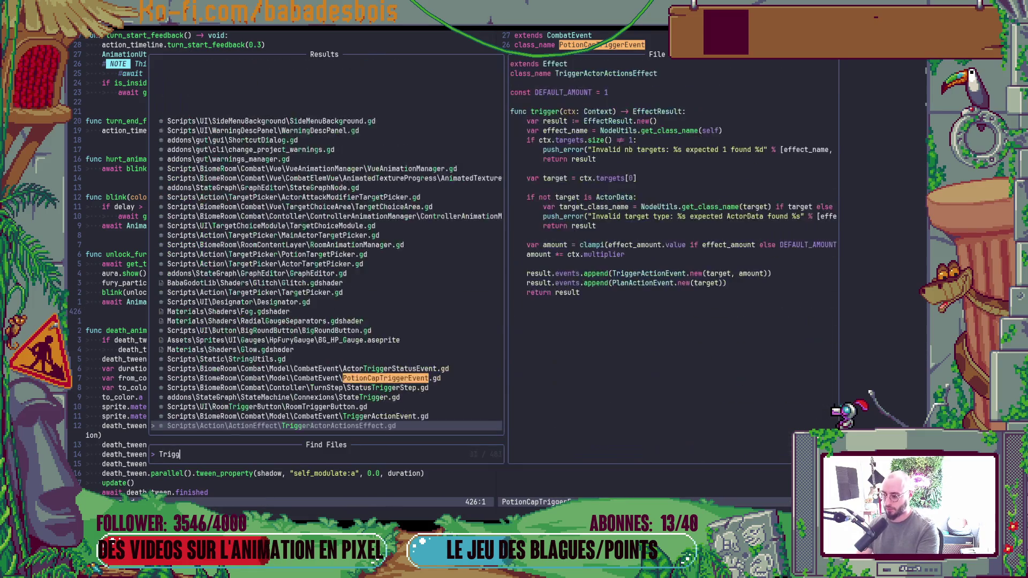
text(er)
Open Controller.gd in the left pane through the project file finder
key(Escape)
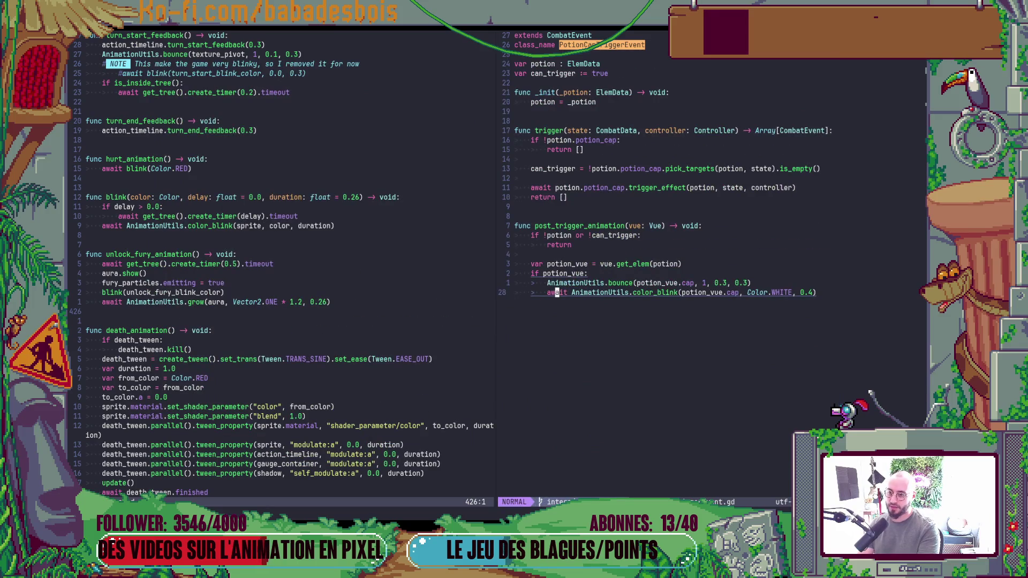
key(colon)
key(Escape)
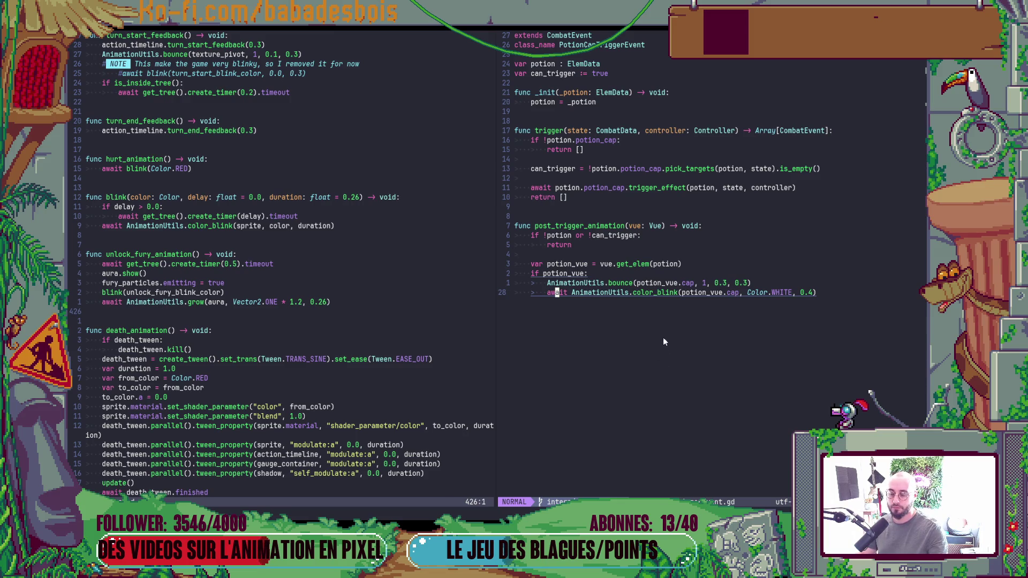
click(439, 329)
scroll(413, 354, down, 13)
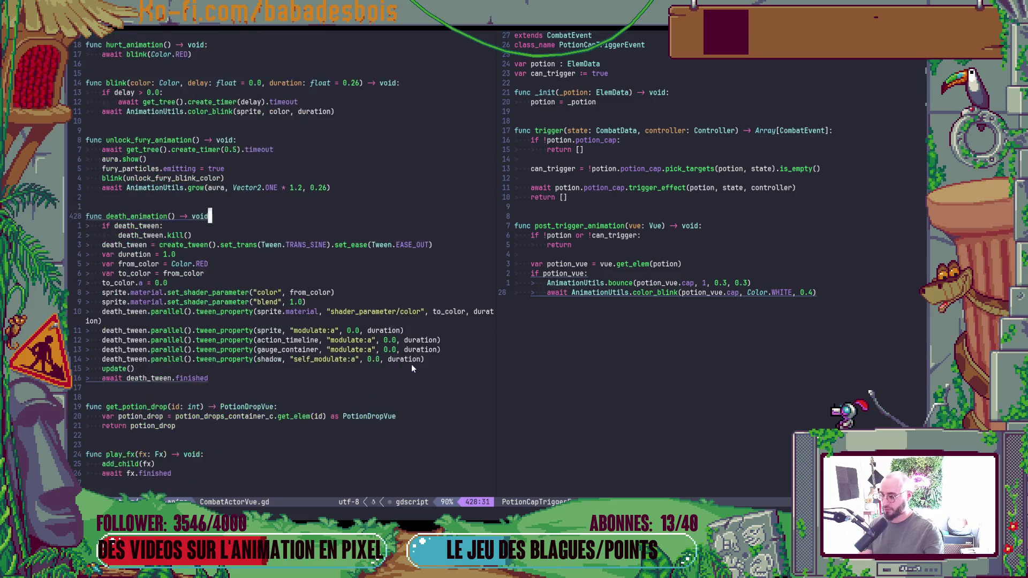
scroll(409, 358, up, 12)
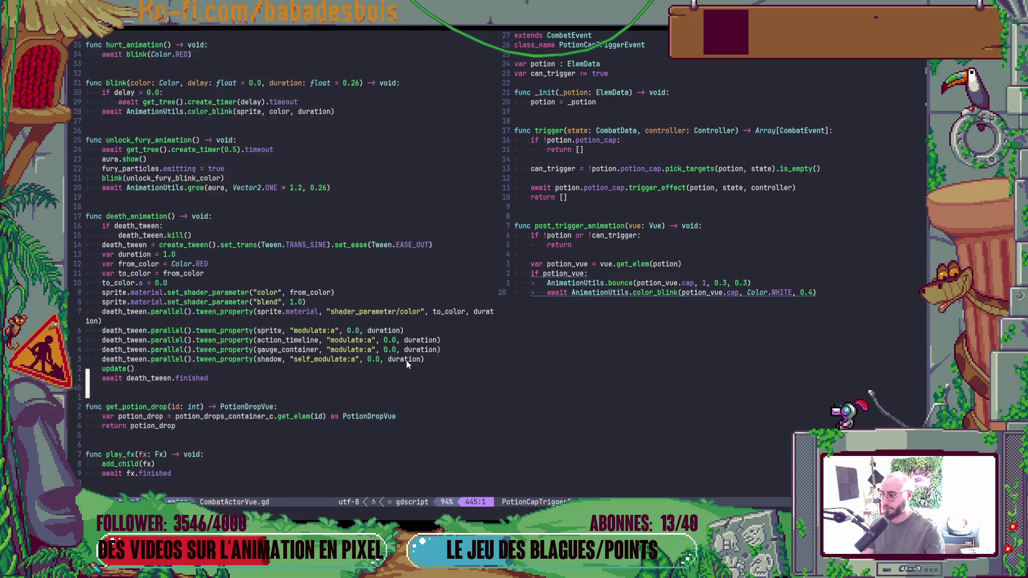
key(space)
text(fControll)
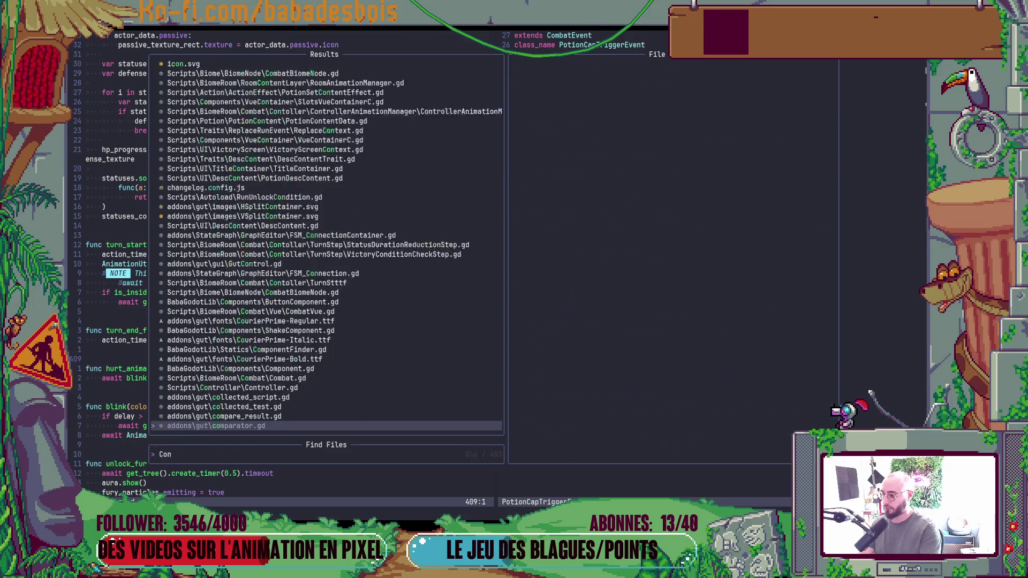
key(Return)
Browse Controller.gd to the trigger_player_action function, briefly checking the scene in Godot
scroll(284, 262, down, 16)
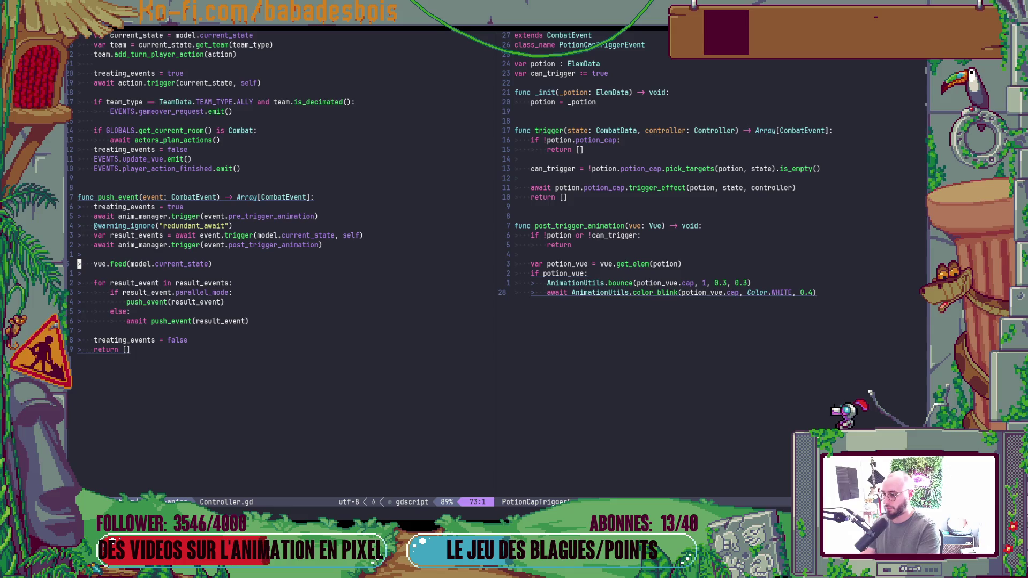
key(ctrl+u)
key(j)
key(j)
key(j)
key(v)
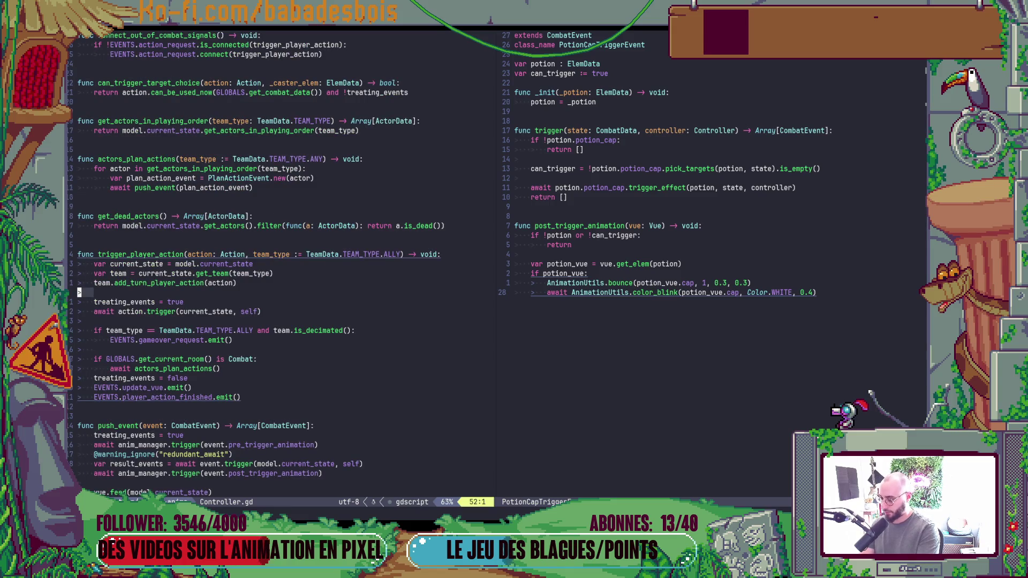
key(j)
key(j)
key(j)
key(j)
key(j)
key(j)
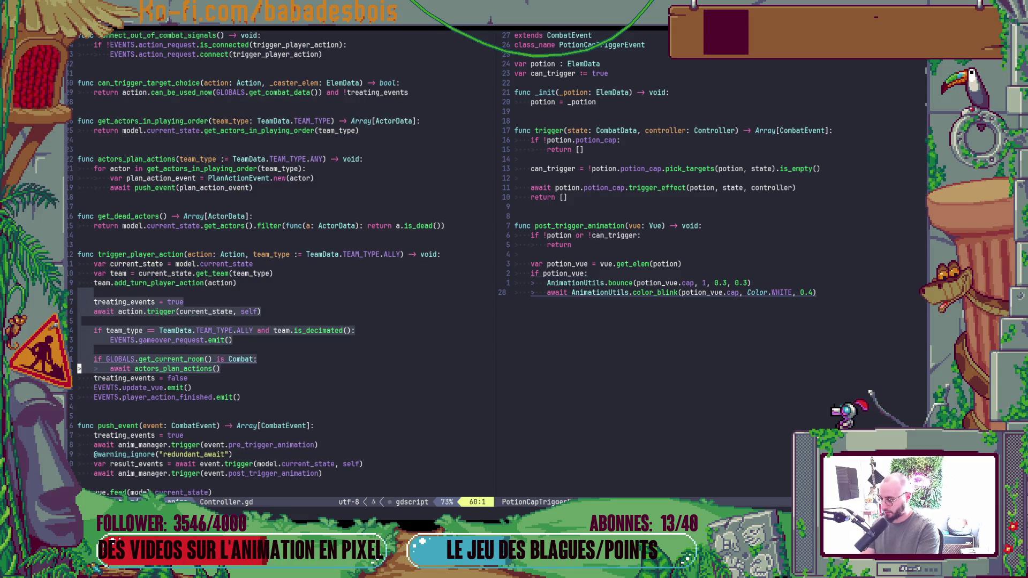
key(Escape)
key(k)
key(k)
key(k)
key(g)
key(l)
key(b)
key(b)
key(b)
key(b)
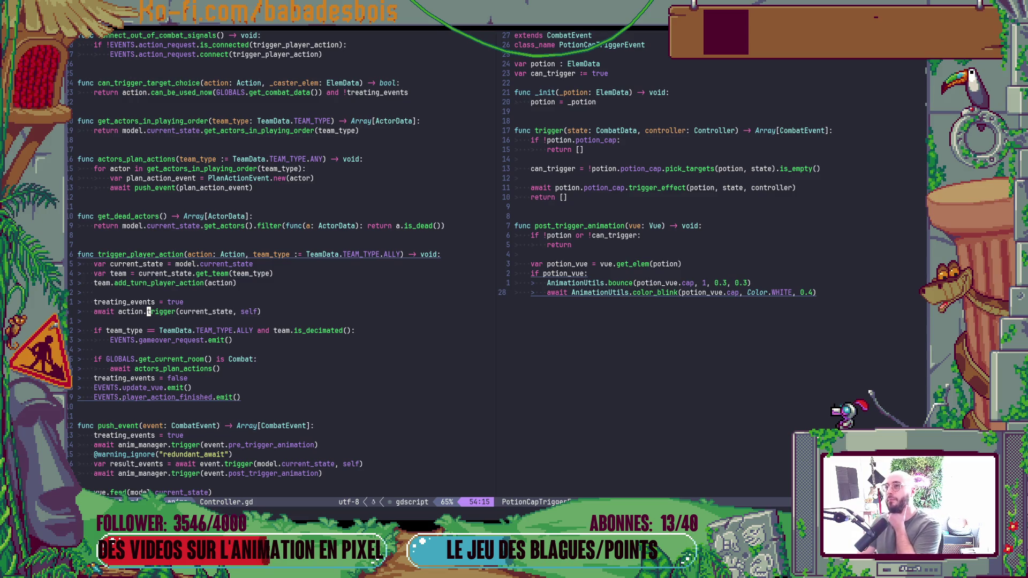
key(alt+Tab)
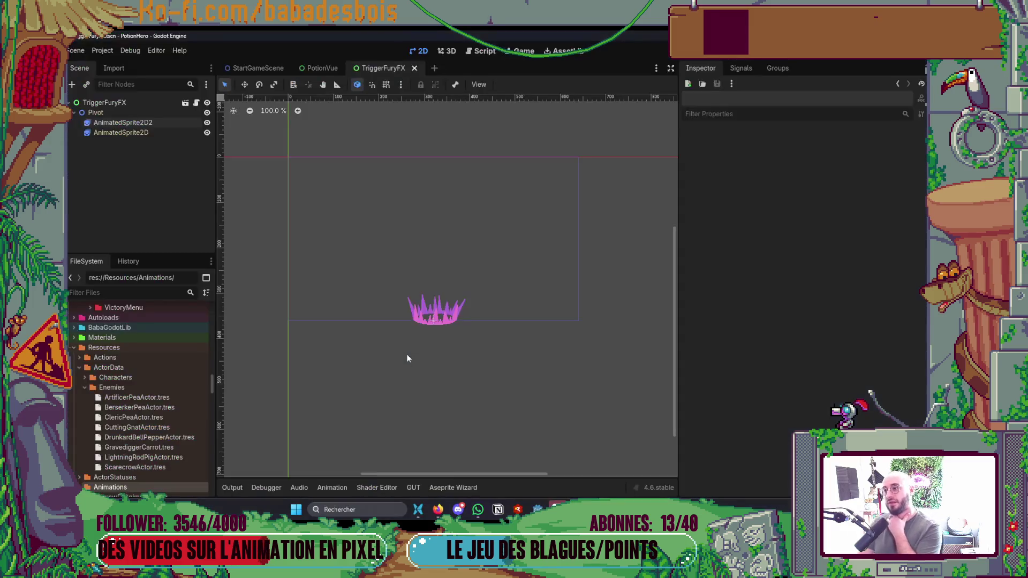
key(alt+Tab)
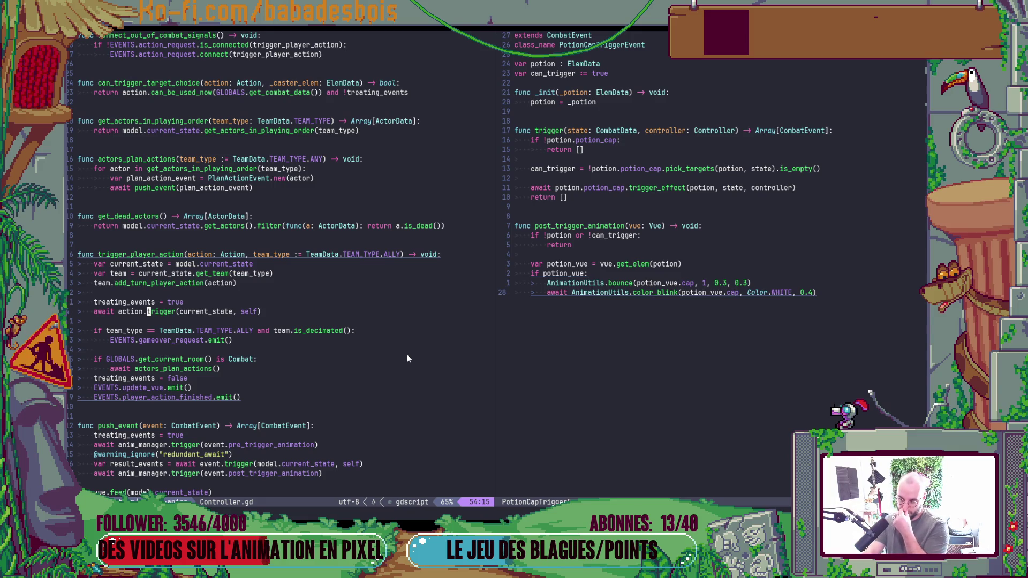
Place the cursor on trigger_player_action and search the project for that word
key(ctrl+w)
key(l)
key(ctrl+w)
key(h)
key(k)
key(k)
key(k)
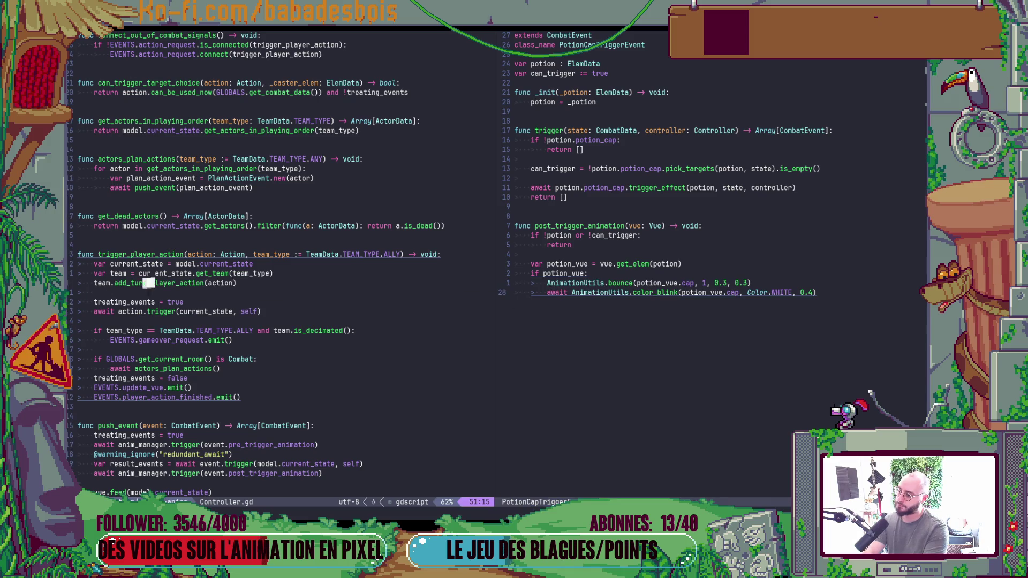
key(k)
key(k)
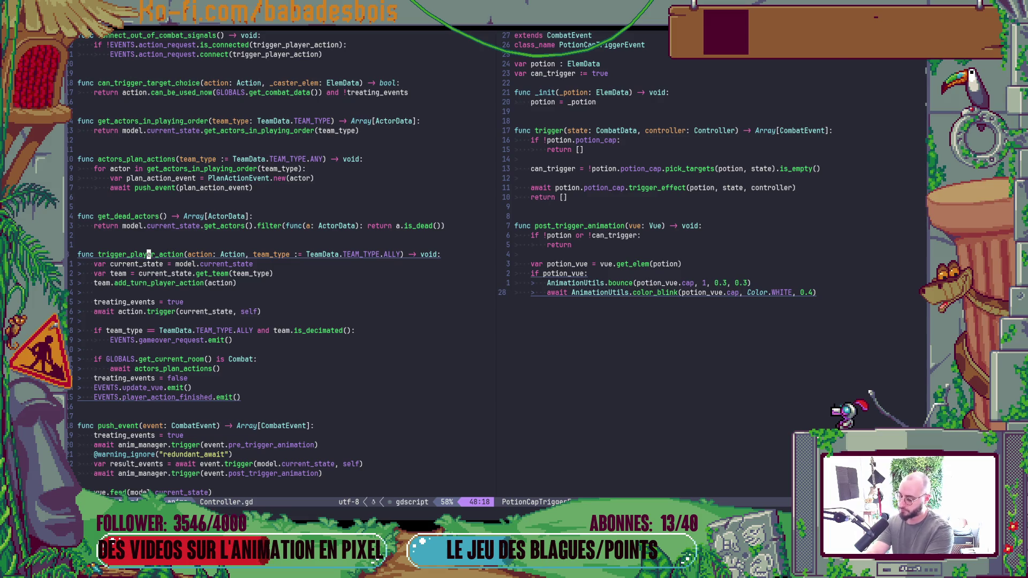
key(space)
key(s)
key(w)
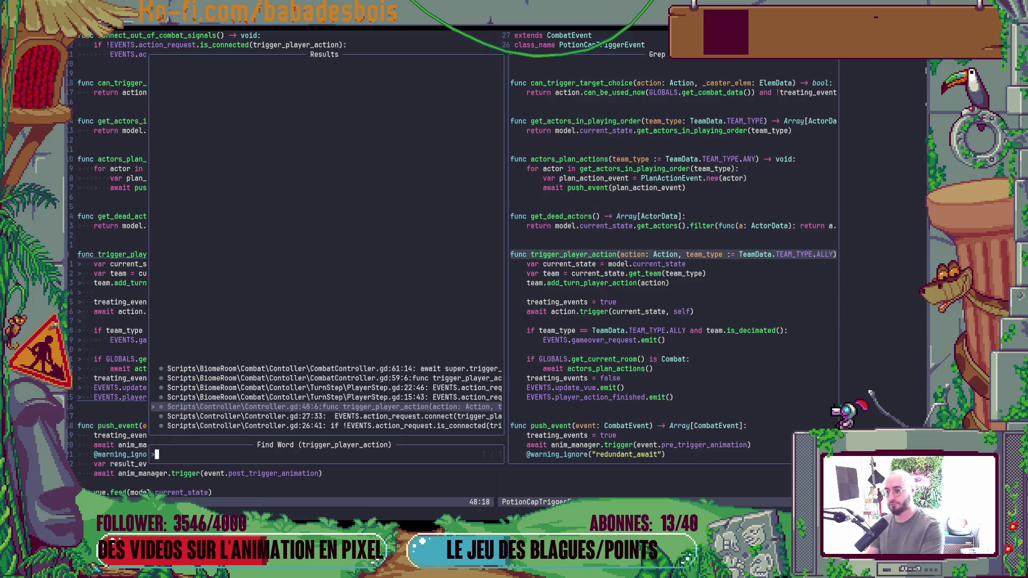
Open the PlayerStep.gd:15 match and jump to the centred _on_EVENTS_fury_request handler
key(ctrl+p)
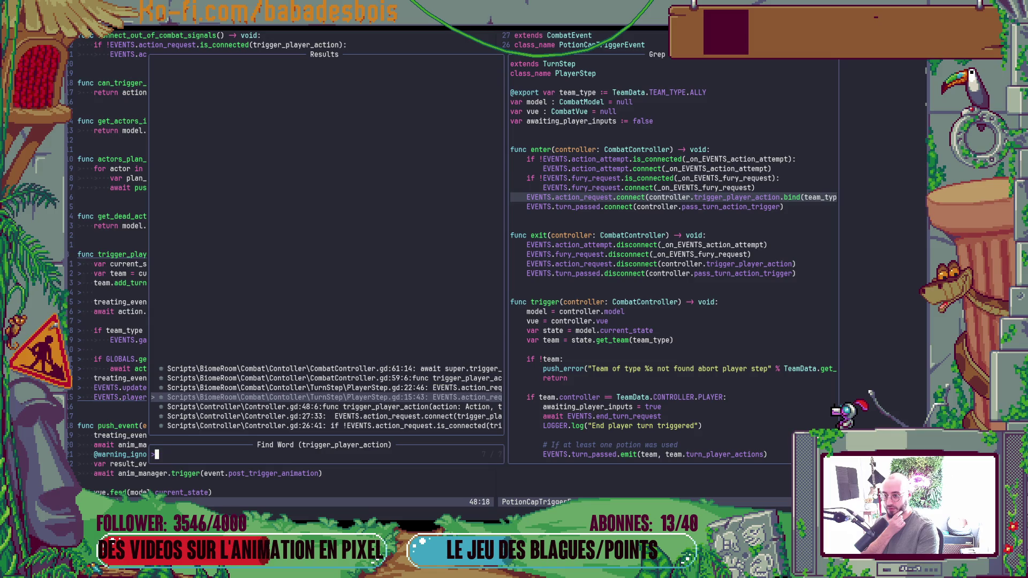
key(Return)
key(k)
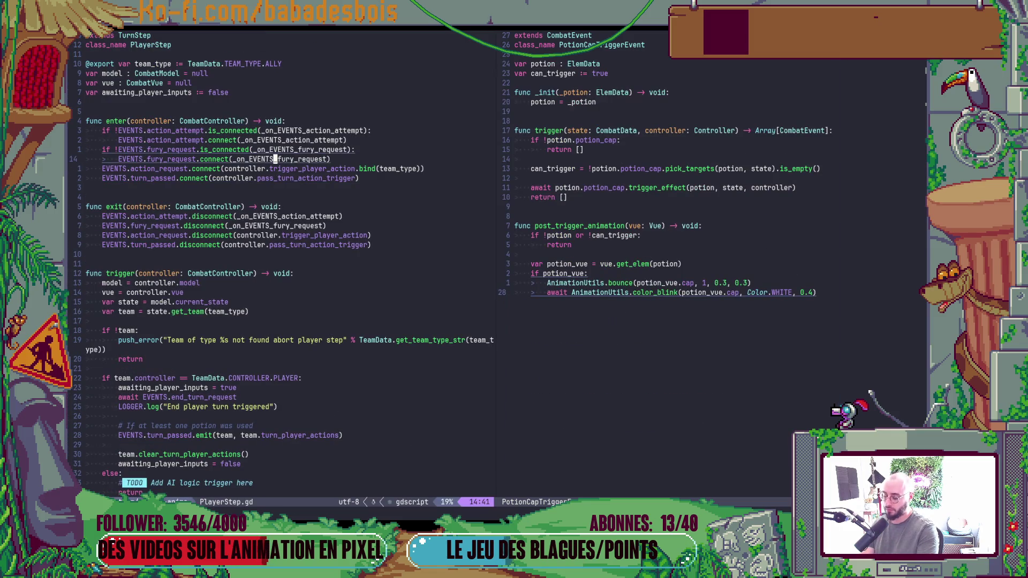
key(g)
key(d)
key(z)
key(z)
key(j)
key(j)
key(j)
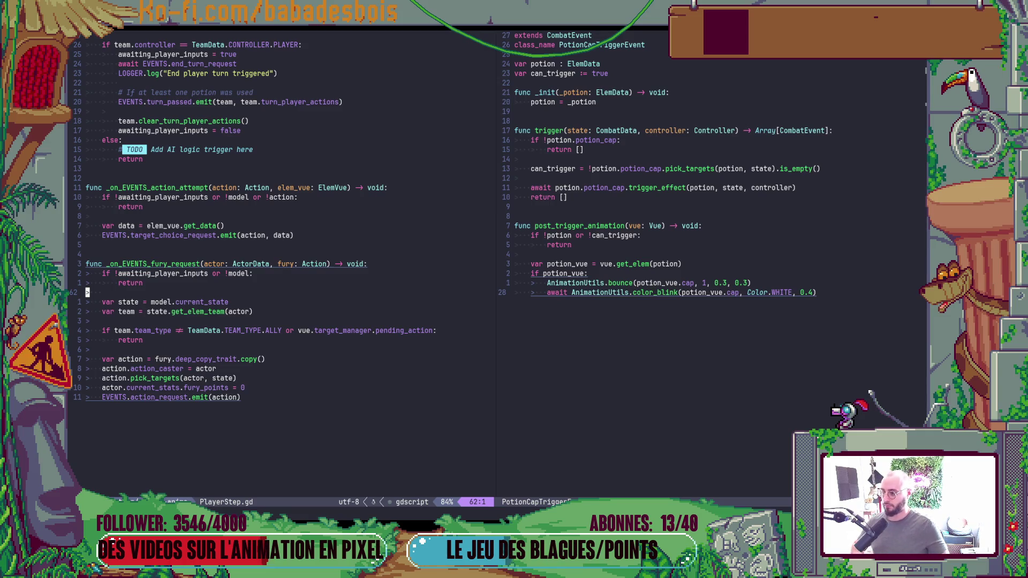
key(Down)
key(Down)
key(Down)
key(End)
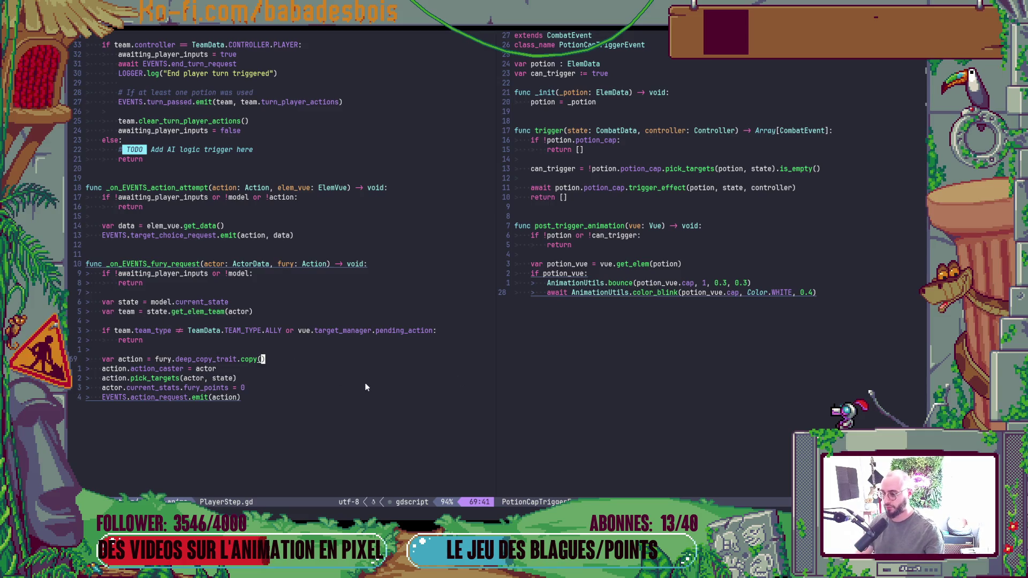
key(space)
Open CombatActorVue.gd with the file finder and move below unlock_fury_animation
key(f)
key(f)
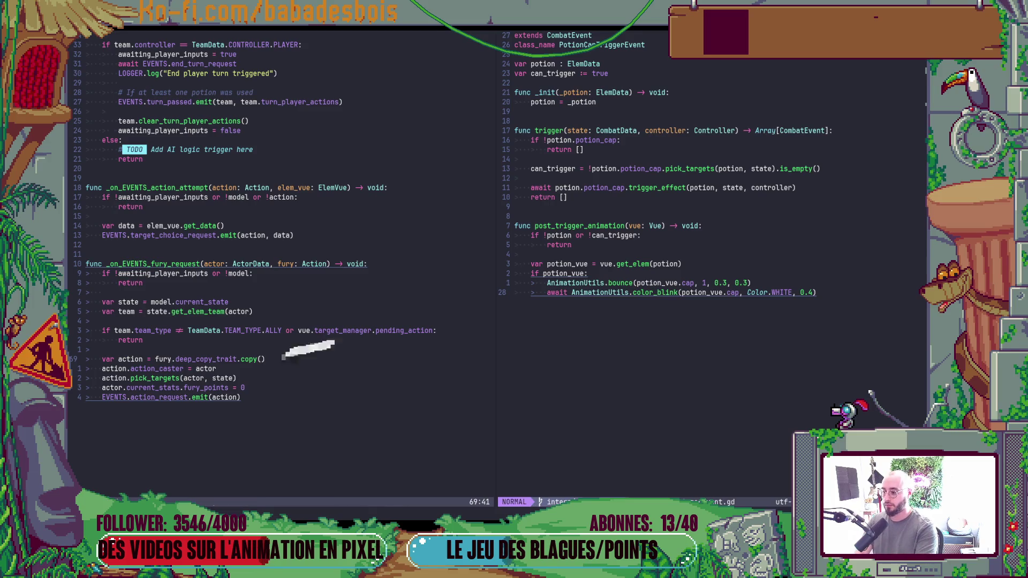
text(Act)
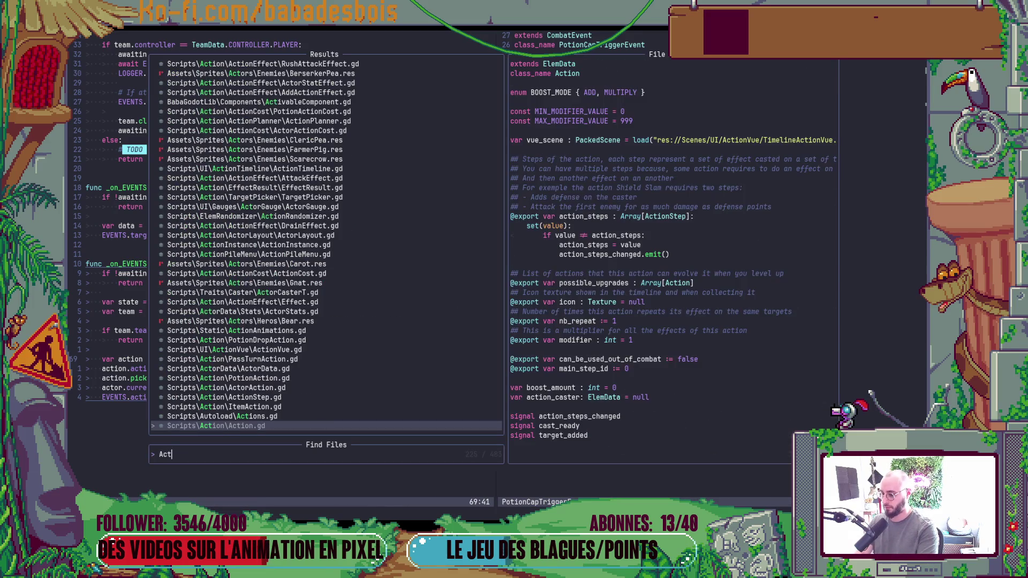
text(orVue)
key(Return)
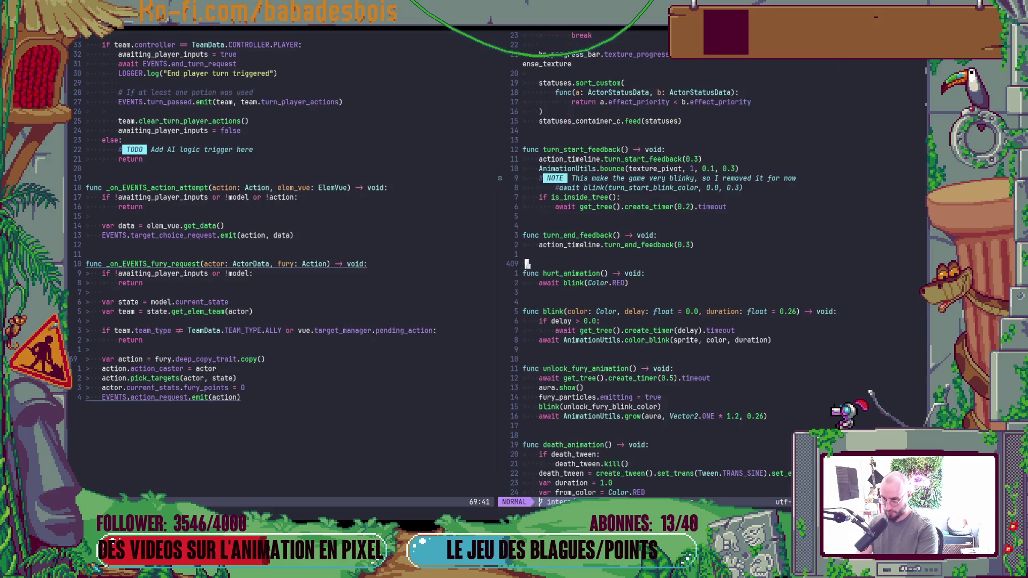
key(ctrl+u)
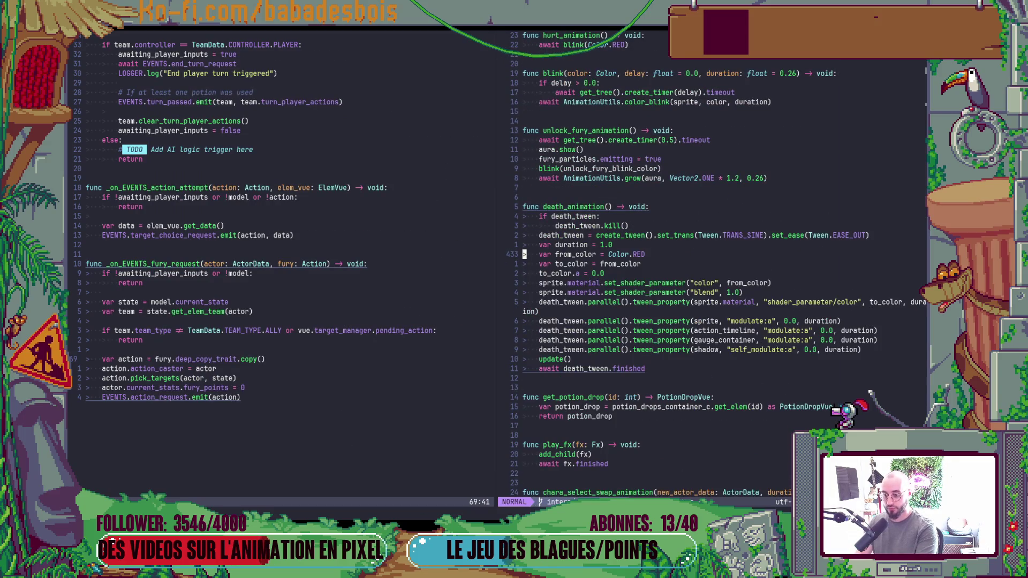
key(k)
key(k)
key(k)
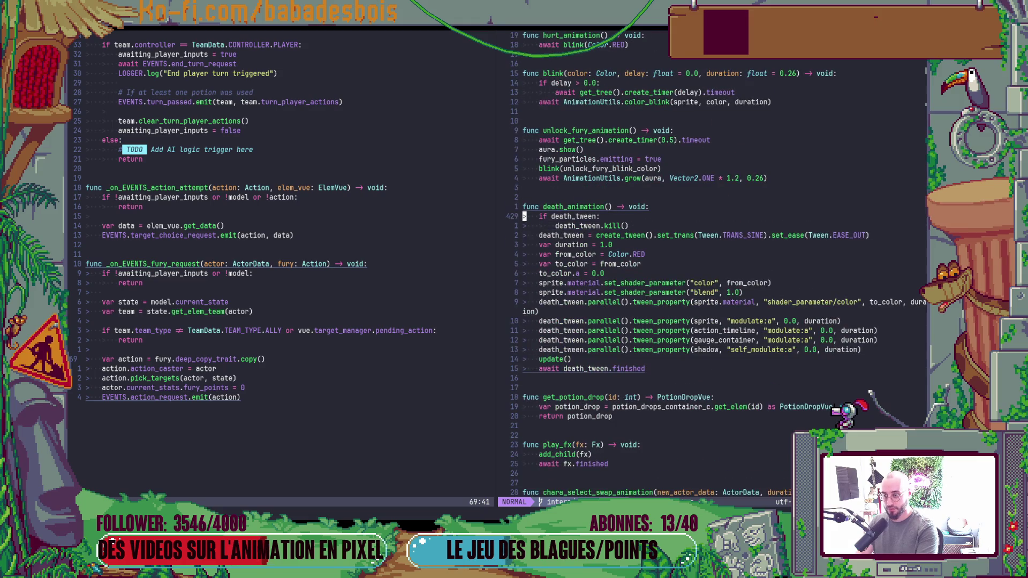
Add a 'func trigger_fury_animation() -> void:' stub containing only pass
key(o)
key(Return)
key(Return)
key(Up)
text(func )
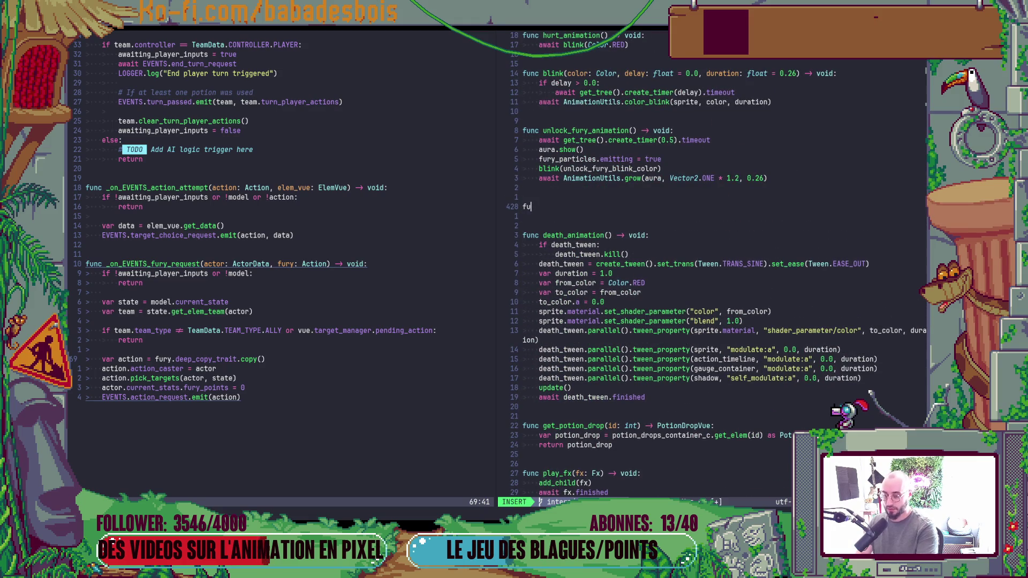
text(trigger_)
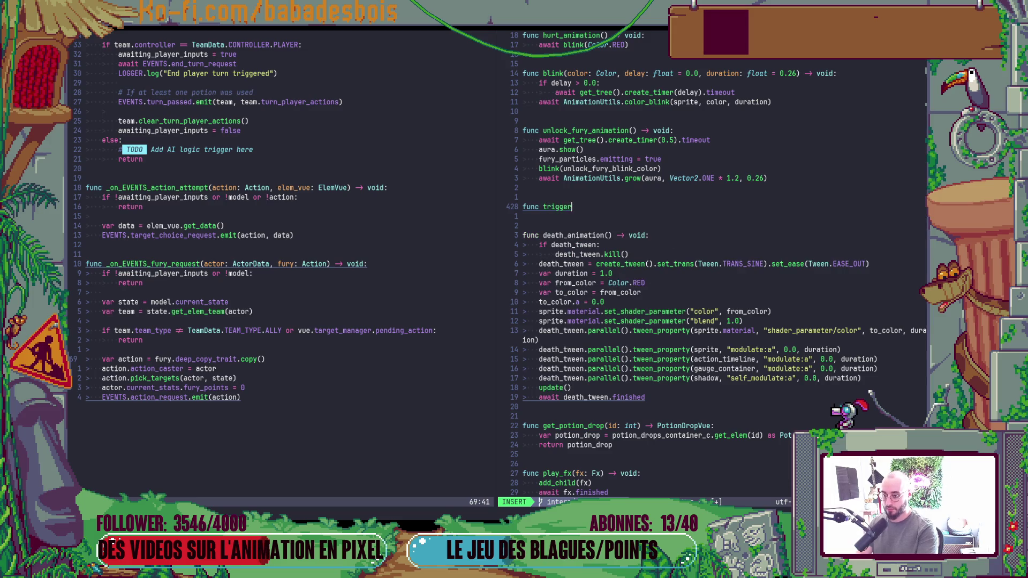
text(fury_ani)
text(mation() )
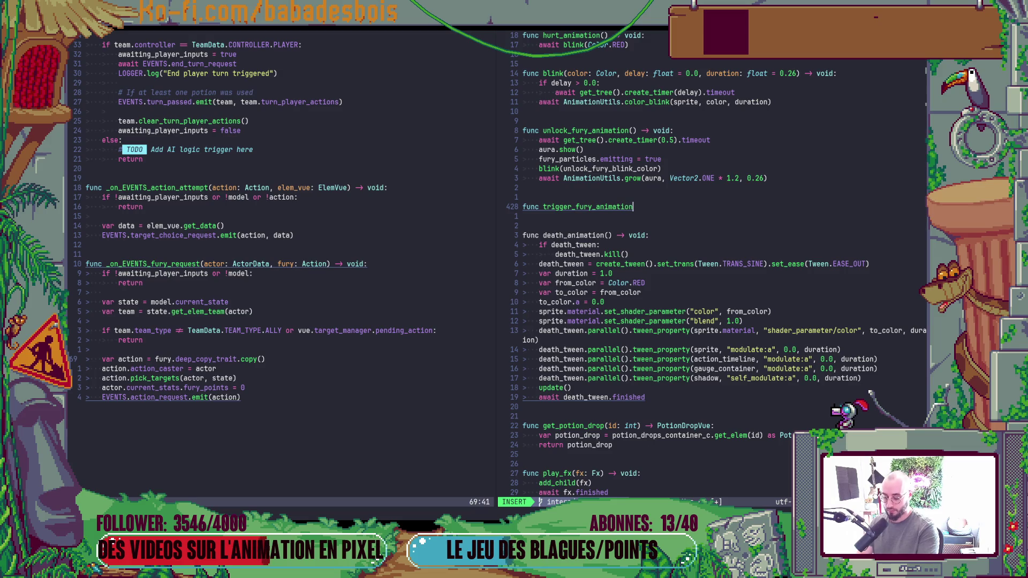
text(-> void:)
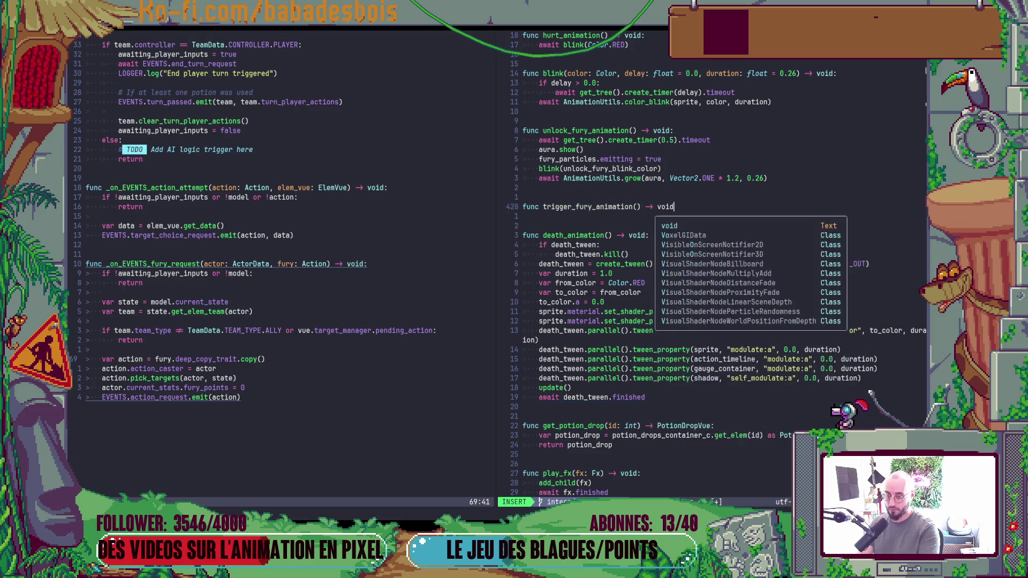
key(Return)
text(pass)
key(Escape)
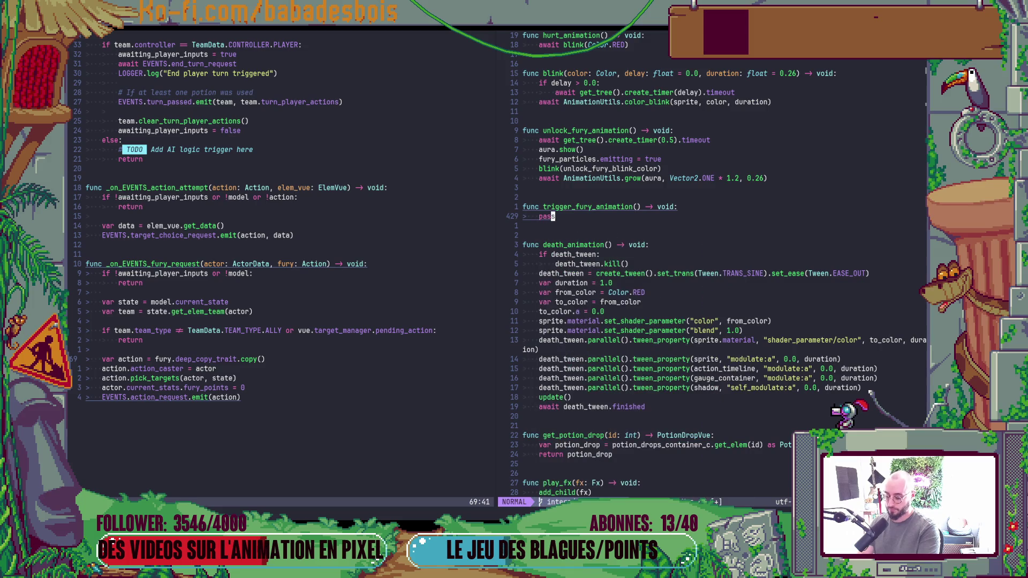
key(g)
key(g)
key(j)
key(j)
key(j)
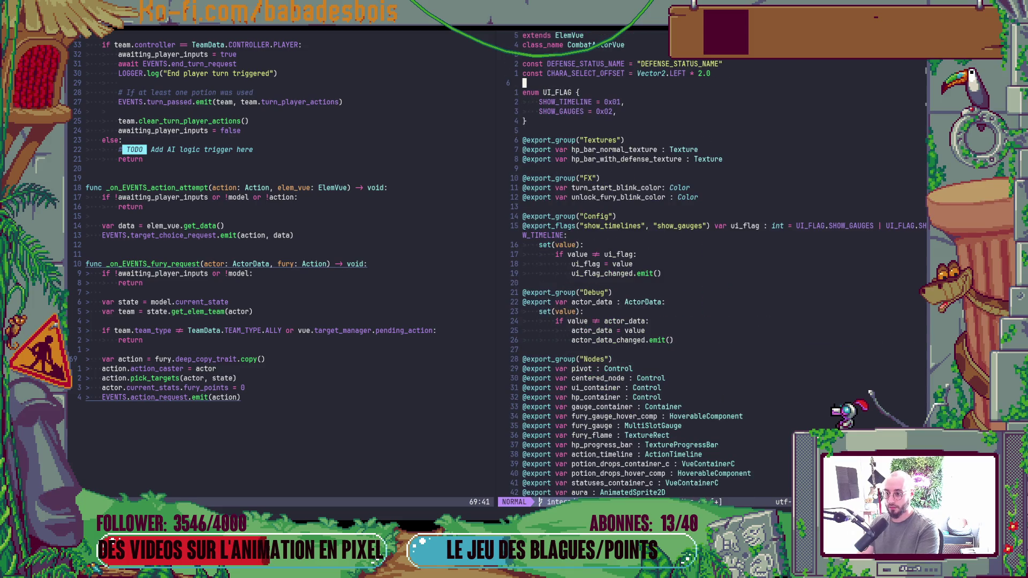
key(j)
key(j)
key(j)
key(j)
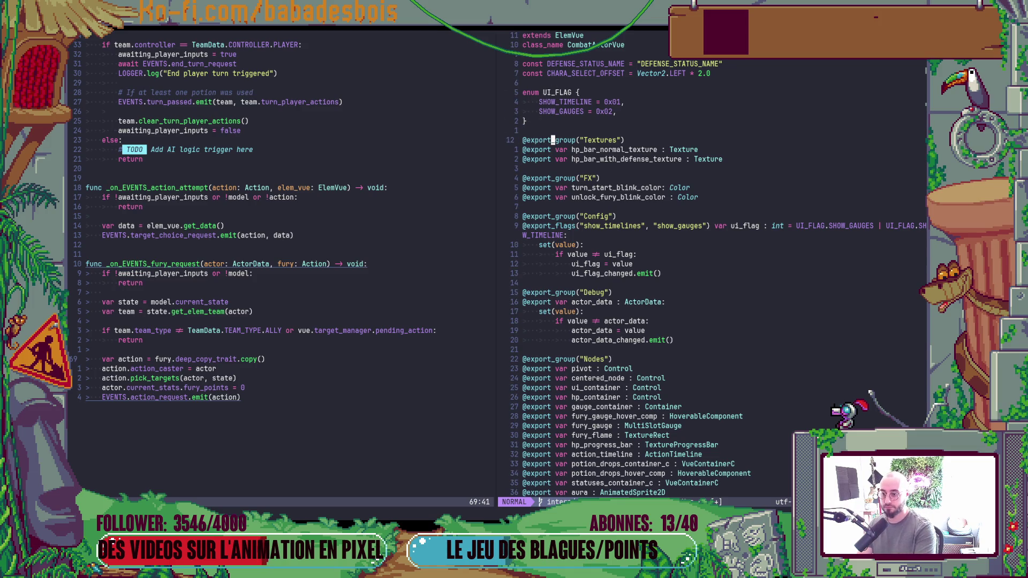
key(j)
key(j)
key(j)
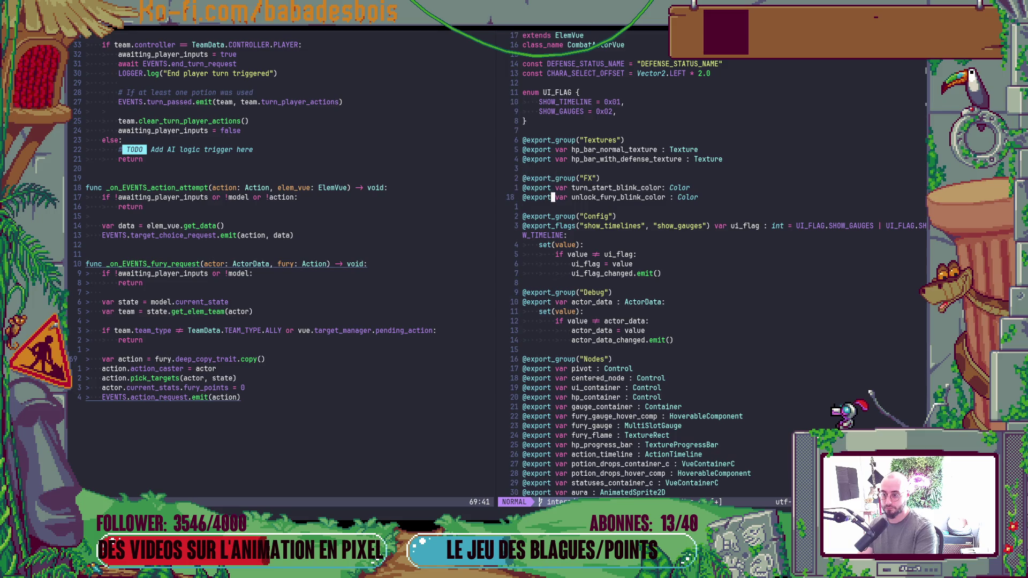
text(o@export var )
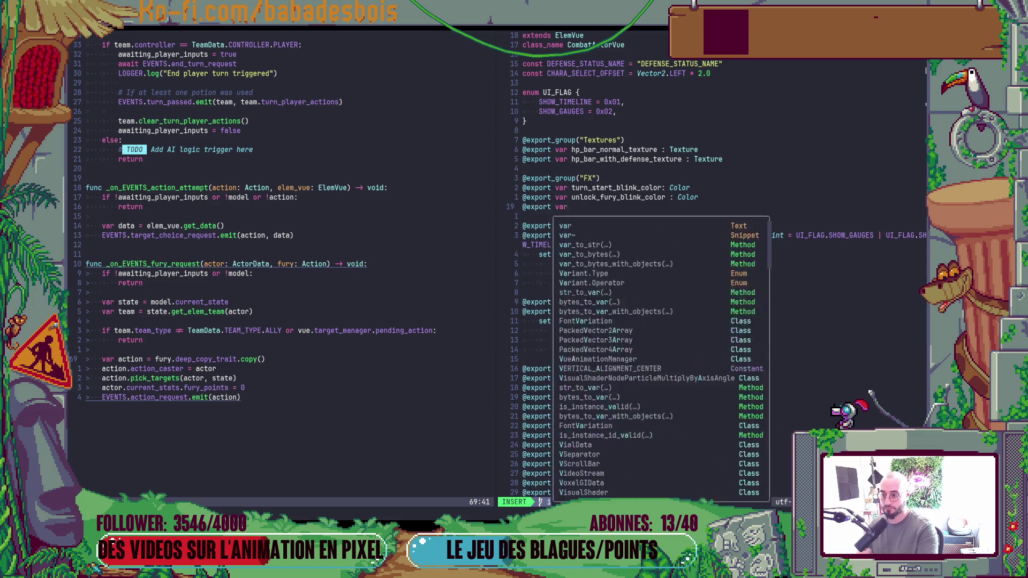
text(trigger_)
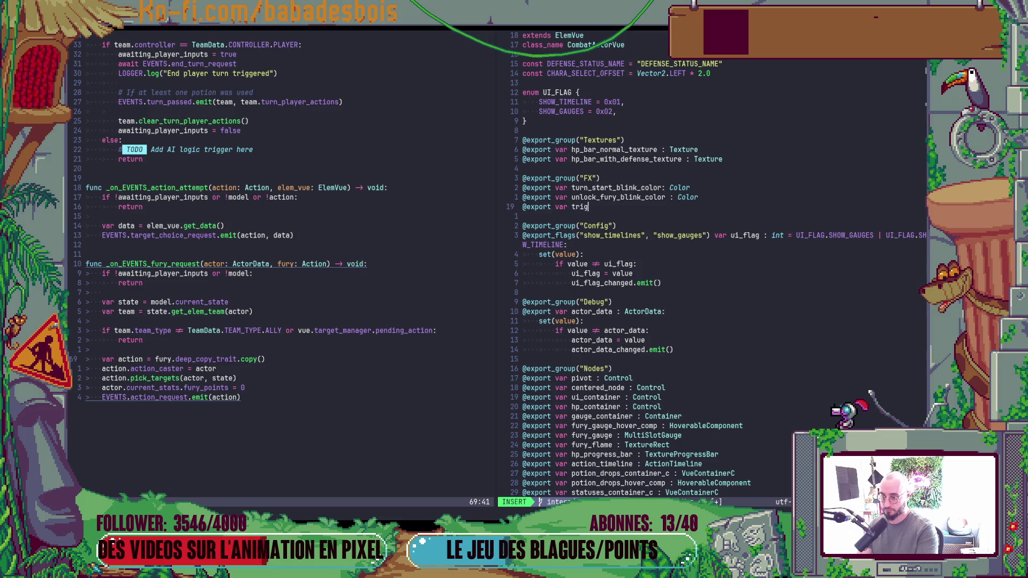
text(fury_fz)
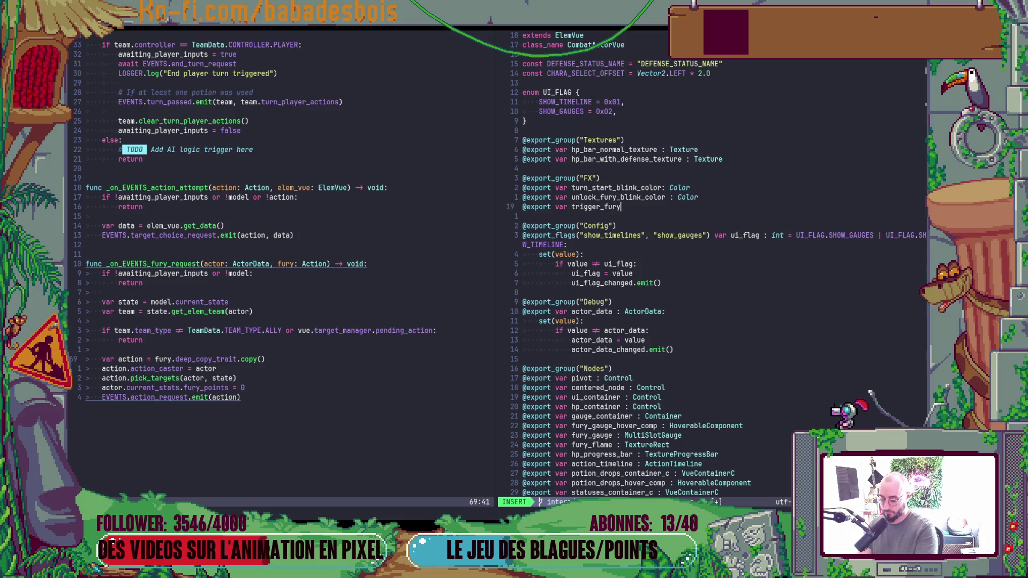
key(BackSpace)
text(x : S)
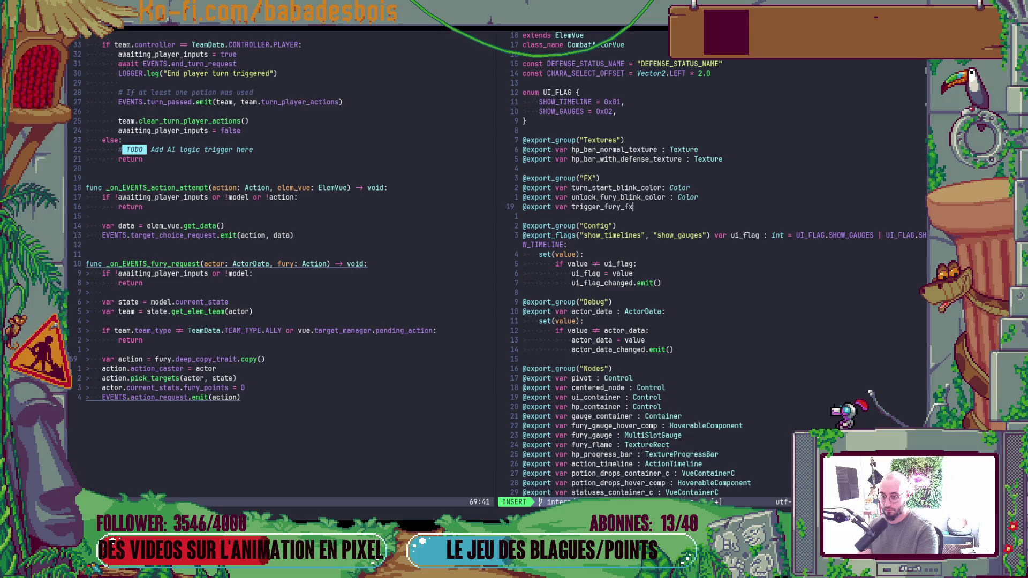
key(BackSpace)
text(Packe)
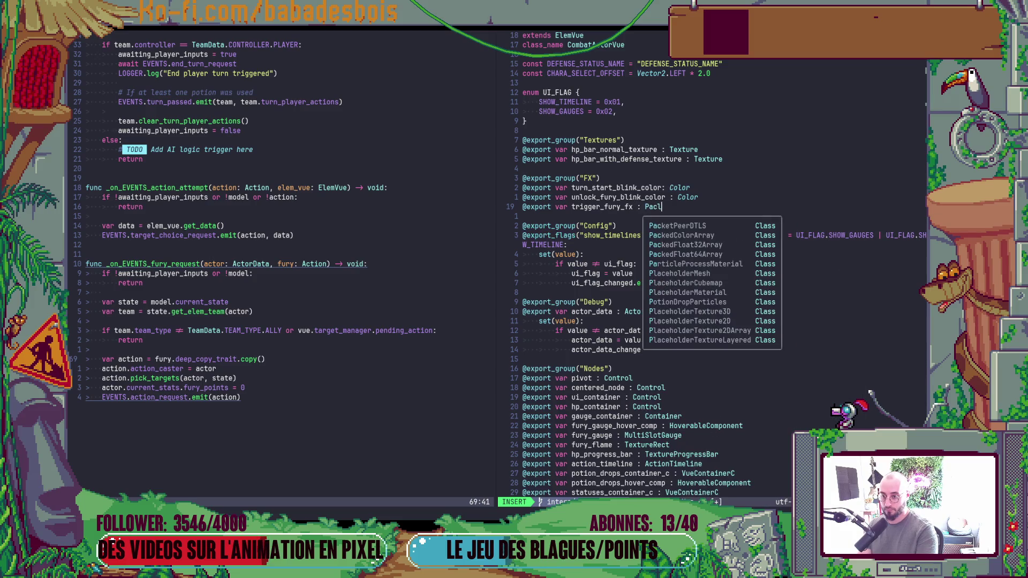
key(Return)
key(Escape)
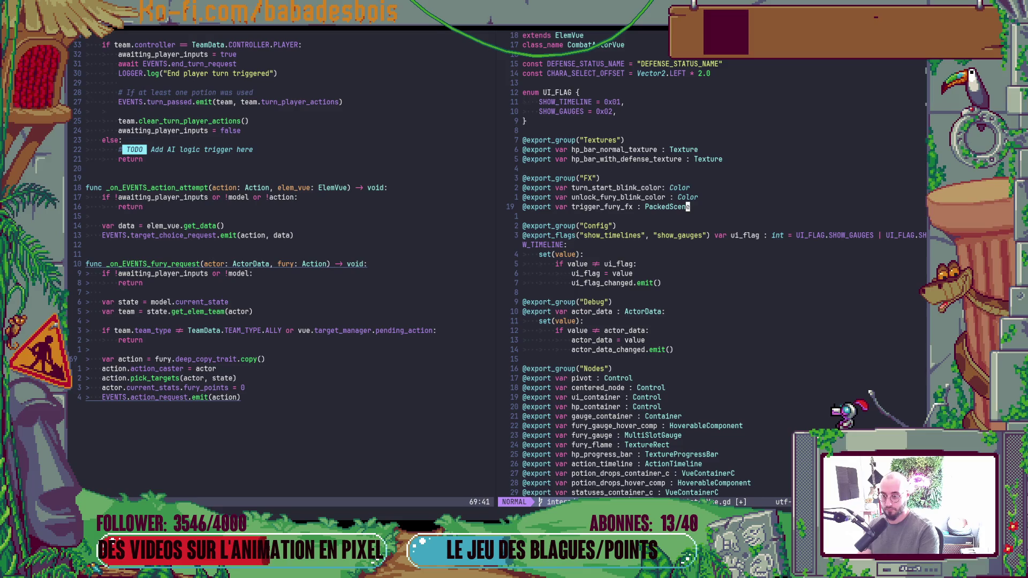
key(ctrl+s)
key(ctrl+o)
key(b)
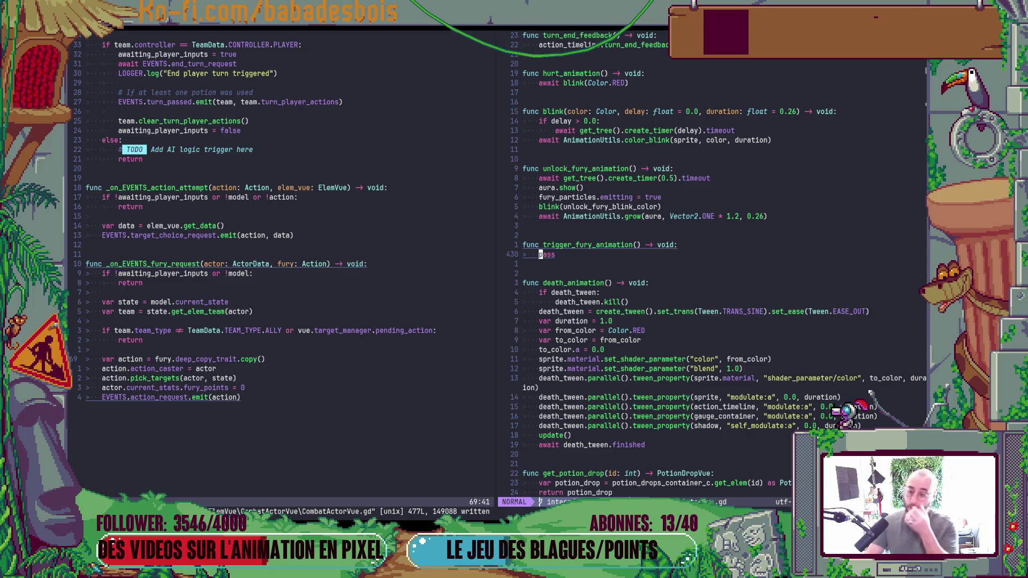
Try writing an FX_Factory play call and inspect the FX_Factory definition
text(cw)
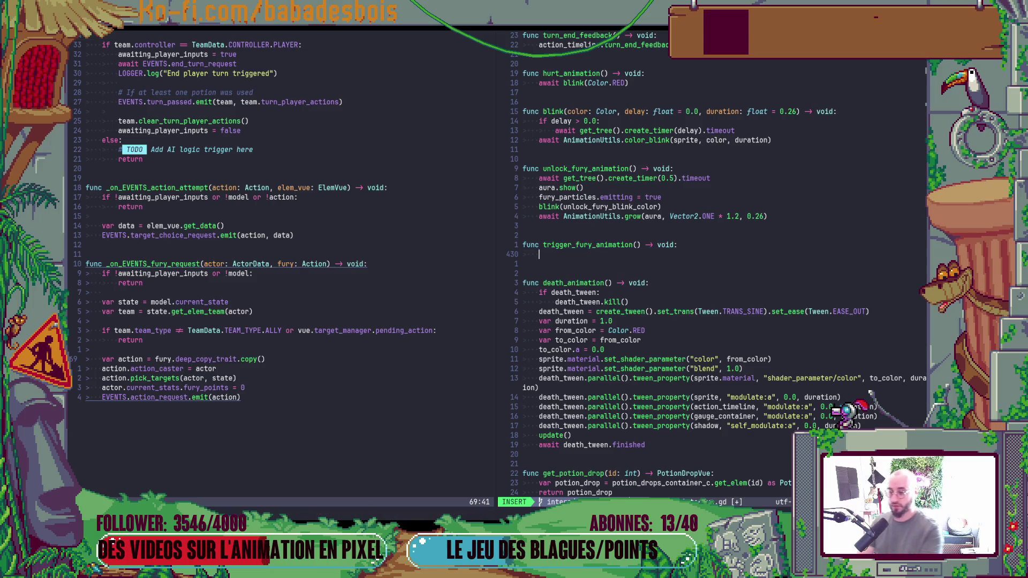
text(FX_Factory)
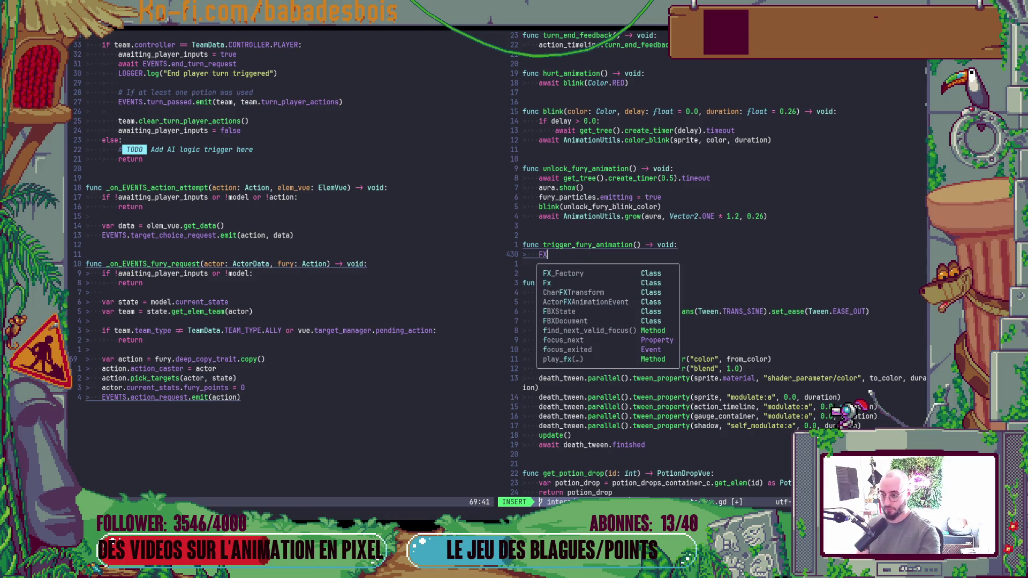
key(Tab)
text(.pla)
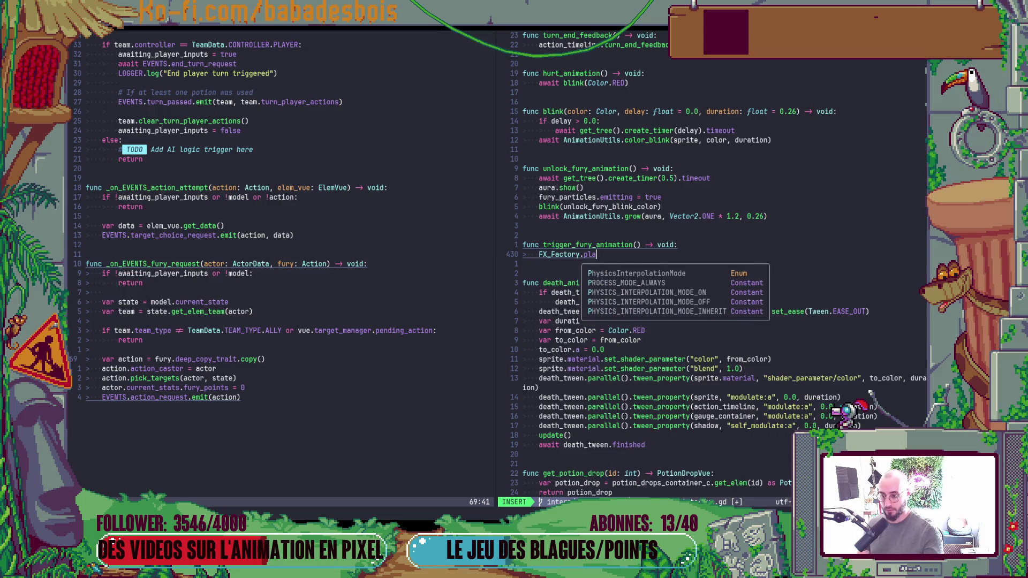
key(BackSpace)
key(BackSpace)
key(BackSpace)
text(pl)
key(Escape)
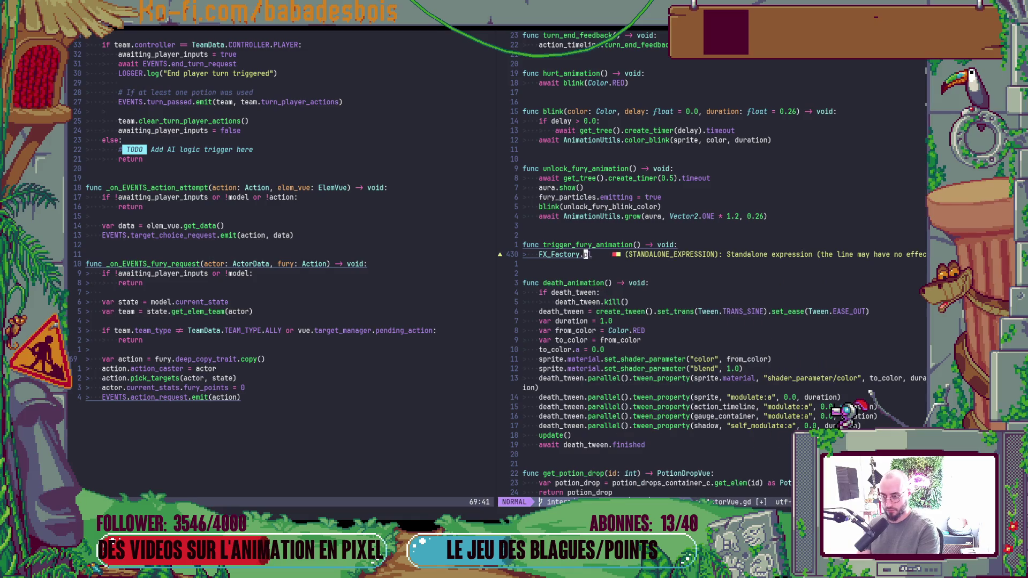
key(g)
key(d)
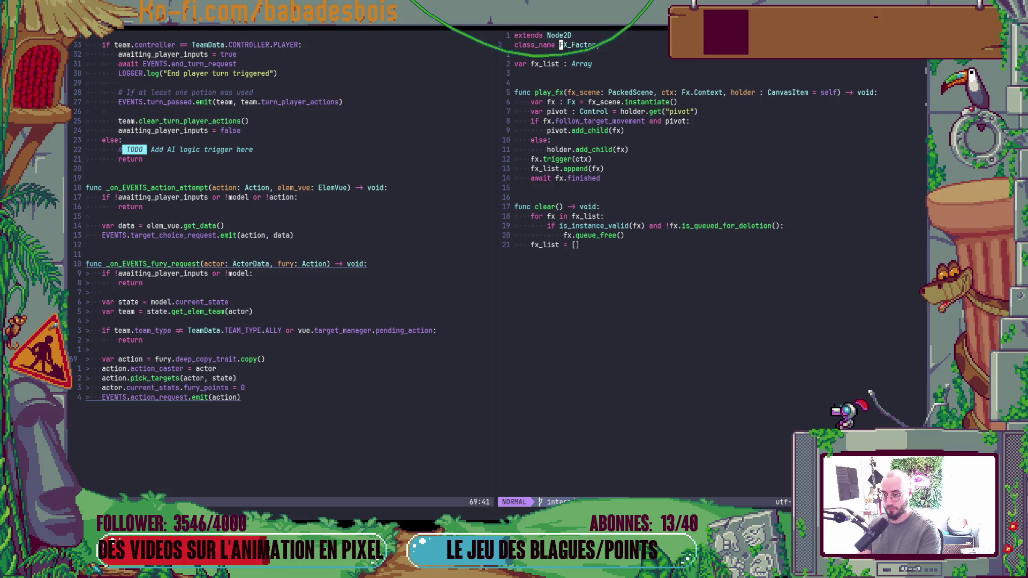
key(ctrl+o)
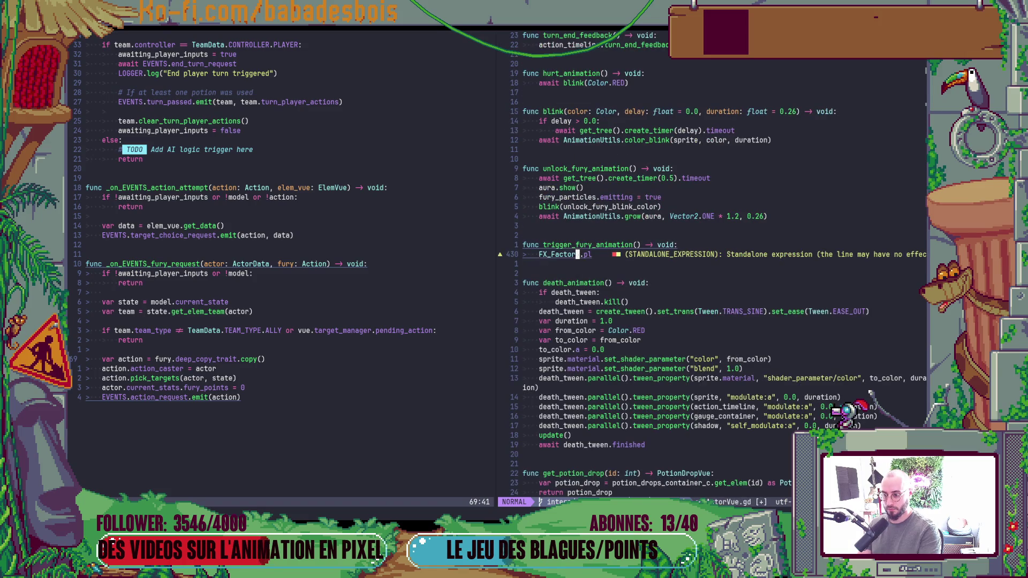
Try an EVENTS call on line 430 and inspect the EVENTS signals file
key(c)
key(c)
text(EVENTS.ps)
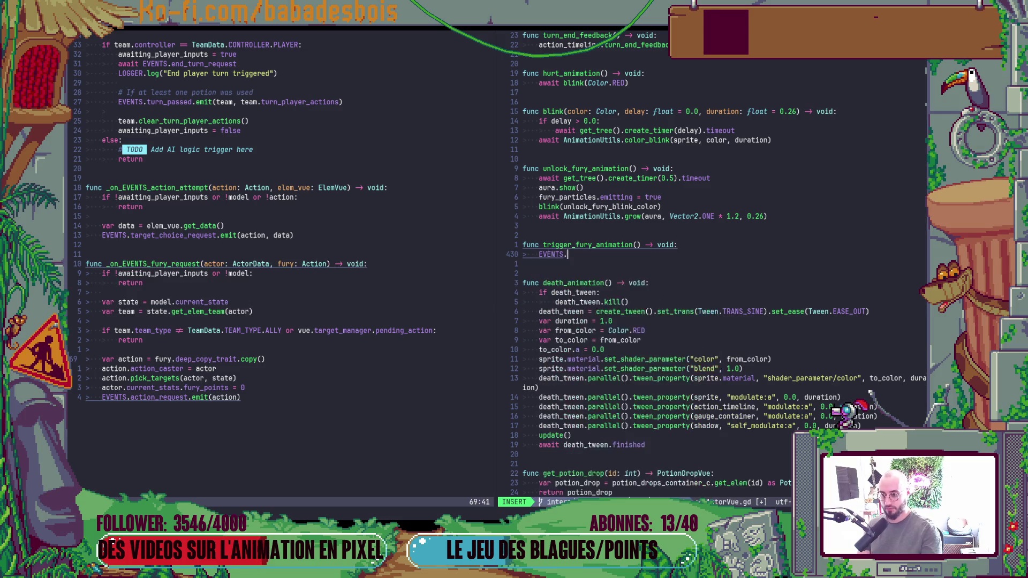
key(BackSpace)
key(BackSpace)
text(f)
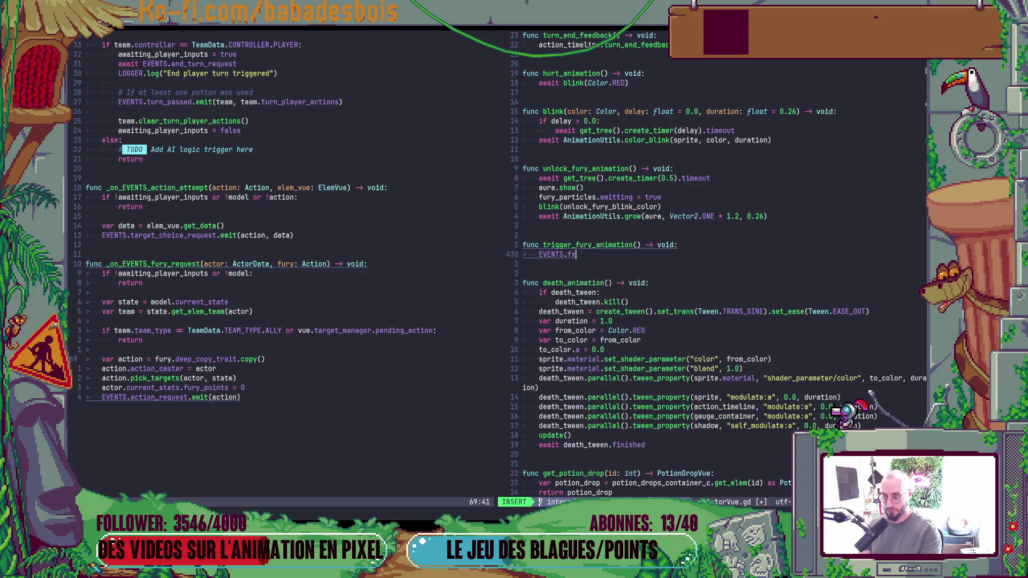
key(Escape)
key(g)
key(d)
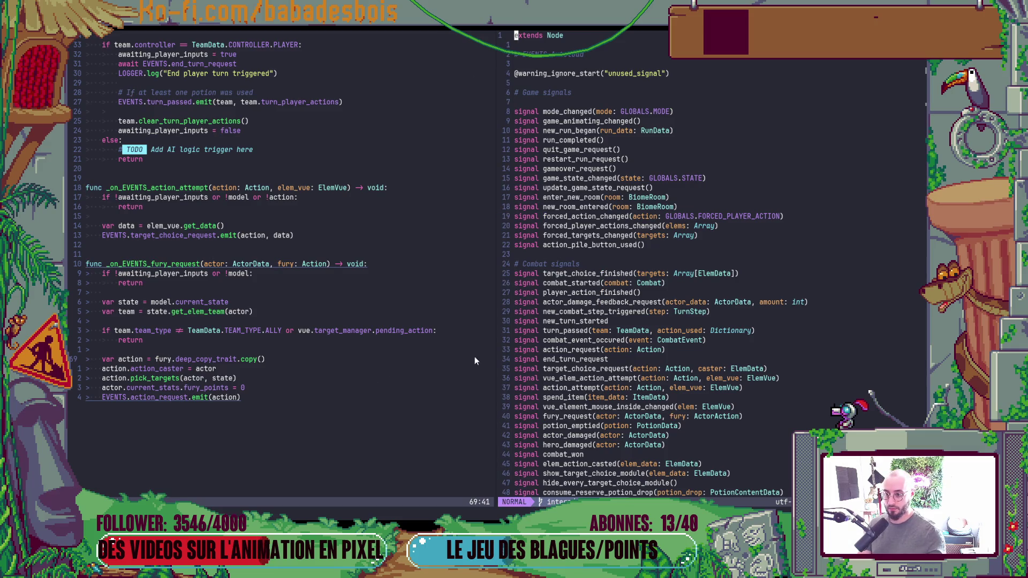
scroll(640, 381, down, 15)
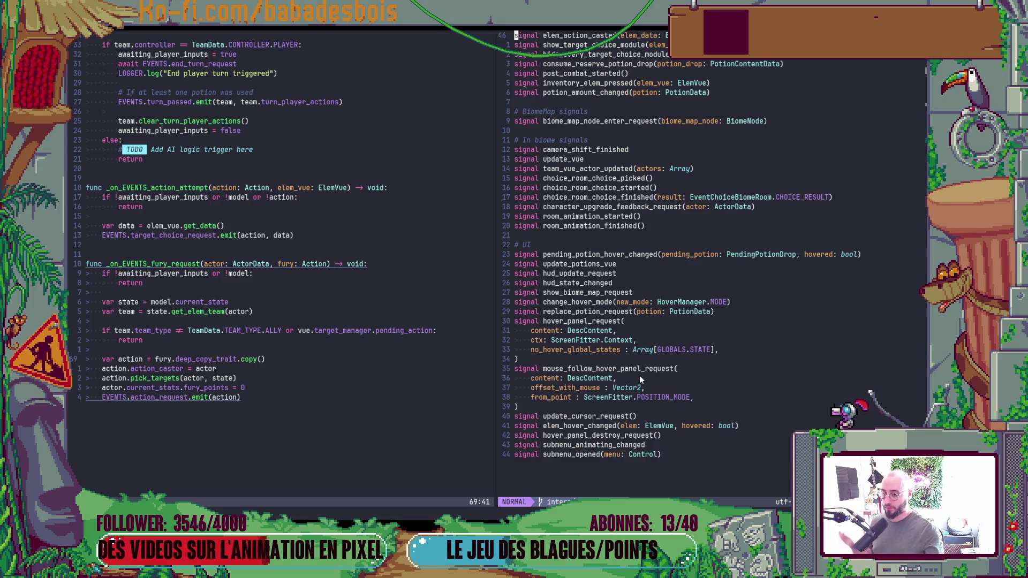
key(ctrl+o)
Rewrite line 430 as a FACTORIES.fx_factory.play_fx call
key(c)
key(c)
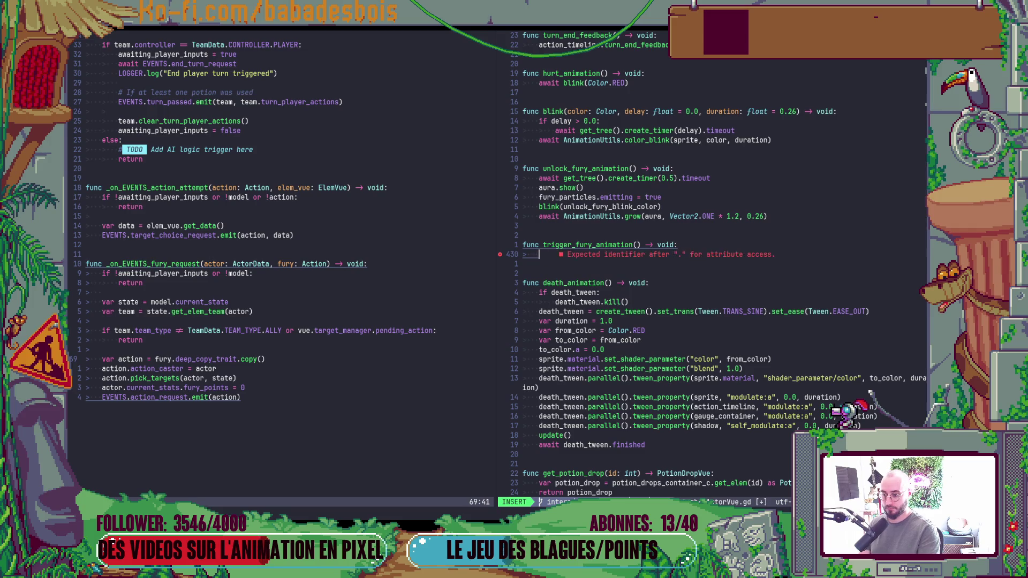
text(FAC)
key(Return)
text(.)
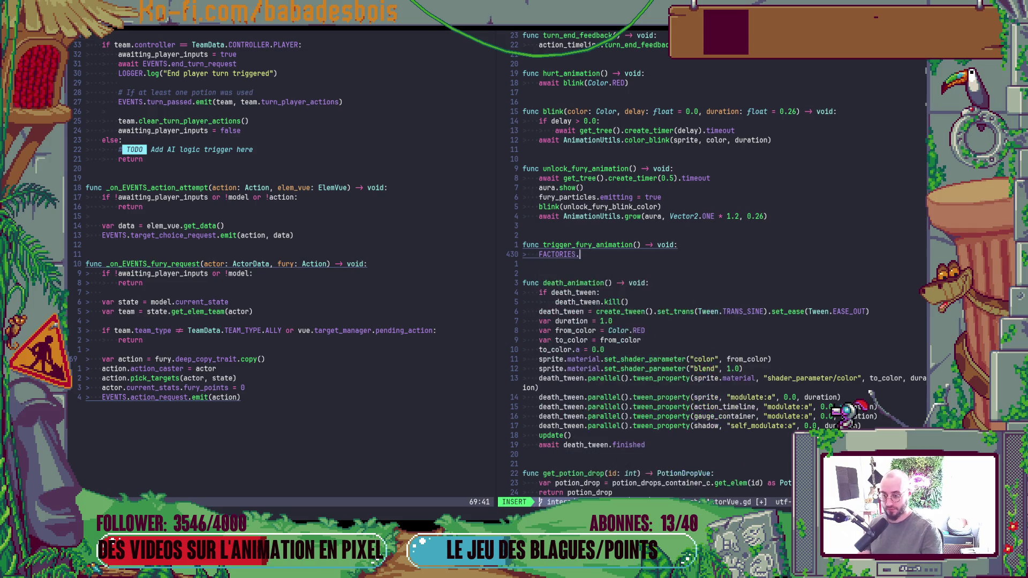
text(fx)
key(Return)
text(.pl)
key(Return)
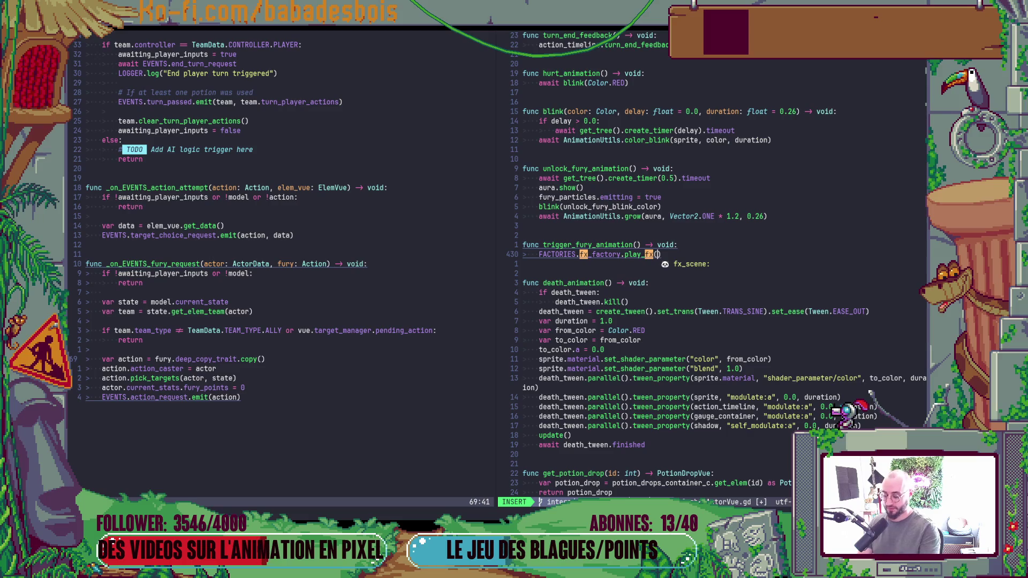
Pass trigger_fury_fx as the first play_fx argument after checking its parameters
text(f)
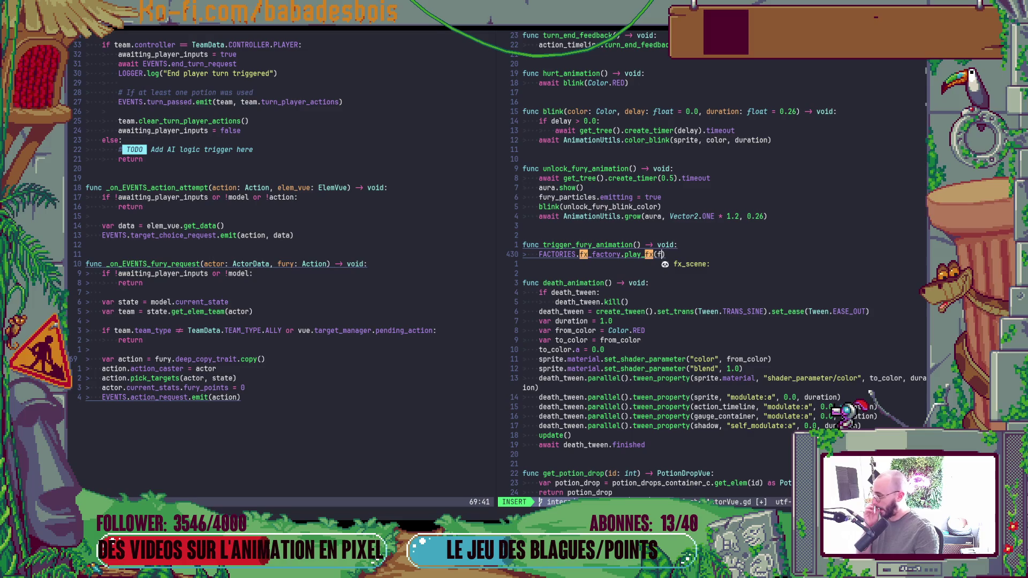
key(ctrl+k)
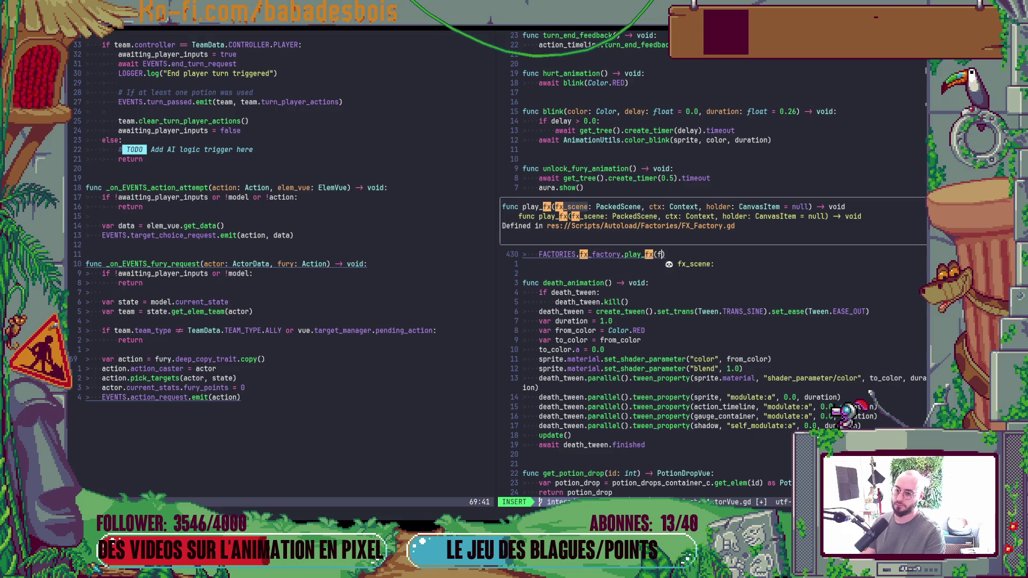
text(a)
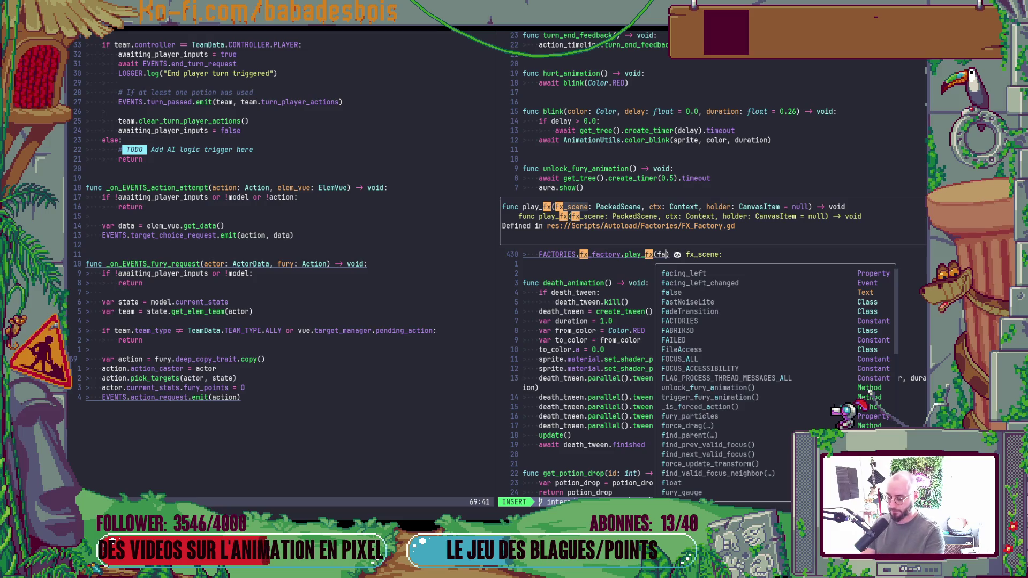
key(BackSpace)
key(BackSpace)
text(tr)
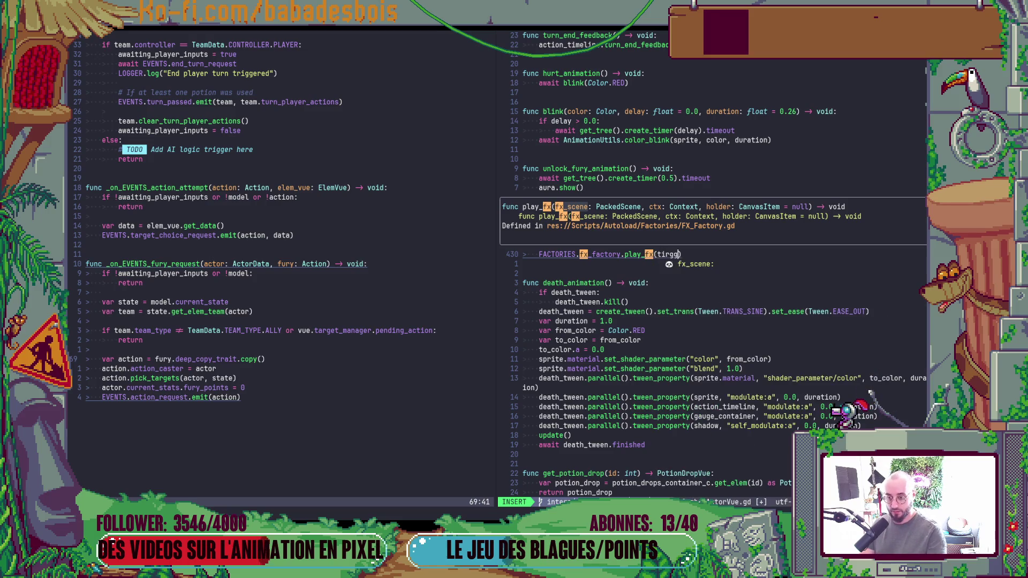
text(ig)
key(Tab)
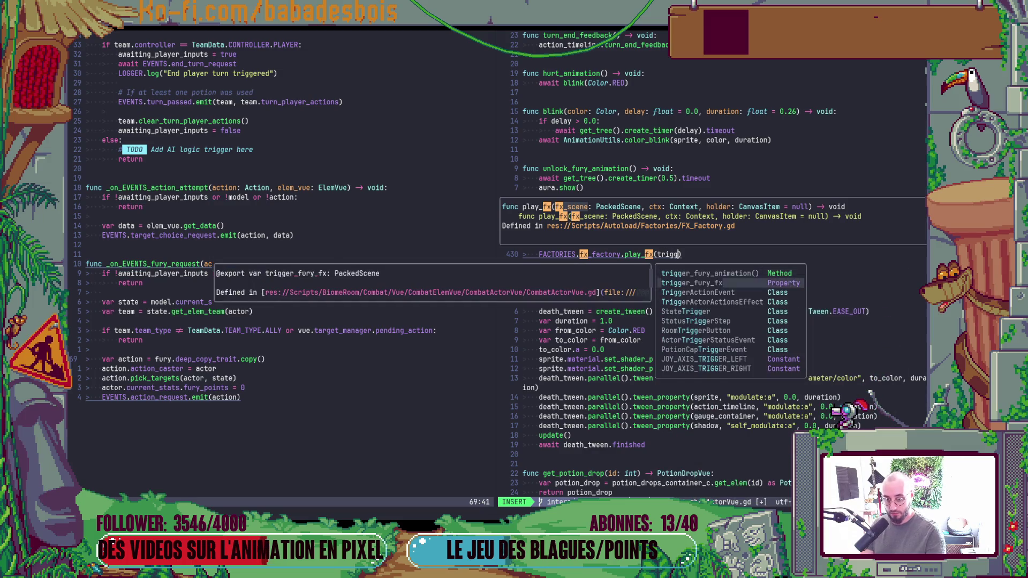
key(Escape)
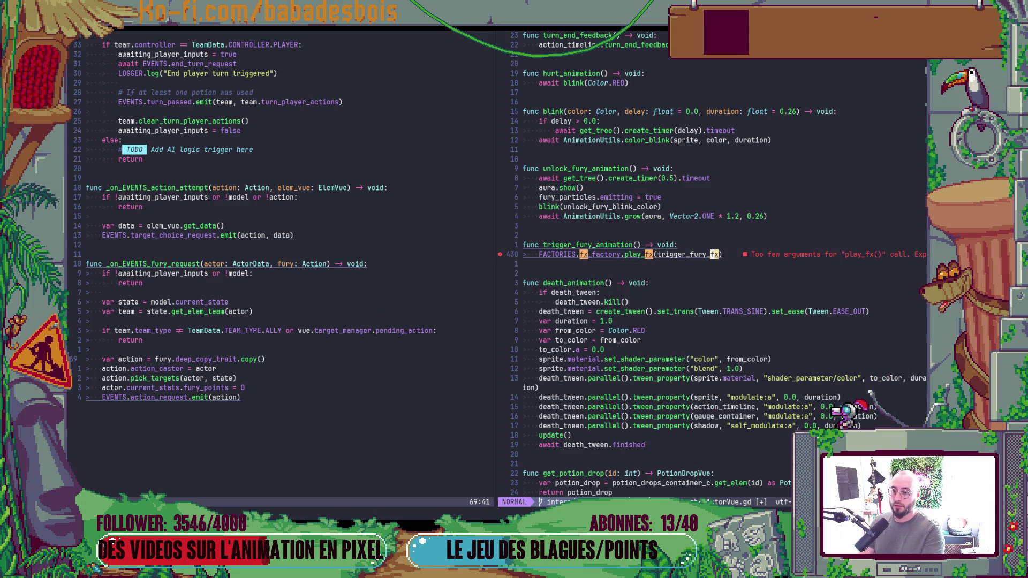
text(a)
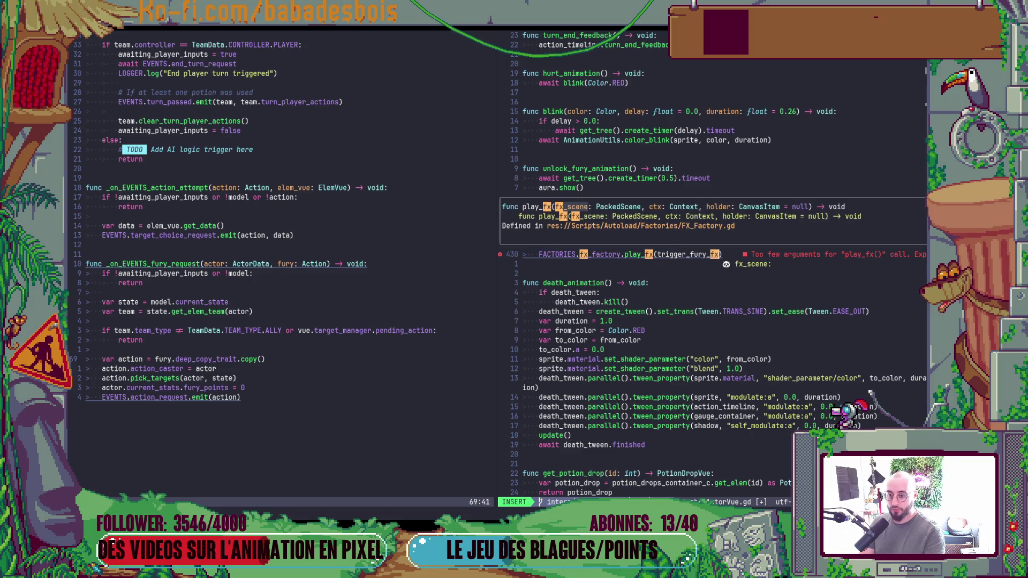
text(,)
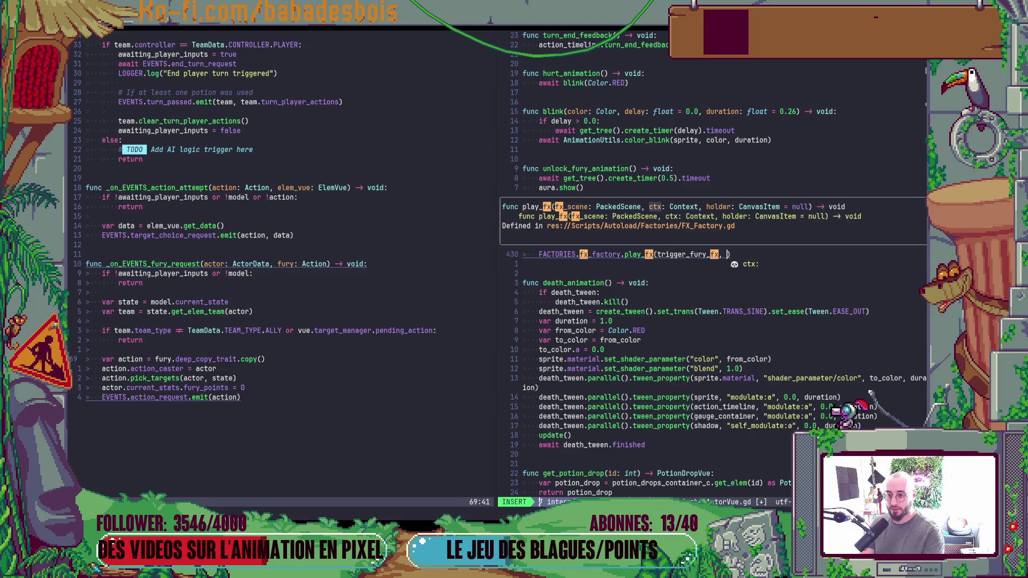
key(Escape)
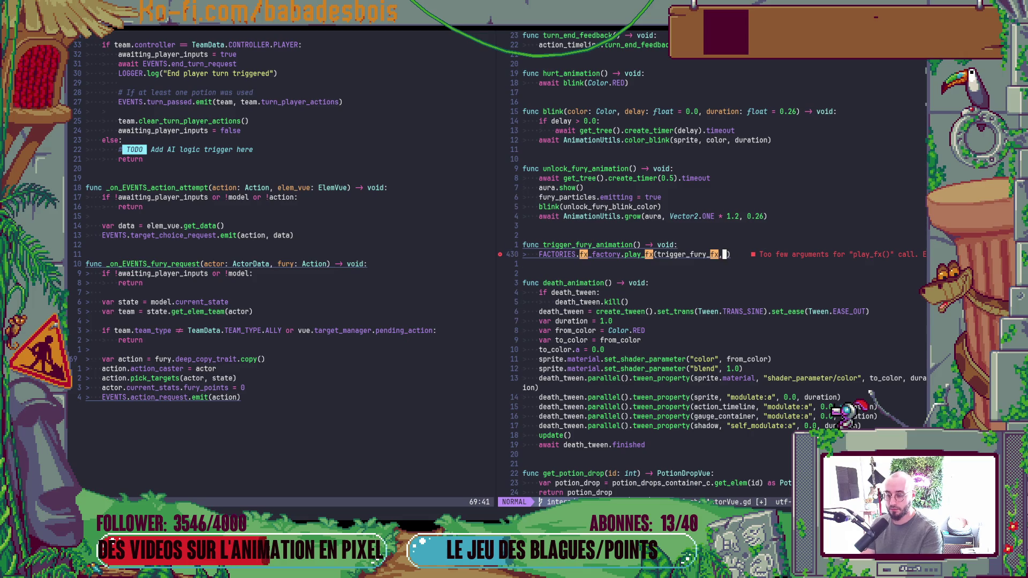
Insert a blank line above the play_fx call in trigger_fury_animation
click(659, 244)
key(j)
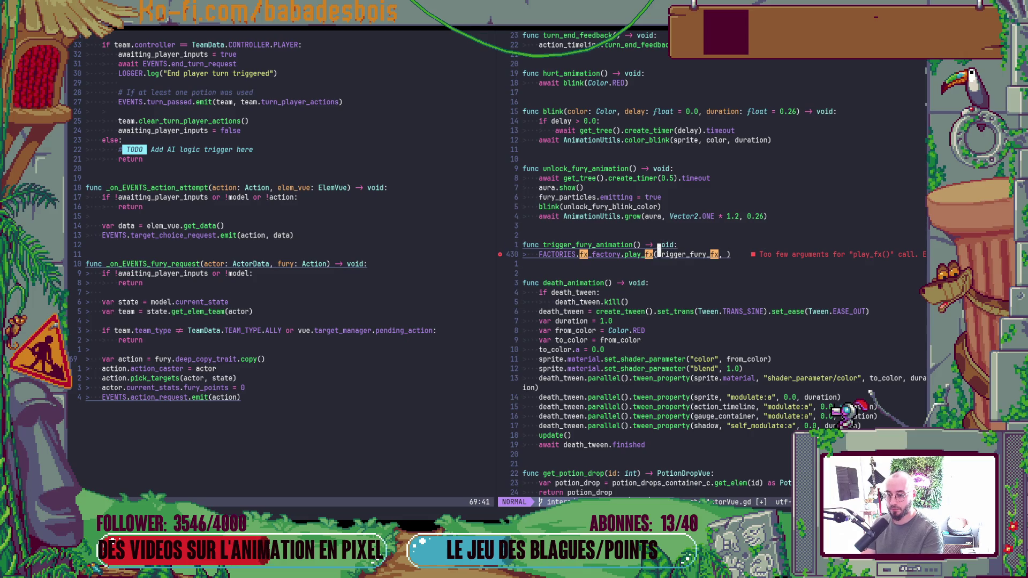
key(O)
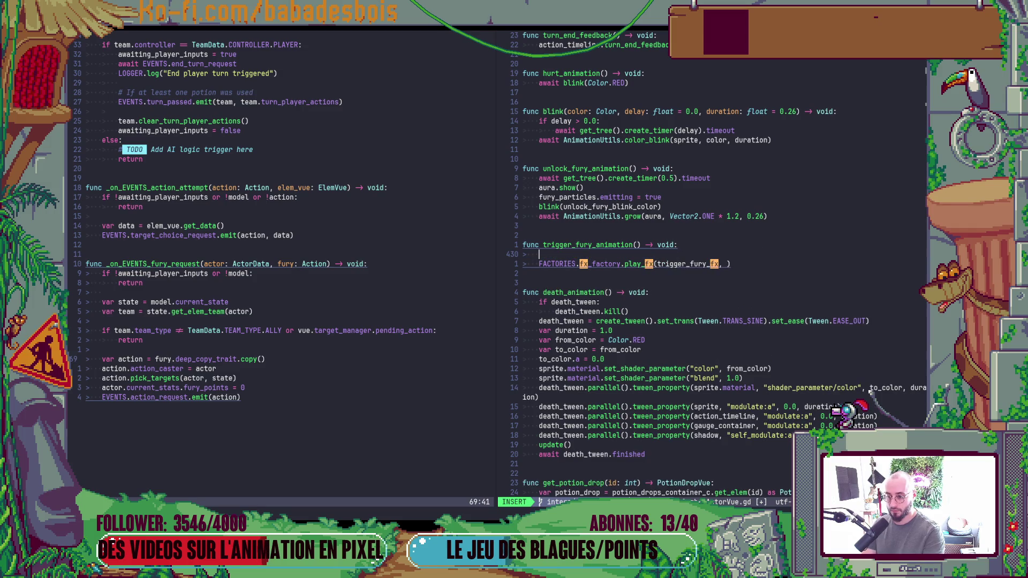
key(Escape)
Open FX_Factory.gd to inspect play_fx's ctx parameter and the Context class definition
key(space)
key(f)
key(f)
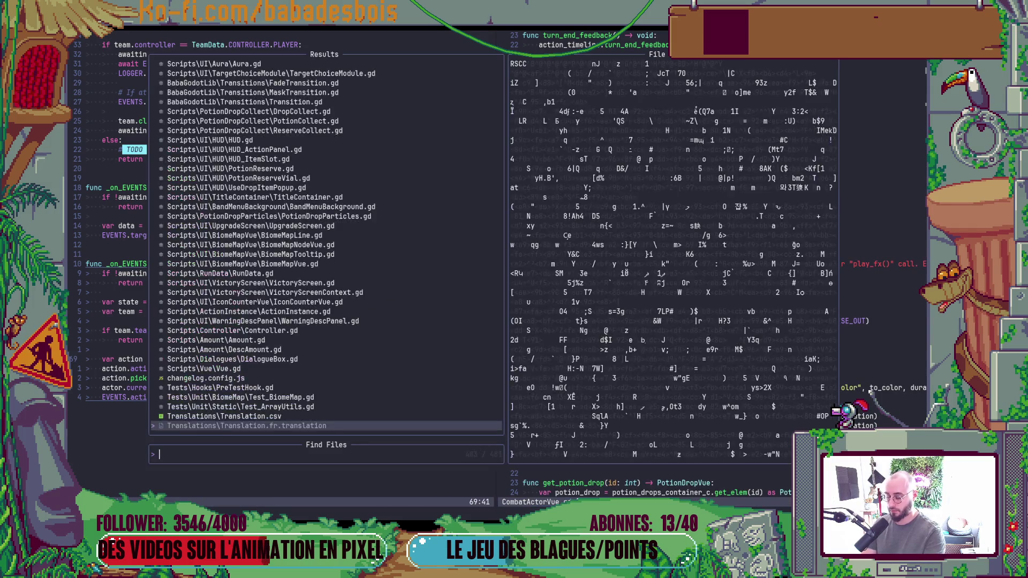
text(fx_f)
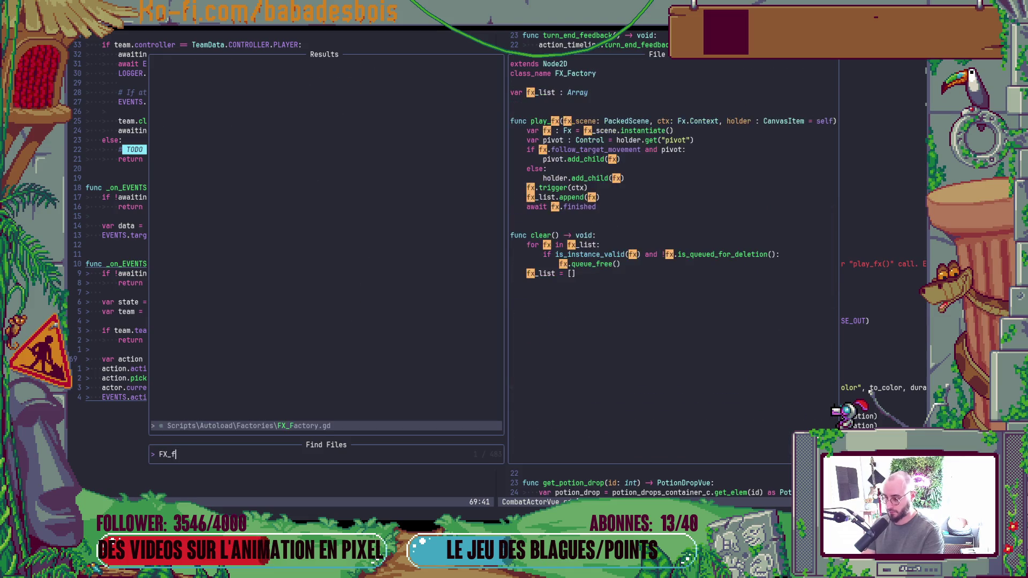
key(Return)
key(j)
key(j)
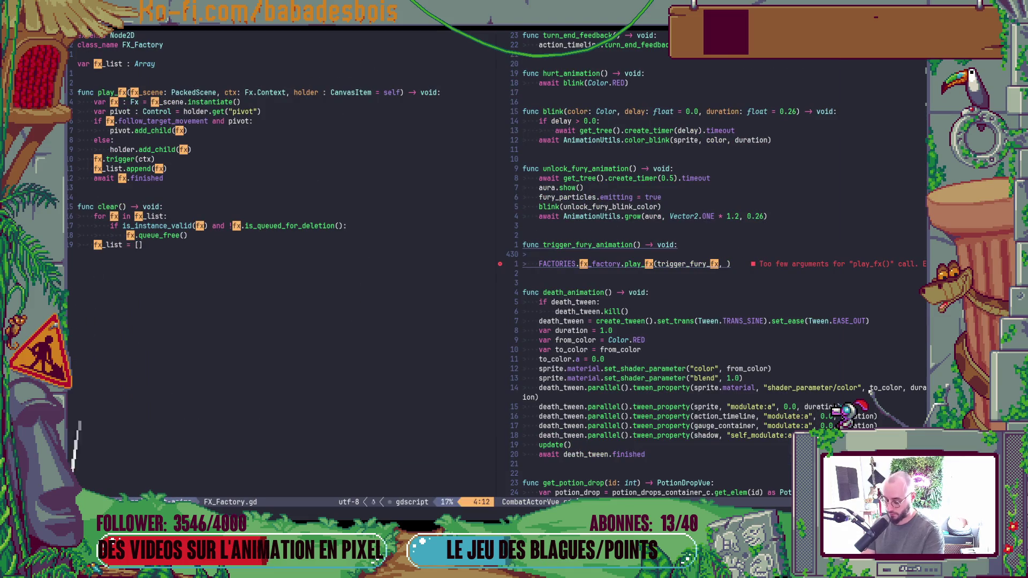
key(Escape)
key(j)
key(j)
key(j)
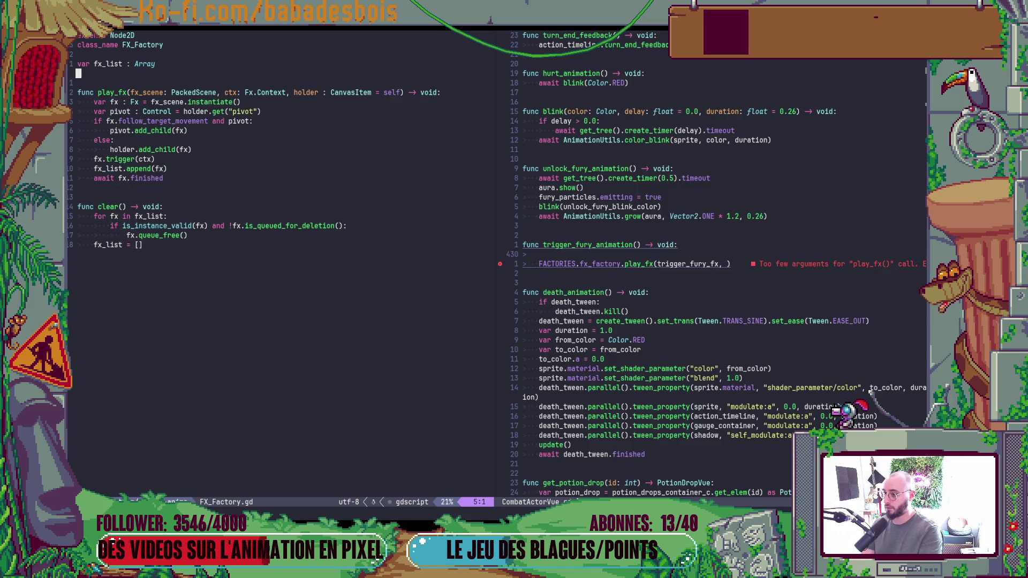
key($)
key(b)
key(b)
key(b)
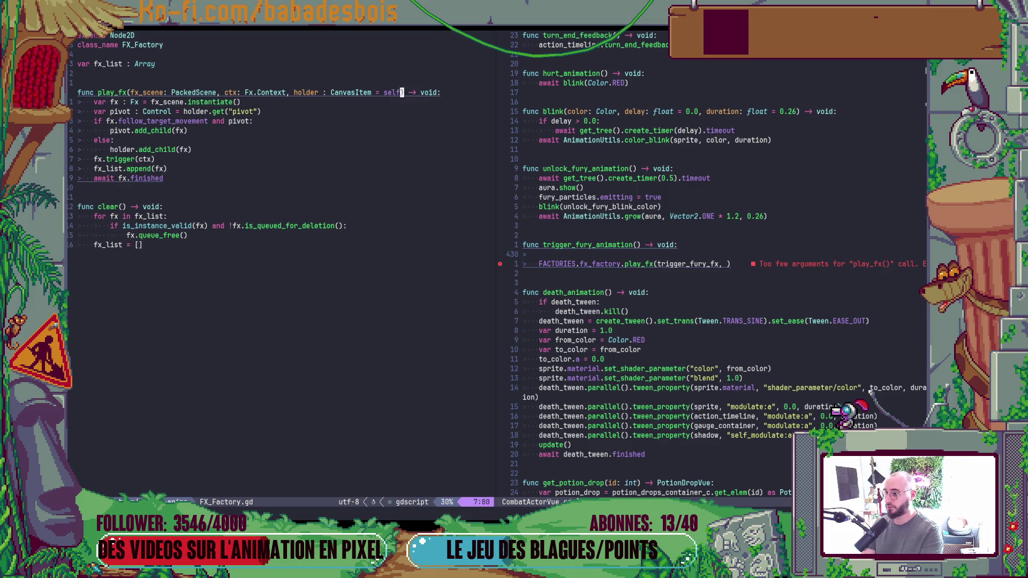
key(b)
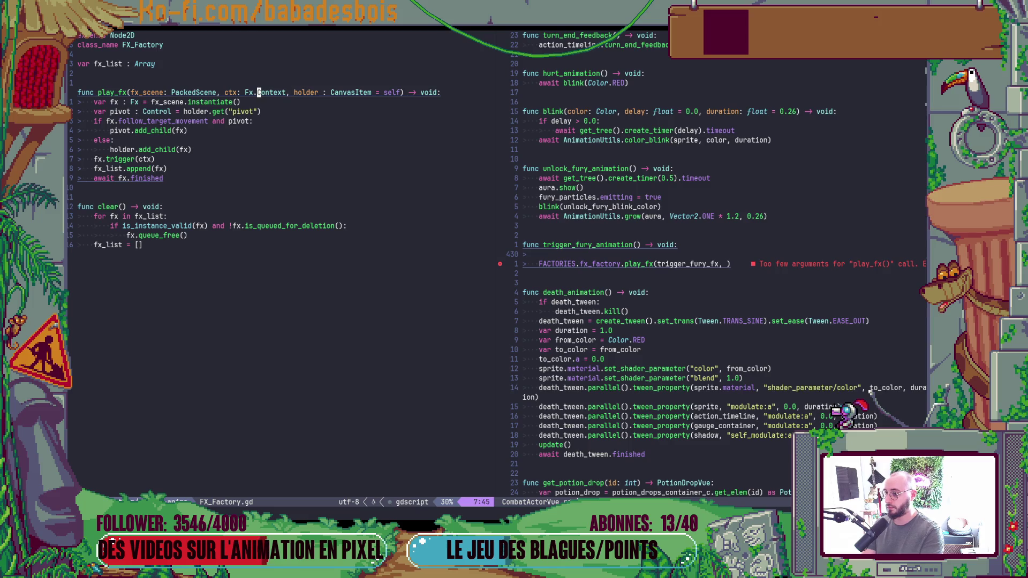
key(g)
key(d)
In CombatActorVue.gd, build ctx with Fx.Context.new([self], self, false), pass ctx and self to play_fx, and save
key(ctrl+w)
key(l)
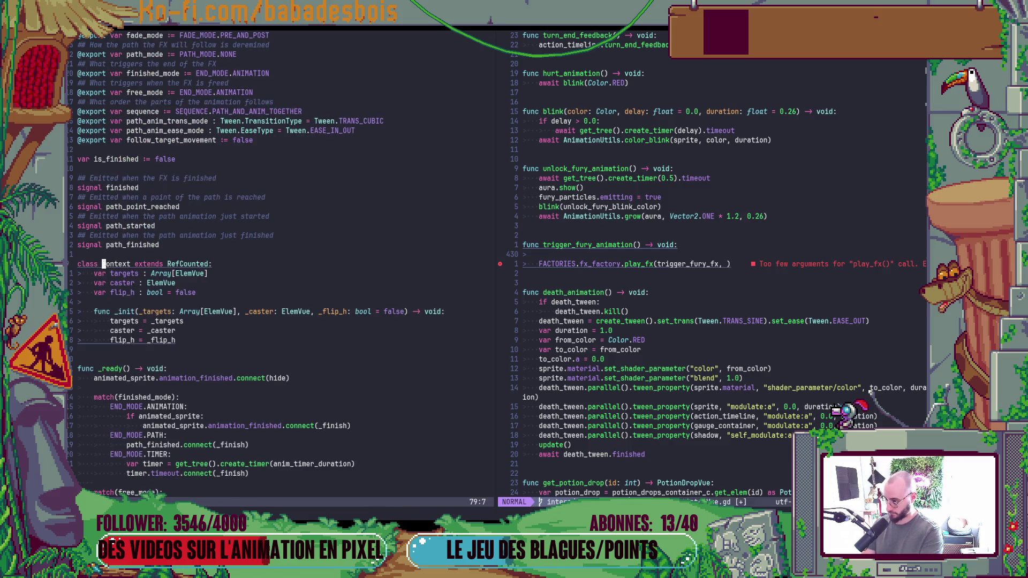
text(Svar ctx = F)
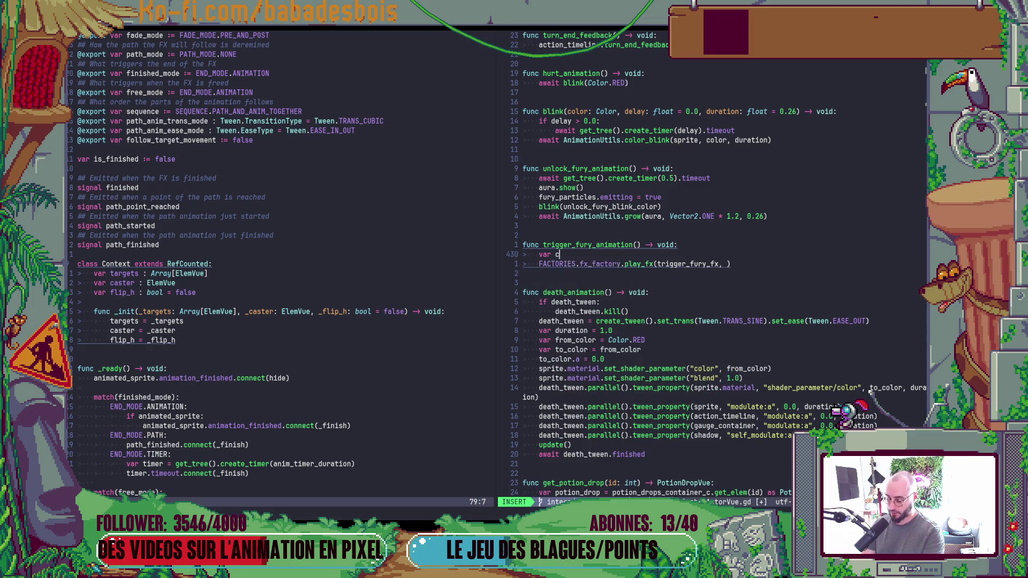
text(x.)
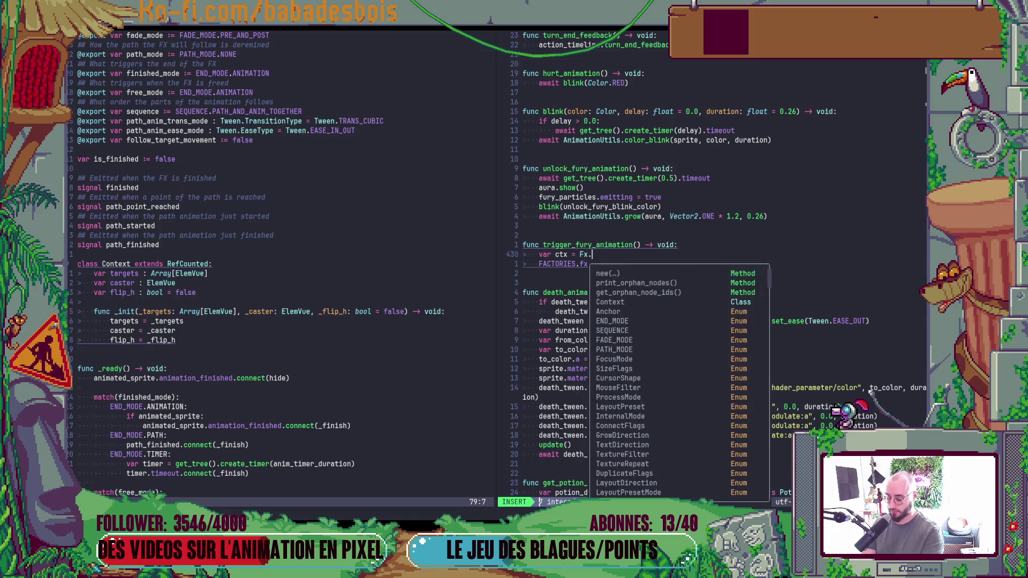
text(Context.)
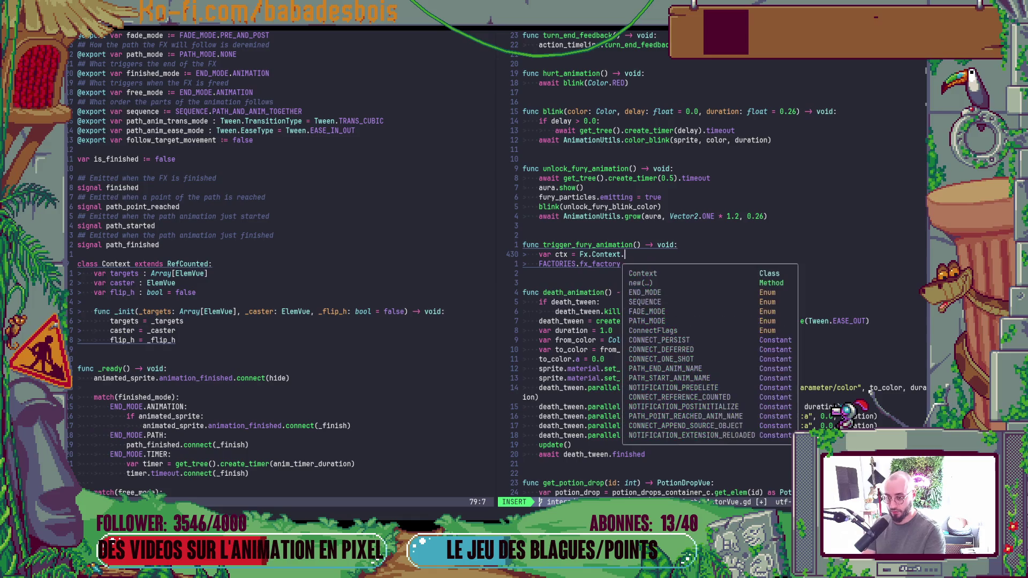
key(Down)
key(Return)
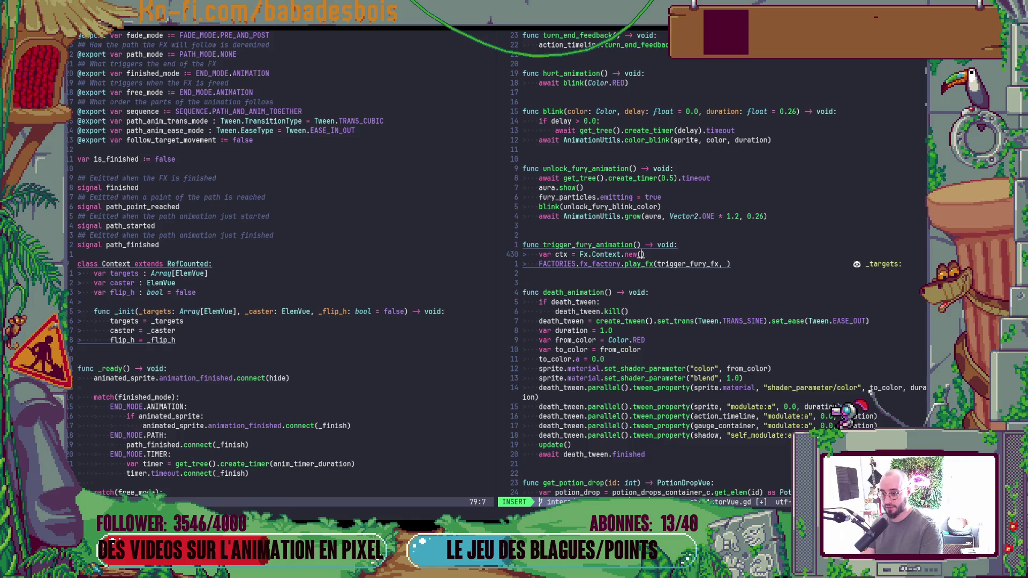
text([s)
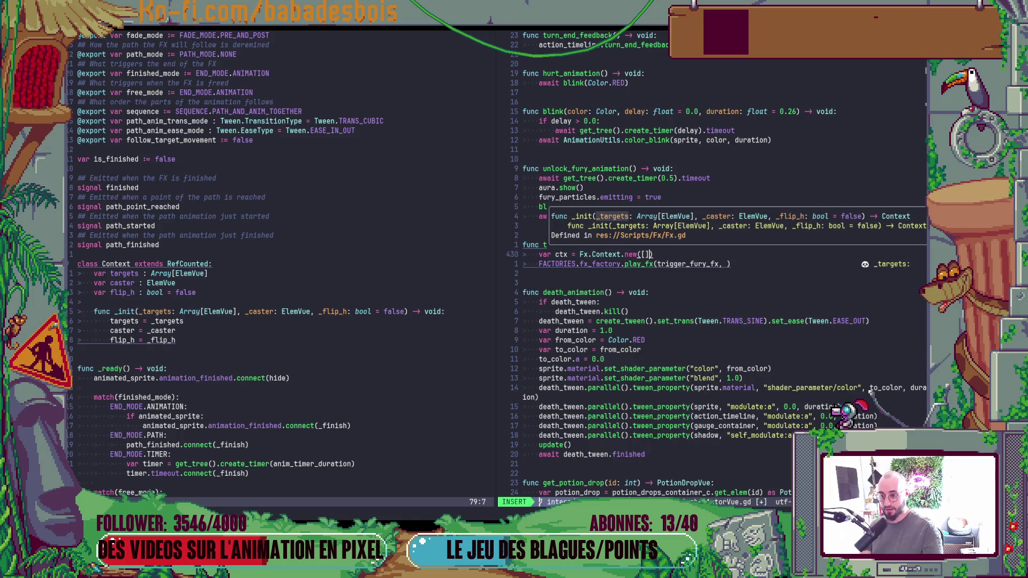
text(elf],)
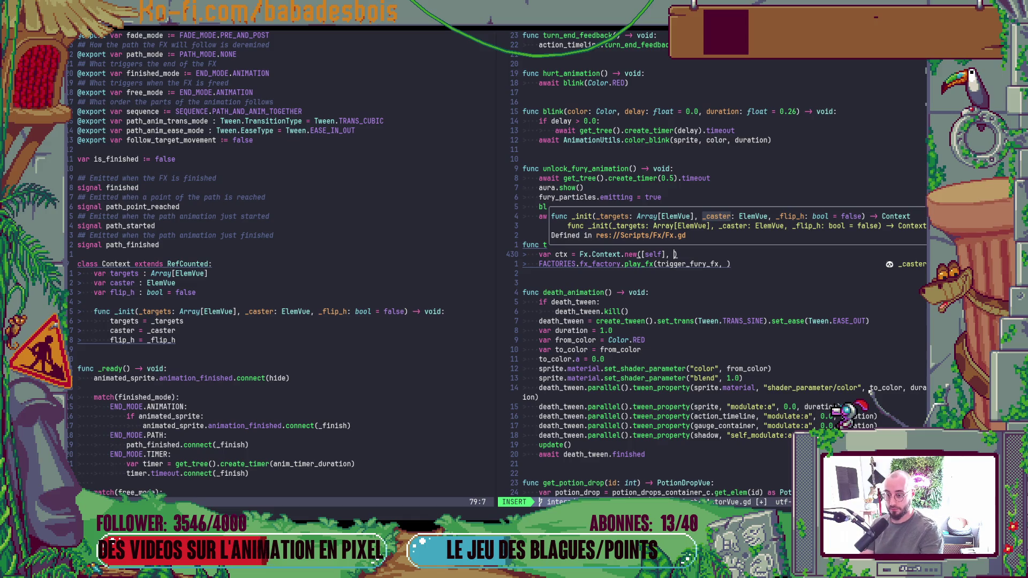
text(self, fa)
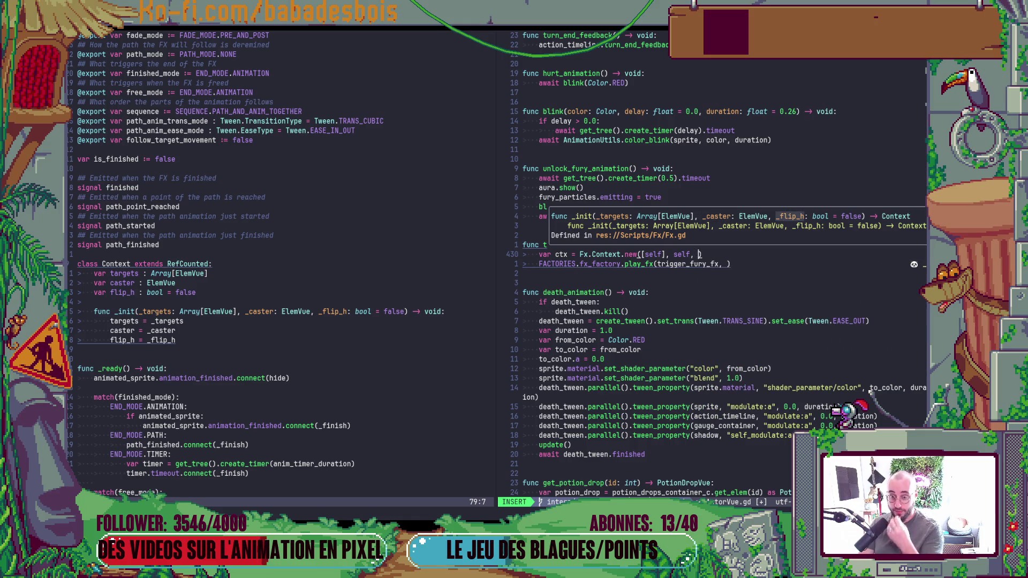
text(lse)
key(Down)
key(Right)
key(Right)
text(ctx)
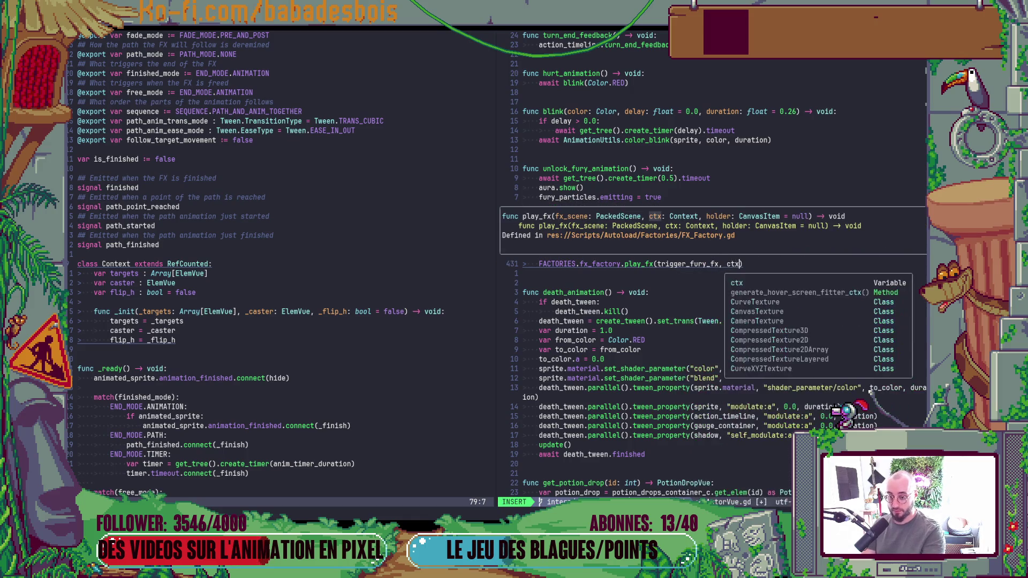
text(,)
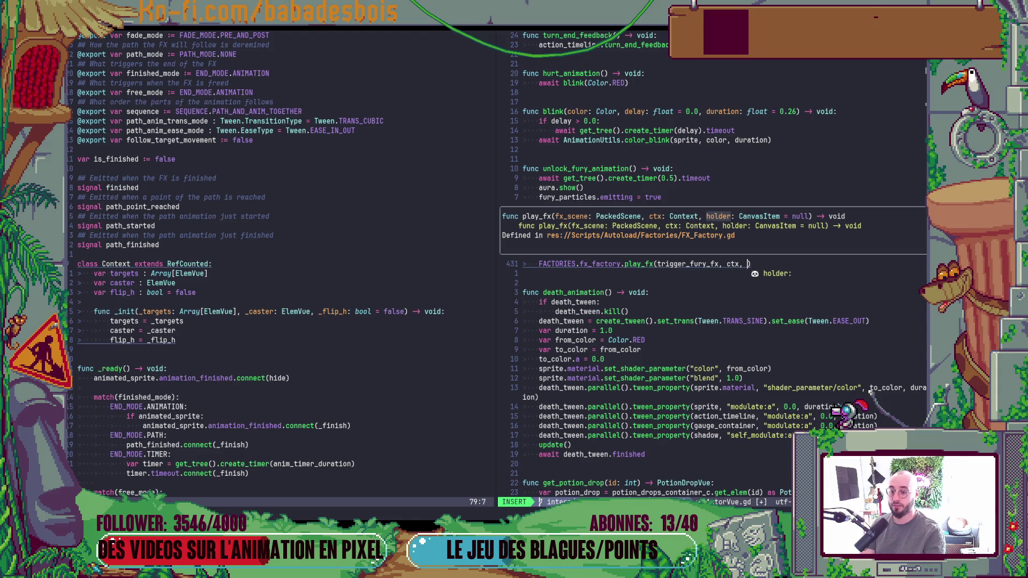
text(self)
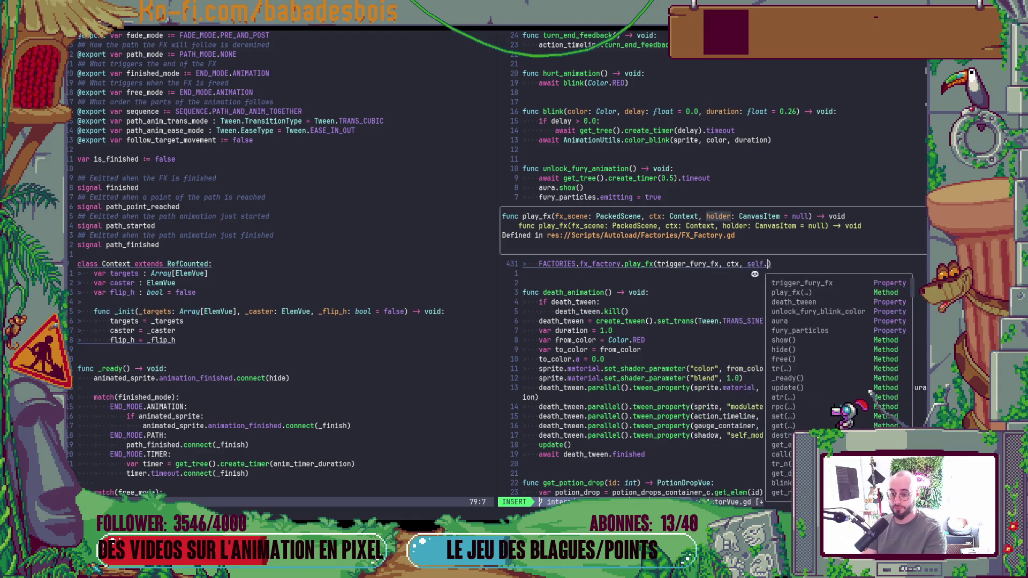
key(Escape)
text(:w)
key(Return)
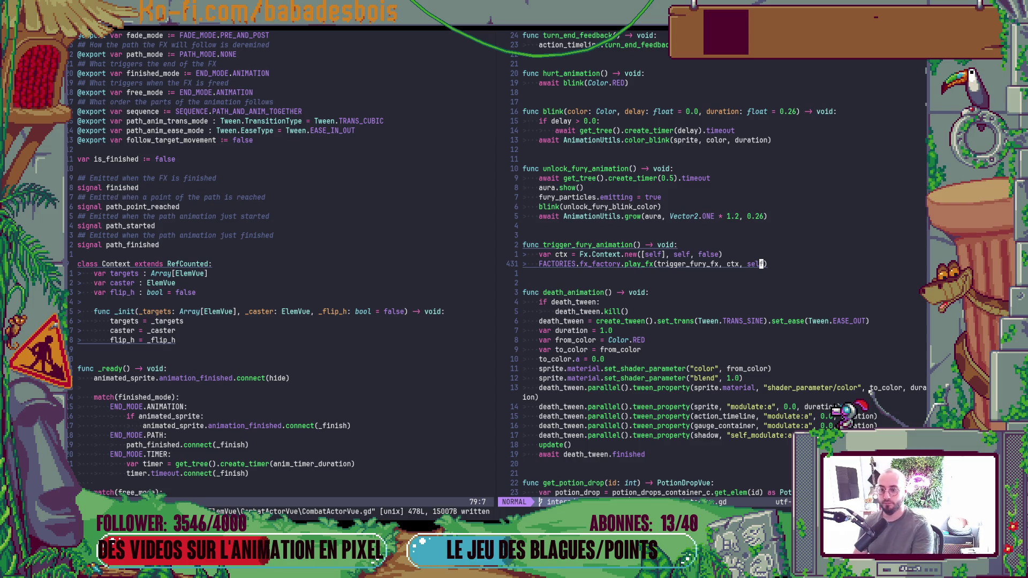
Check the play_fx definition, then prefix the play_fx call with await and save CombatActorVue.gd
key(dollar)
key(shift+f)
key(comma)
key(semicolon)
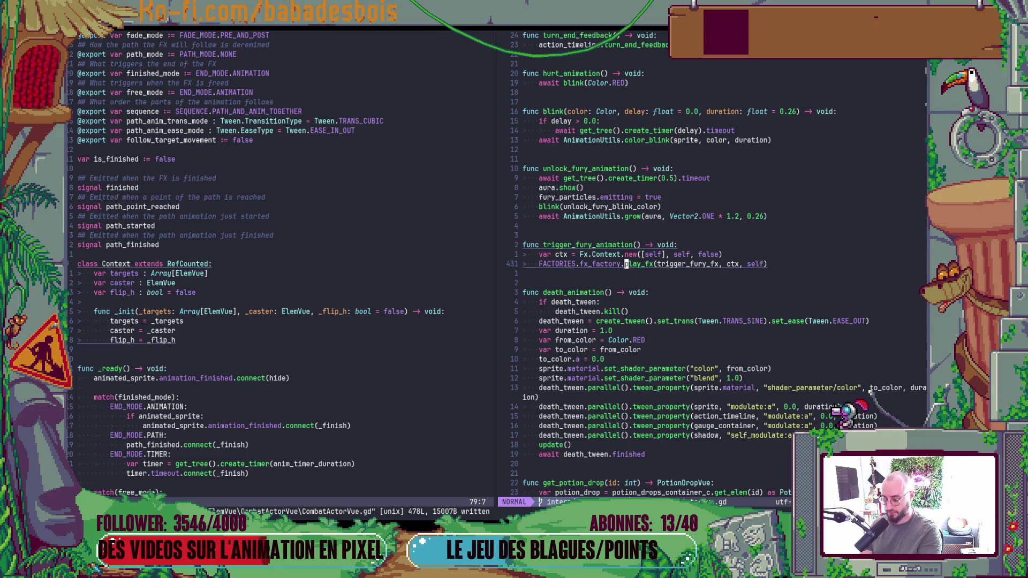
key(g)
key(d)
key(ctrl+o)
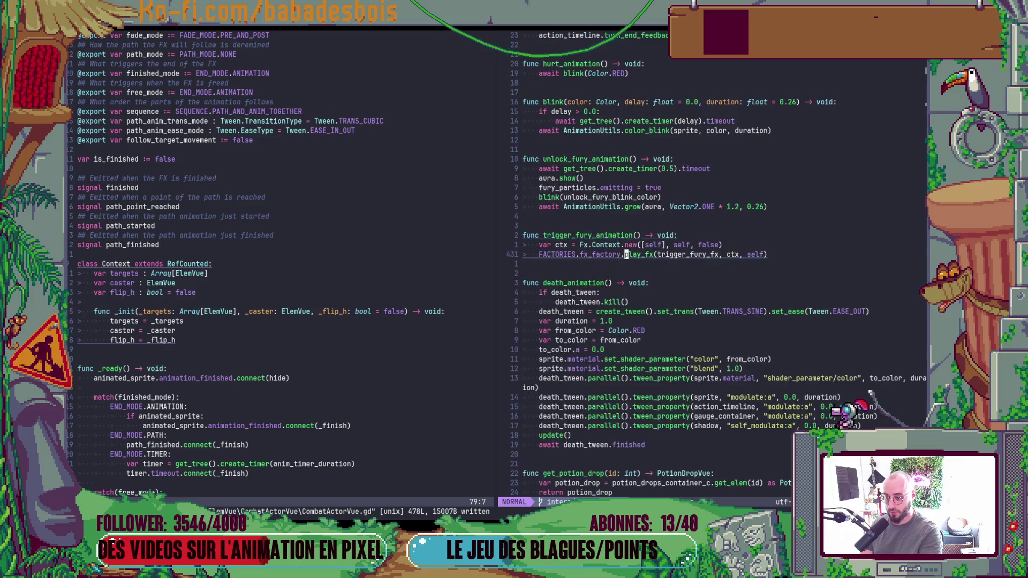
key(shift+i)
text(await)
key(Escape)
text(:w)
key(Return)
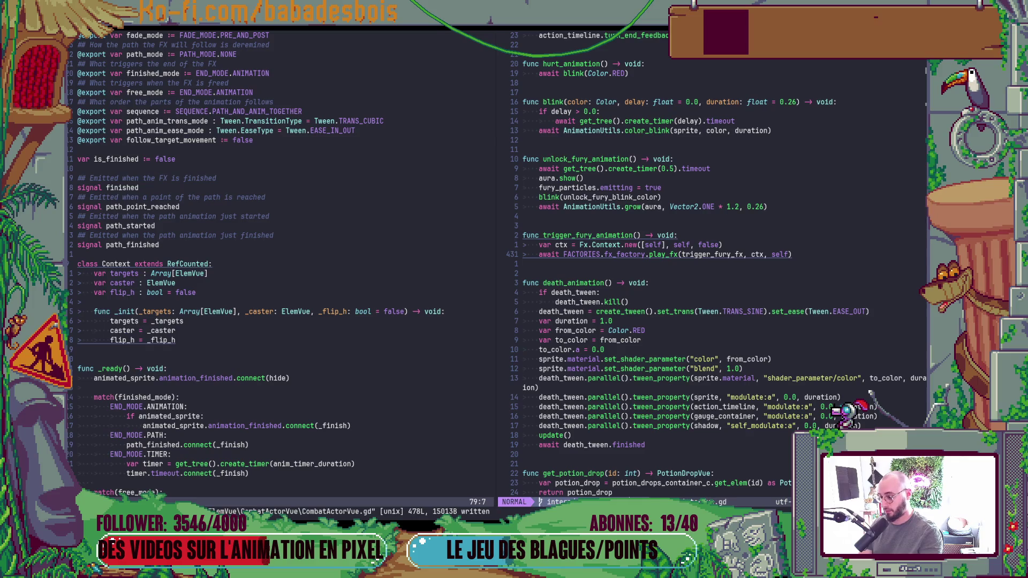
Return to the left split and land on PlayerStep.gd's _on_EVENTS_fury_request handler
key(ctrl+w)
key(h)
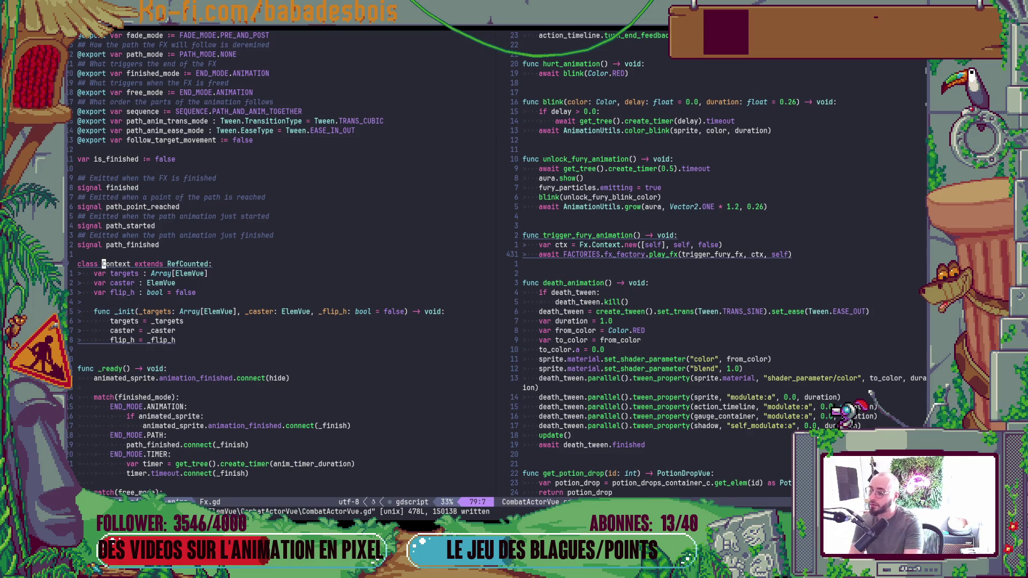
key(ctrl+o)
key(ctrl+o)
key(ctrl+o)
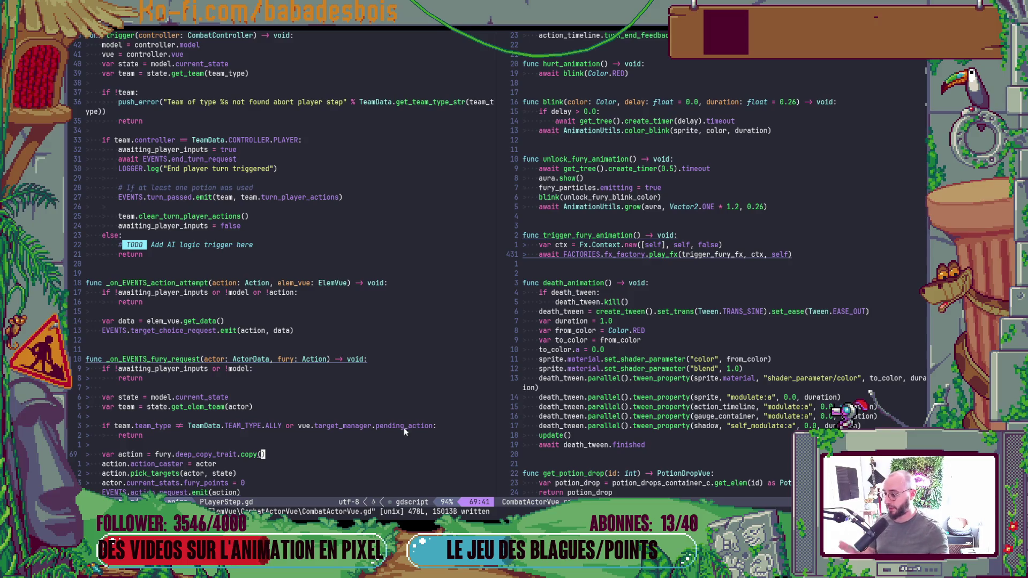
Add 'var actor_vue = vue.get_elem(actor)', 'if actor_vue:' and 'await actor_vue.trigger_fury_animation()' to the handler
scroll(337, 362, down, 3)
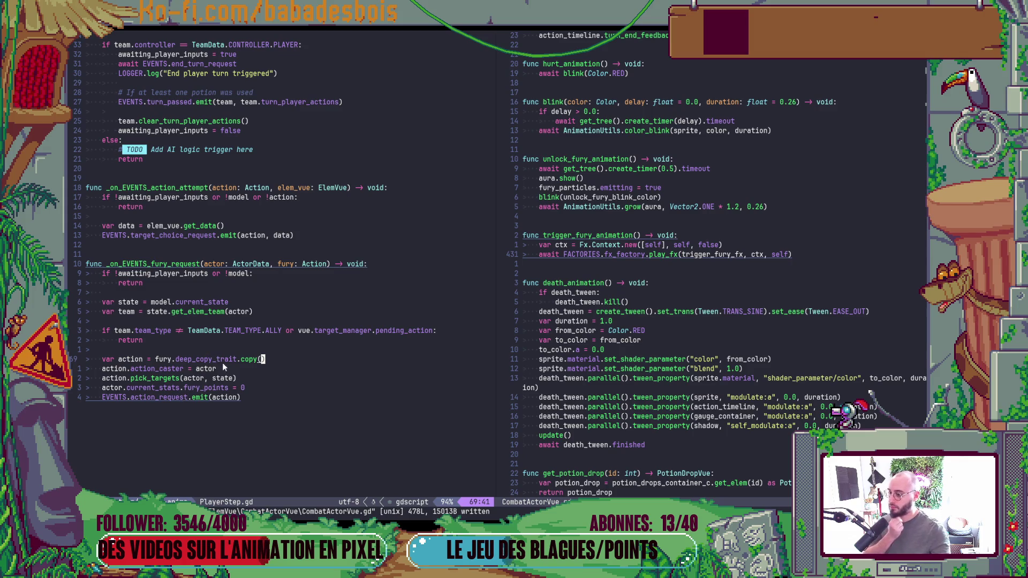
key(shift+o)
text(vue)
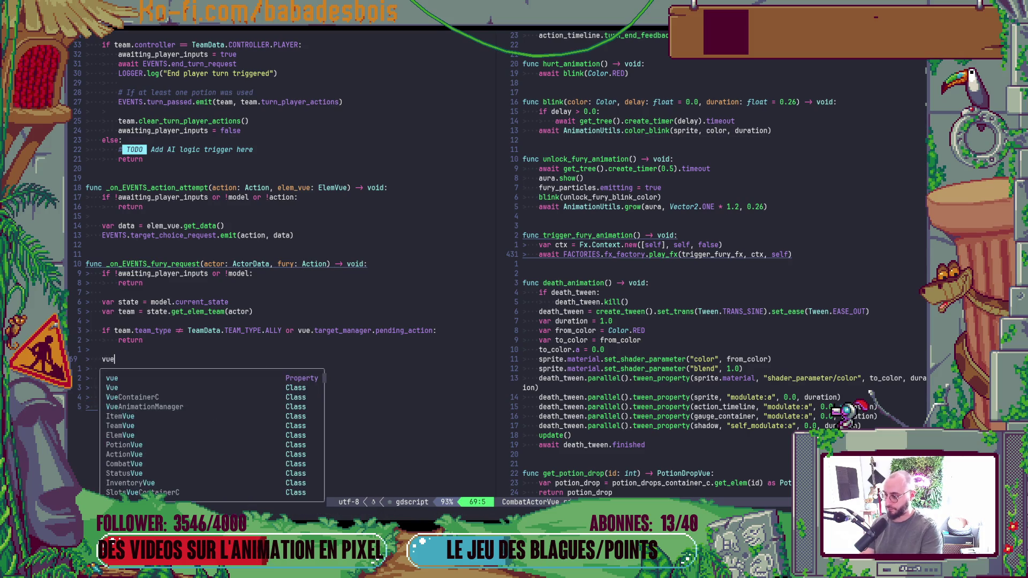
text(.get_elem(a)
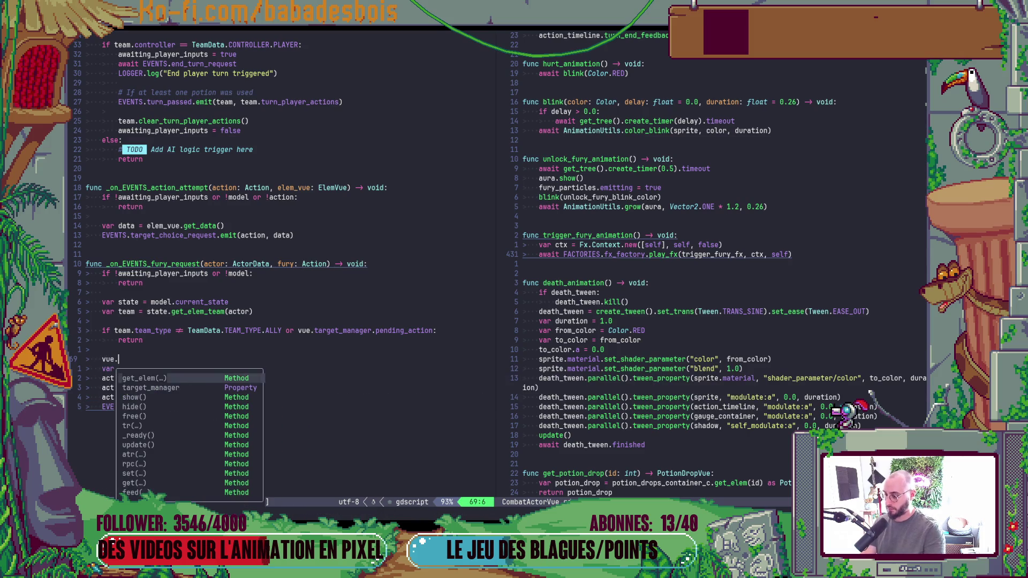
text(ctor)
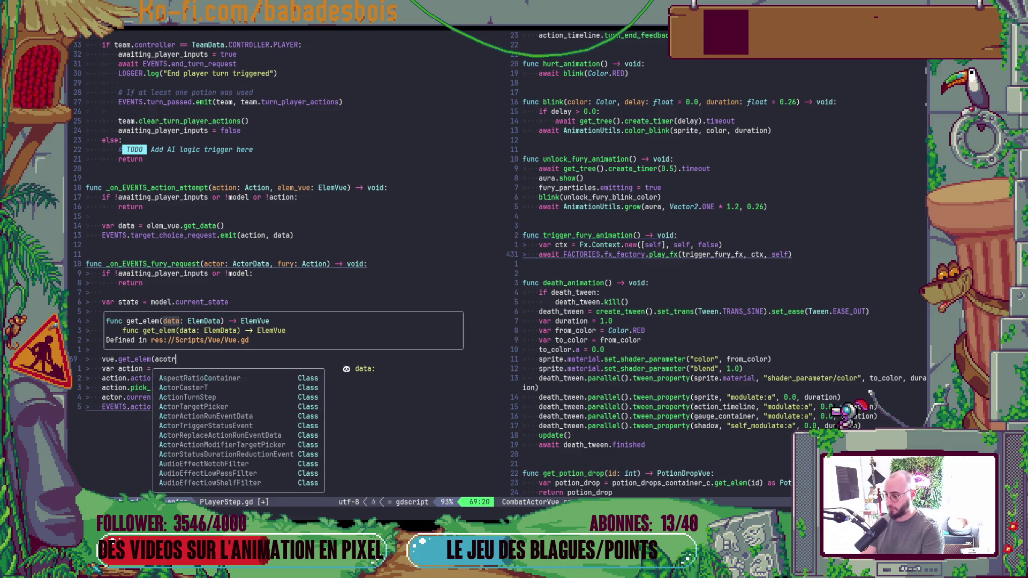
text())
key(Escape)
key(asciicircum)
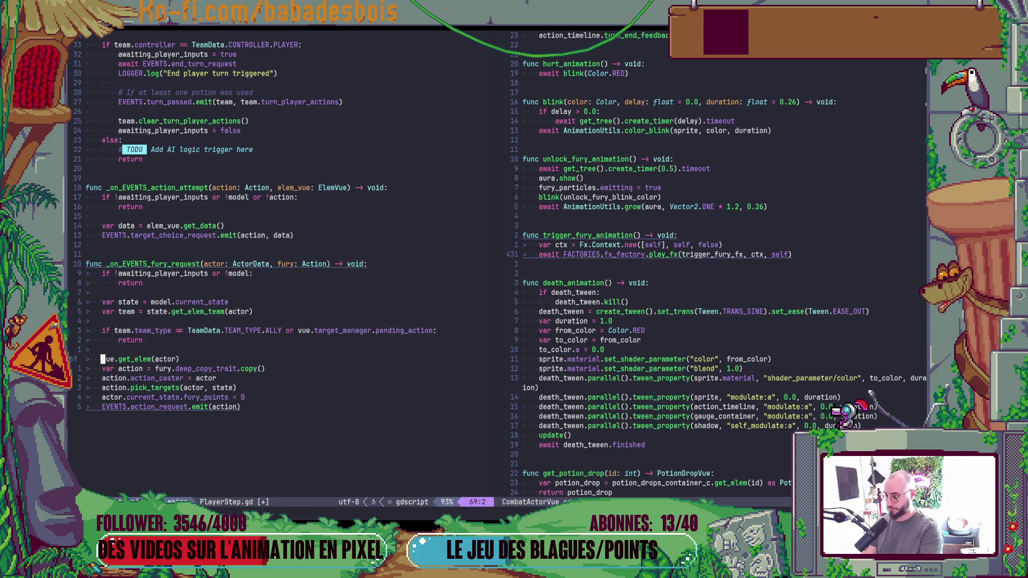
text(ivar actor)
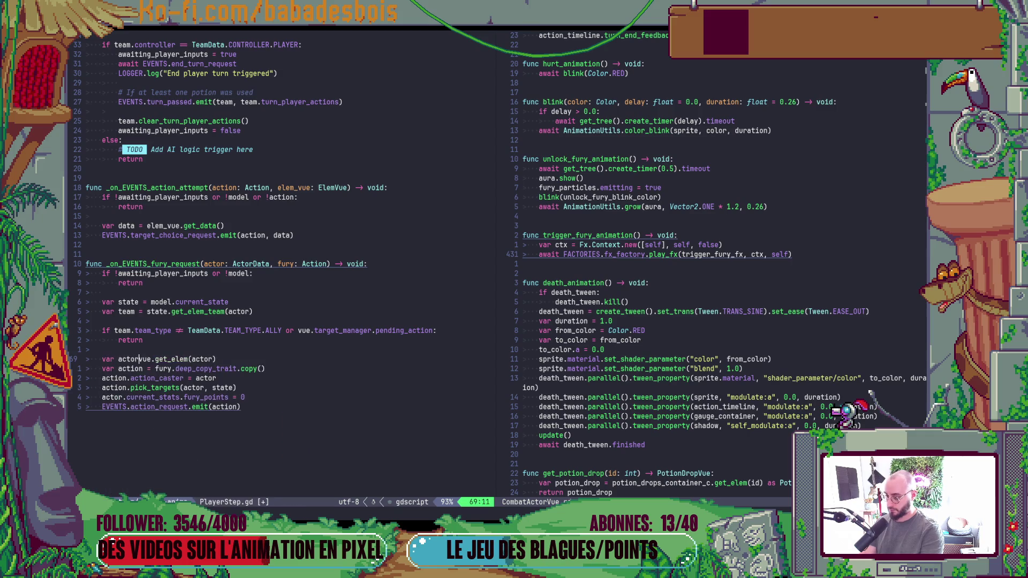
text(_vue =)
key(Escape)
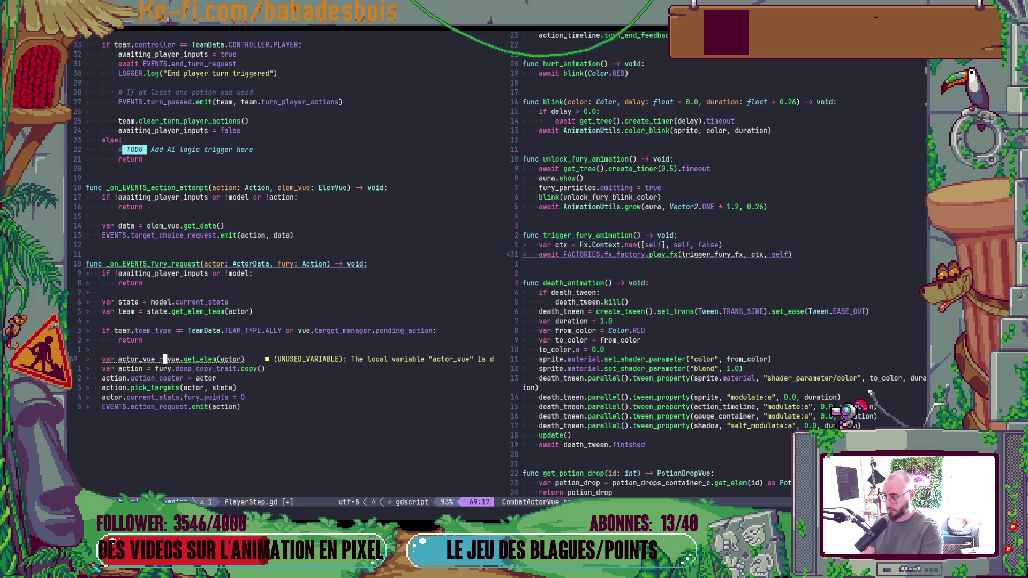
text(oif ac)
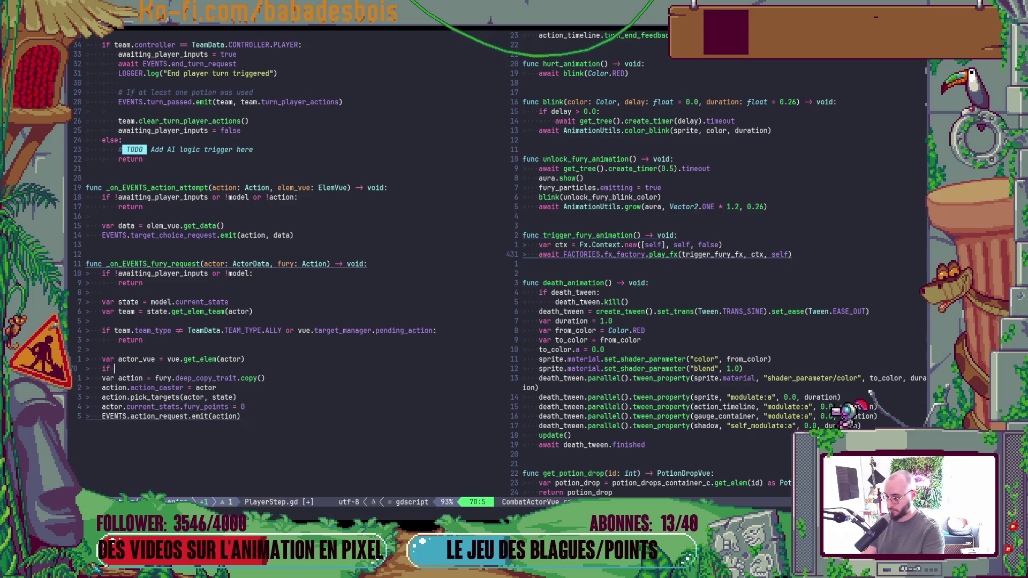
text(tor_vue:)
key(Return)
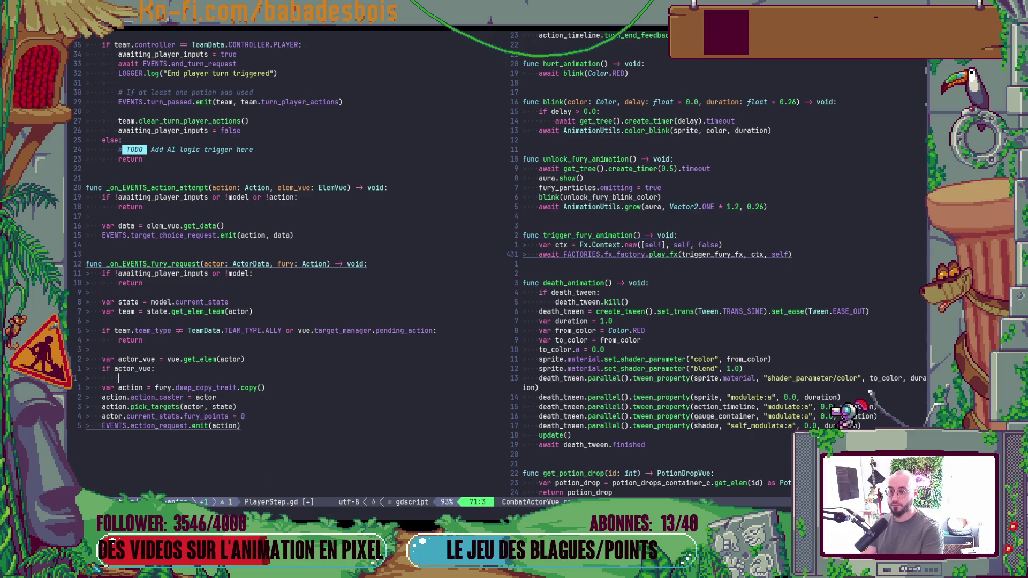
text(aw)
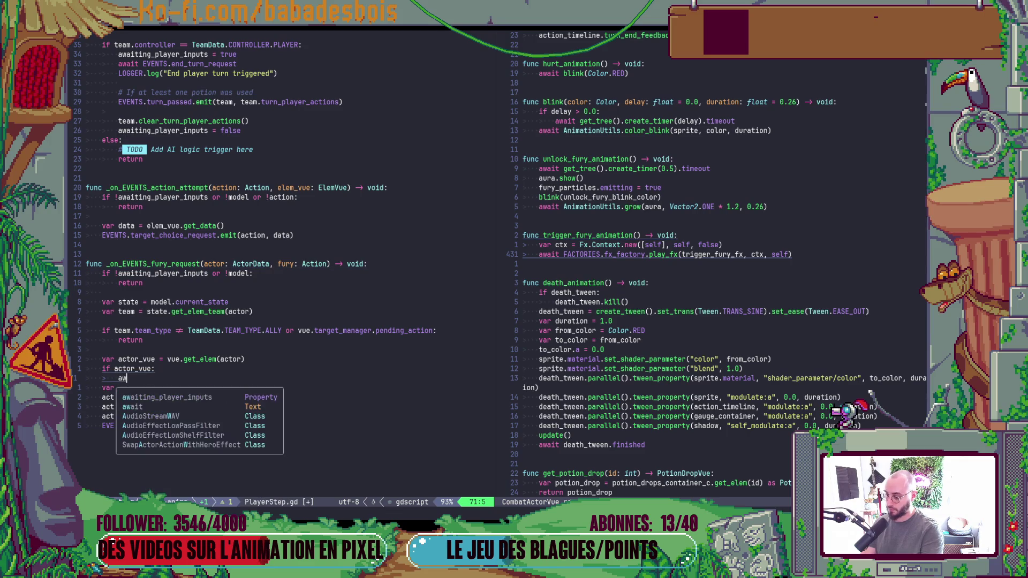
text(ait actor_vue.tri)
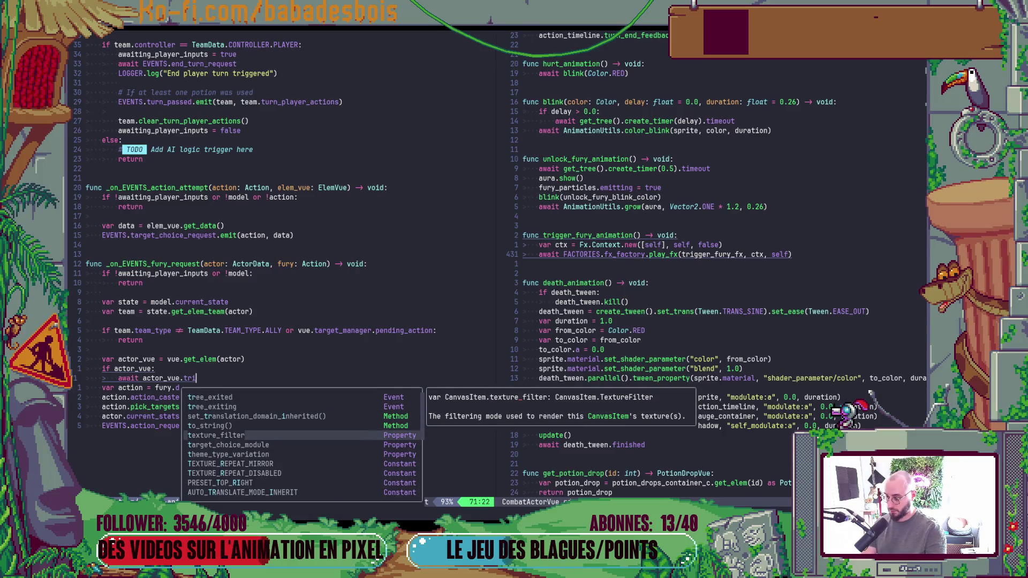
text(gger_fury_animat)
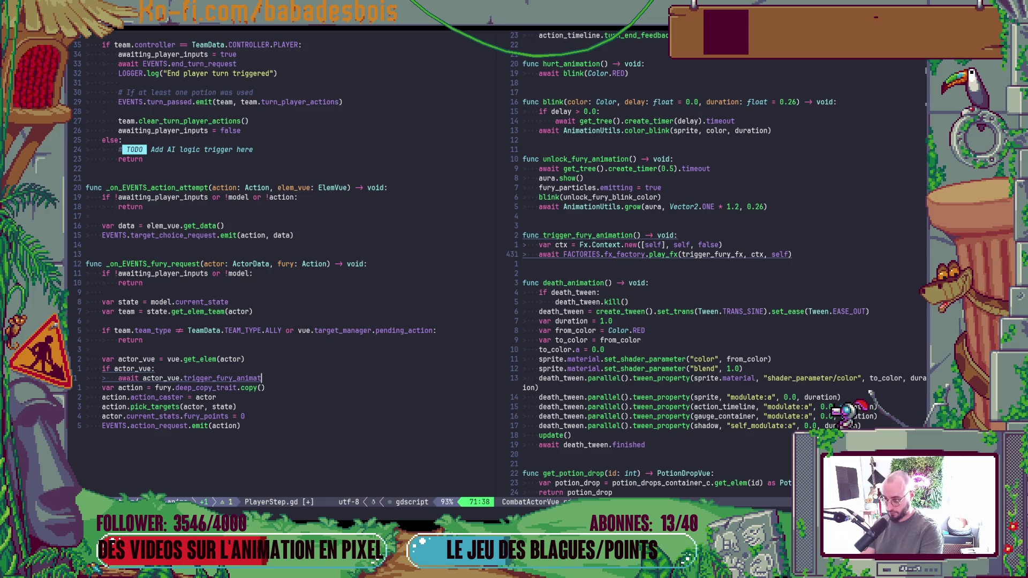
text(())
key(Escape)
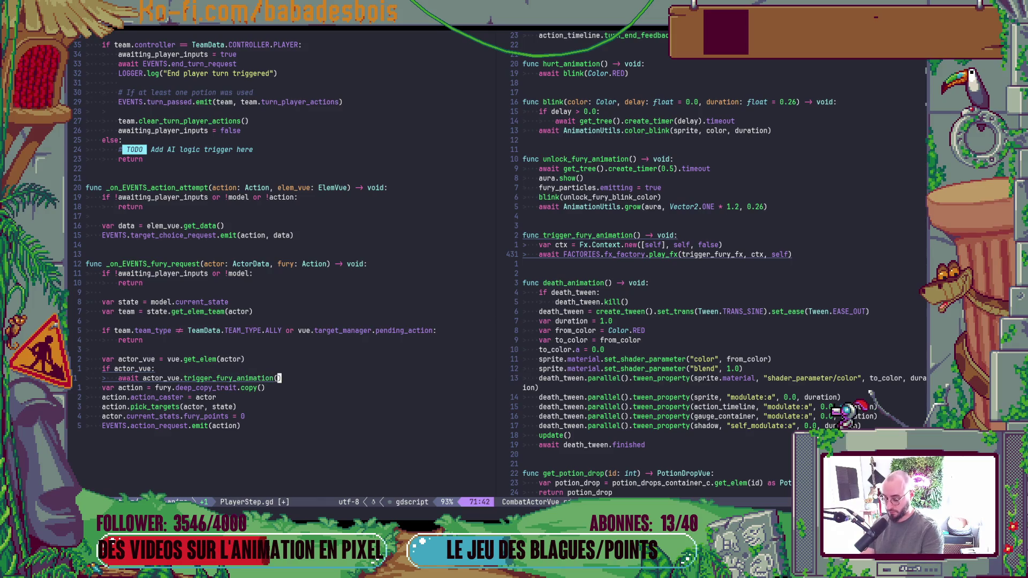
Save PlayerStep.gd and run the game from Godot with F5
key(ctrl+s)
key(alt+Tab)
key(F5)
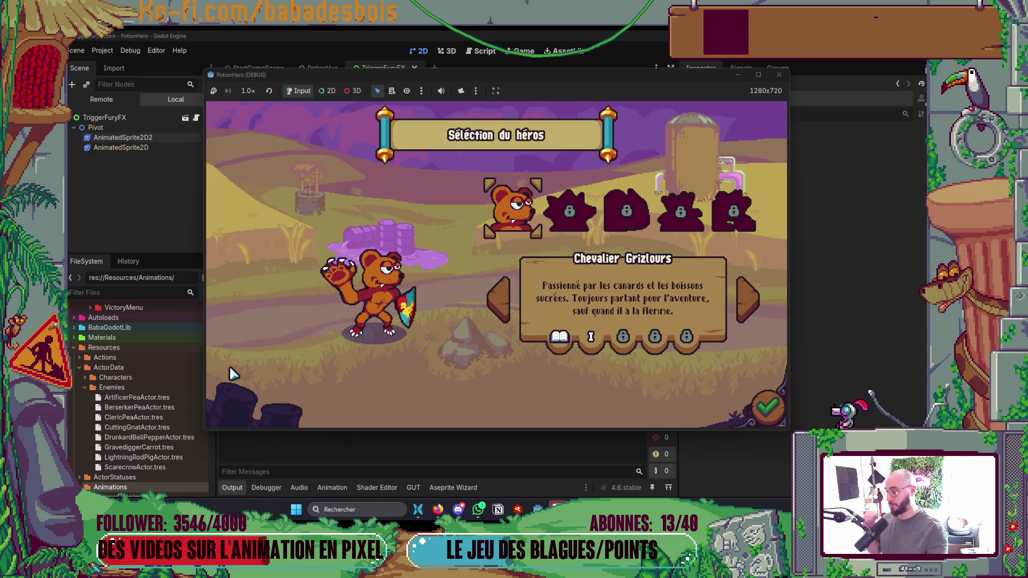
Stop the running game and open DemoRunData1.tres via the RunData file filter
click(752, 397)
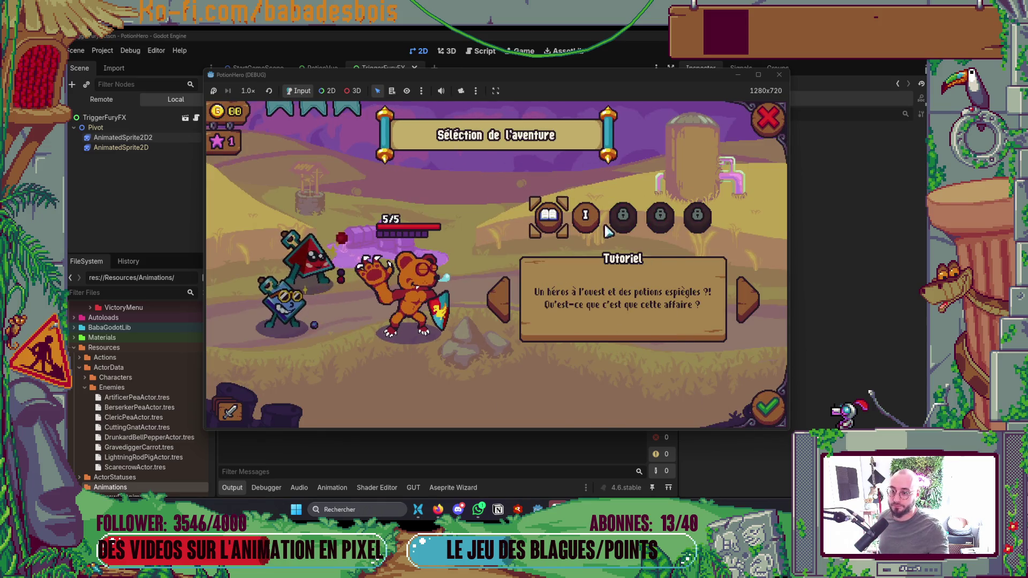
click(781, 76)
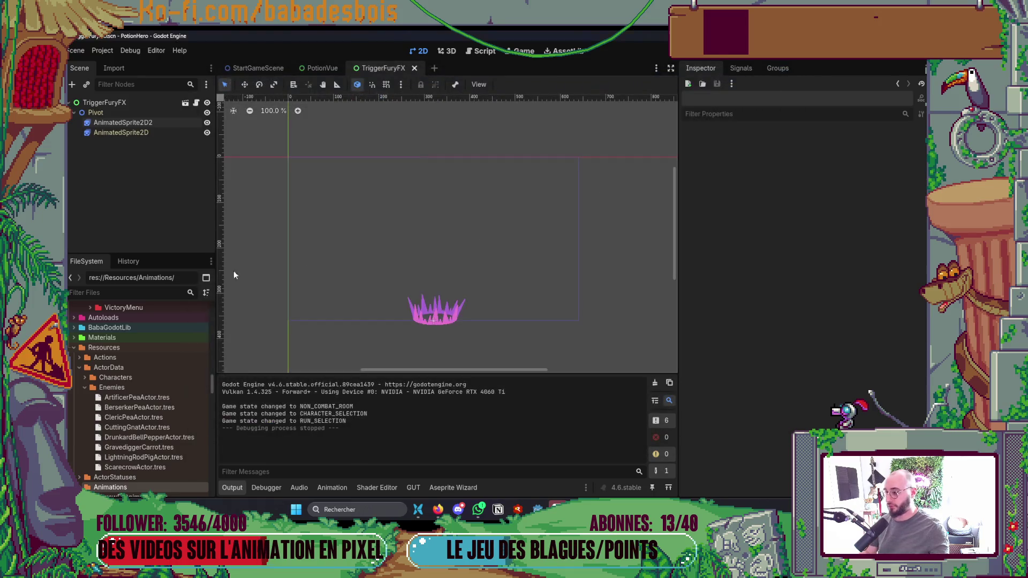
click(169, 292)
text(Run)
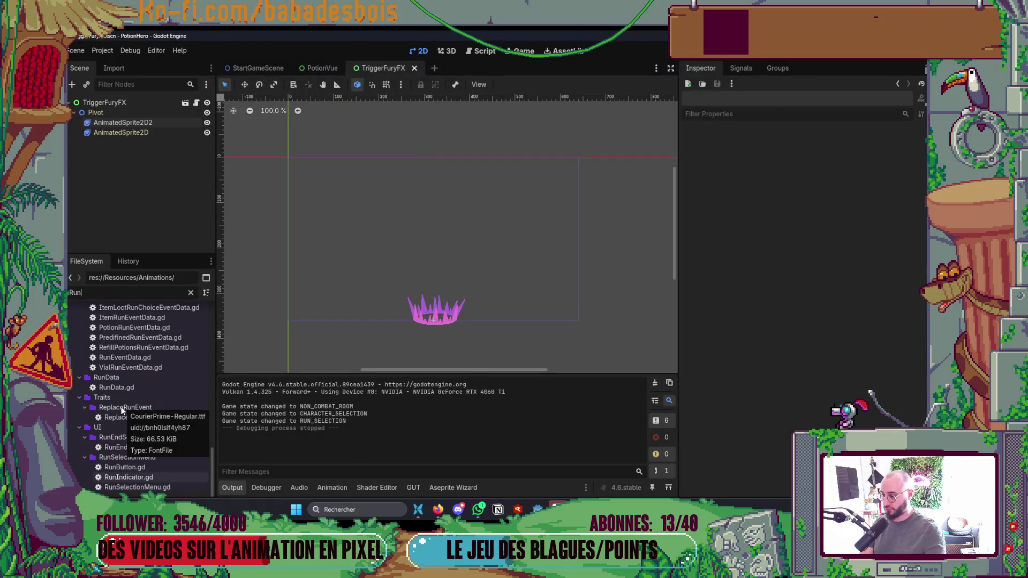
text(Da)
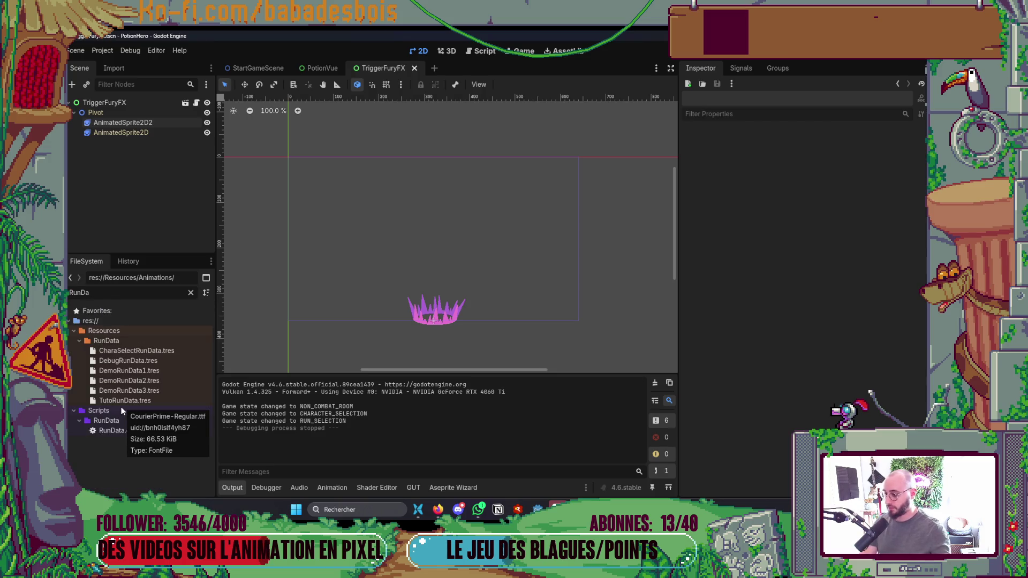
click(161, 371)
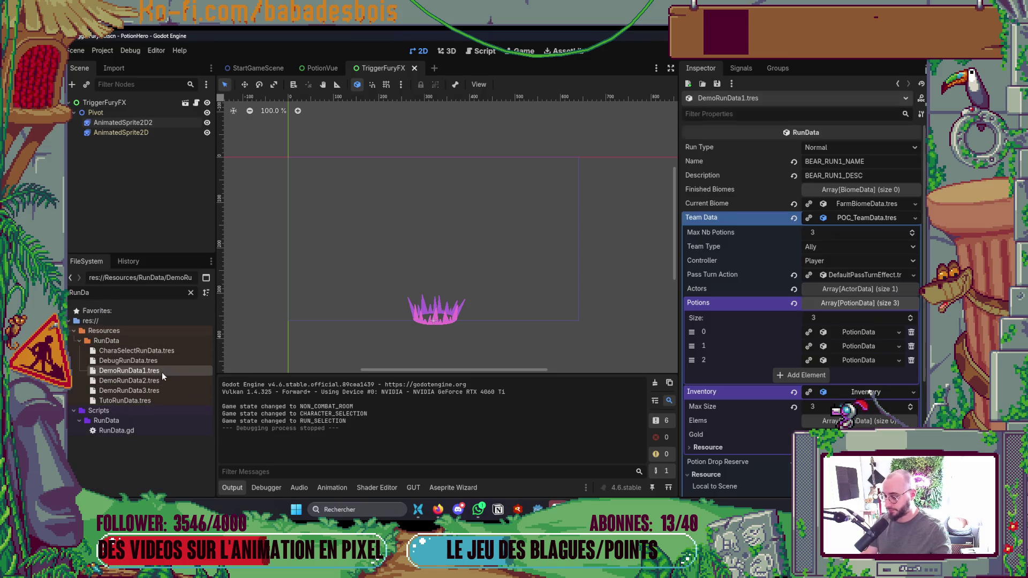
Set ProtoHeroData's Default Stats Fury Points to 8, save, and relaunch the game
click(857, 303)
click(859, 290)
click(853, 318)
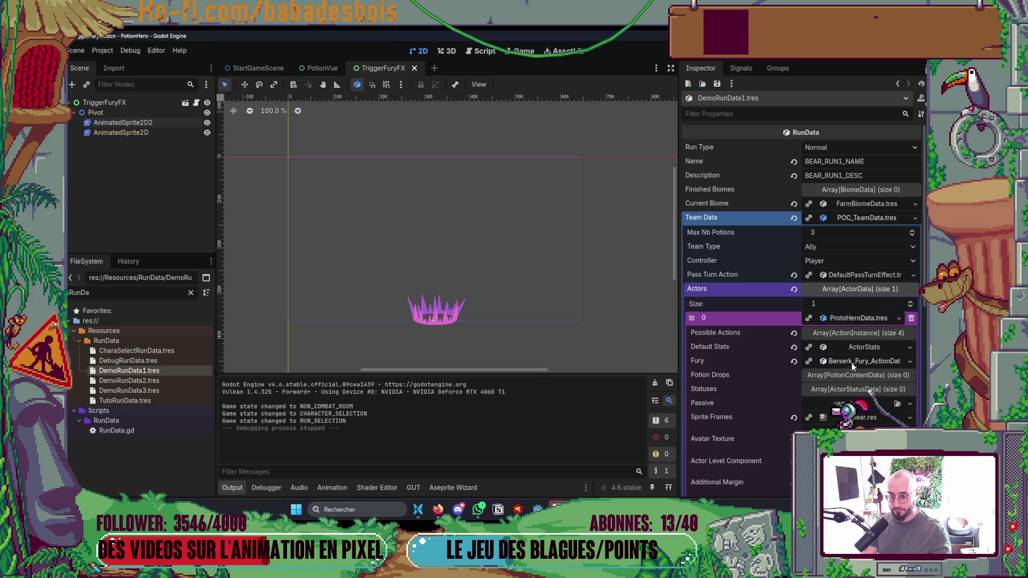
click(864, 347)
click(855, 404)
text(8)
key(Return)
key(ctrl+s)
key(F5)
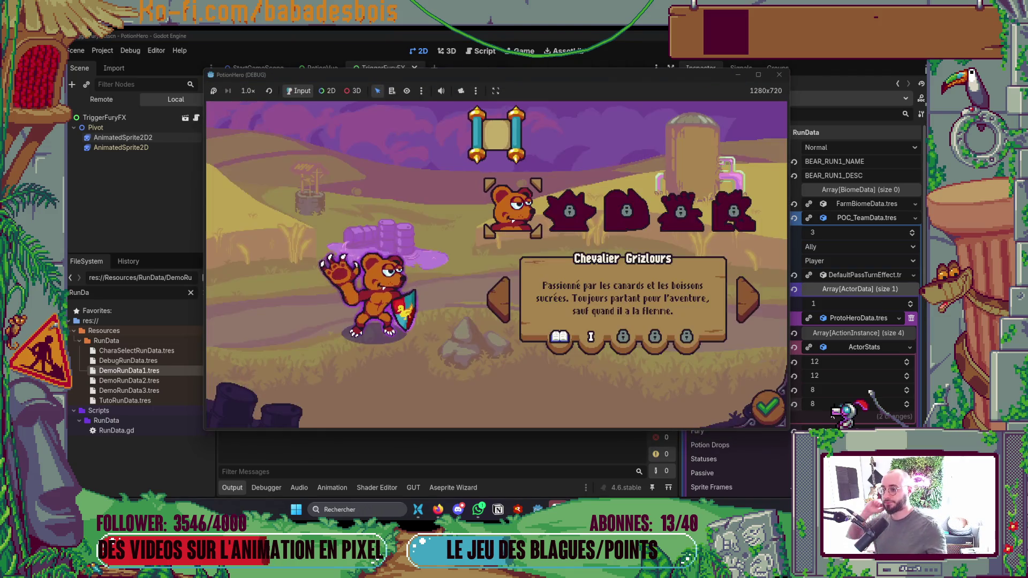
Start the Réveil de l'ours adventure and click through three tutorial bubbles into combat
click(585, 217)
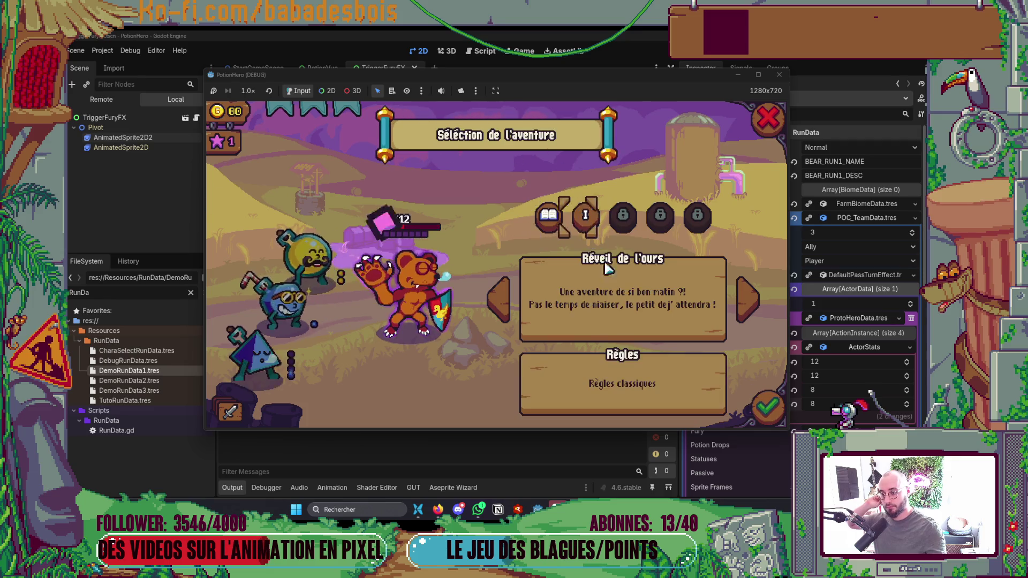
click(766, 412)
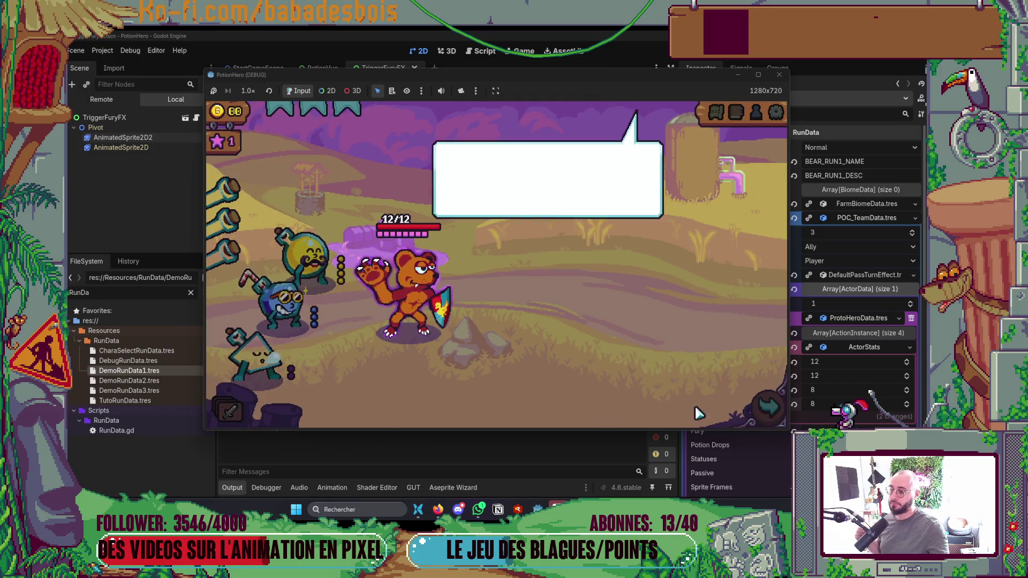
click(669, 378)
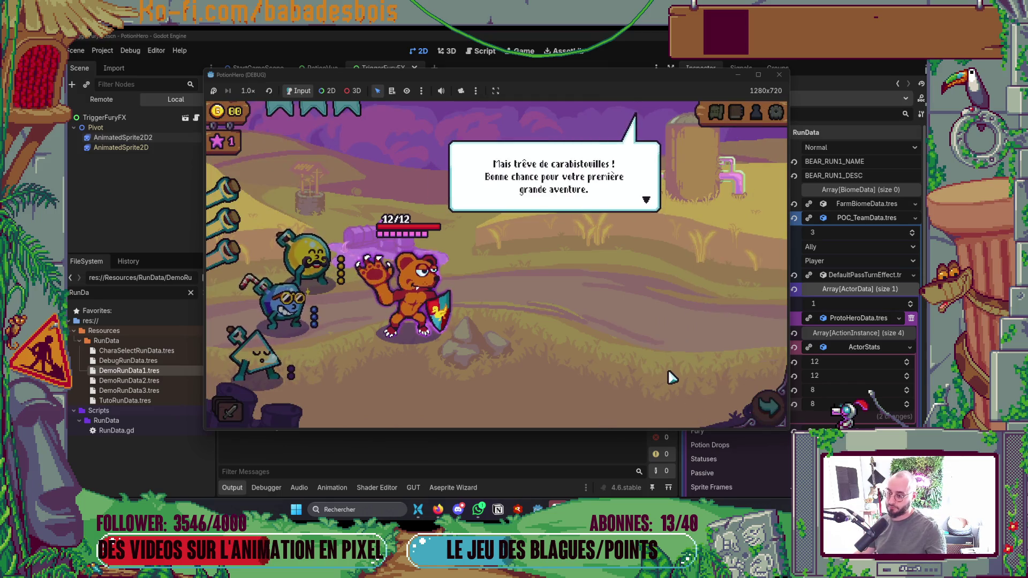
click(669, 378)
click(669, 378)
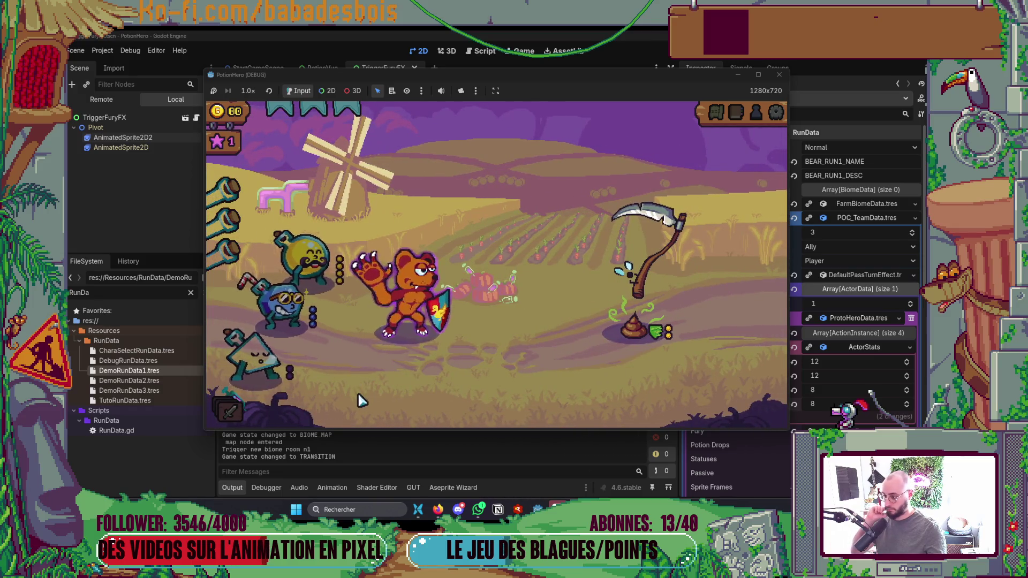
mouse_move(411, 324)
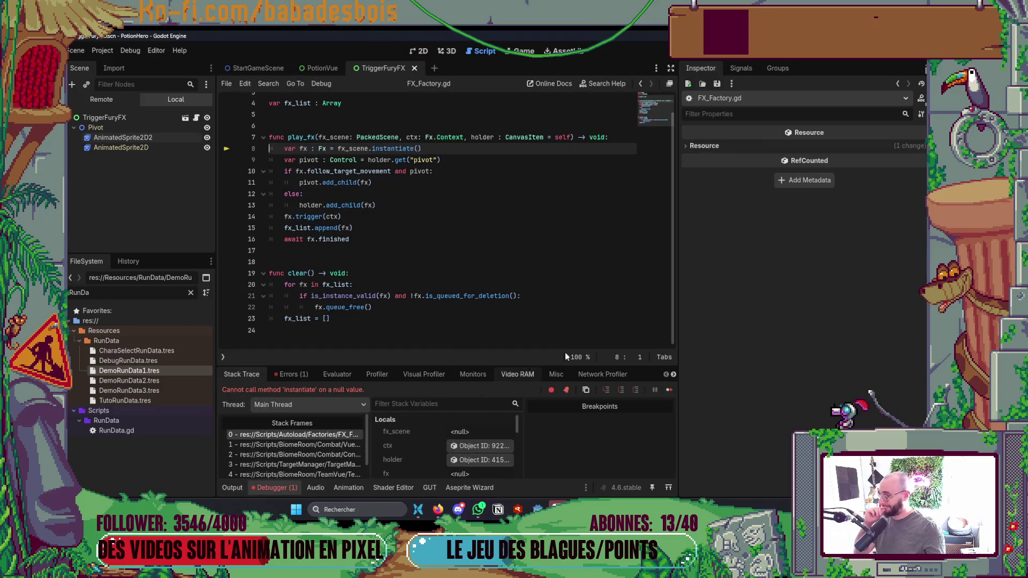
Stop the crashed debug session and open ActorVue.tscn through quick scene search
key(F8)
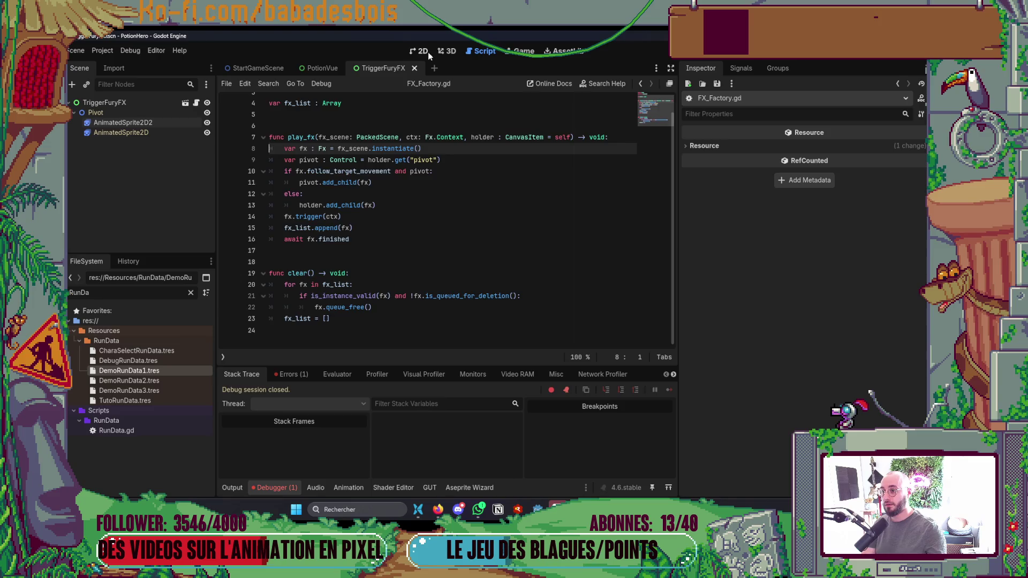
click(428, 52)
key(ctrl+shift+o)
text(Actor)
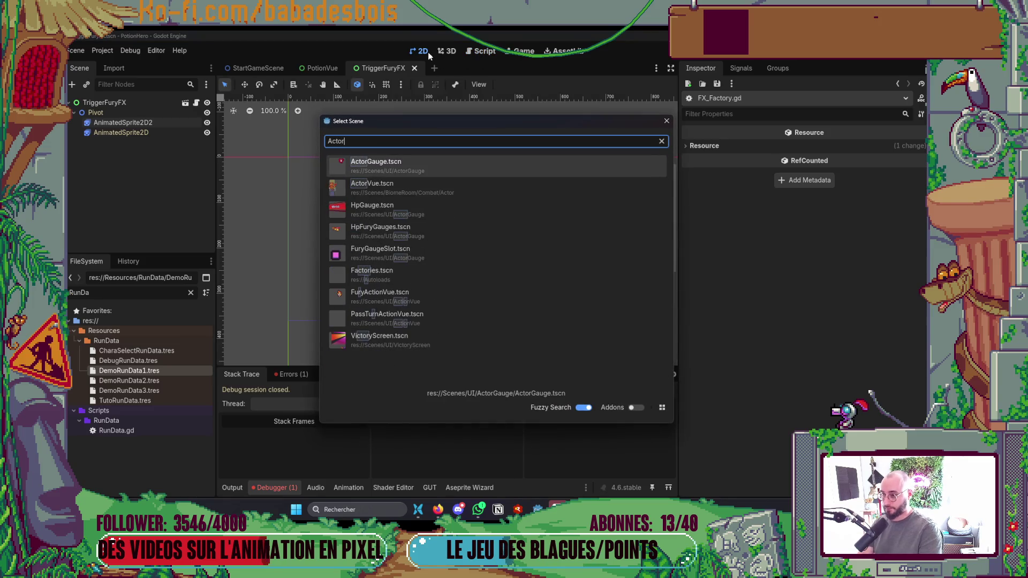
key(Down)
key(Return)
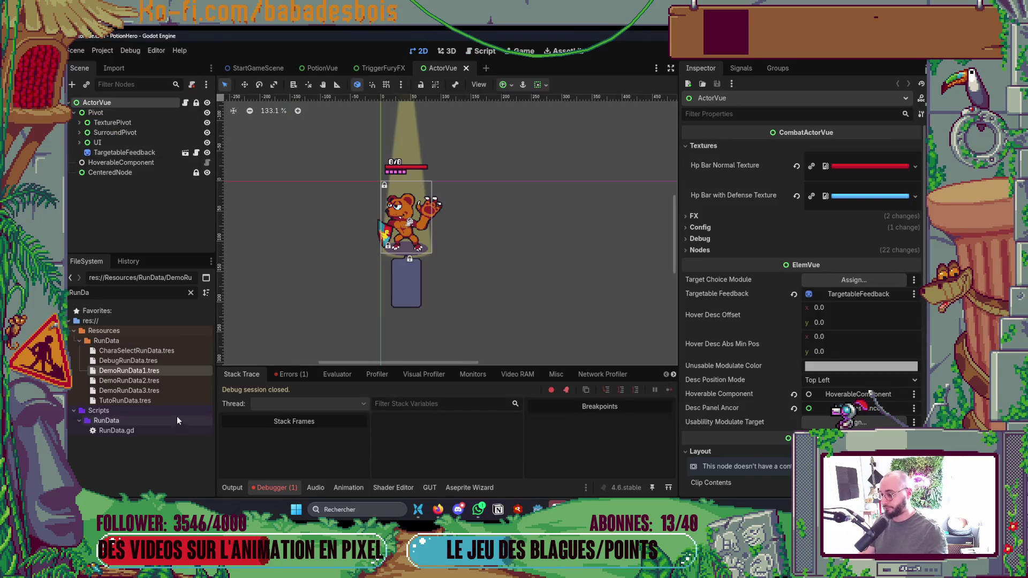
Drag TriggerFuryFX.tscn into ActorVue's FX > Trigger Fury Fx, then save and run
double_click(79, 292)
text(Fury)
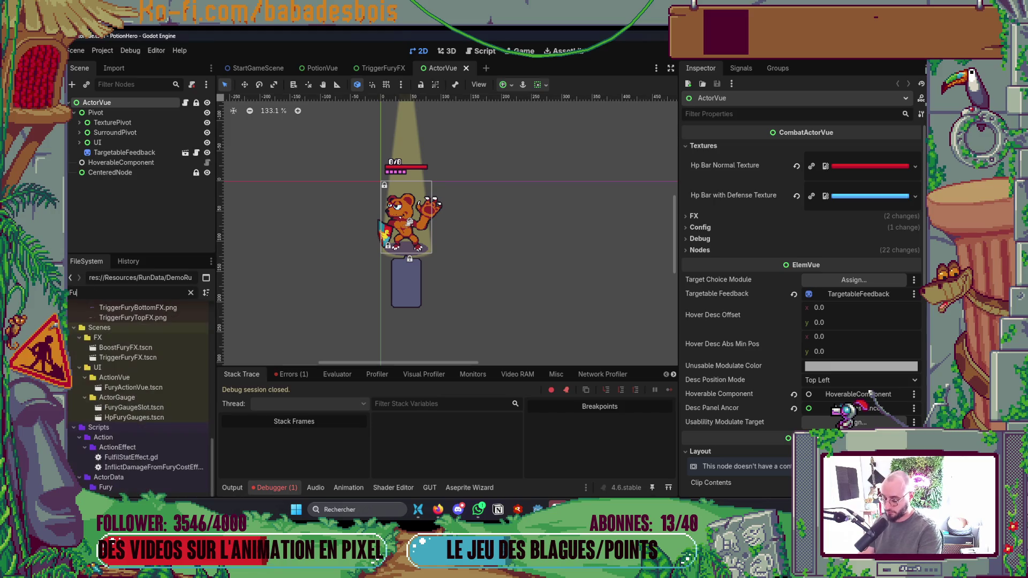
text(F)
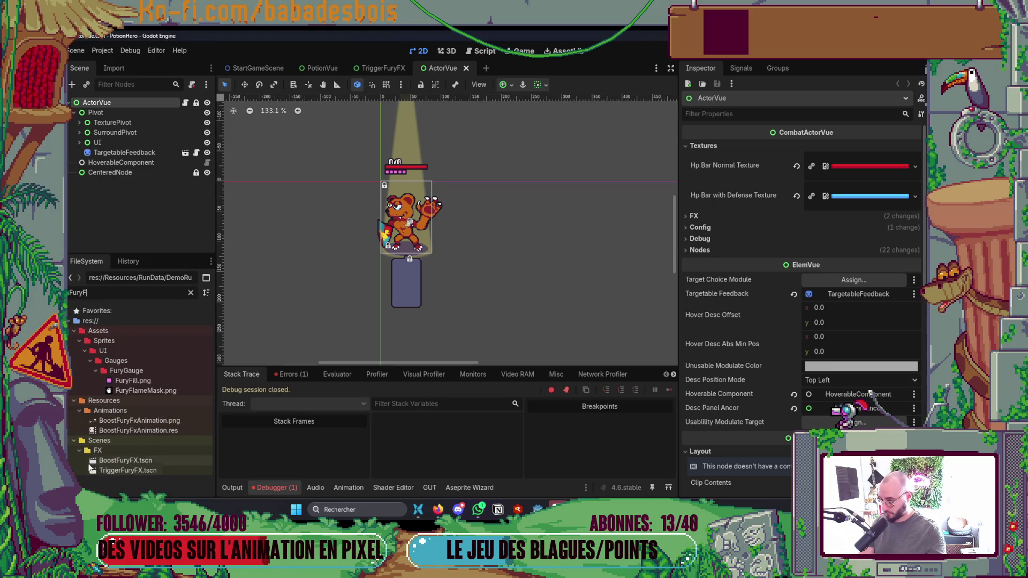
mouse_move(121, 471)
mouse_down()
mouse_move(714, 244)
mouse_move(766, 249)
mouse_up()
click(701, 216)
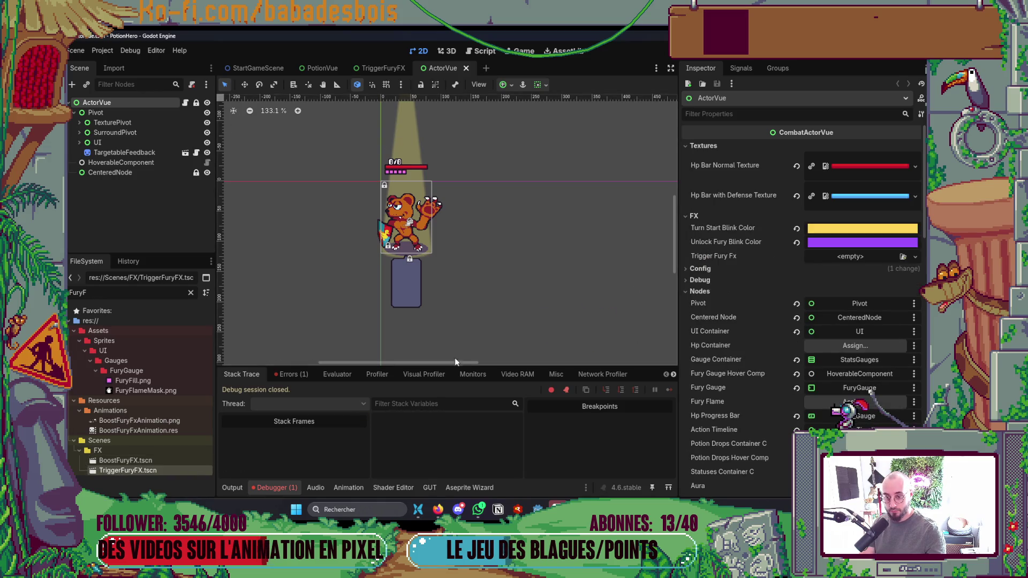
drag(121, 471, 867, 263)
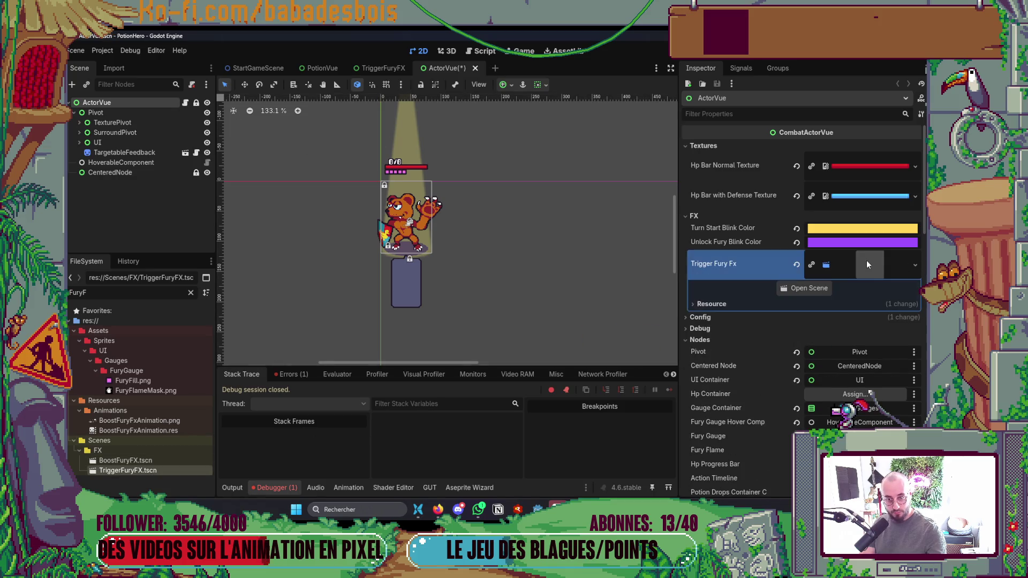
key(F5)
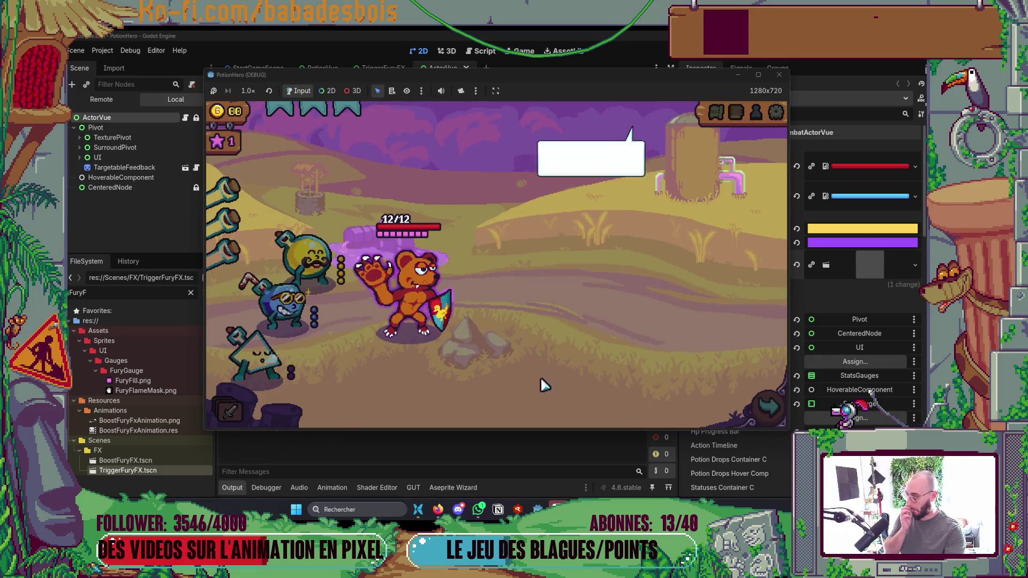
Advance the dialogue, enter the first combat node to watch the bear's fury, then stop the game
click(563, 319)
click(571, 314)
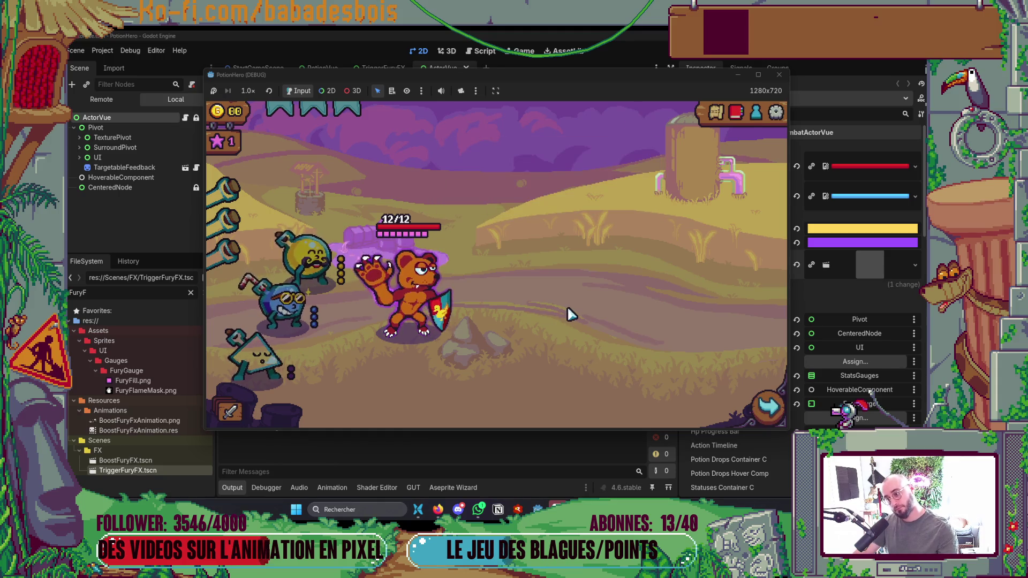
click(768, 406)
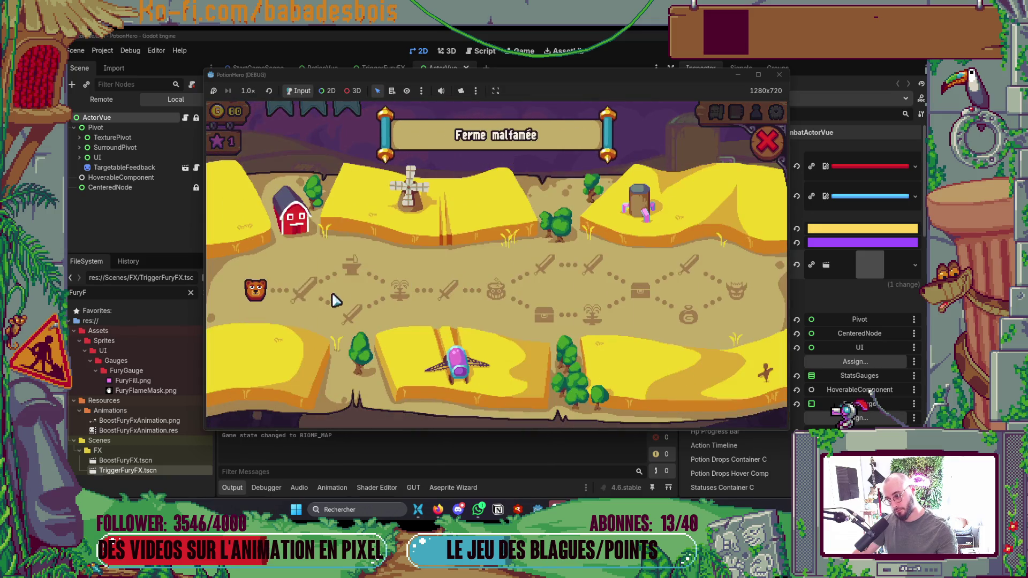
click(304, 289)
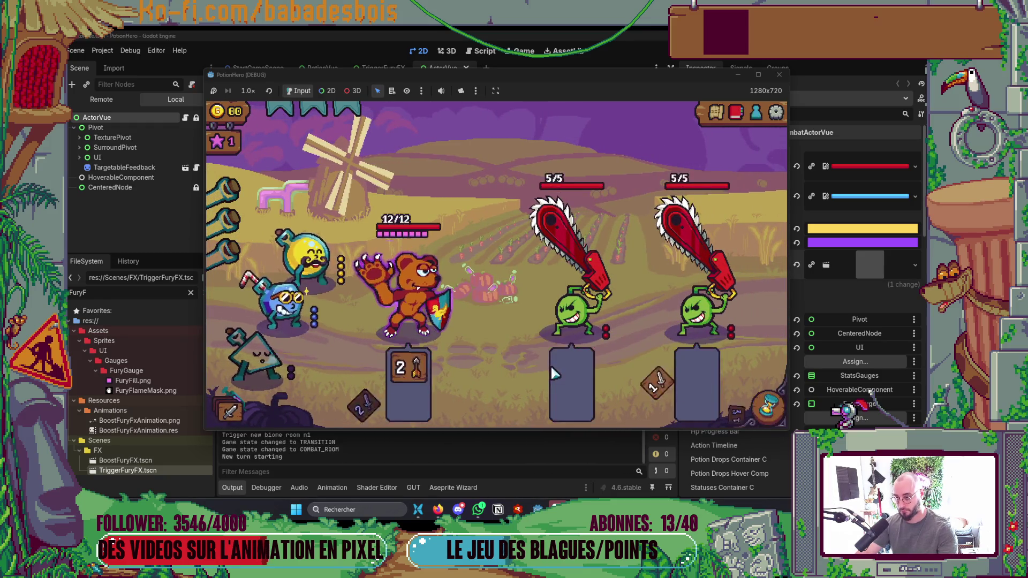
mouse_move(422, 323)
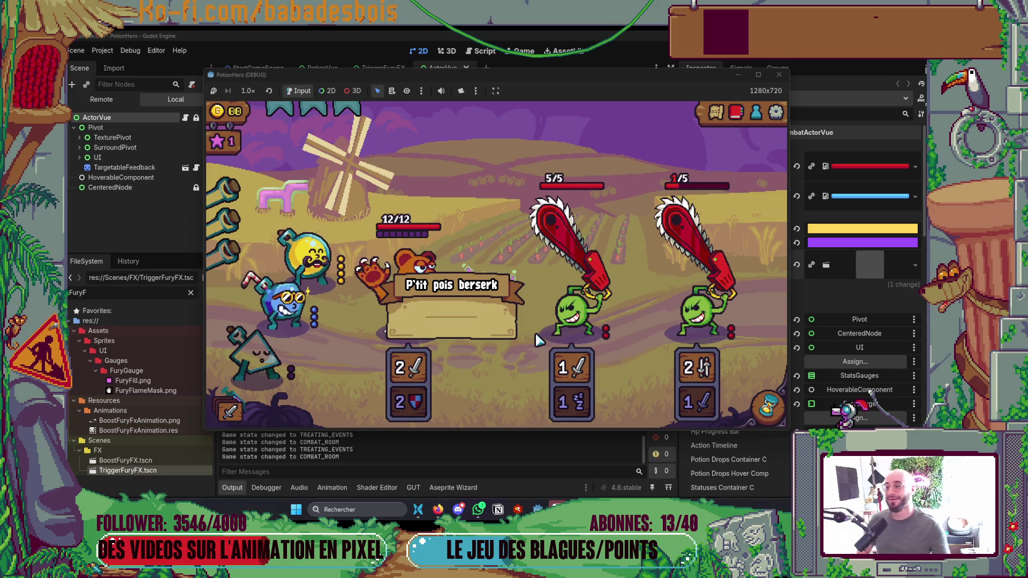
click(778, 74)
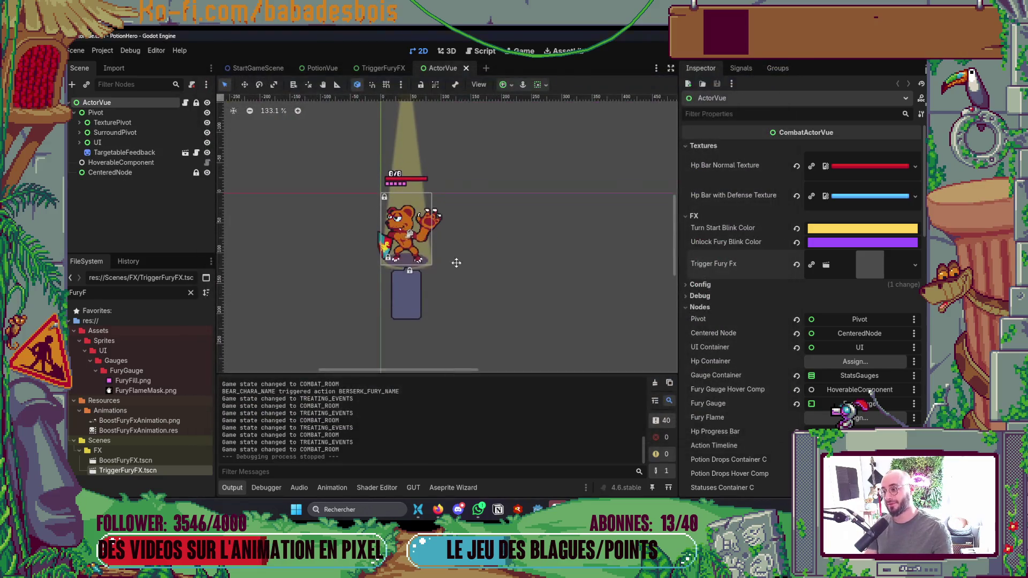
In TriggerFuryFX, select AnimatedSprite2D2, filter FileSystem for Glow, and expand its Material section
click(383, 68)
click(123, 123)
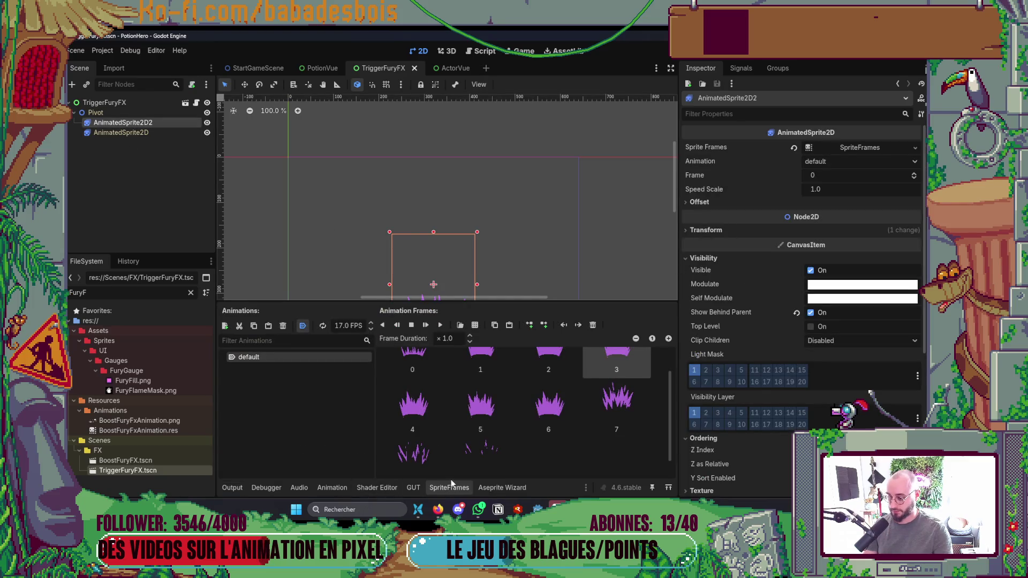
click(448, 488)
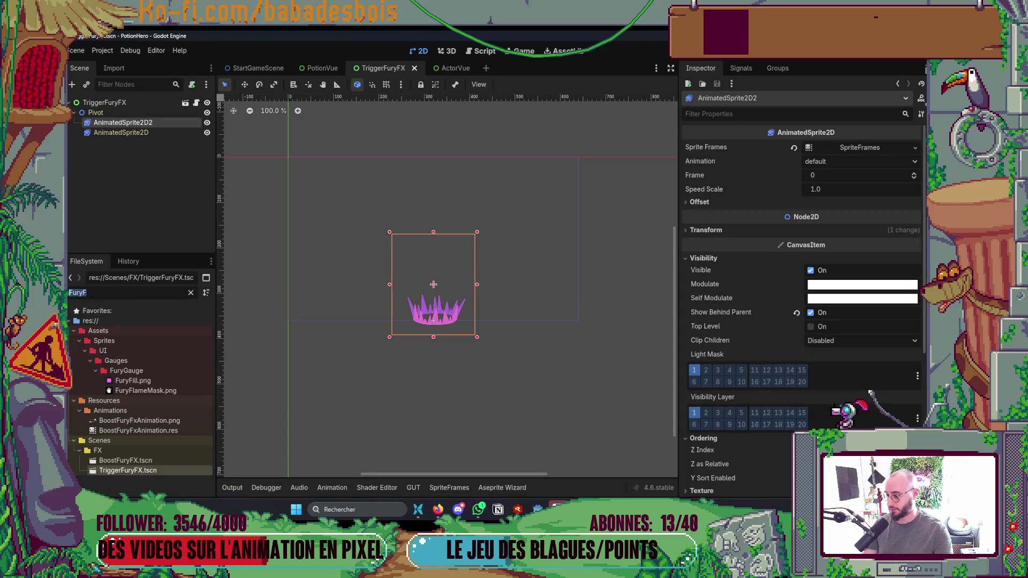
text(Glow)
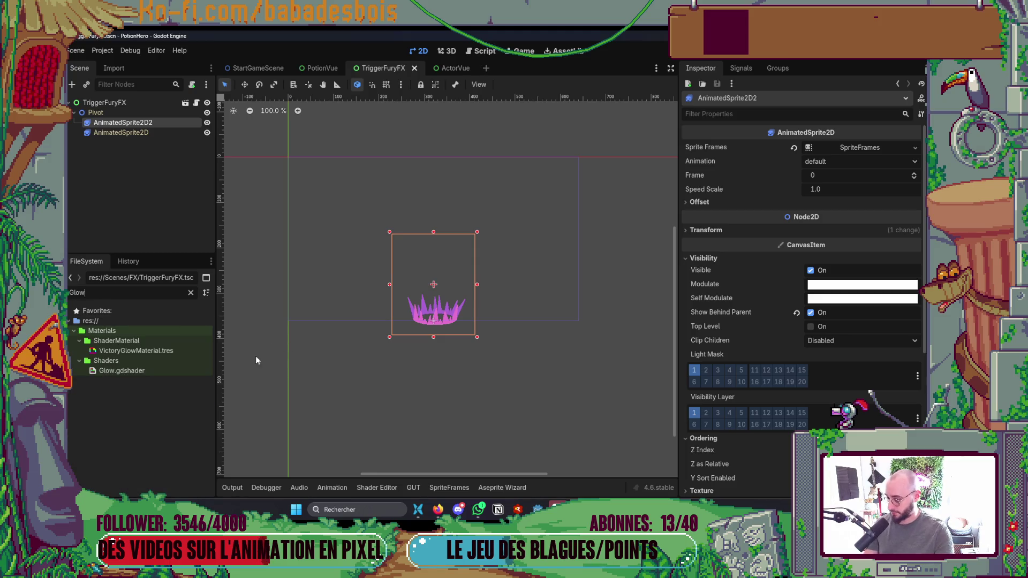
click(144, 371)
scroll(781, 414, down, 3)
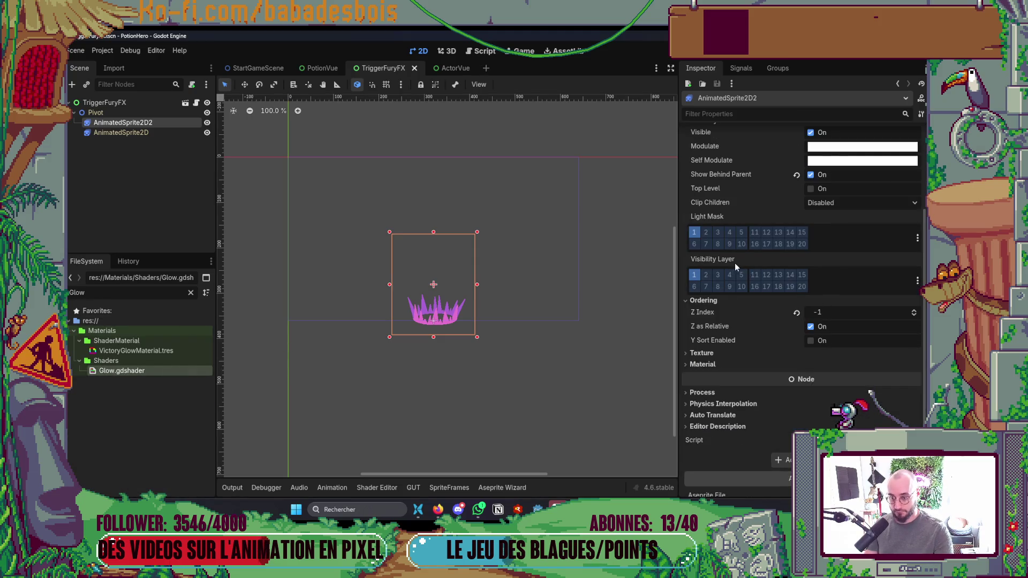
scroll(736, 252, up, 2)
click(718, 212)
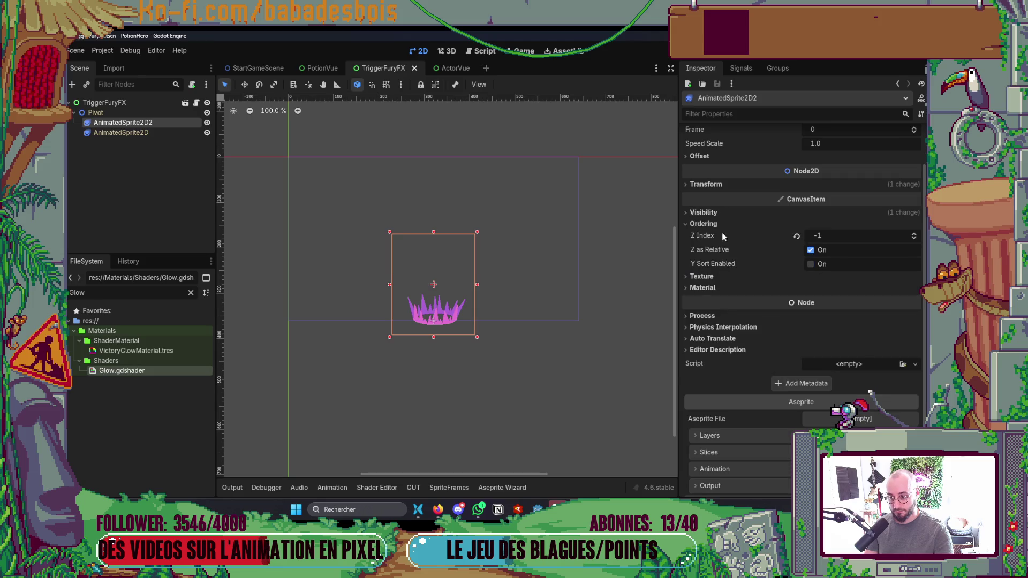
click(716, 315)
click(712, 316)
click(701, 287)
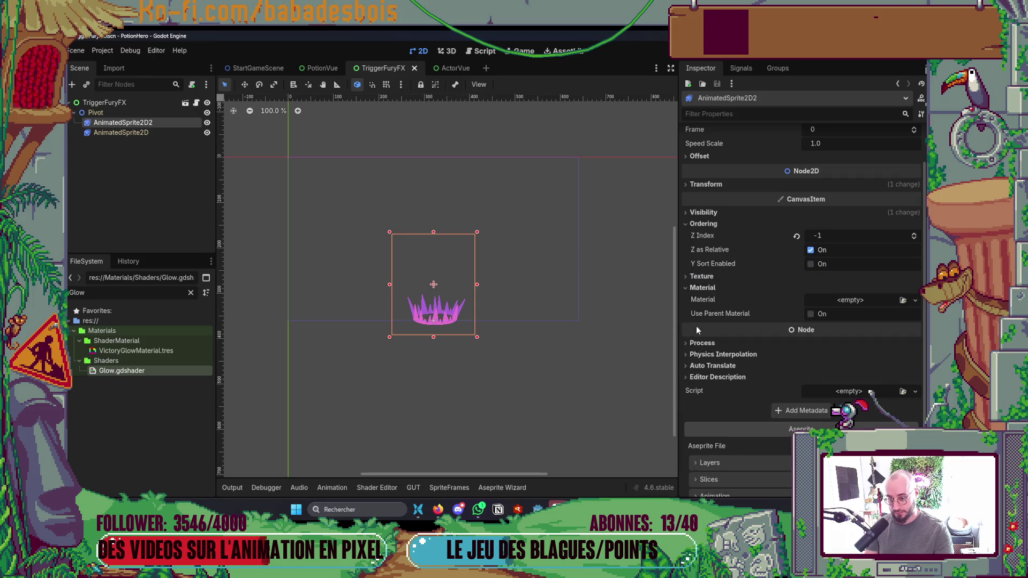
Apply Glow.gdshader as AnimatedSprite2D2's material and set Intensity, trying 0.1 then 0.32
drag(144, 375, 250, 367)
drag(823, 308, 852, 298)
click(854, 297)
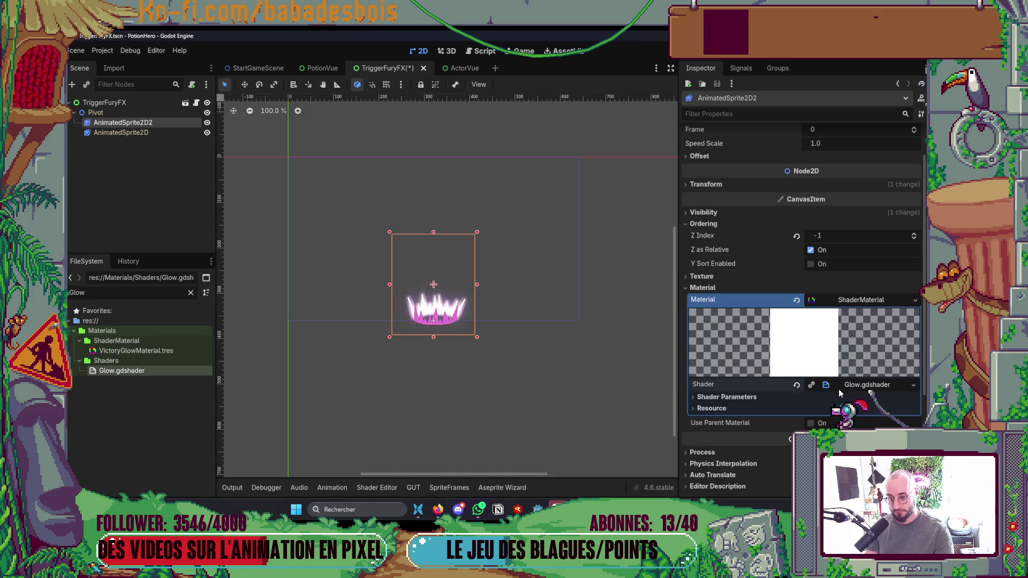
click(839, 386)
click(386, 489)
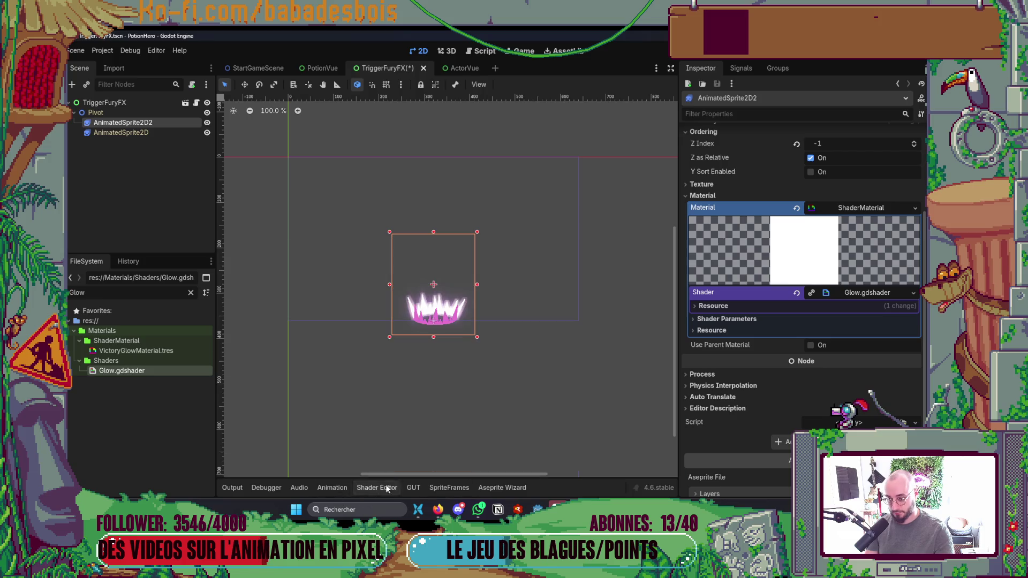
click(727, 319)
click(830, 360)
text(0.1)
key(Return)
click(830, 359)
text(0.3)
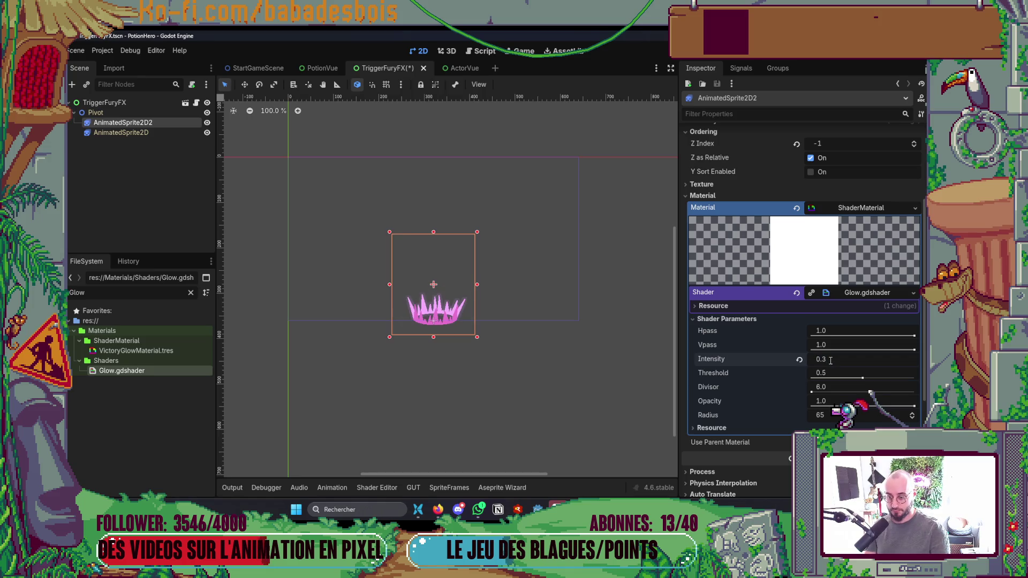
text(2)
key(Return)
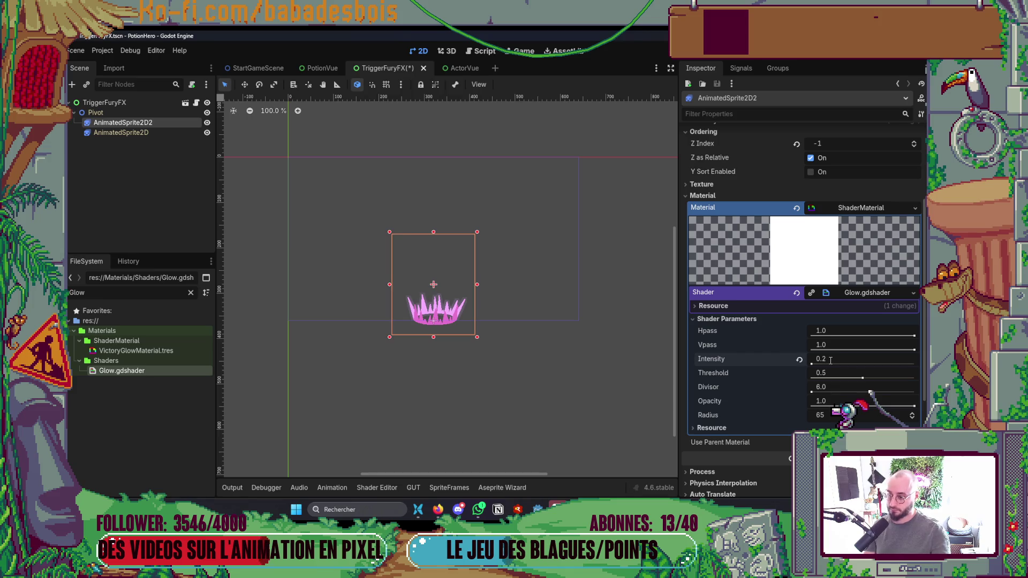
Select AnimatedSprite2D and drag Glow.gdshader over its Outline shader
click(121, 132)
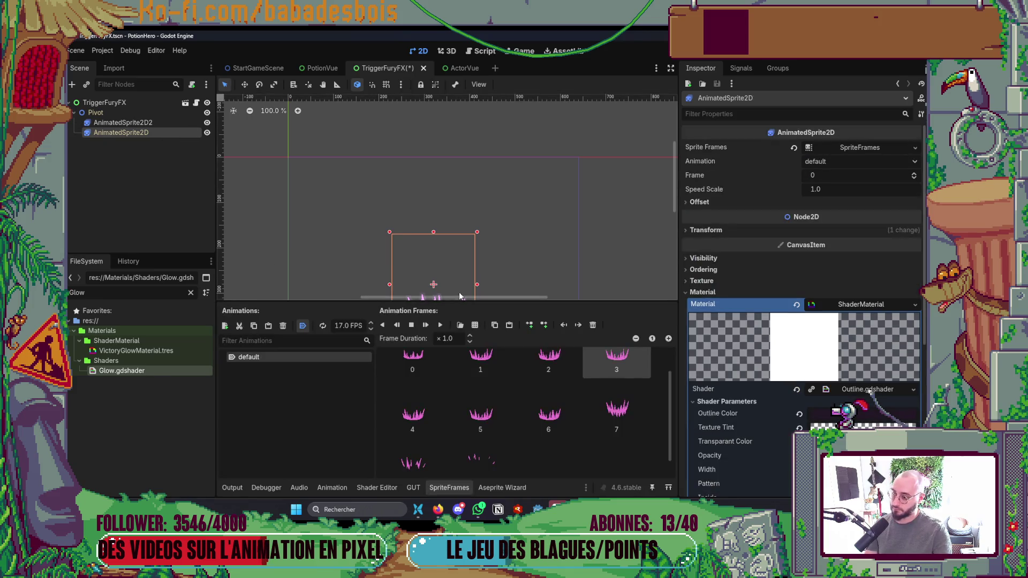
click(449, 487)
scroll(750, 412, down, 5)
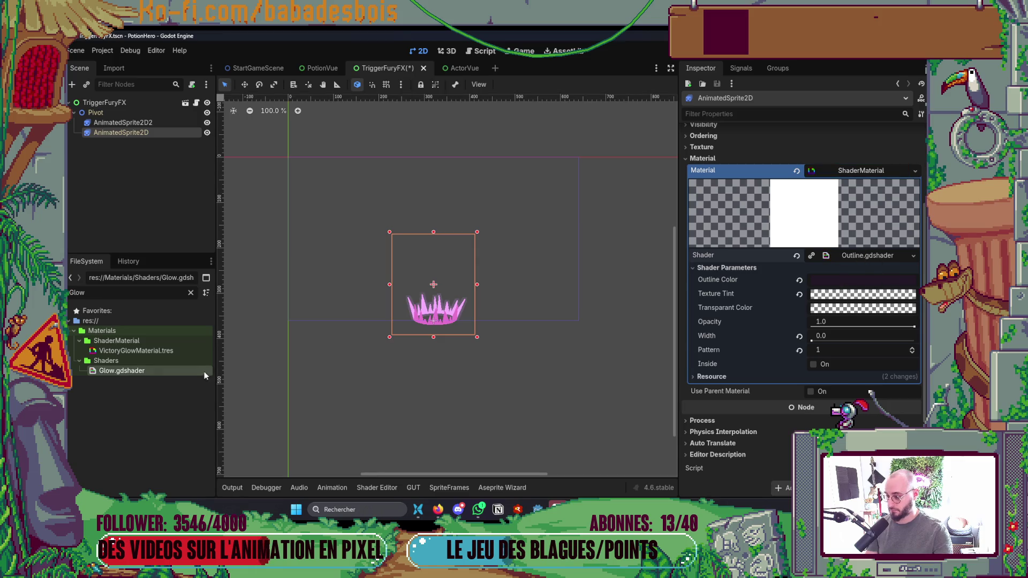
drag(182, 371, 864, 256)
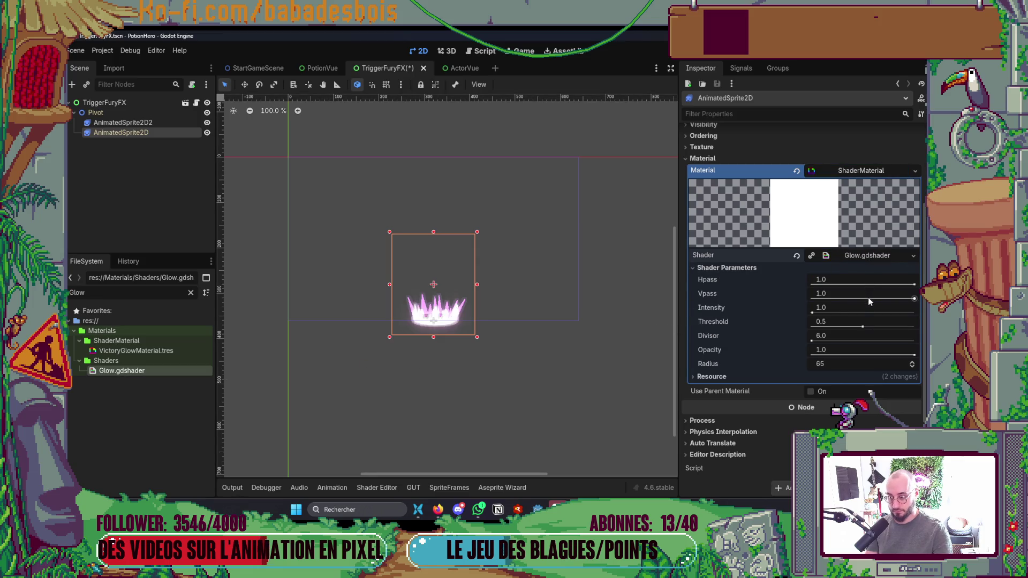
Set AnimatedSprite2D's Glow Intensity to 0.2, Divisor to 0.01, and lower Opacity to about 0.63
click(827, 309)
text(0.2)
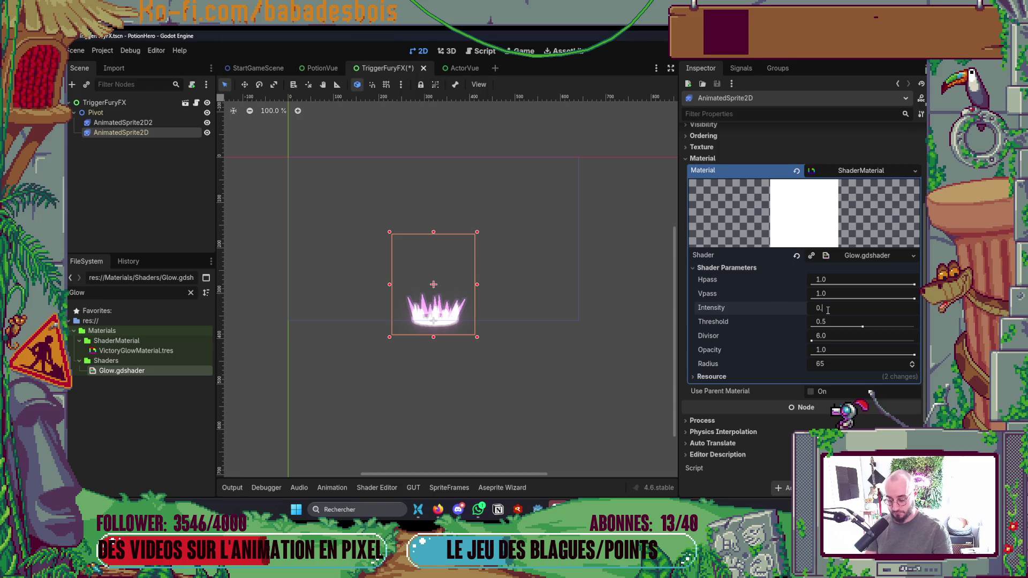
key(Return)
scroll(399, 286, up, 13)
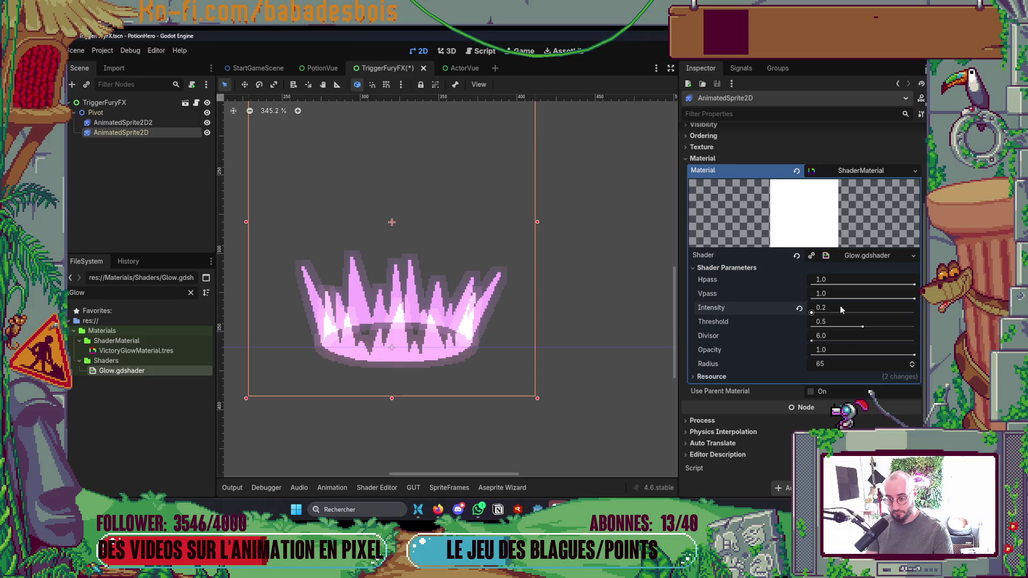
drag(813, 314, 811, 315)
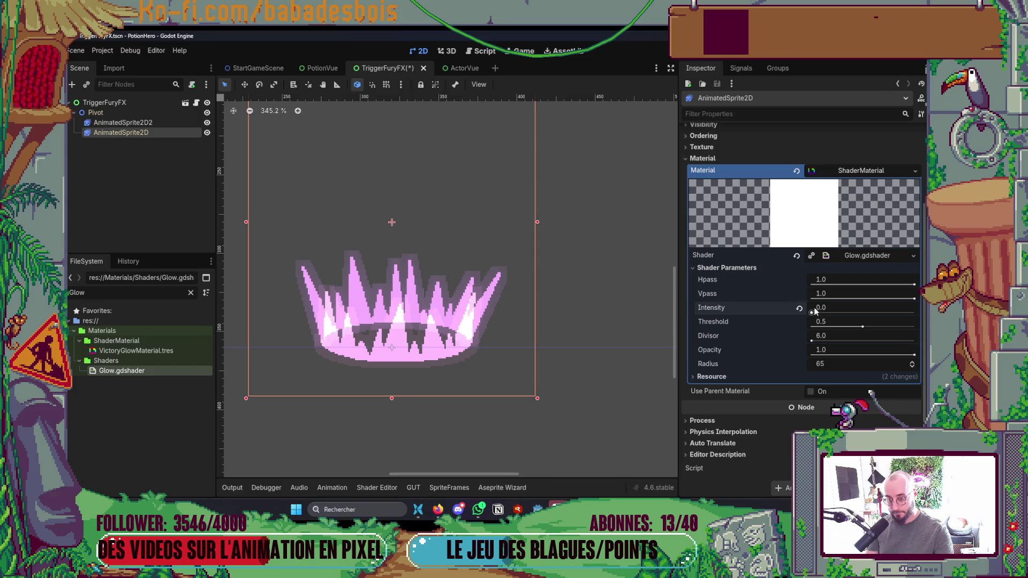
click(831, 306)
text(0.2)
key(Return)
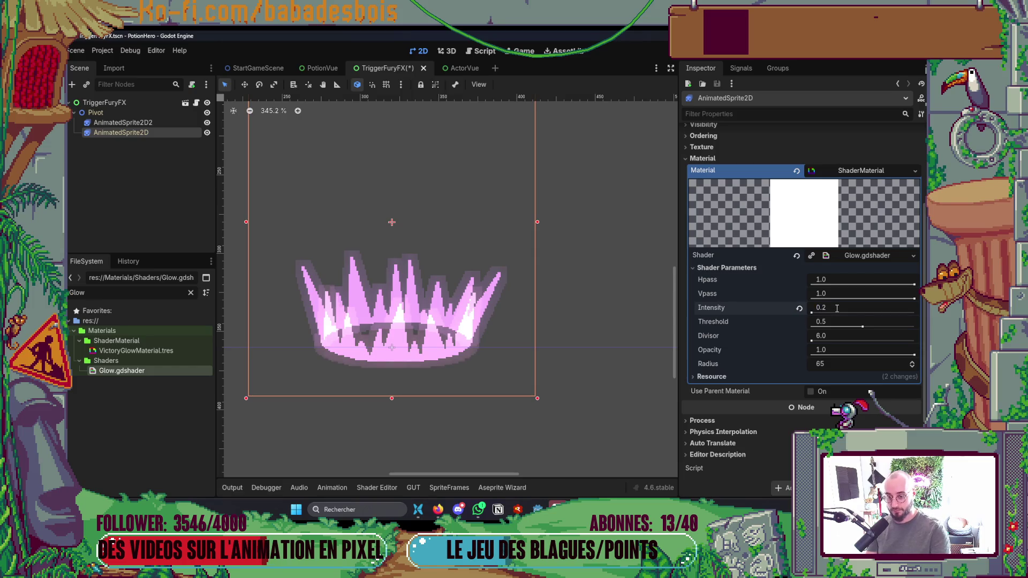
mouse_move(914, 285)
mouse_down()
mouse_move(803, 292)
mouse_move(915, 284)
mouse_up()
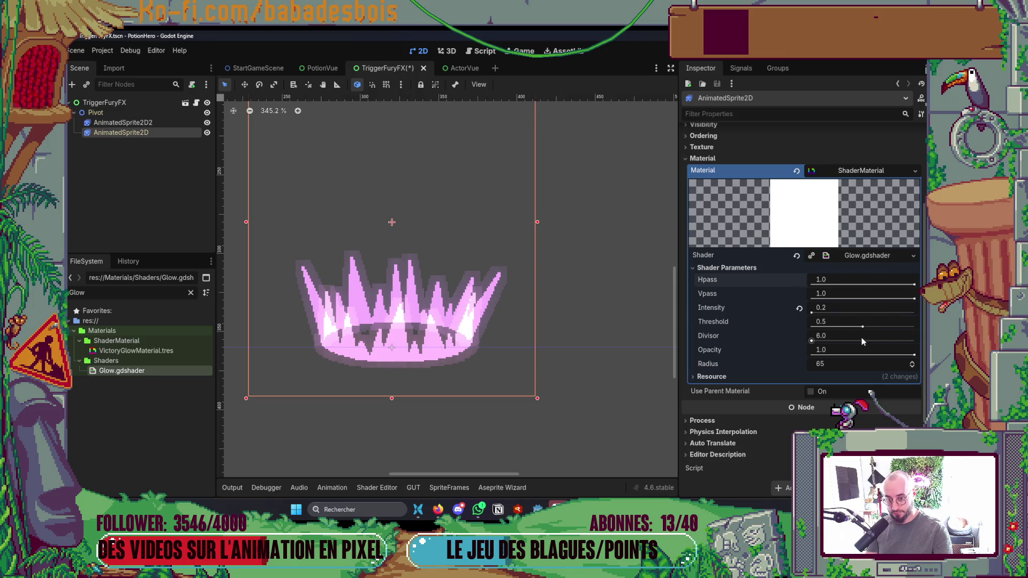
mouse_move(811, 340)
mouse_down()
mouse_move(835, 343)
mouse_move(803, 343)
mouse_up()
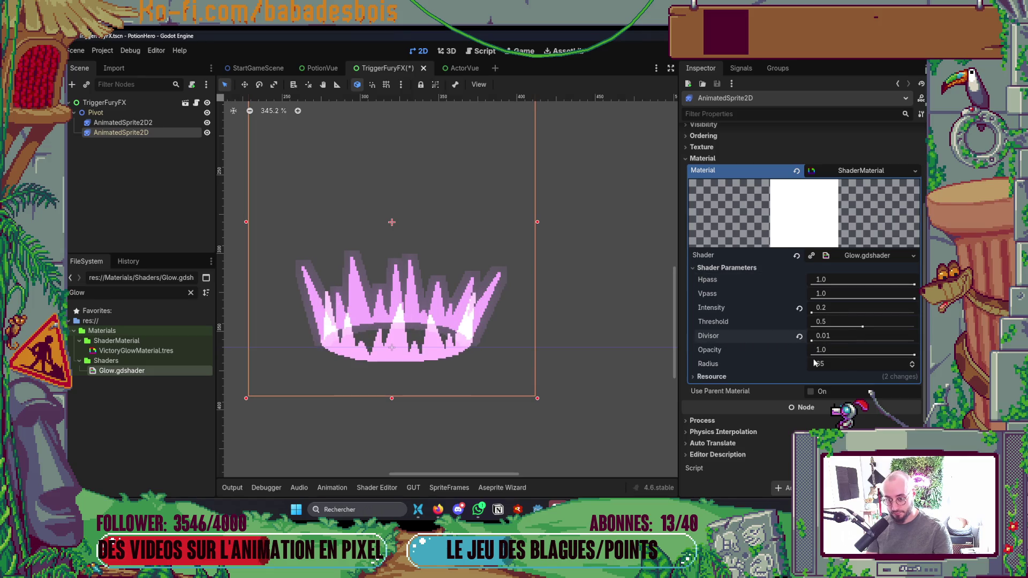
mouse_move(911, 355)
mouse_down()
mouse_move(835, 355)
mouse_move(892, 362)
mouse_move(882, 364)
mouse_up()
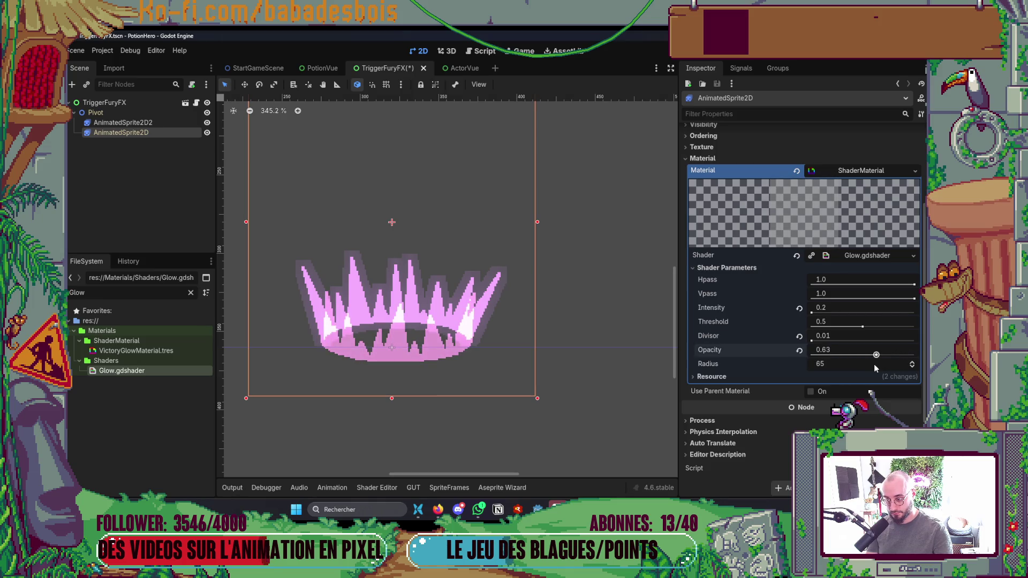
Lower AnimatedSprite2D2's glow Opacity to 0.68
click(133, 122)
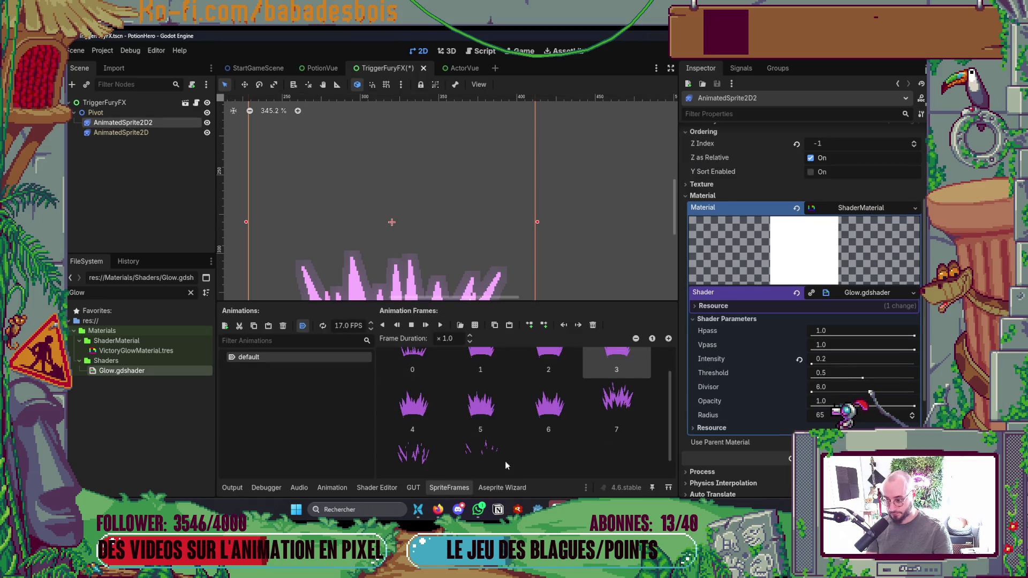
mouse_move(913, 407)
mouse_down()
mouse_move(887, 406)
mouse_move(885, 417)
mouse_up()
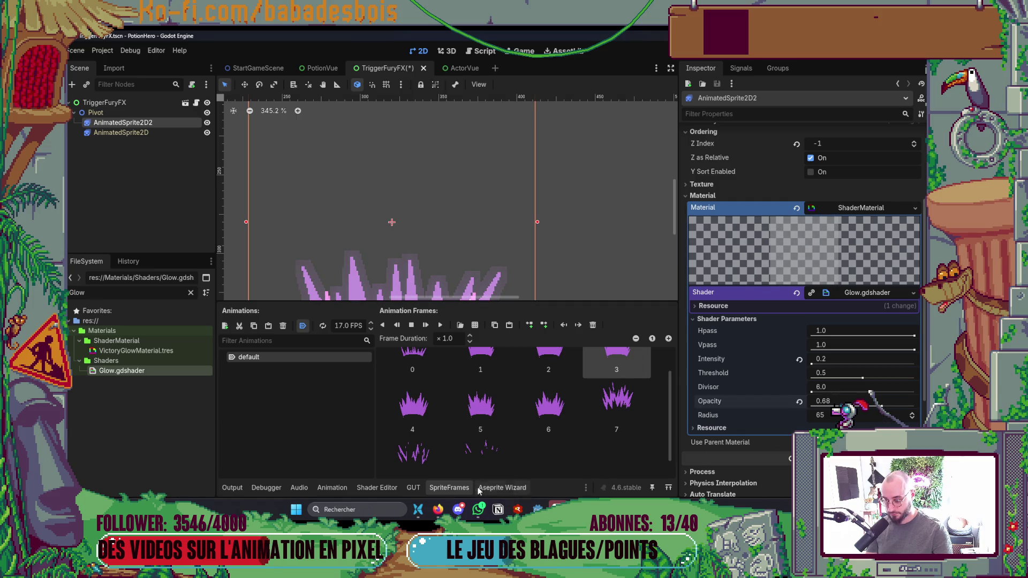
click(448, 487)
scroll(552, 388, down, 6)
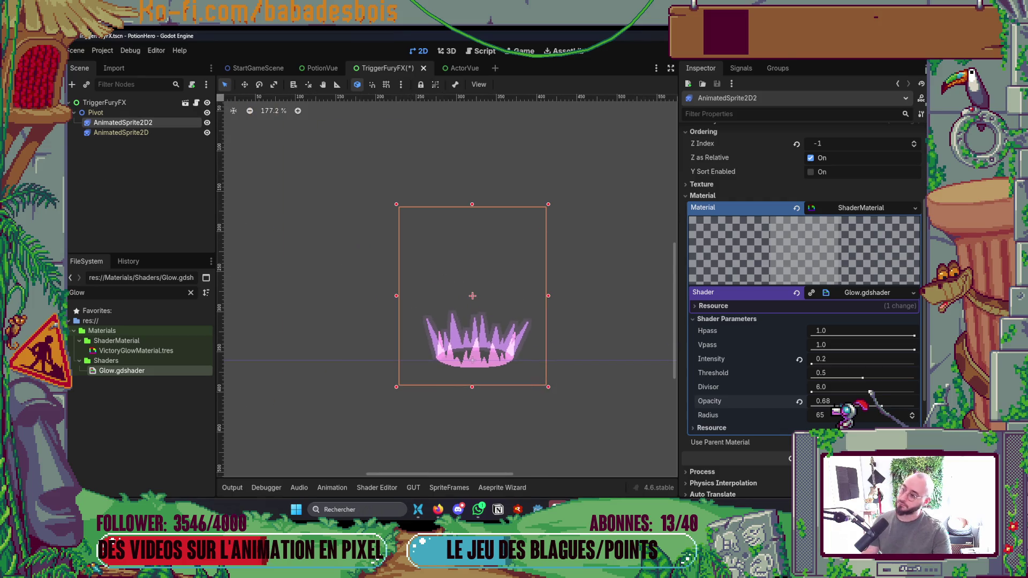
On the AnimatedSprite2D crown sprite, raise the Glow opacity to 1.0 and the threshold to 0.46
click(134, 131)
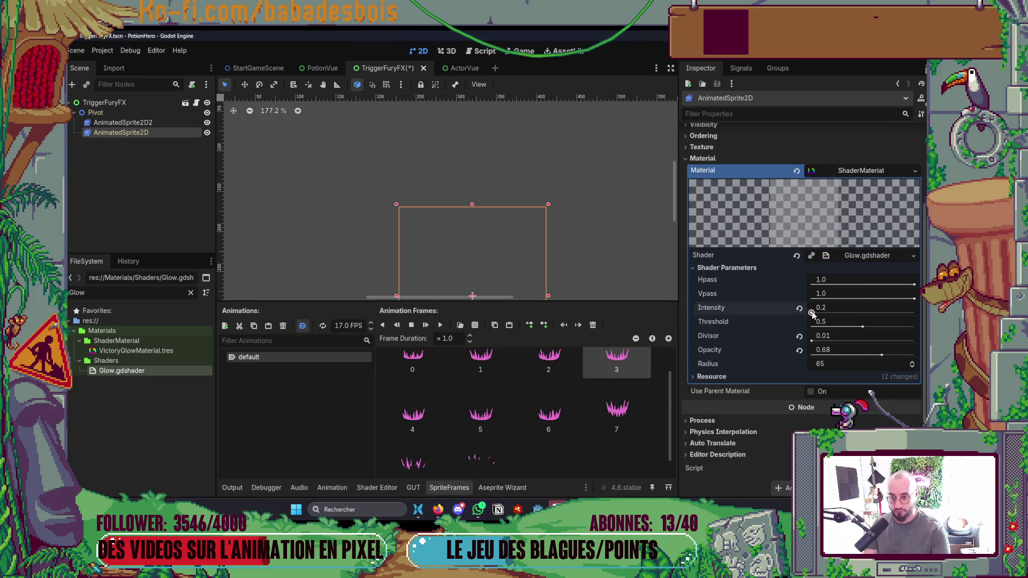
click(456, 487)
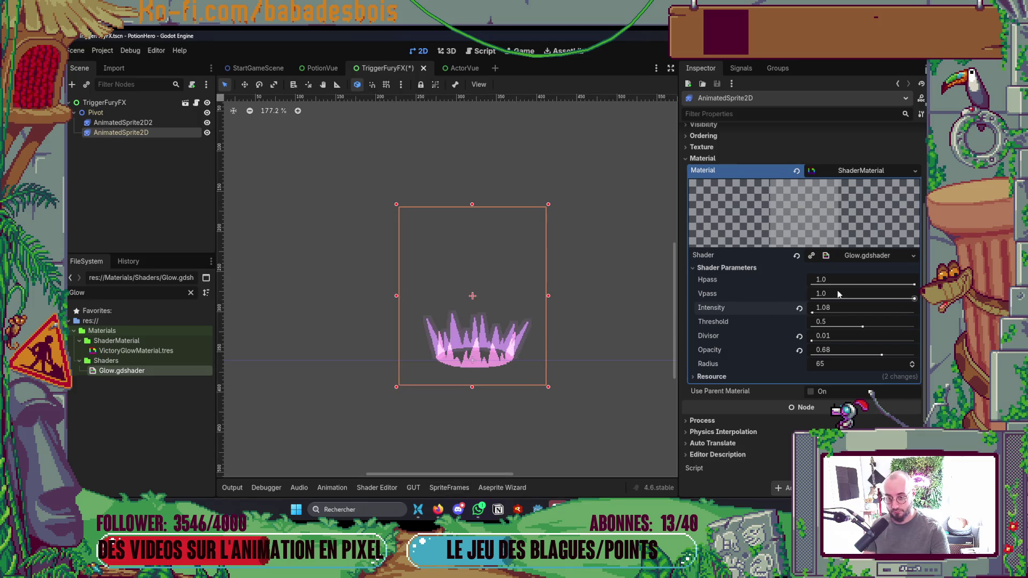
drag(881, 355, 914, 355)
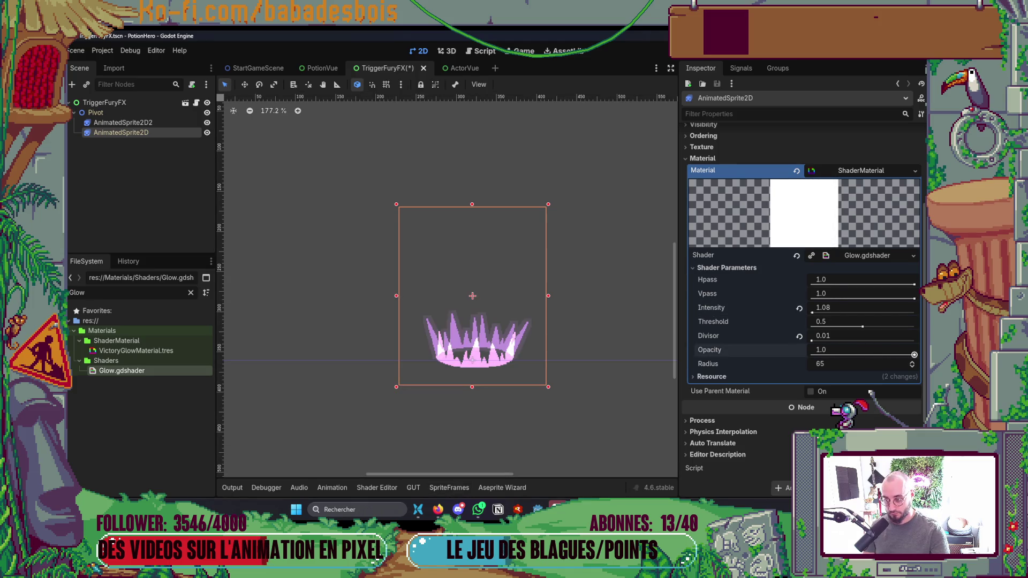
drag(862, 326, 897, 328)
Set the glow intensity to 0.3, reset the divisor to 6.0, and run the game
click(837, 305)
text(1)
key(Return)
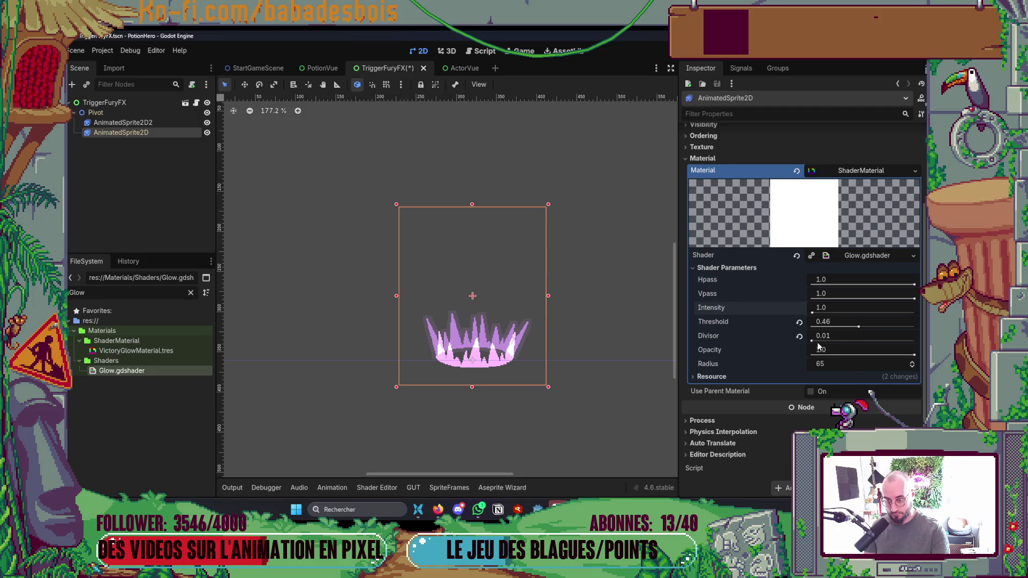
click(799, 337)
click(823, 306)
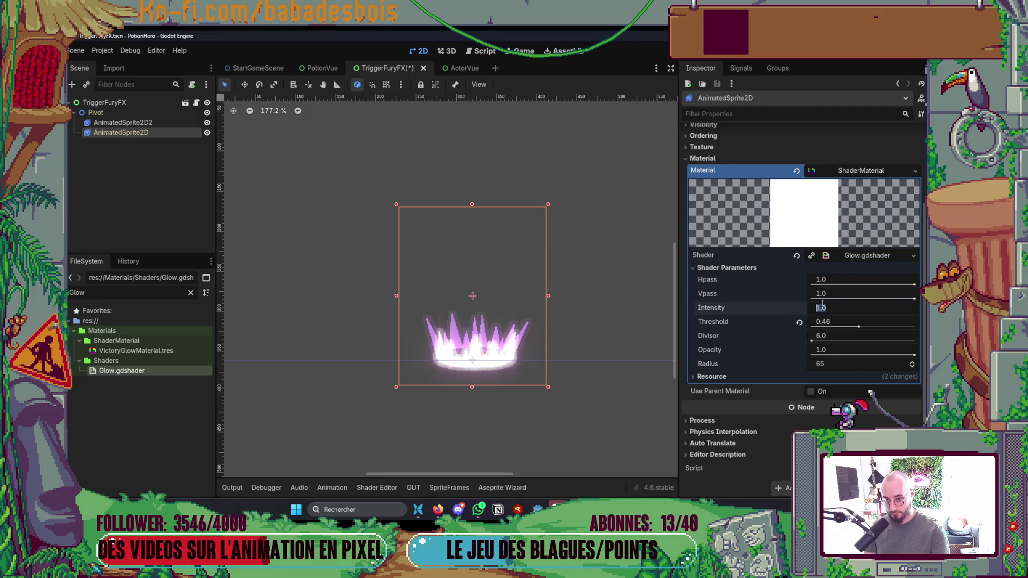
text(0.5)
text(0.3)
key(Return)
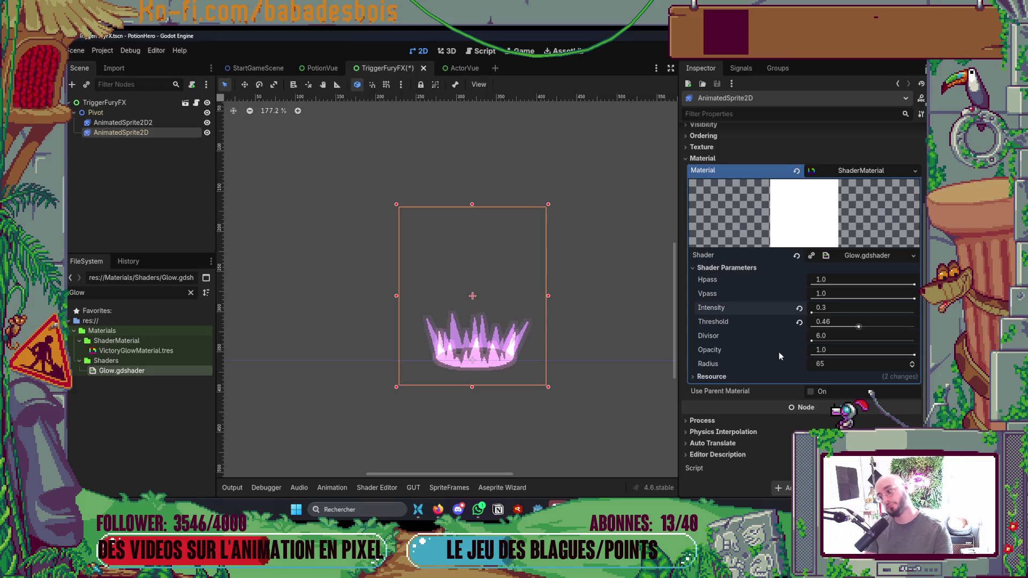
key(F6)
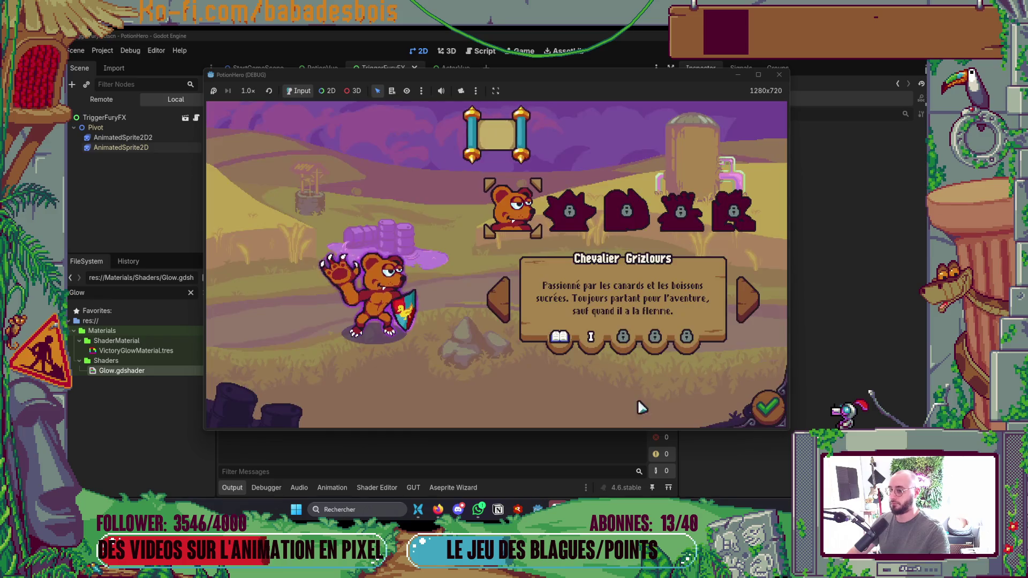
Play past hero selection and the tutorial into the first farm-map combat, then close the game
click(767, 408)
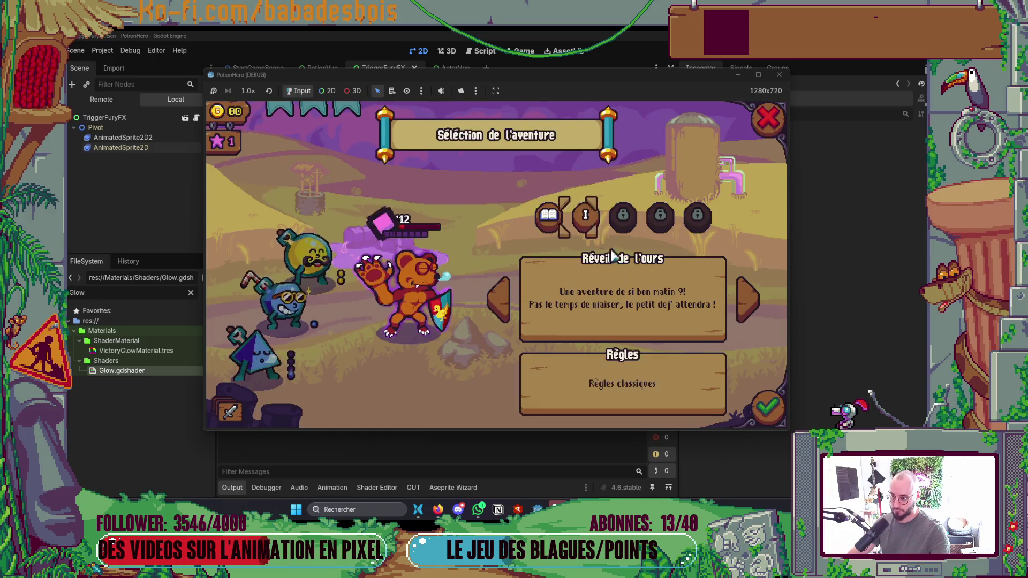
click(767, 408)
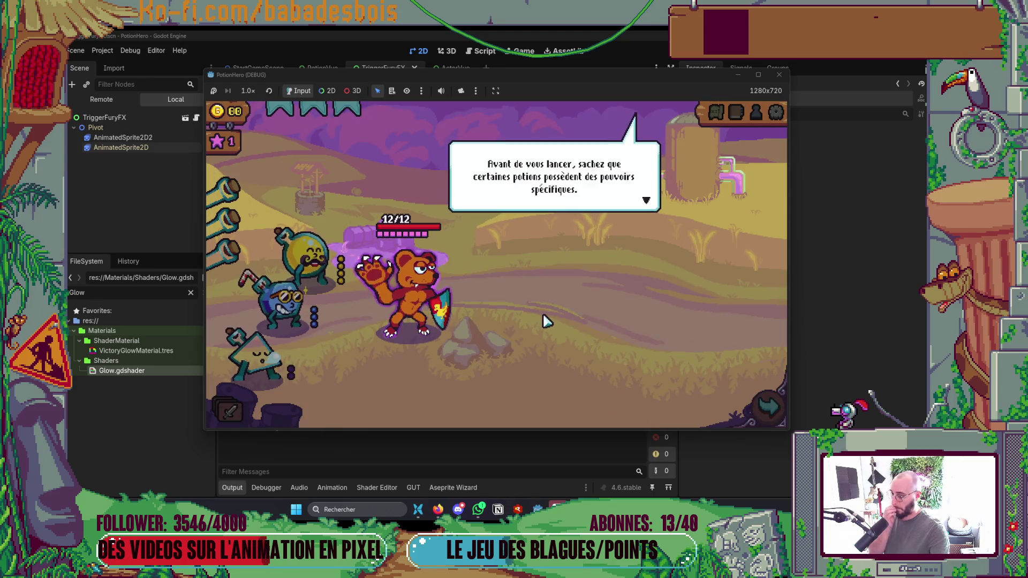
click(545, 321)
click(546, 323)
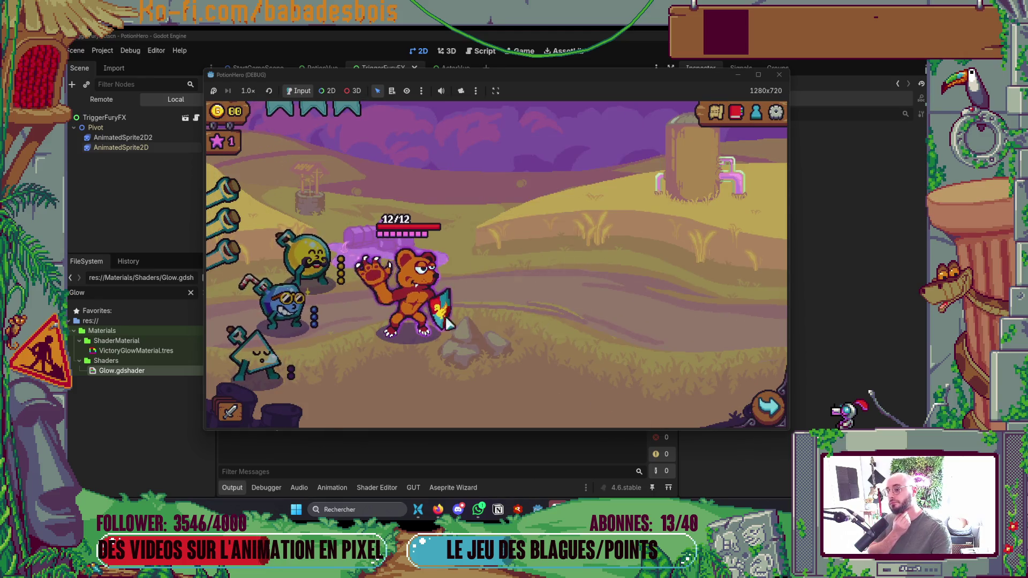
click(755, 409)
click(297, 289)
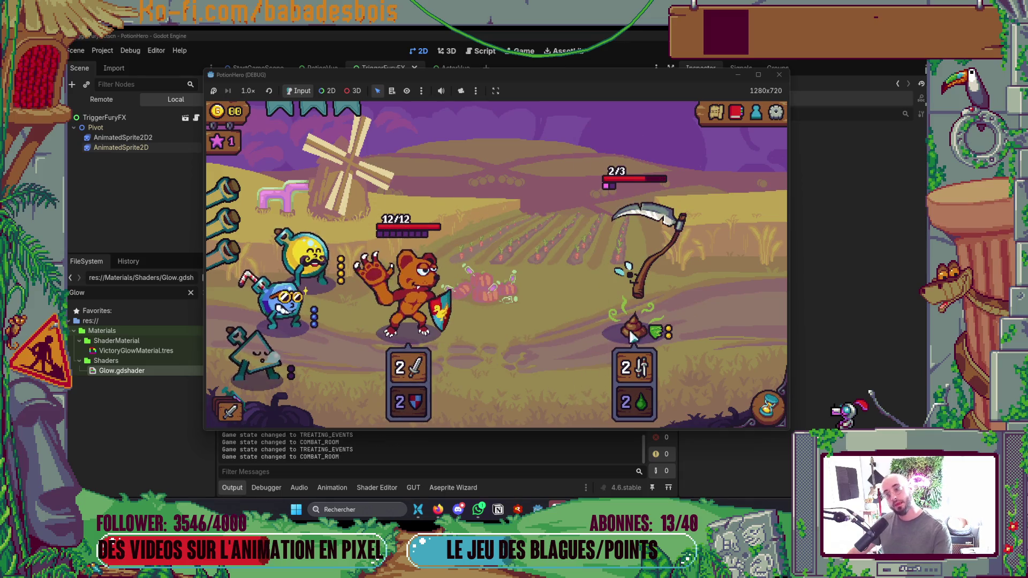
click(779, 74)
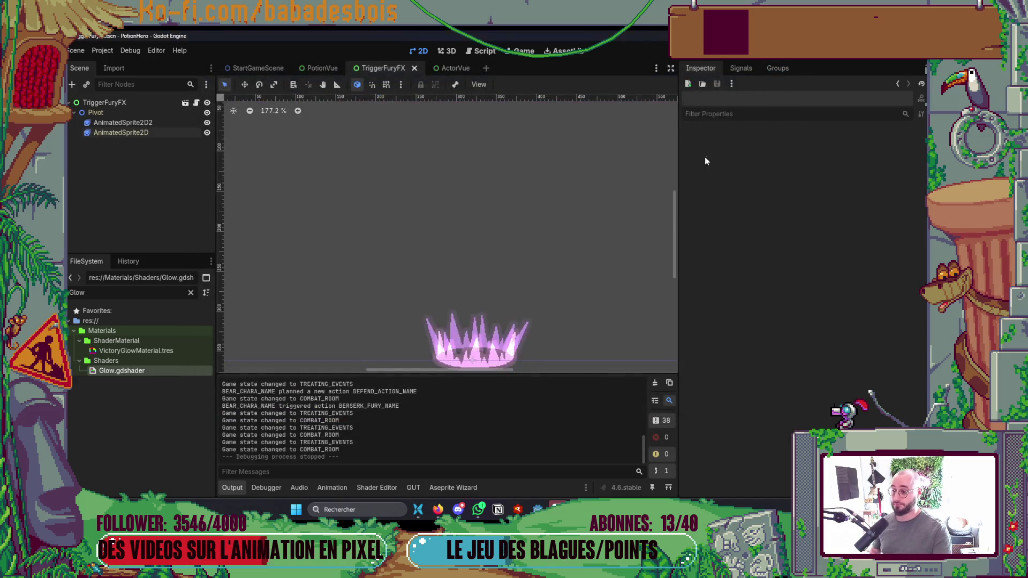
Set AnimatedSprite2D's glow intensity to 0.2 and save the scene
click(182, 132)
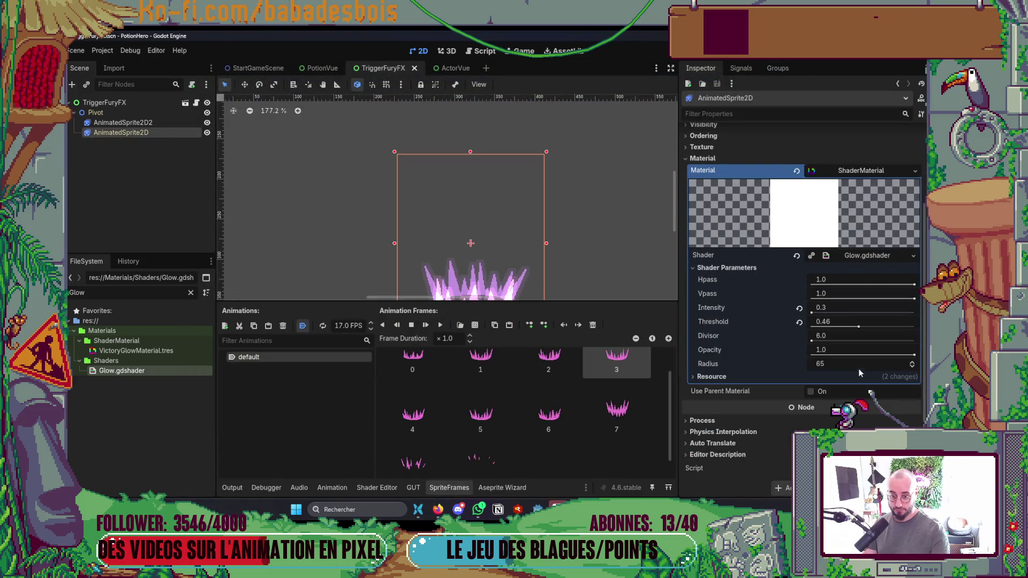
click(448, 487)
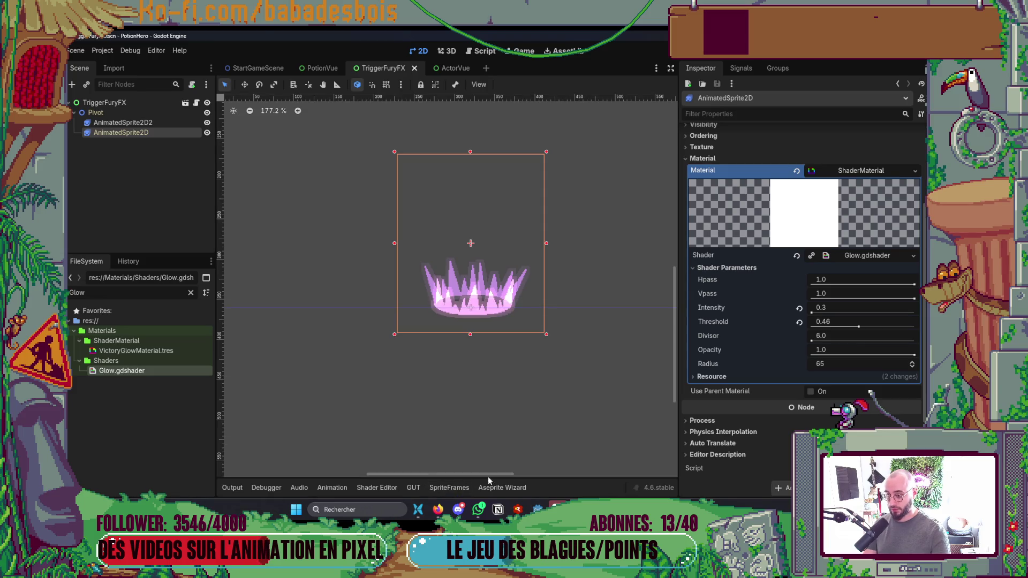
click(851, 307)
text(0.)
key(Return)
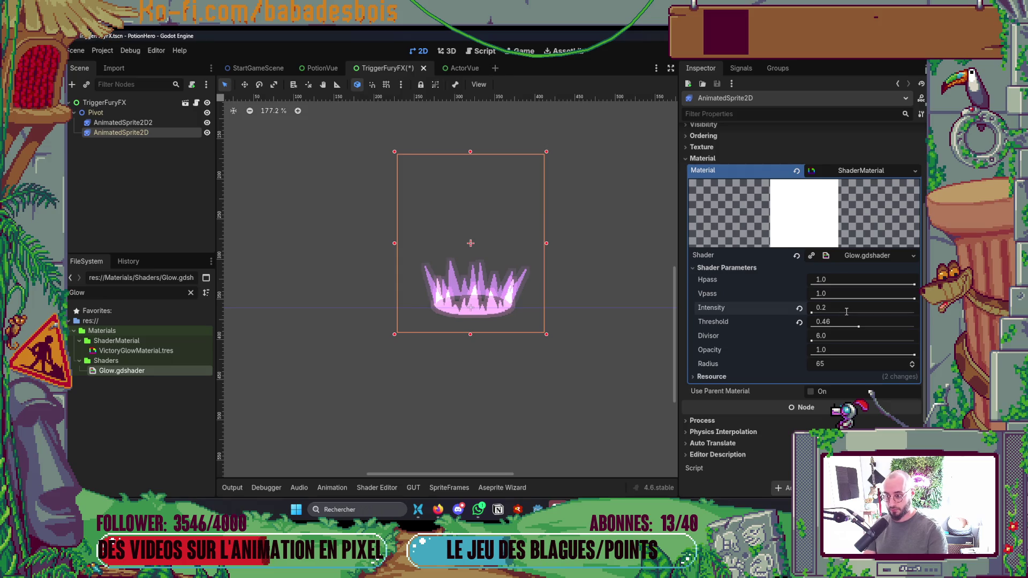
key(ctrl+s)
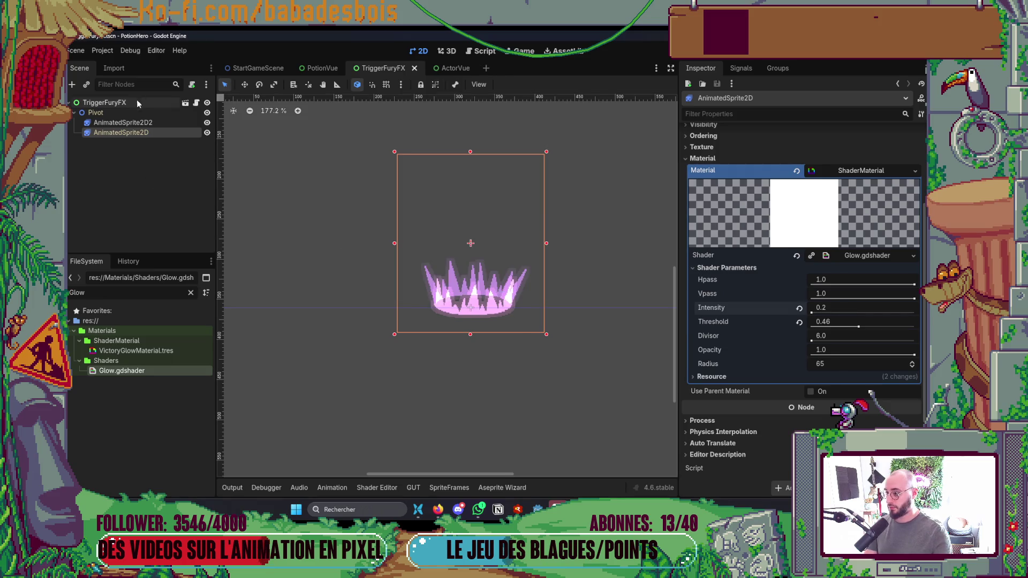
On AnimatedSprite2D2, set glow intensity 0, divisor 0.01, threshold 0.56, radius 2, and reset opacity to 1.0
click(123, 123)
click(824, 359)
text(0)
key(Return)
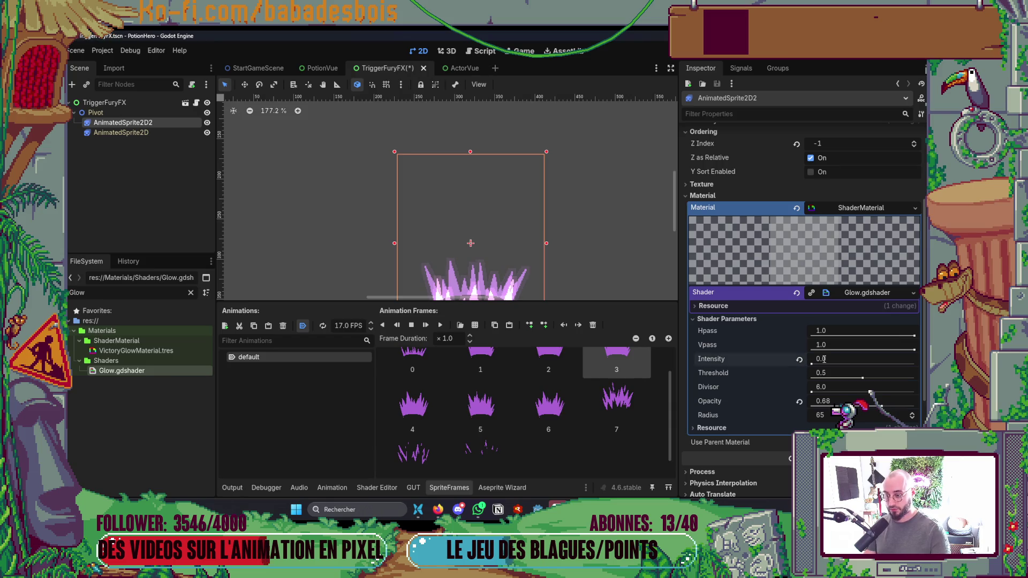
click(459, 492)
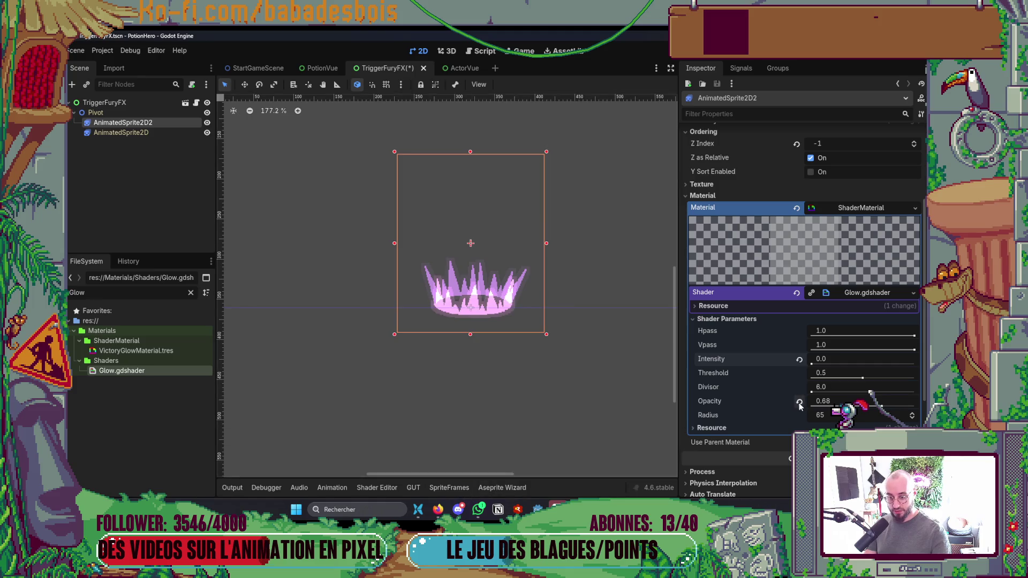
click(811, 393)
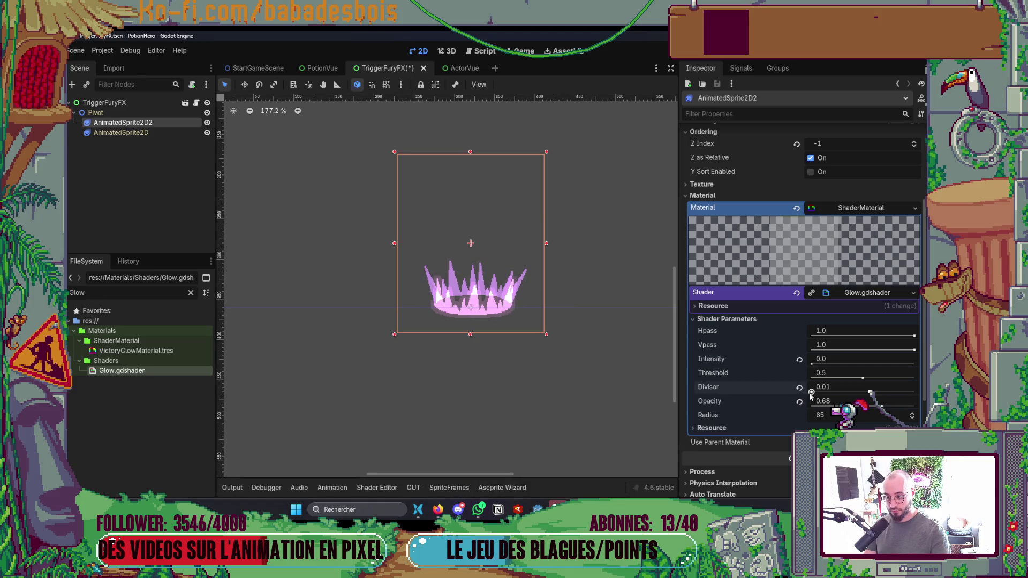
mouse_move(862, 377)
mouse_down()
mouse_move(811, 377)
mouse_move(913, 378)
mouse_move(870, 383)
mouse_up()
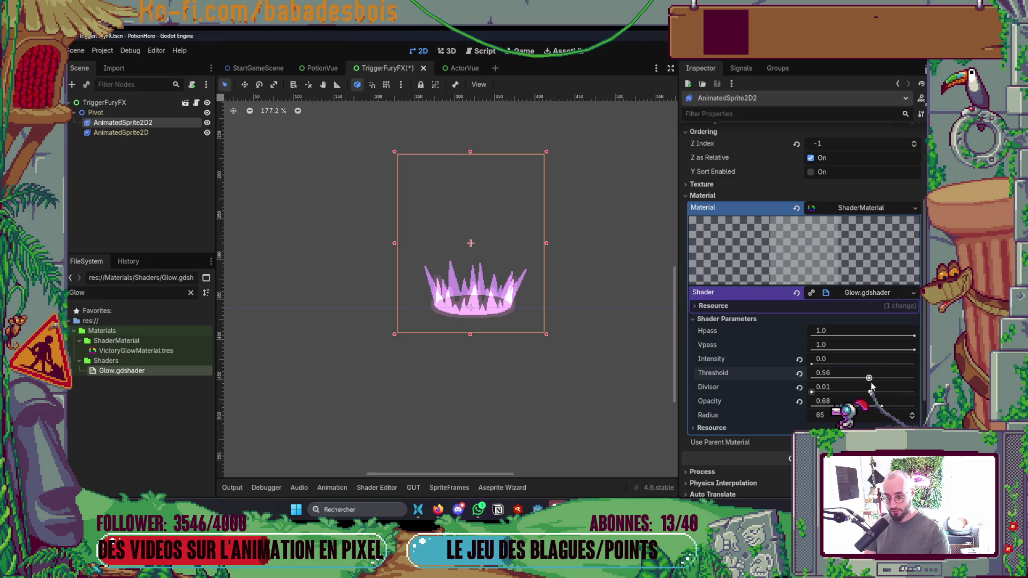
drag(829, 417, 825, 417)
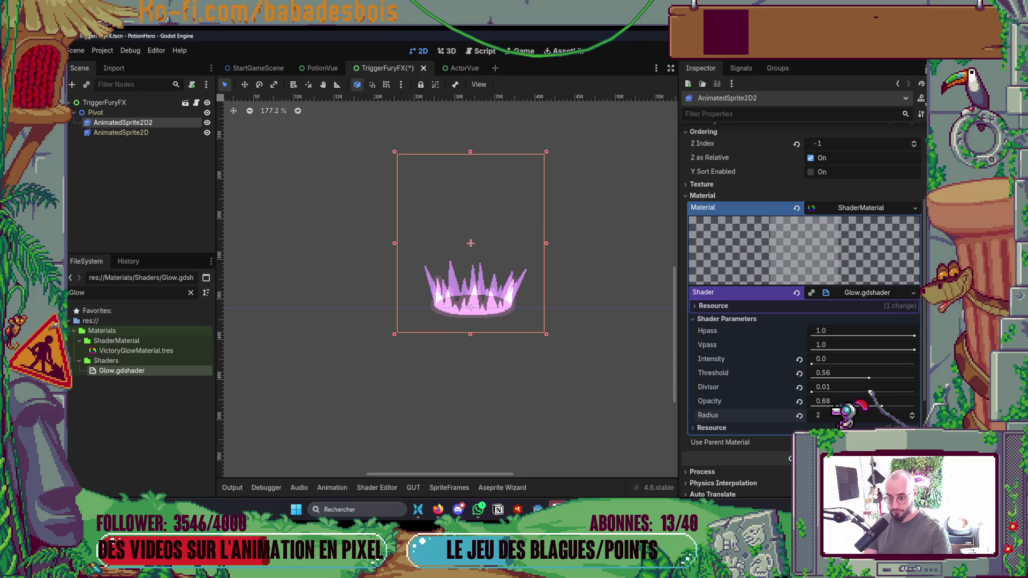
click(799, 402)
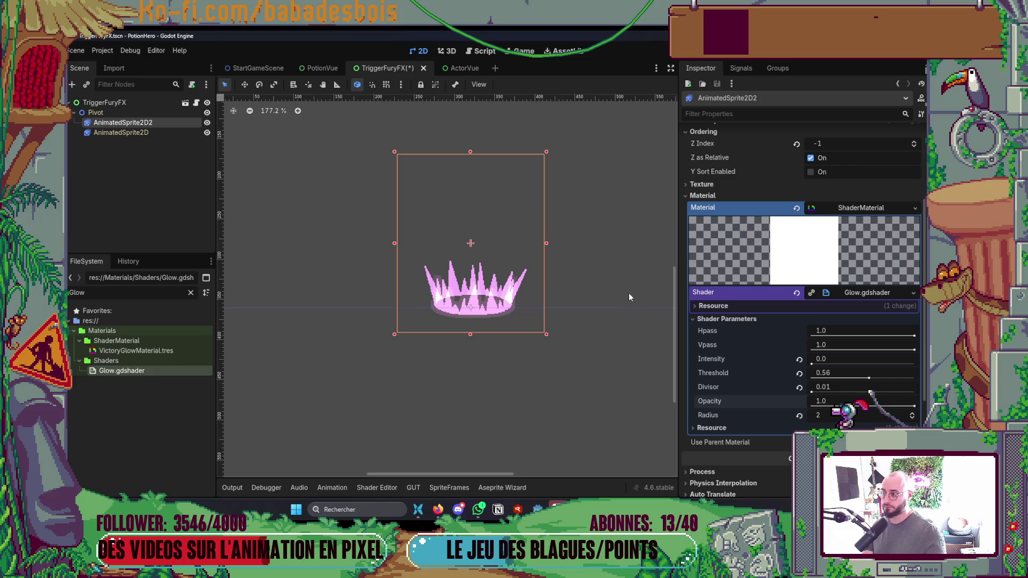
Clear the Glow shader from AnimatedSprite2D2's material, save, and run the game again
click(796, 293)
key(ctrl+s)
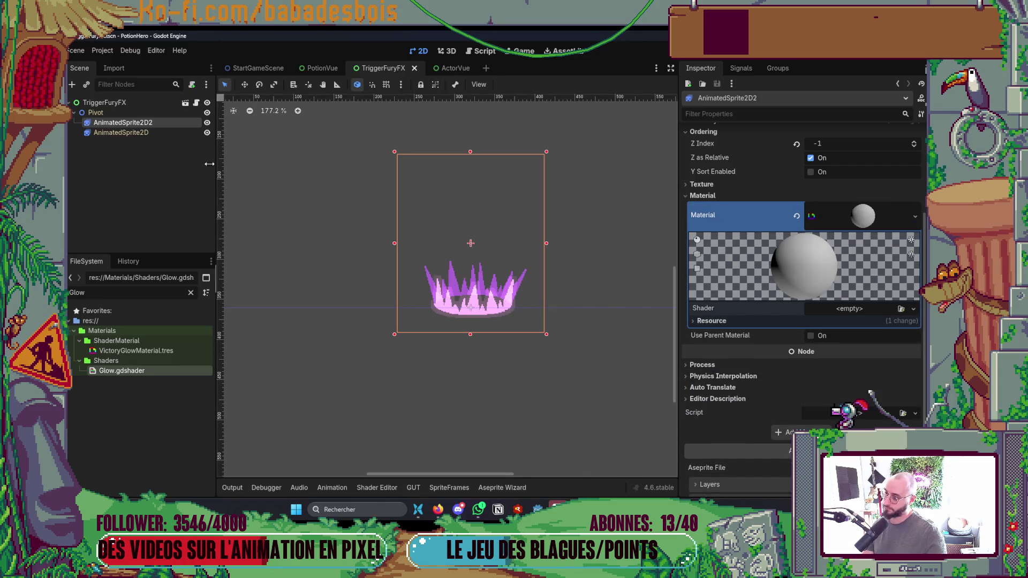
key(F6)
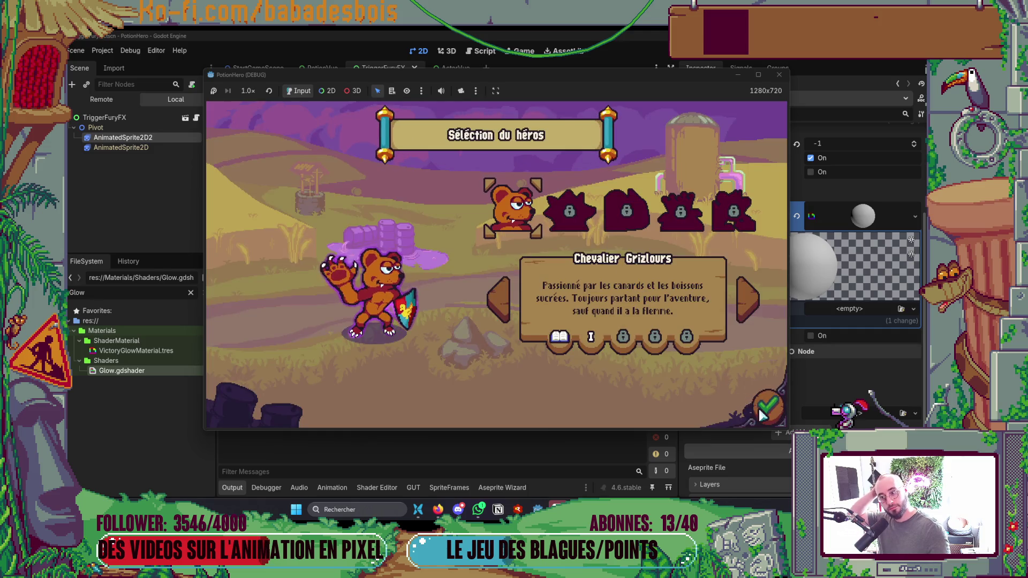
Confirm the hero, choose an adventure and start its battle
click(767, 407)
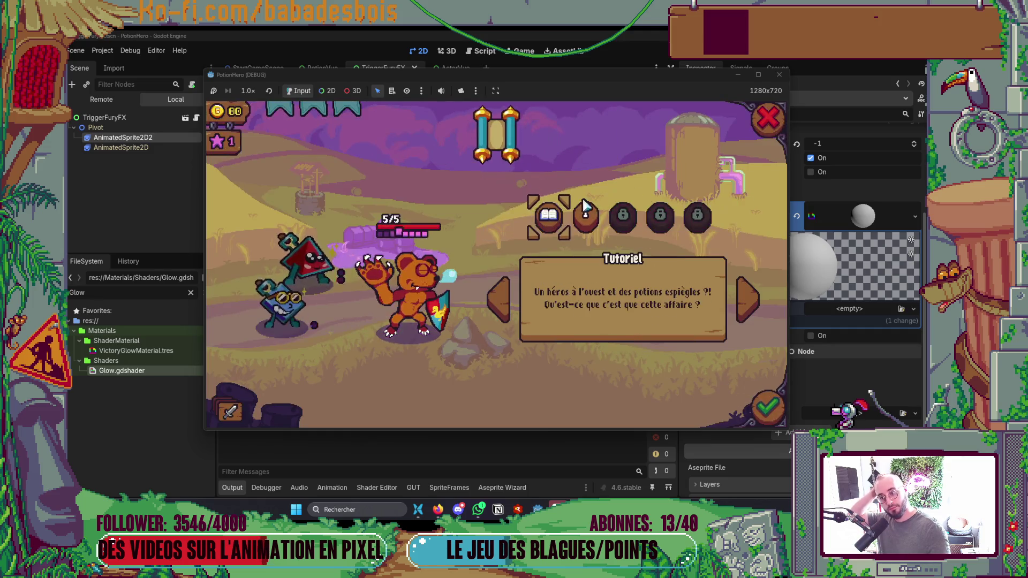
click(585, 205)
click(585, 382)
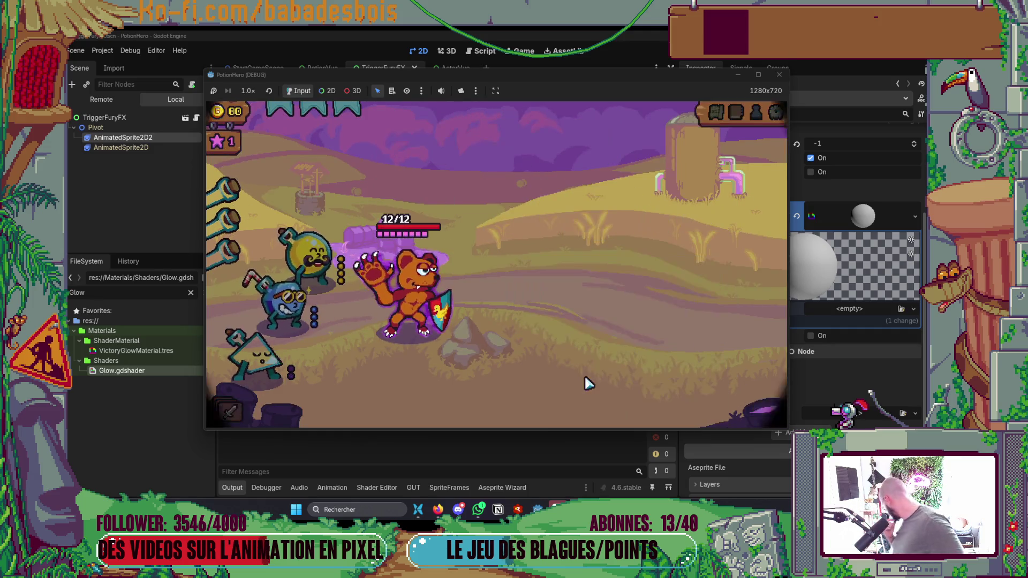
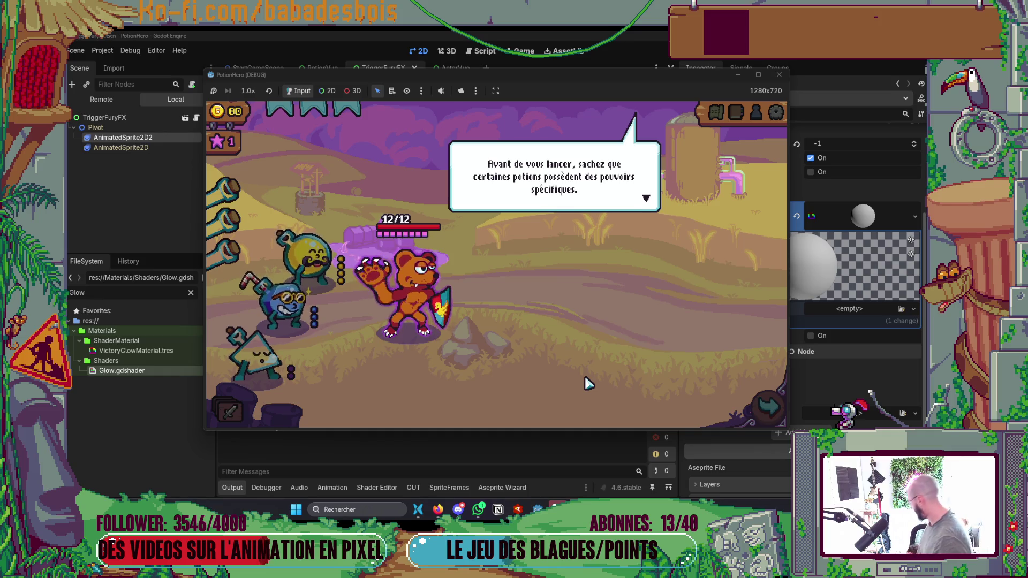
Play past the tutorial and map into combat until the bear's fury attack fires, then stop the game
click(586, 381)
click(541, 344)
click(541, 344)
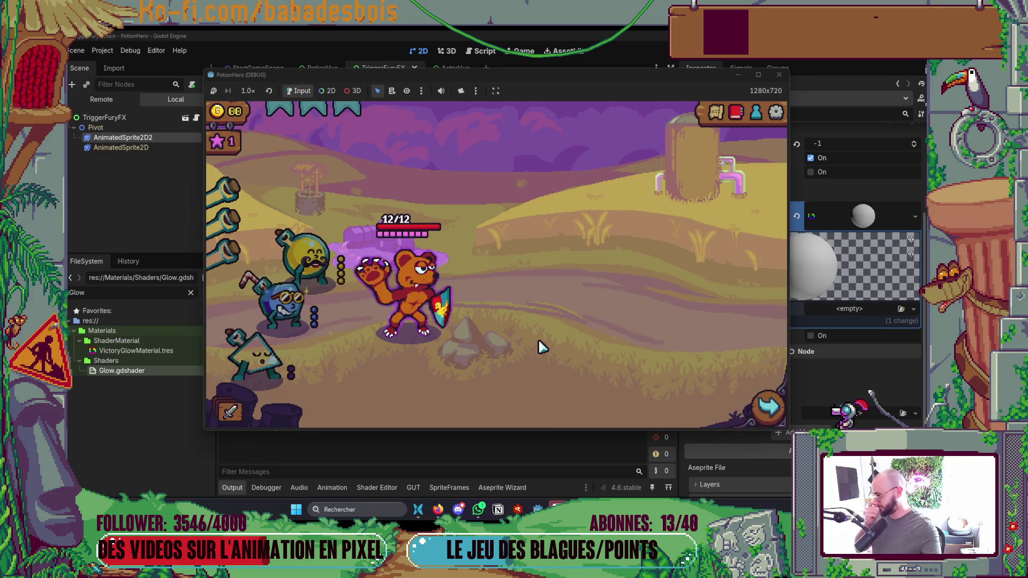
click(752, 406)
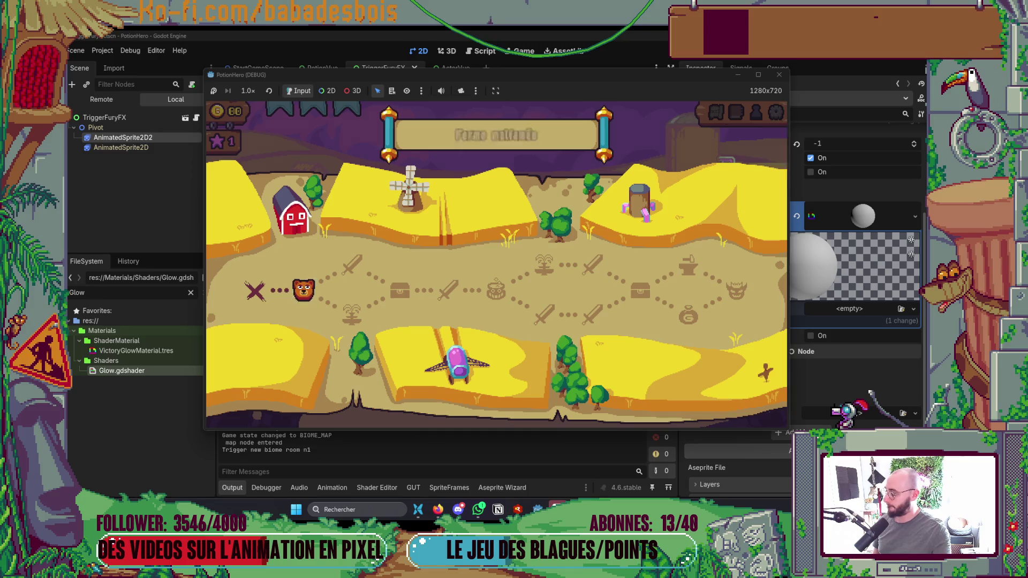
click(318, 292)
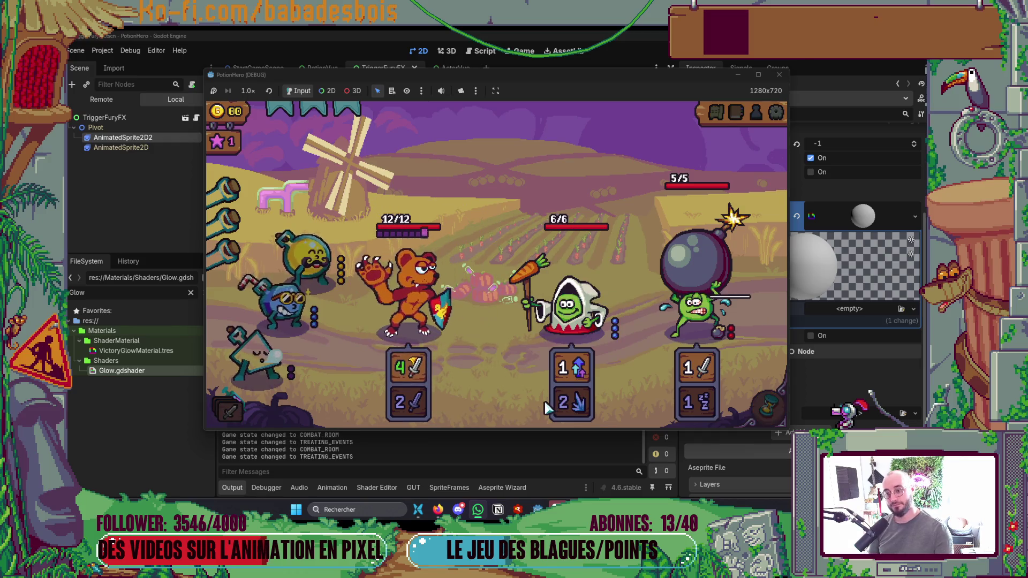
click(780, 75)
drag(534, 295, 549, 248)
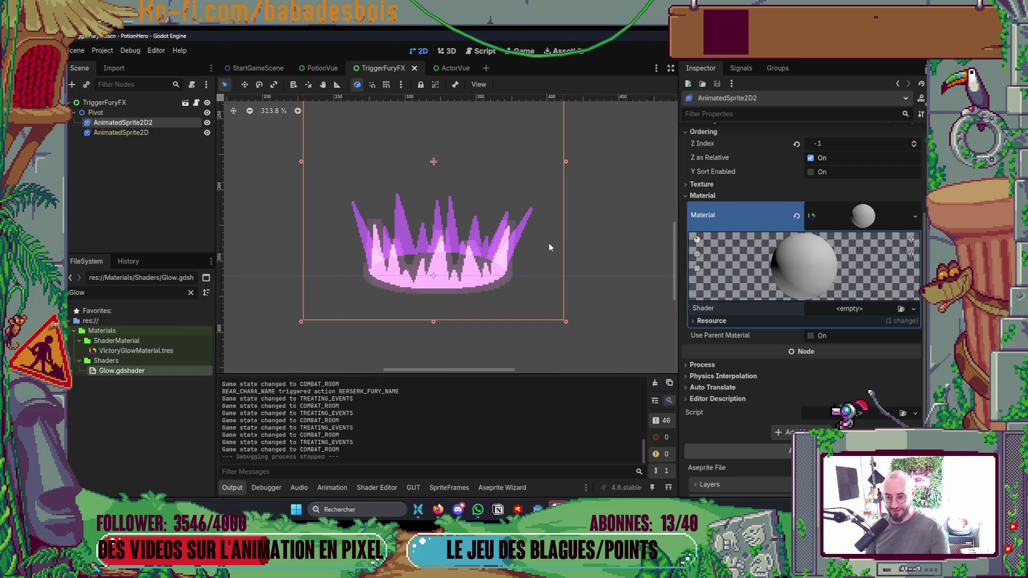
Duplicate AnimatedSprite2D2 and clear its material, then undo both changes
click(273, 221)
click(153, 123)
key(ctrl+d)
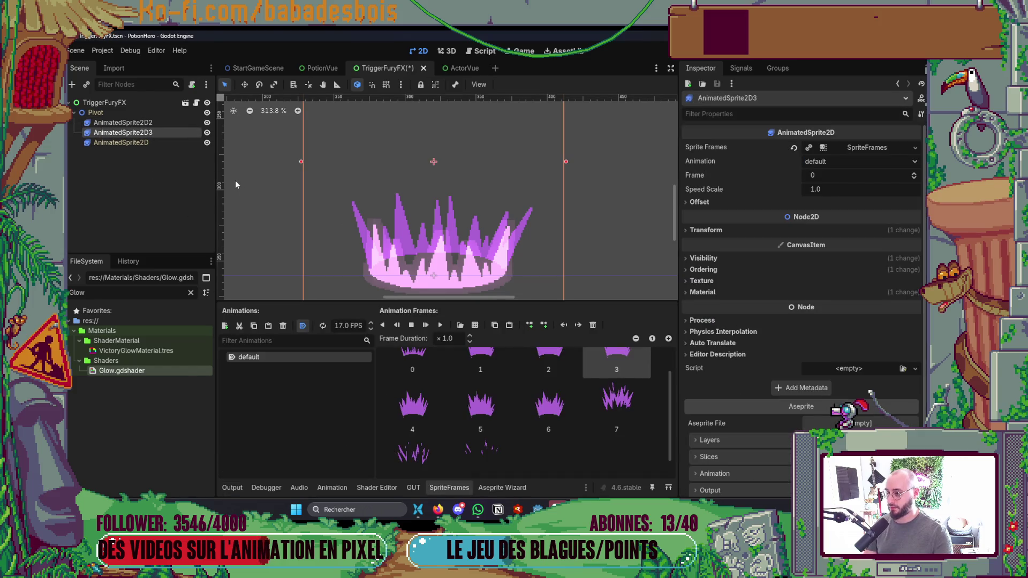
click(702, 294)
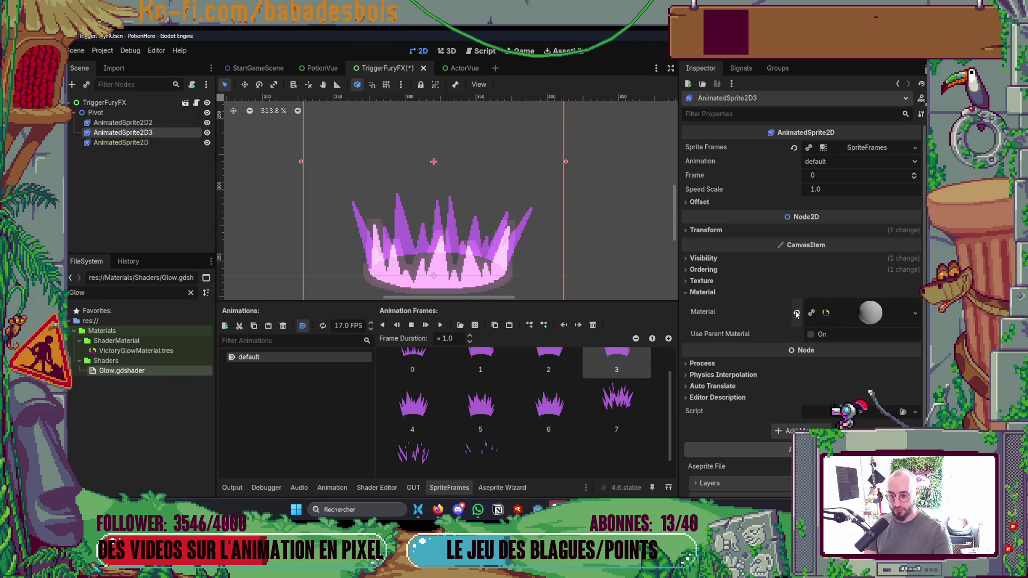
click(796, 314)
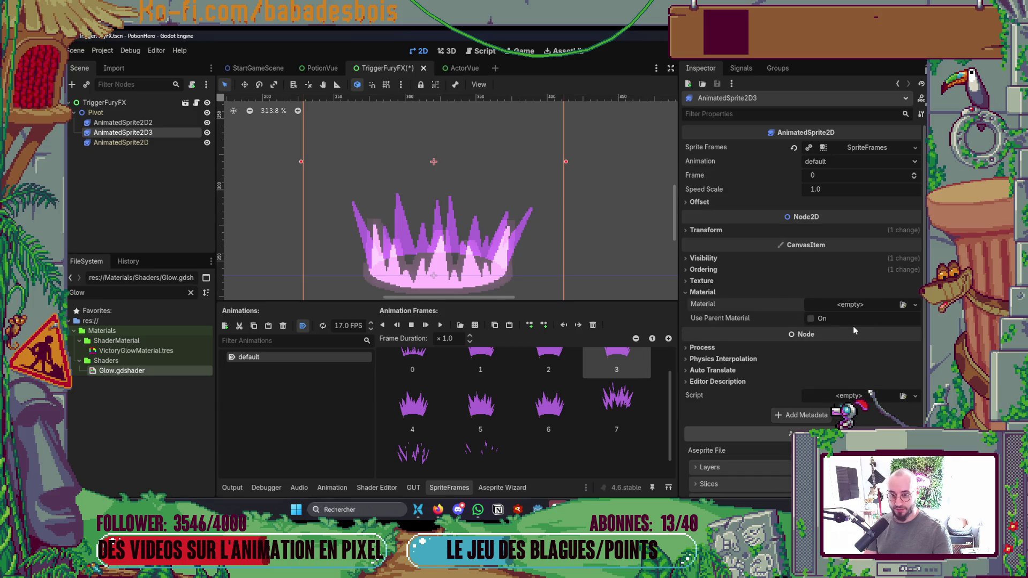
key(ctrl+z)
key(ctrl+z)
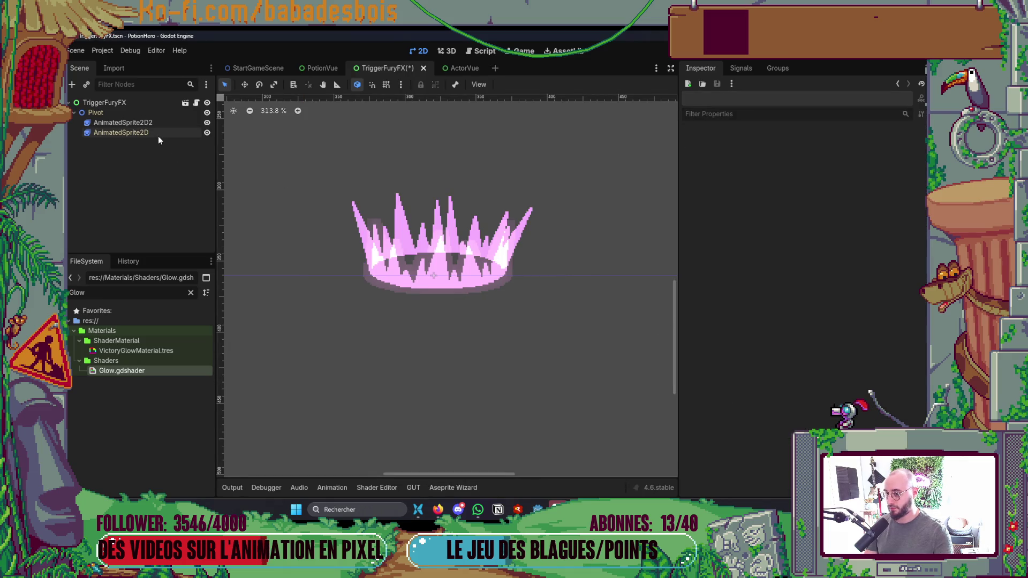
key(ctrl+z)
Duplicate AnimatedSprite2D, clear the copy's material, and move AnimatedSprite2D3 above AnimatedSprite2D
click(139, 131)
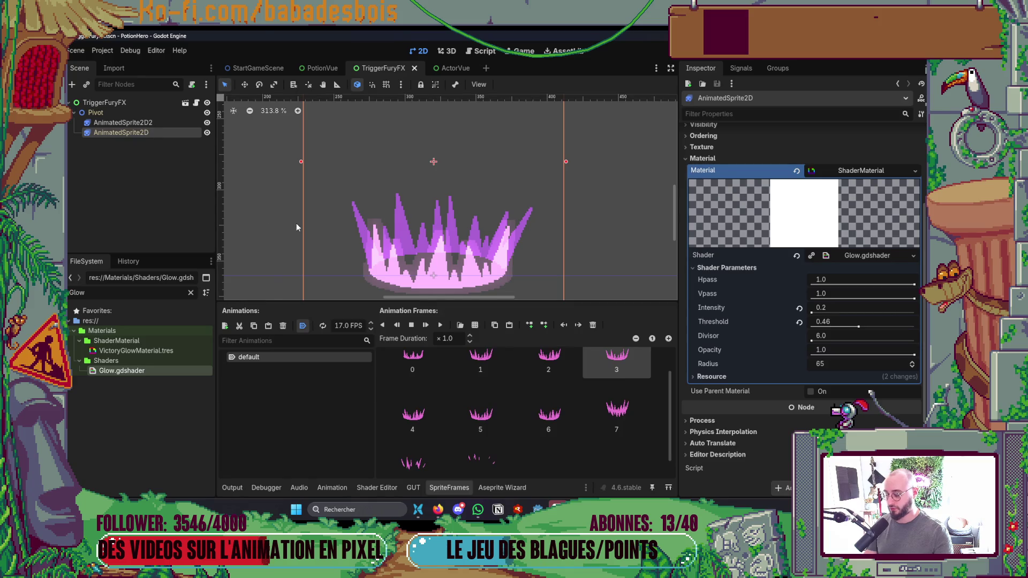
key(ctrl+d)
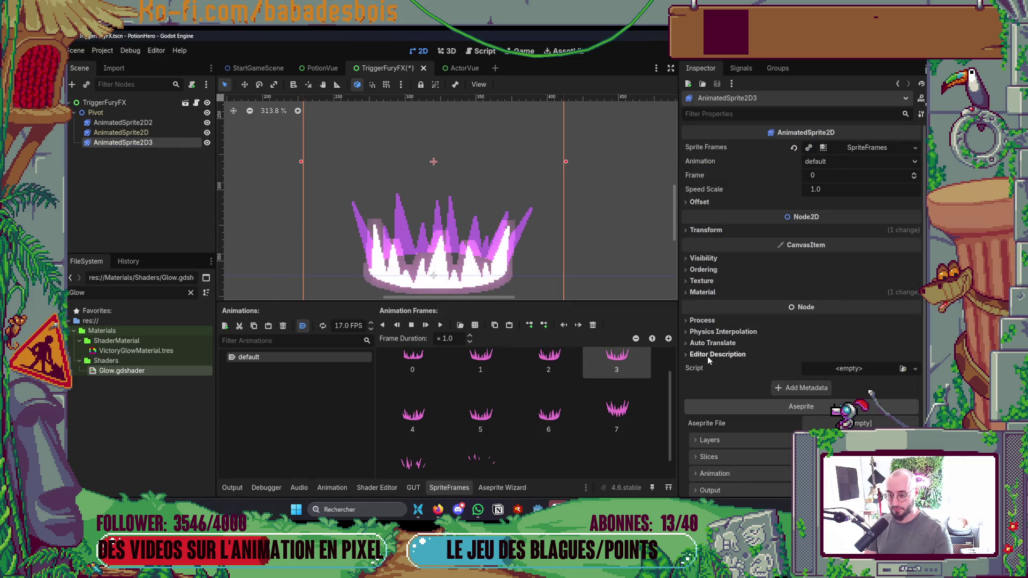
click(703, 292)
click(792, 303)
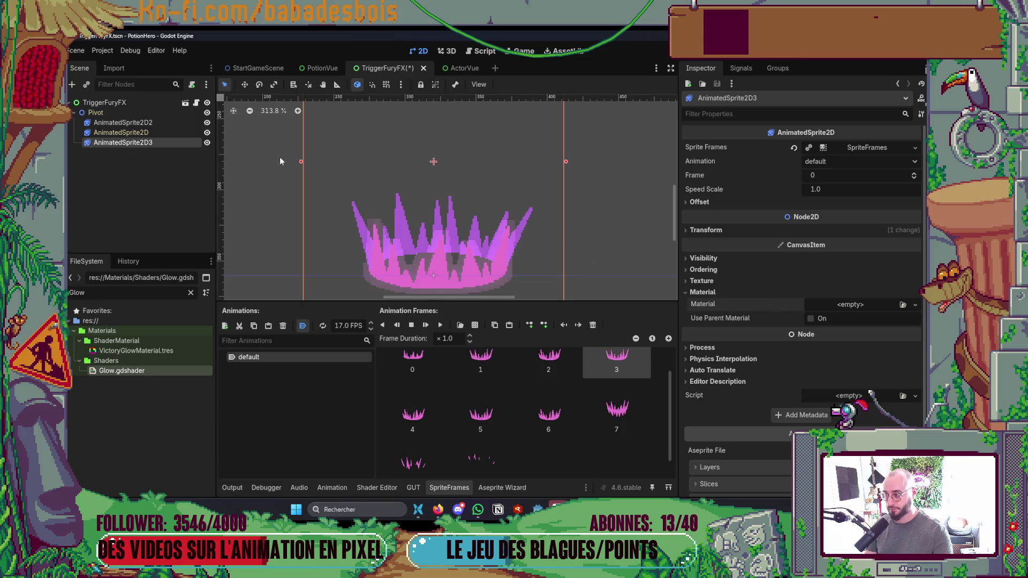
drag(133, 143, 144, 134)
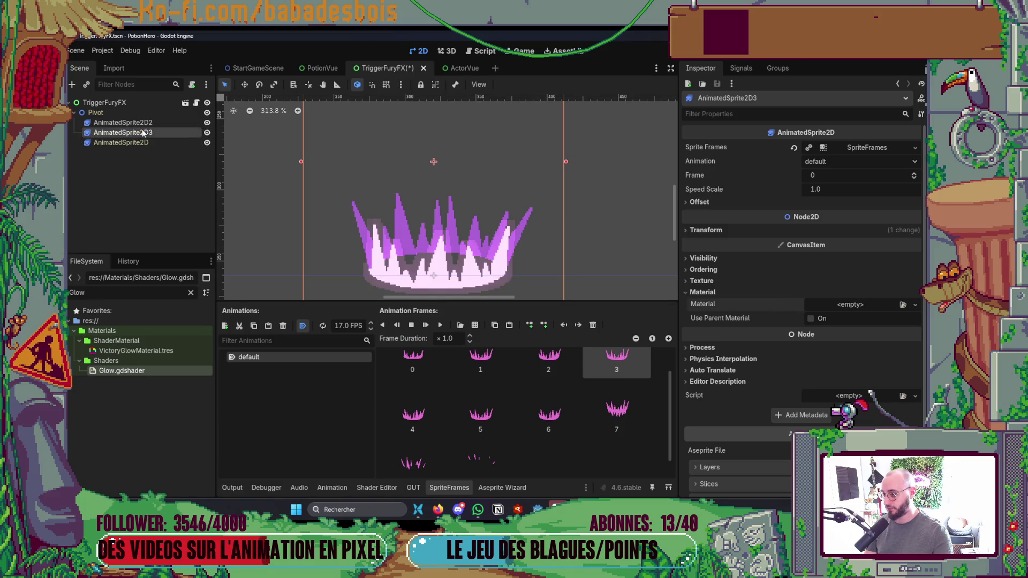
click(144, 142)
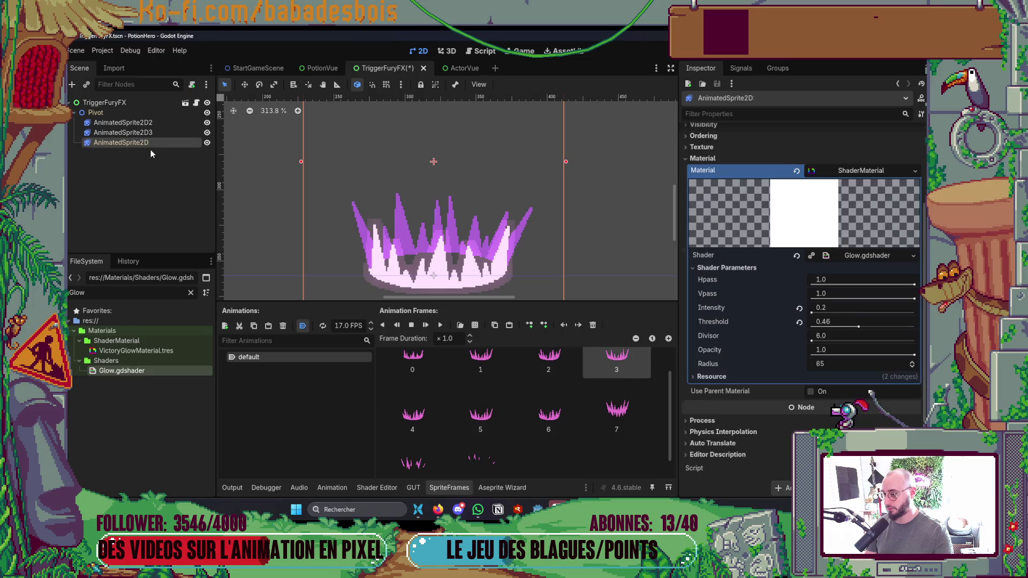
Lower AnimatedSprite2D's glow Opacity to about 0.39, set Intensity to 0.85, and save TriggerFuryFX
scroll(532, 274, down, 2)
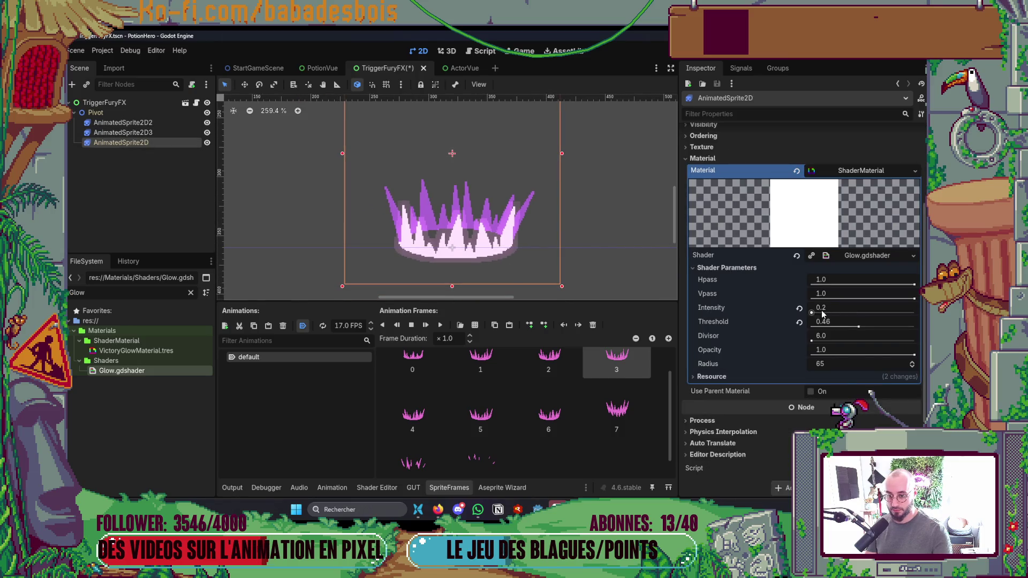
drag(908, 356, 849, 357)
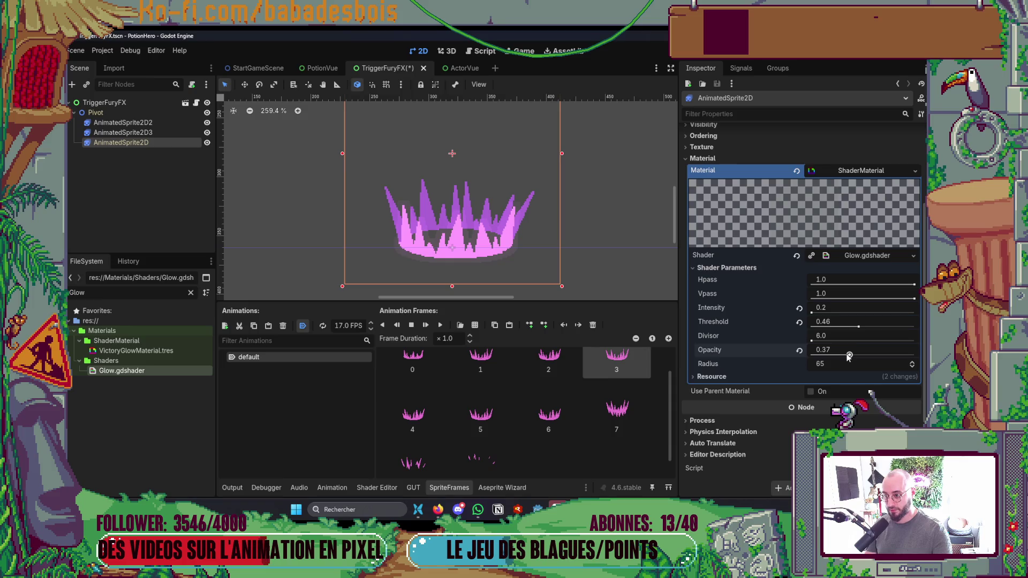
drag(824, 311, 813, 317)
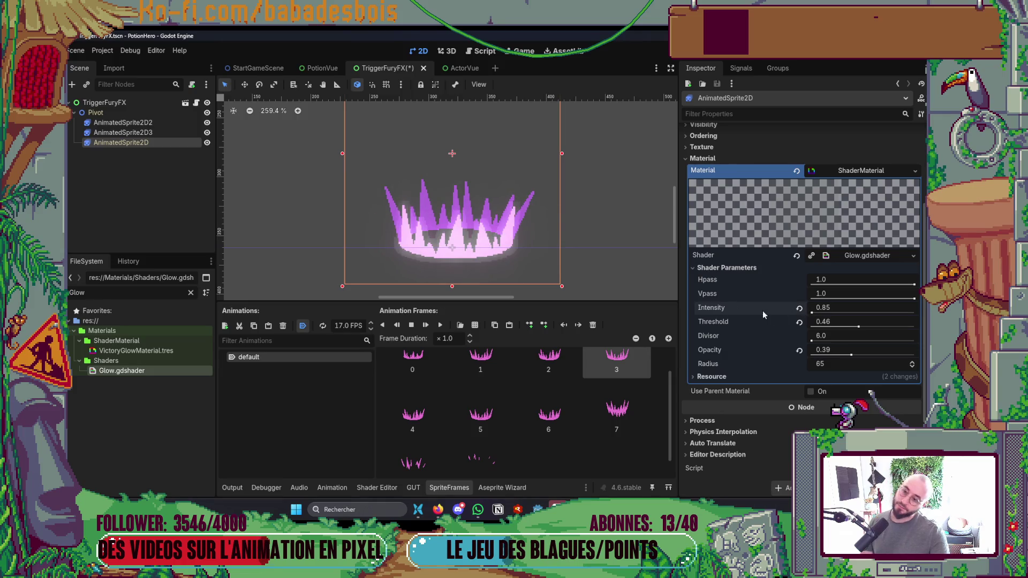
key(ctrl+s)
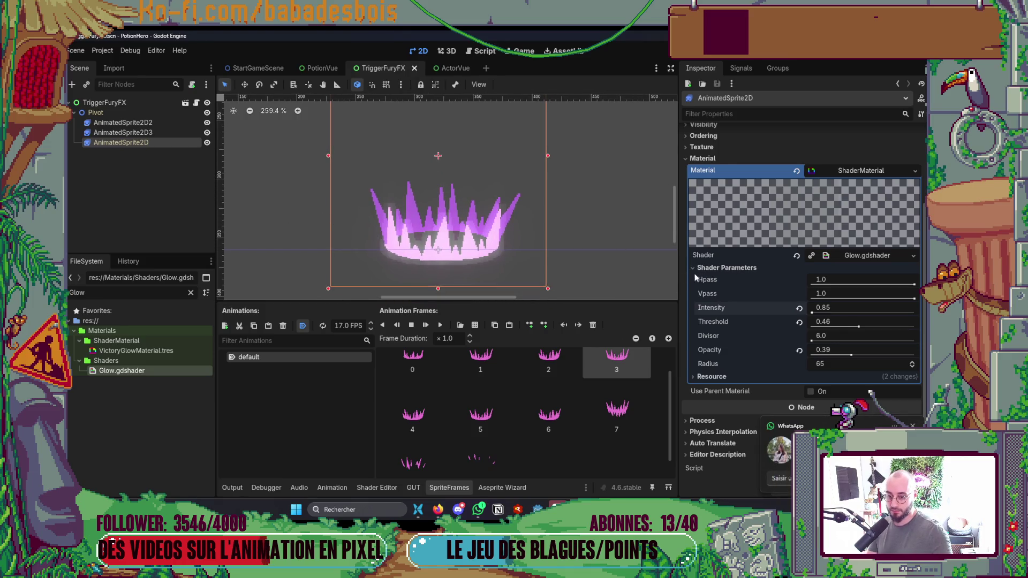
click(134, 123)
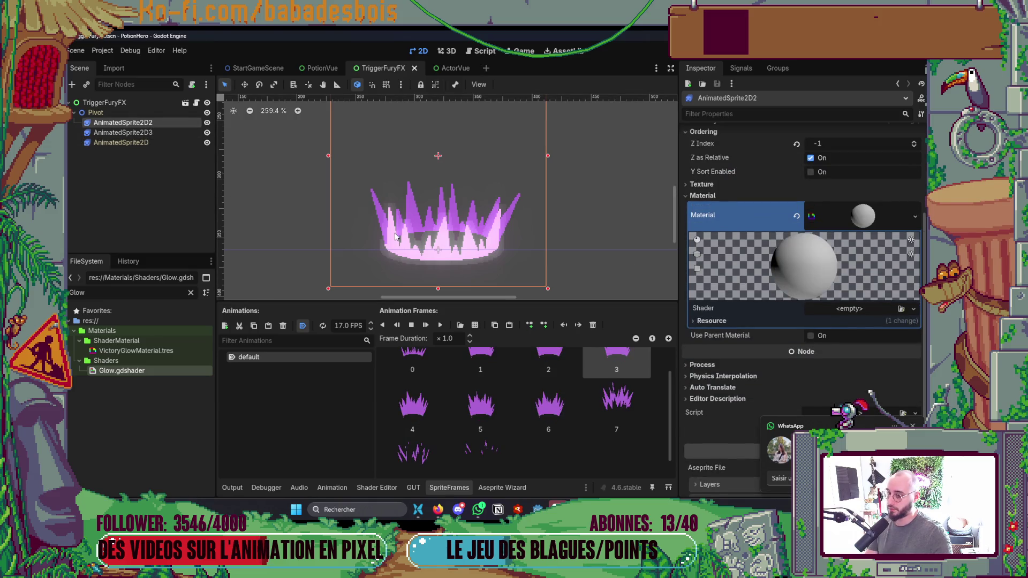
Duplicate AnimatedSprite2D2 and apply Glow.gdshader to the new sprite's material
key(ctrl+d)
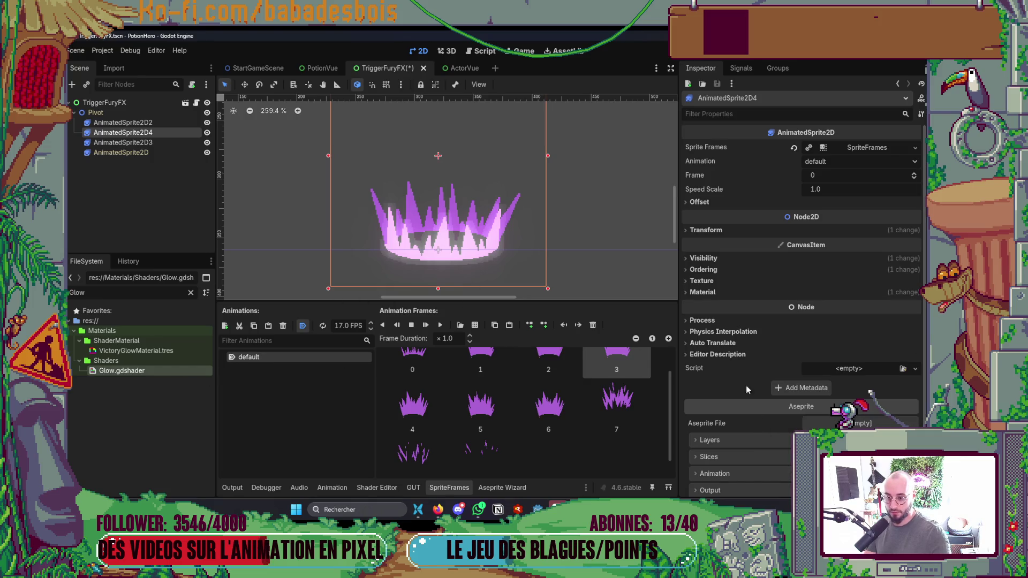
click(738, 292)
drag(155, 378, 857, 315)
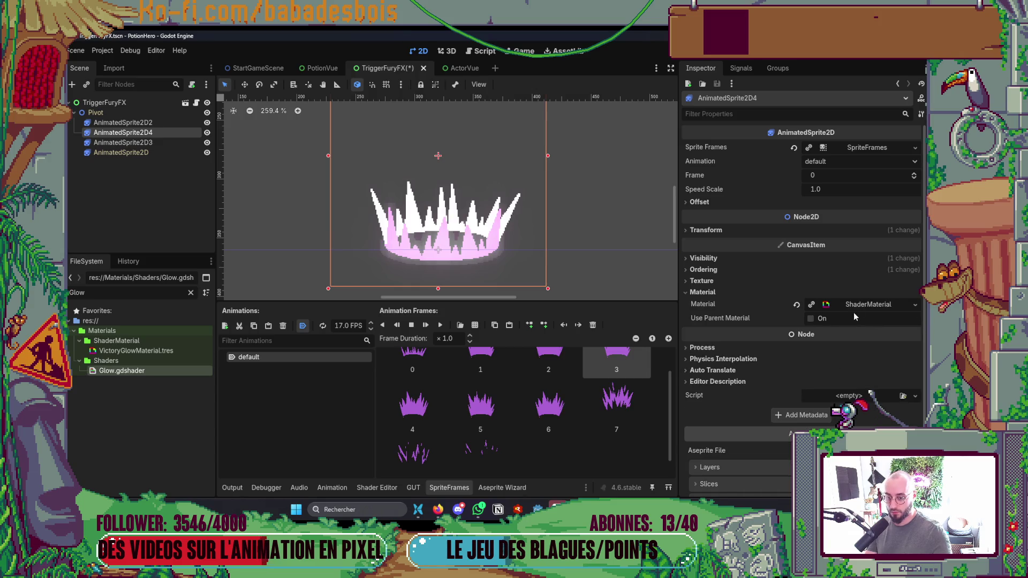
click(370, 487)
scroll(856, 321, down, 3)
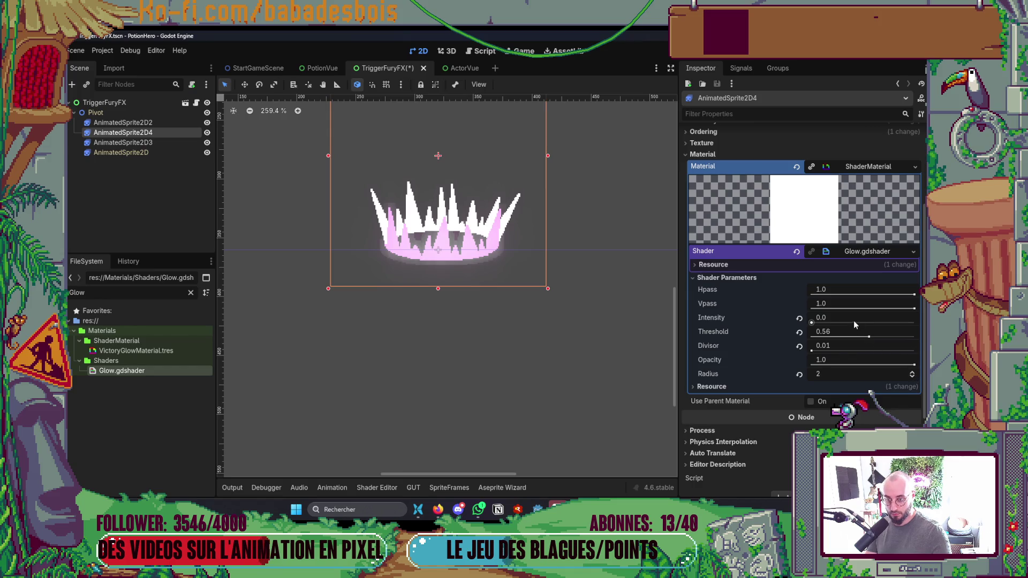
Tune the new glow to Intensity 1.0, Threshold 1.0, Divisor 6.0 and Opacity about 0.25
drag(811, 322, 850, 323)
drag(914, 366, 847, 366)
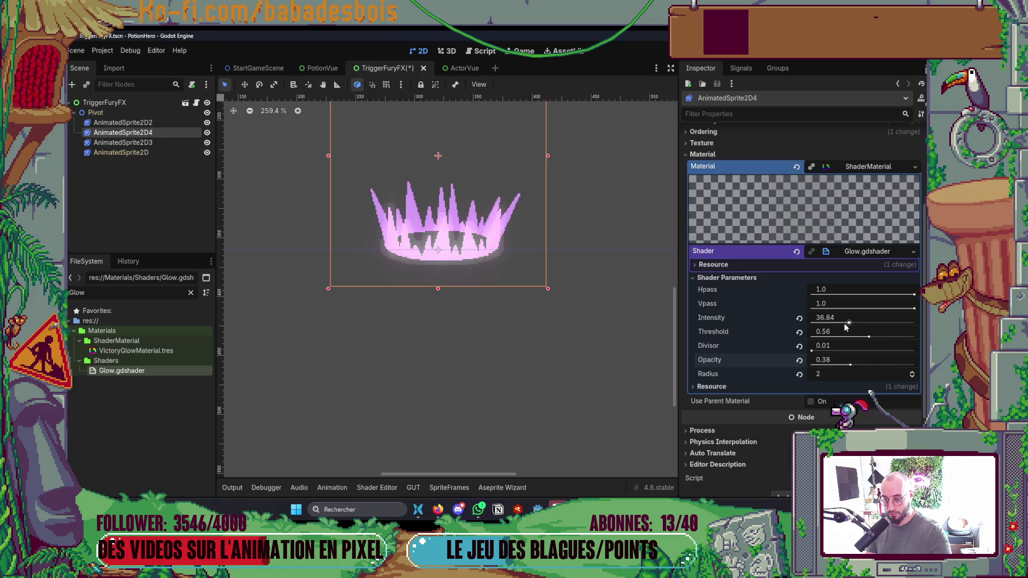
mouse_move(834, 325)
mouse_down()
mouse_move(817, 324)
mouse_move(923, 343)
mouse_up()
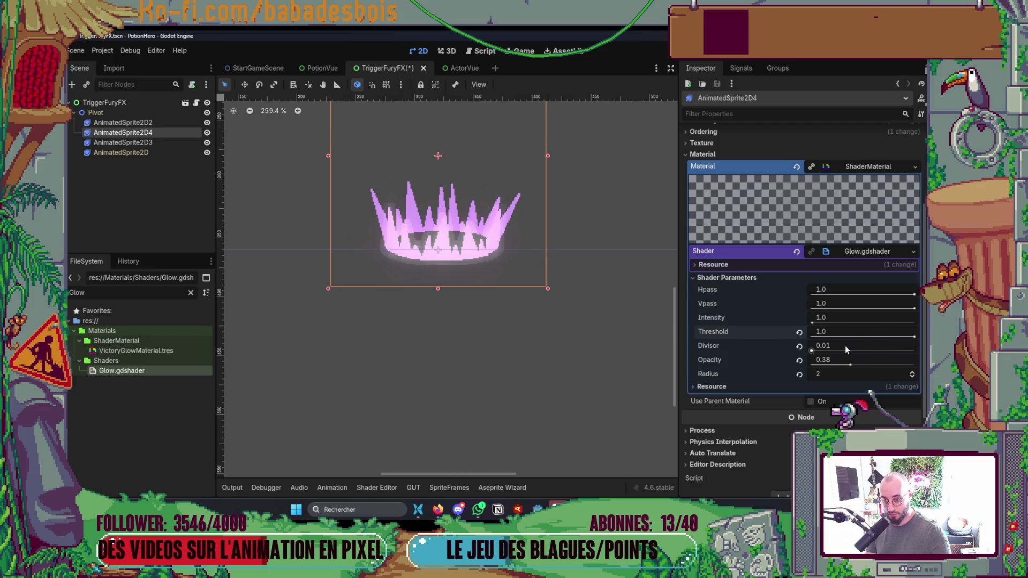
drag(813, 354, 817, 353)
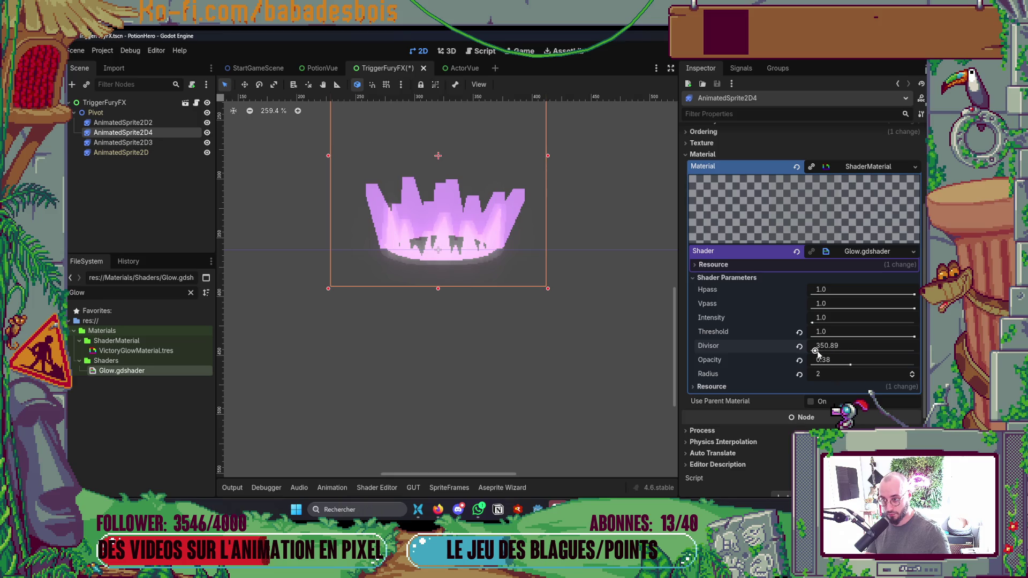
click(799, 347)
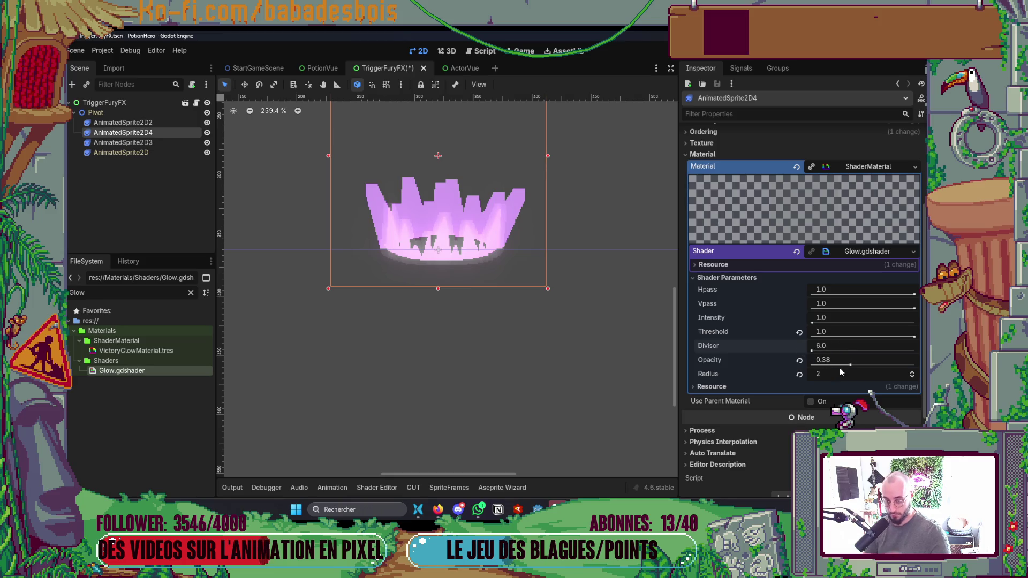
mouse_move(850, 365)
mouse_down()
mouse_move(820, 364)
mouse_move(838, 365)
mouse_up()
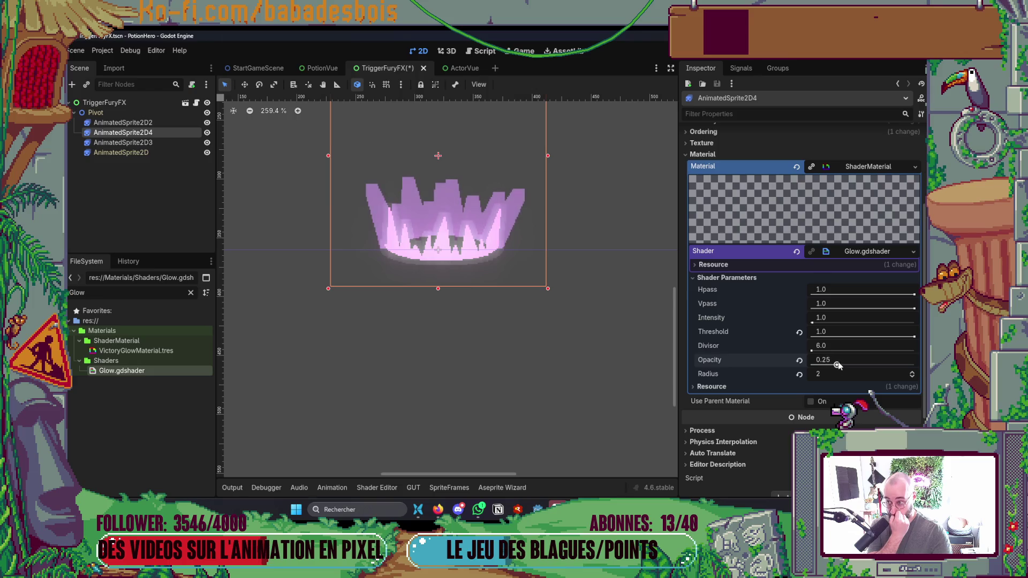
click(177, 122)
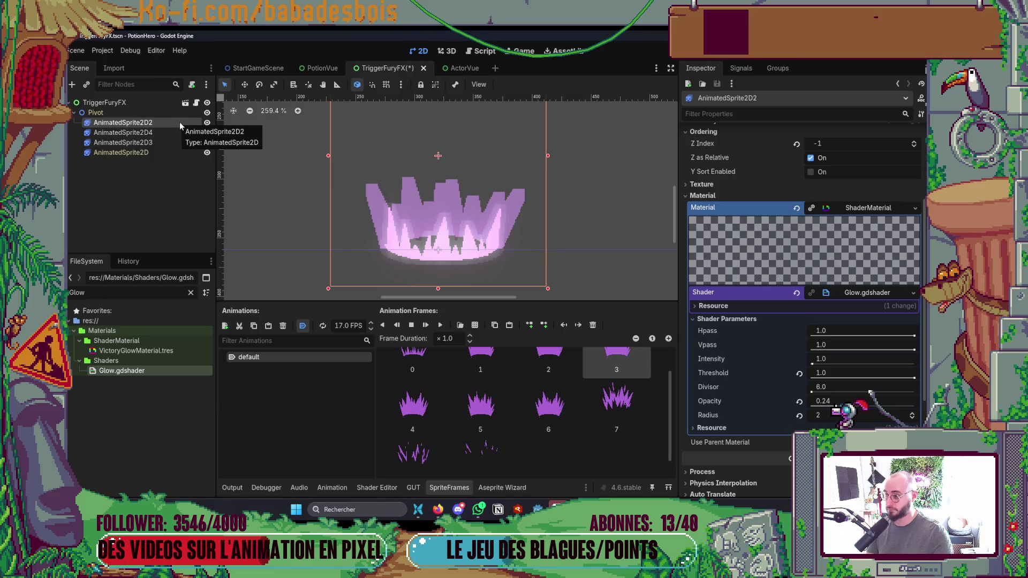
Remove the Glow material, save TriggerFuryFX, and close and reopen the scene
click(798, 293)
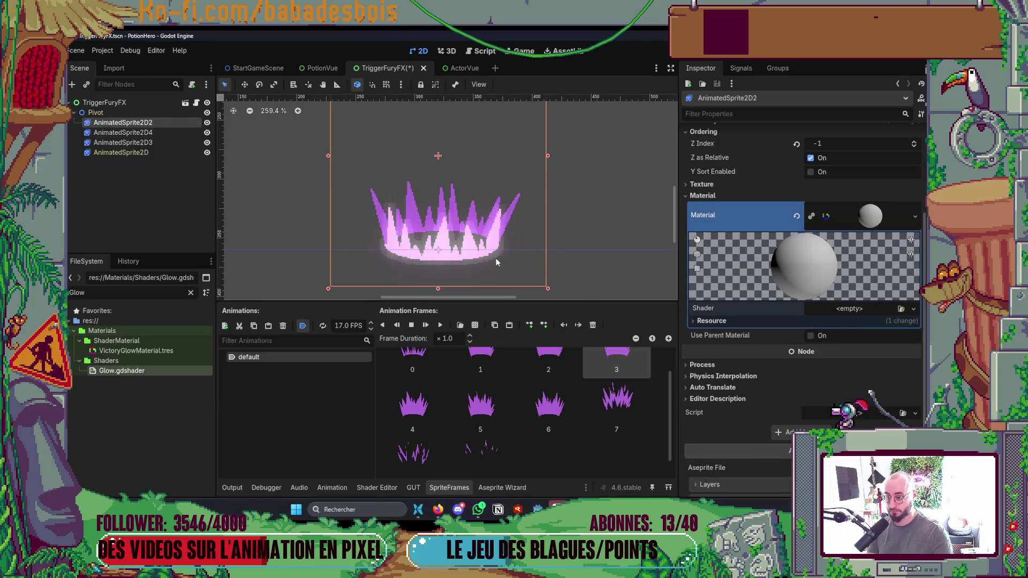
click(159, 133)
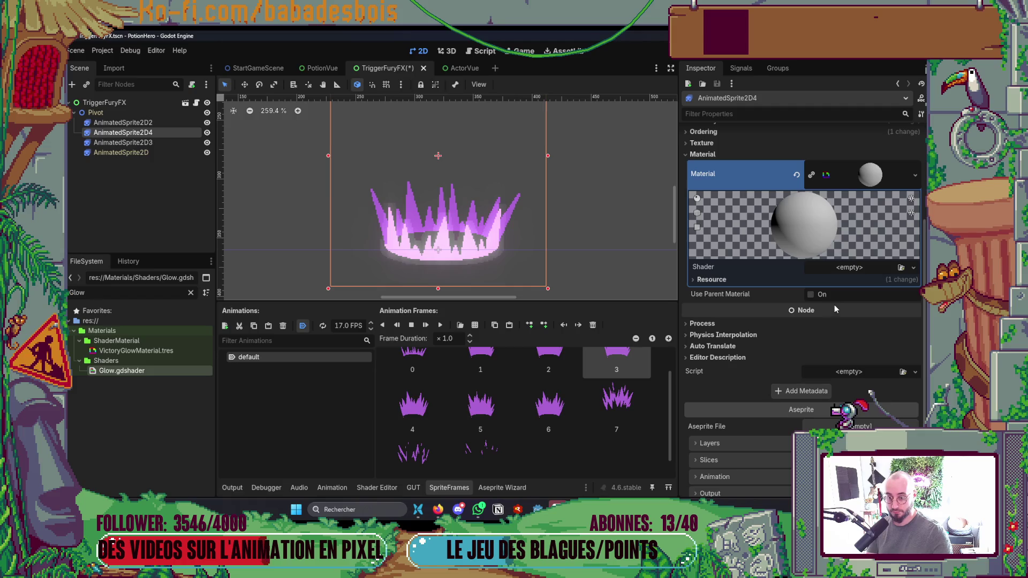
click(875, 155)
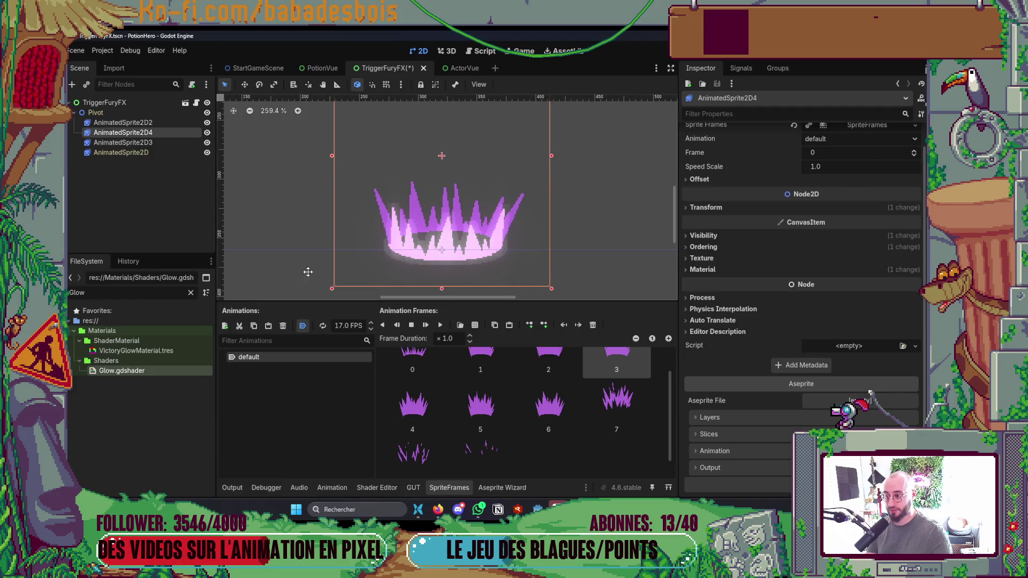
key(ctrl+s)
click(414, 68)
key(ctrl+shift+t)
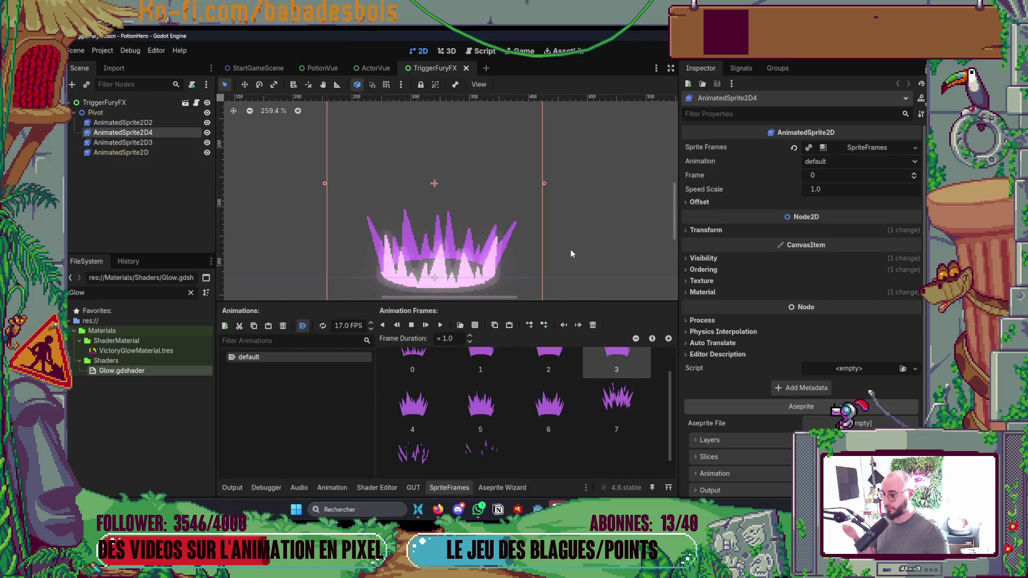
Clear AnimatedSprite2D2's material and assign Glow.gdshader to AnimatedSprite2D4's material
click(740, 290)
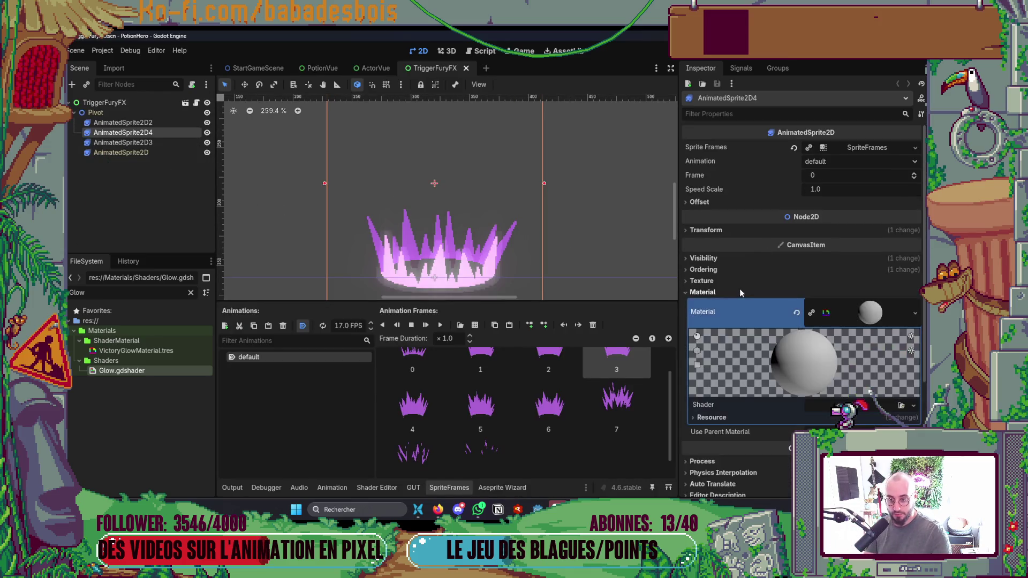
click(123, 122)
click(737, 271)
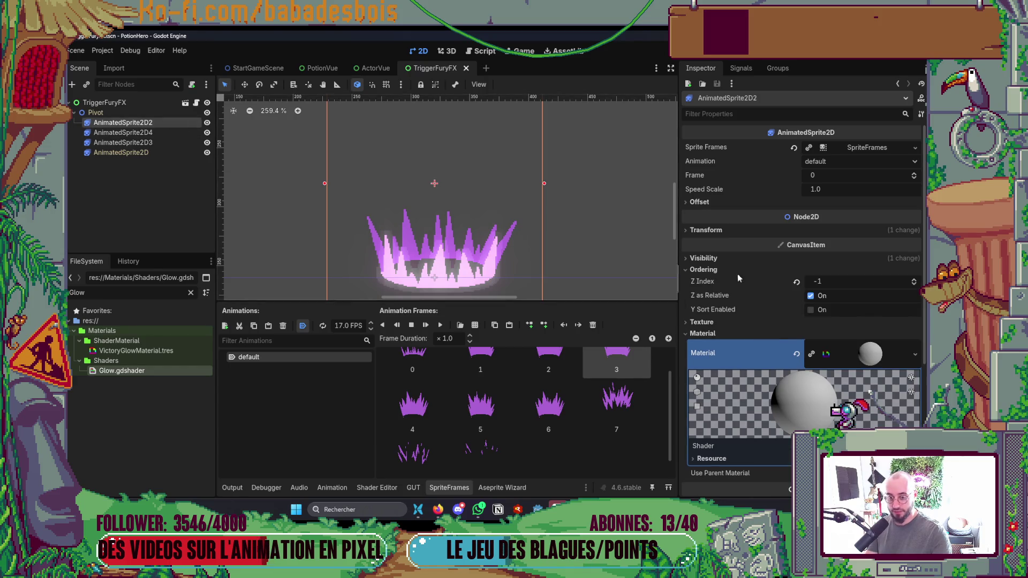
click(800, 355)
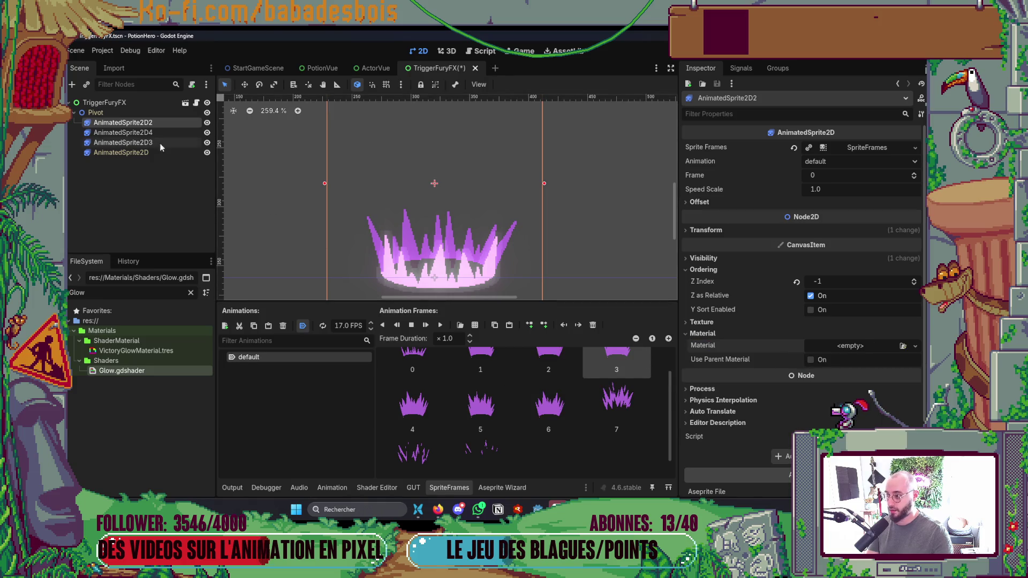
click(123, 133)
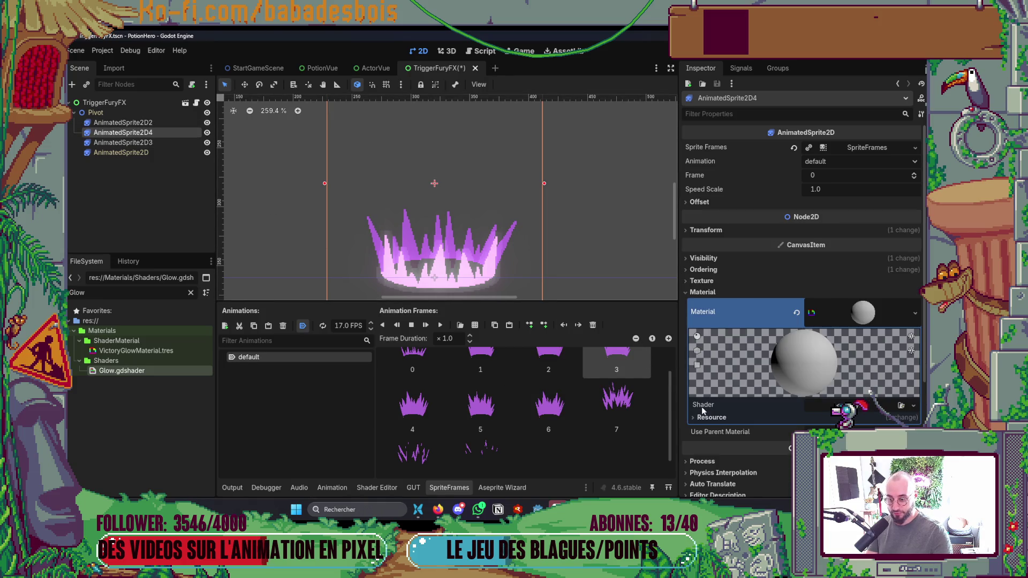
mouse_move(163, 375)
mouse_down()
mouse_move(905, 407)
mouse_move(875, 407)
mouse_move(886, 403)
mouse_up()
click(378, 488)
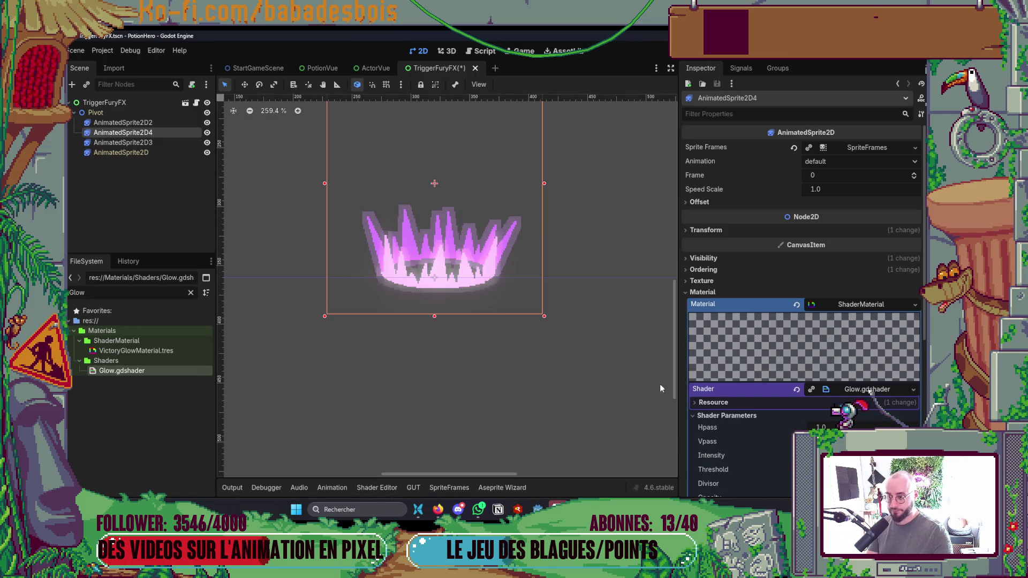
Select AnimatedSprite2D and show its Glow parameters: Intensity 0.85, Threshold 0.46, Opacity 0.39
scroll(588, 303, down, 2)
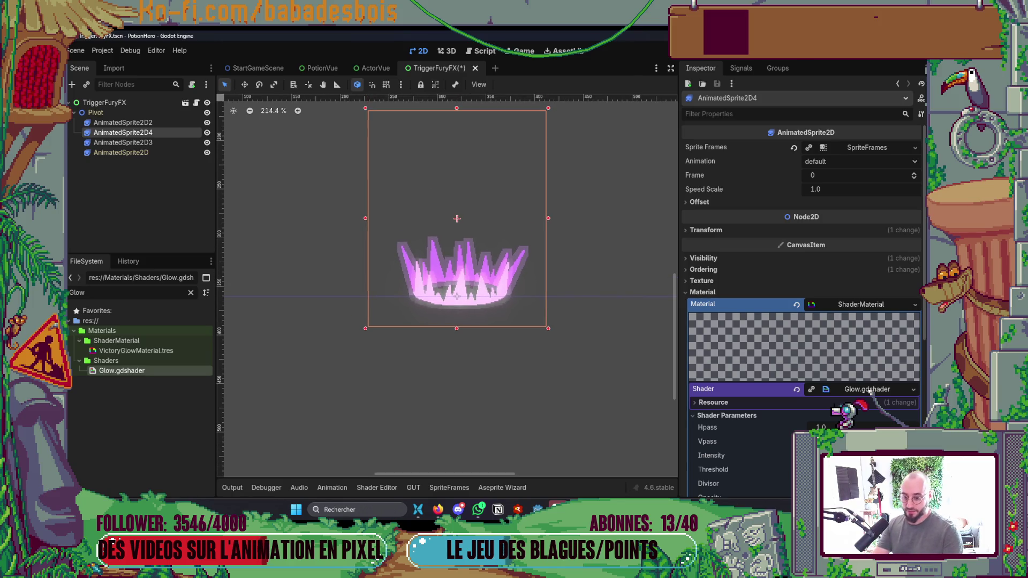
scroll(870, 393, down, 2)
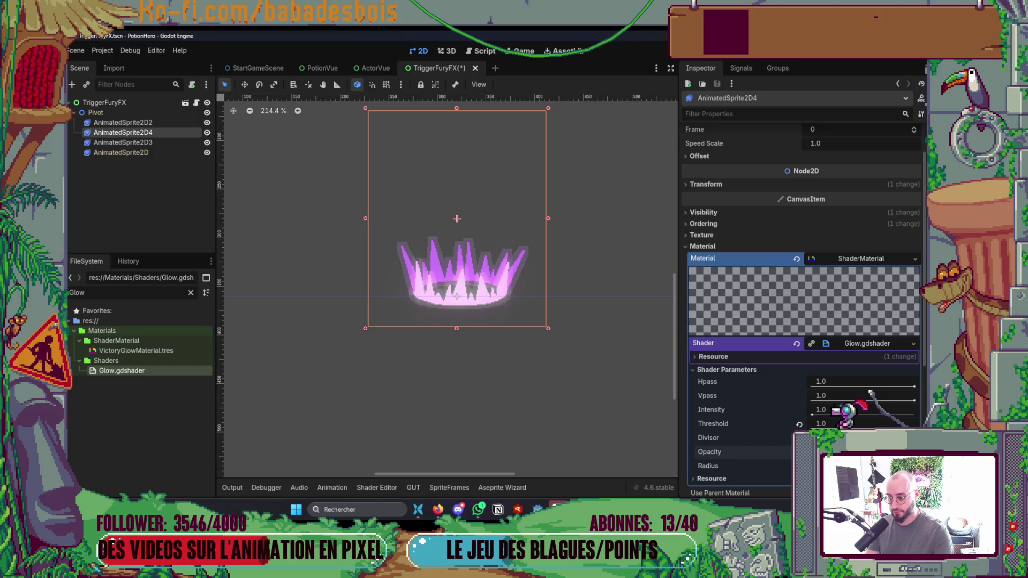
click(131, 151)
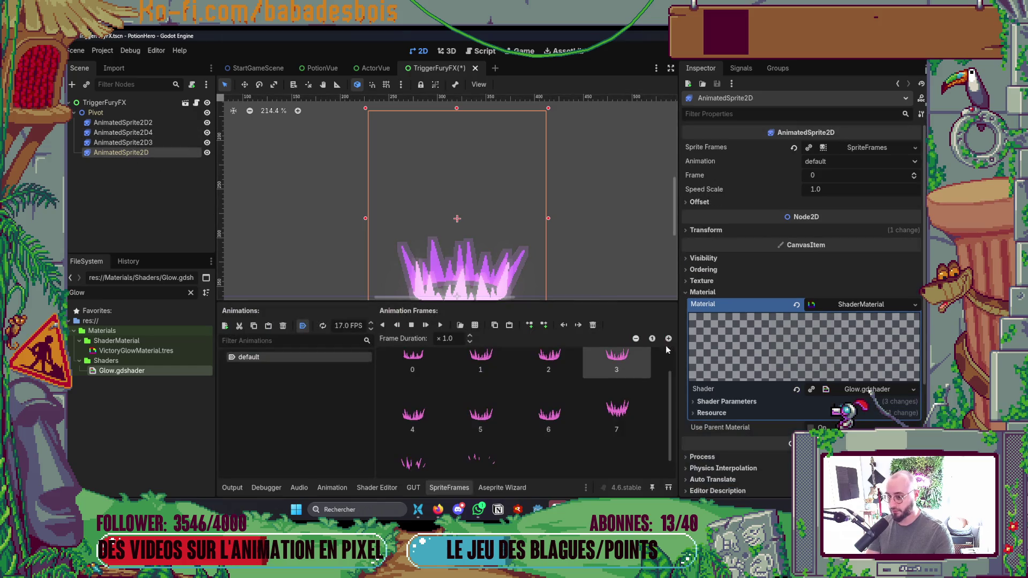
click(862, 297)
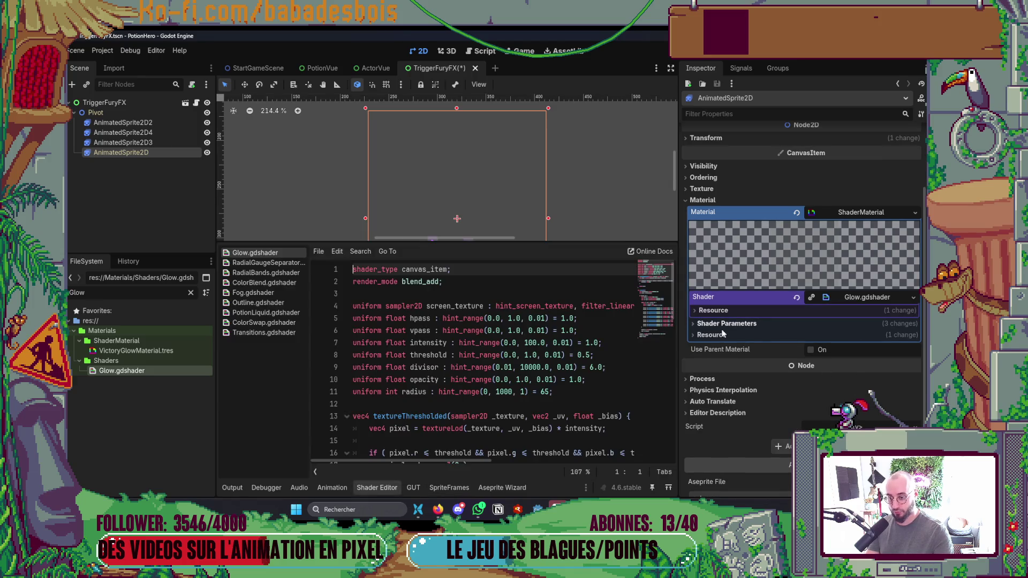
click(383, 484)
click(728, 323)
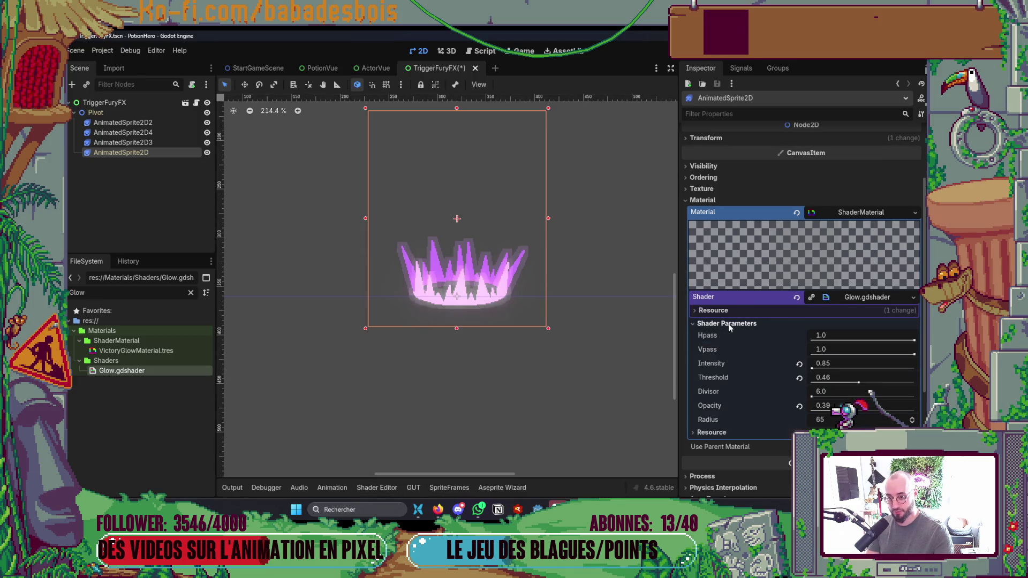
Dim the AnimatedSprite2D glow Opacity to 0.23 and launch the game with the bear hero
drag(851, 407, 832, 406)
key(F6)
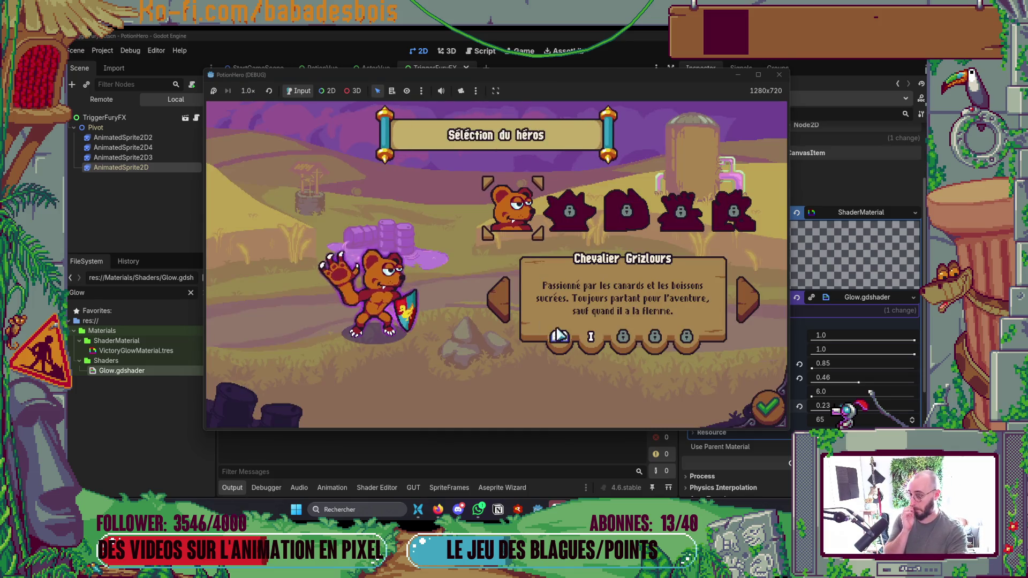
click(769, 407)
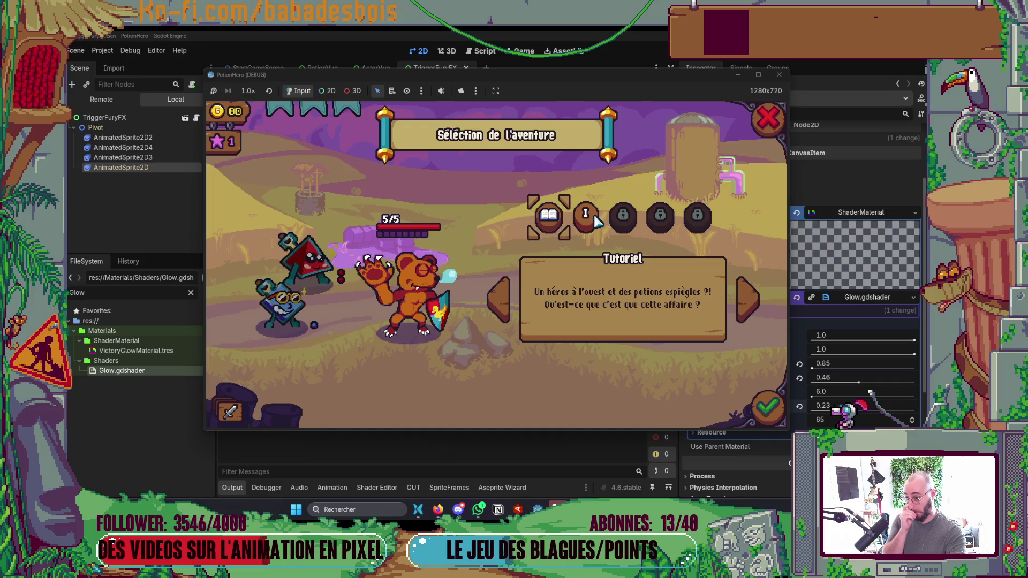
click(765, 408)
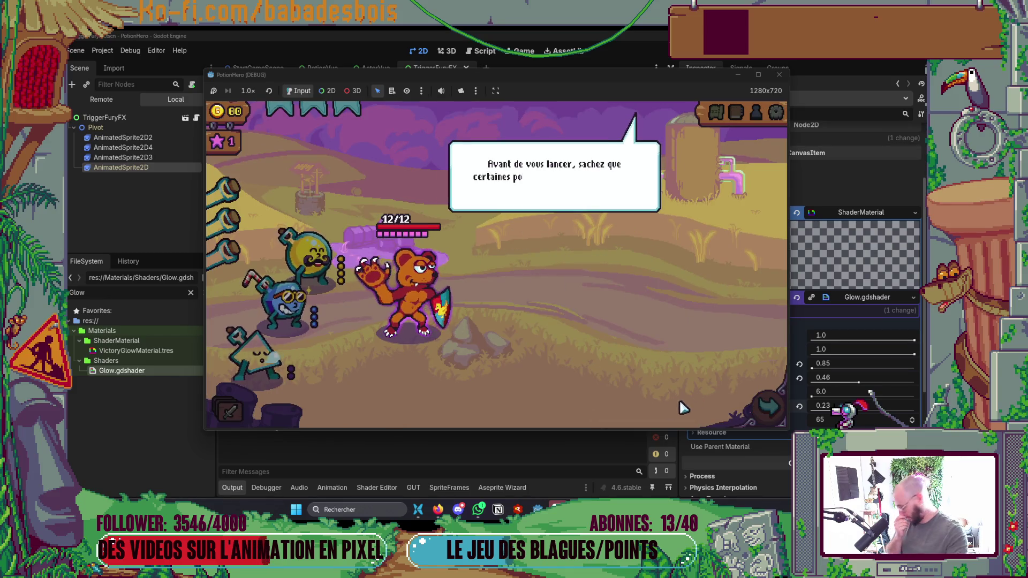
Skip the tutorial, enter a battle from the map to test the fury flame, then stop the game
click(643, 284)
click(642, 288)
click(637, 293)
click(635, 297)
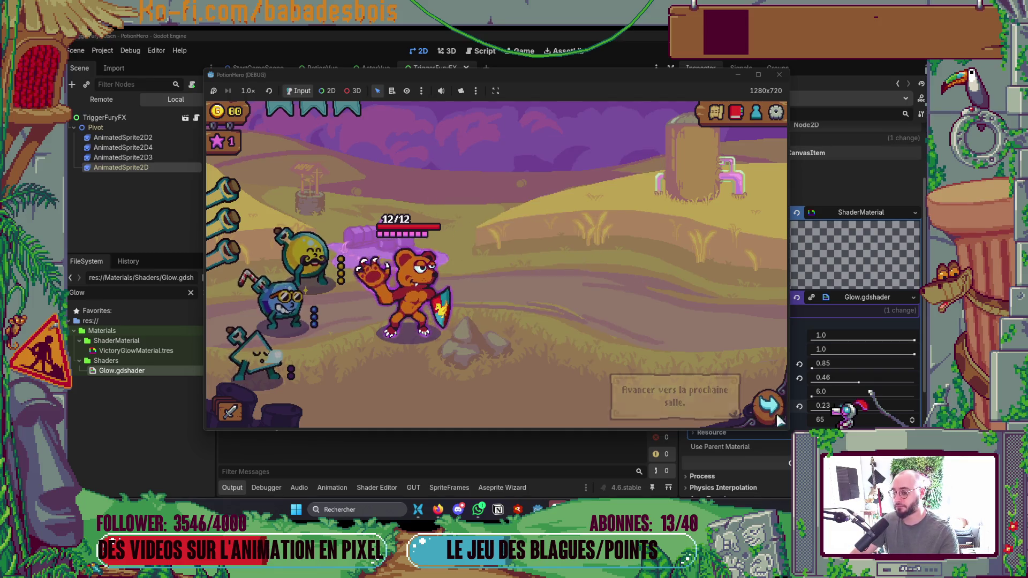
click(758, 418)
click(304, 288)
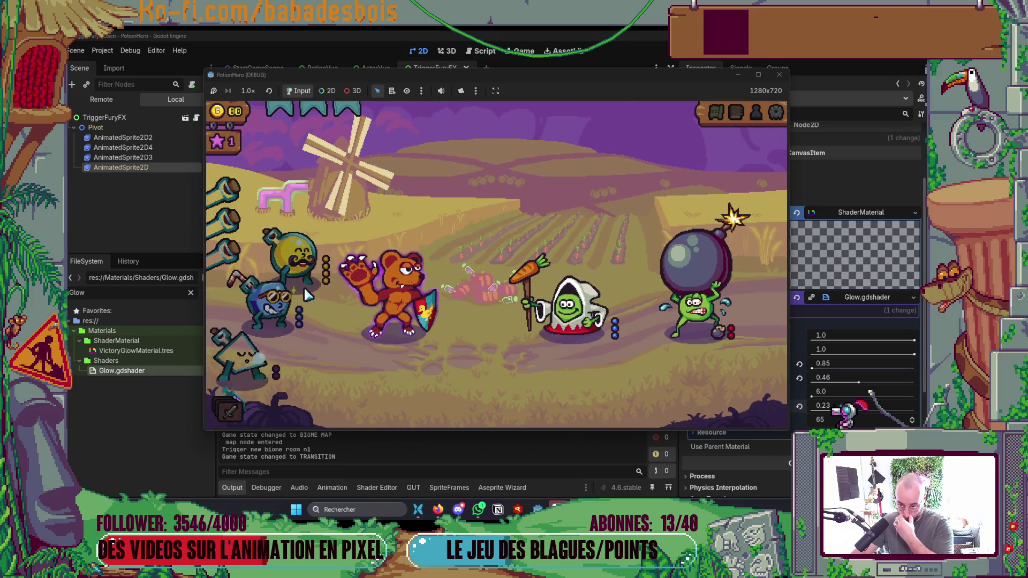
mouse_move(369, 270)
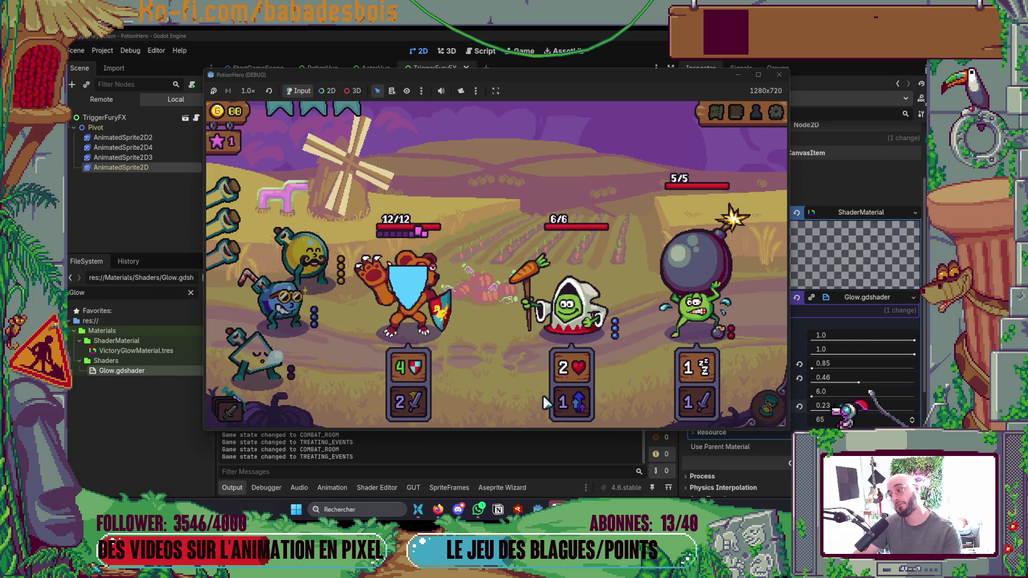
key(F8)
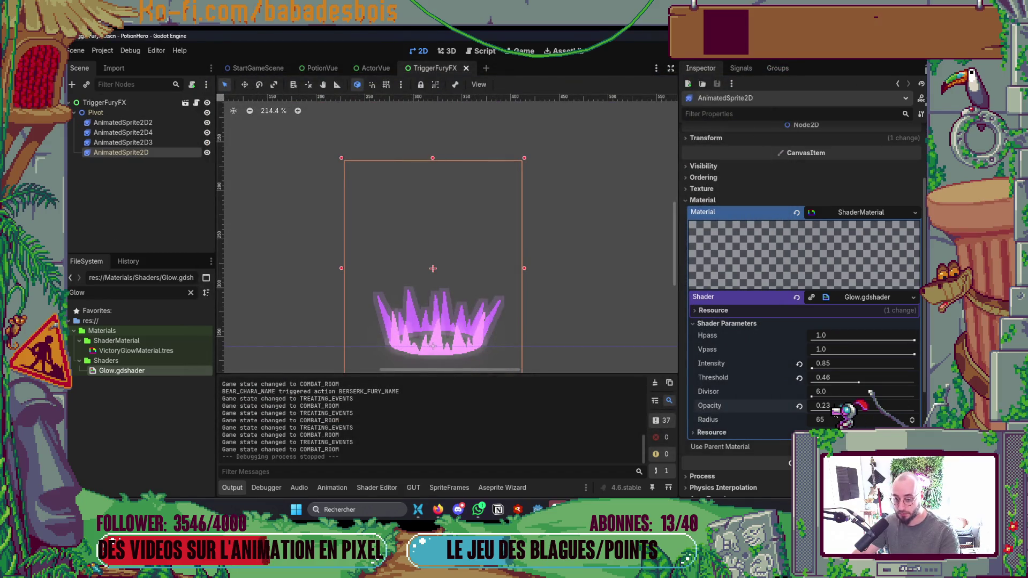
Set the AnimatedSprite2D glow Opacity to 0.01, then select AnimatedSprite2D4
click(820, 411)
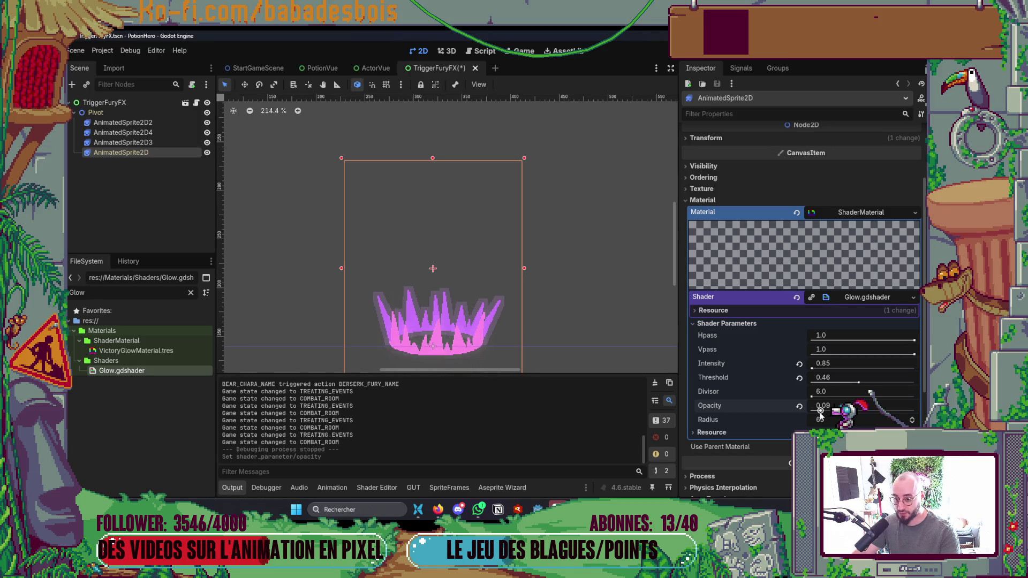
click(822, 405)
text(1)
key(Return)
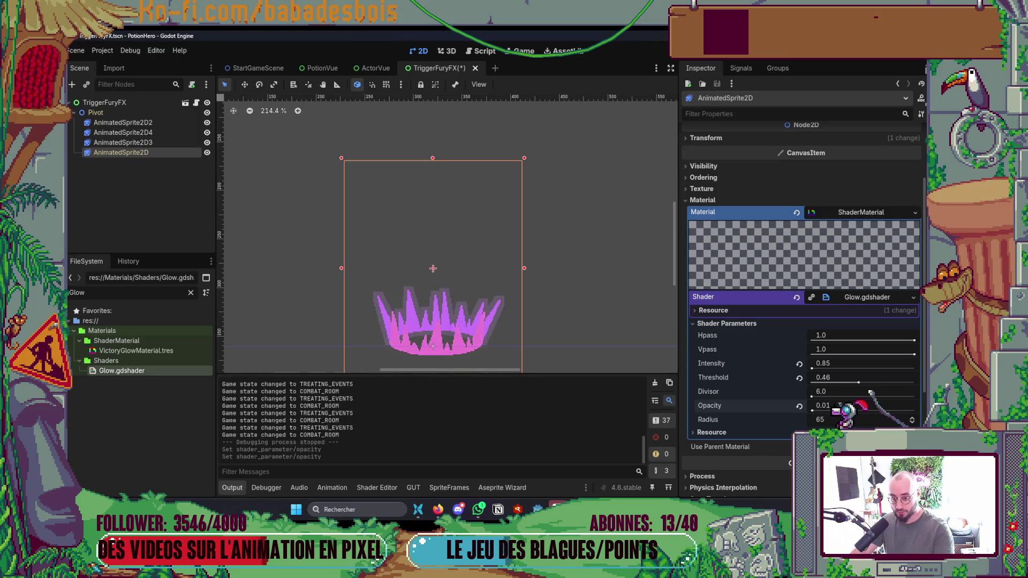
click(163, 133)
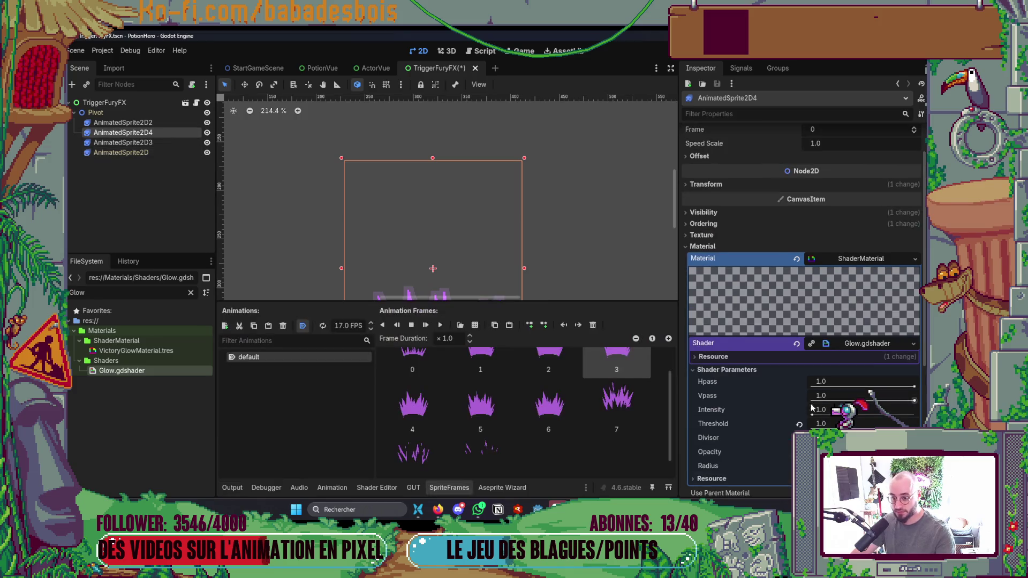
Run the game with the bear, play into a battle where Furie fires, then close it
key(F5)
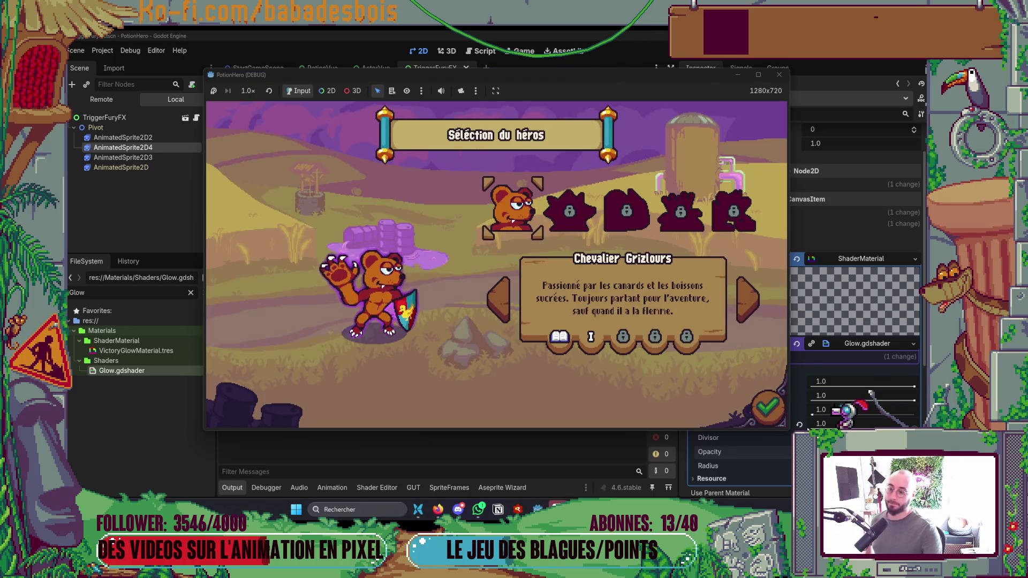
click(591, 235)
click(587, 219)
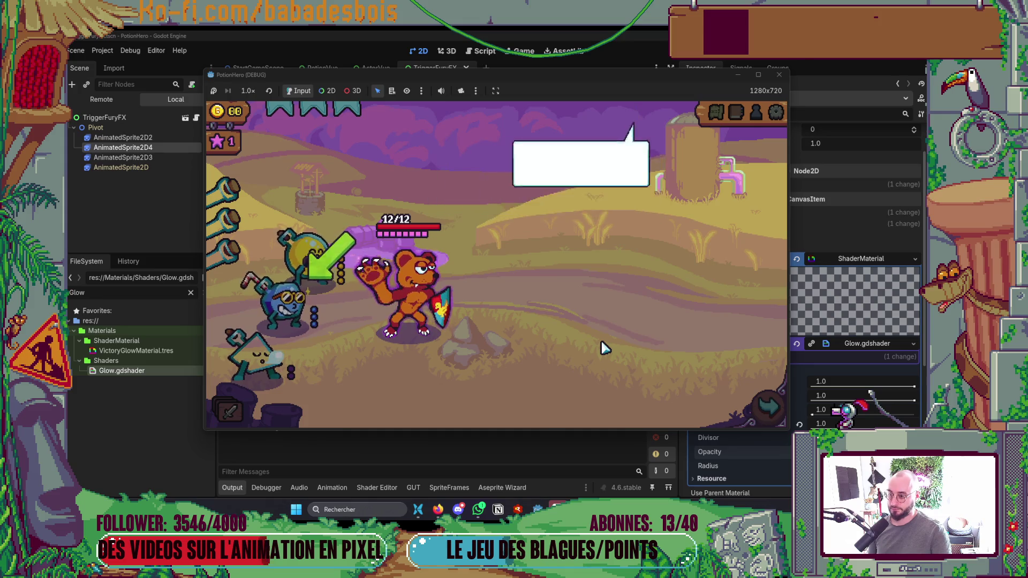
click(768, 407)
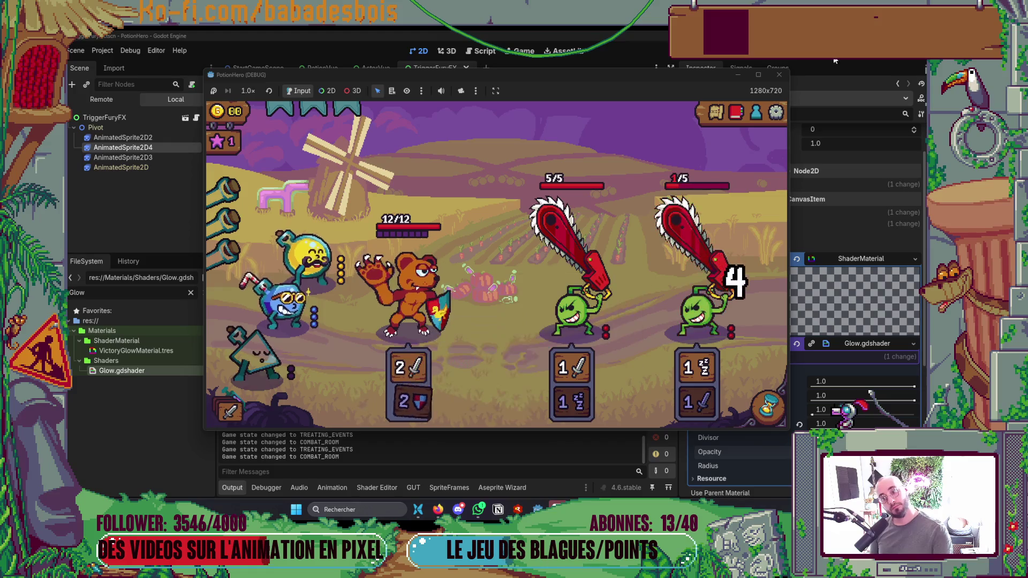
click(779, 75)
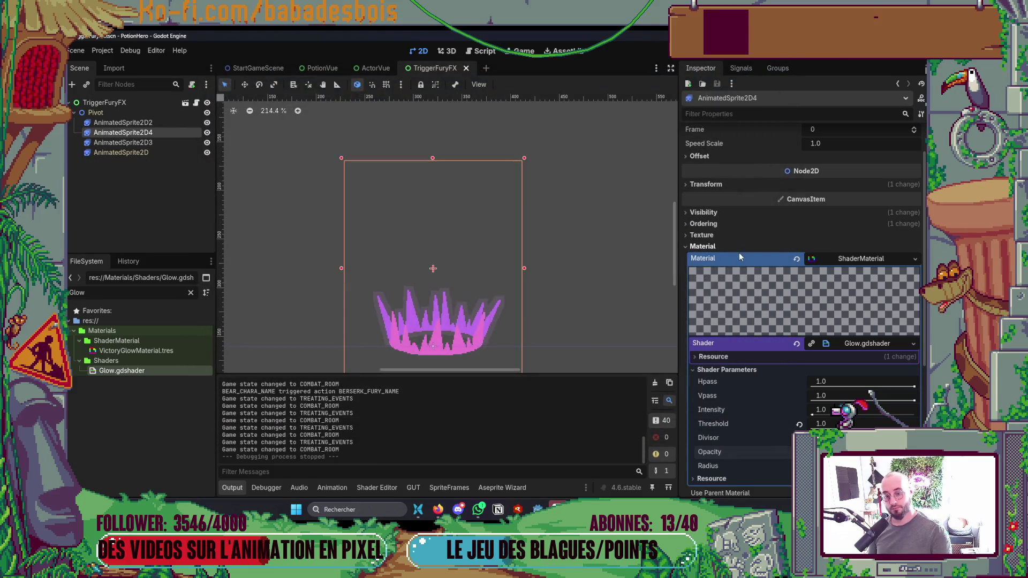
Set AnimatedSprite2D's glow Opacity to 0.1 and Intensity to 0.3, then relaunch the game
click(133, 153)
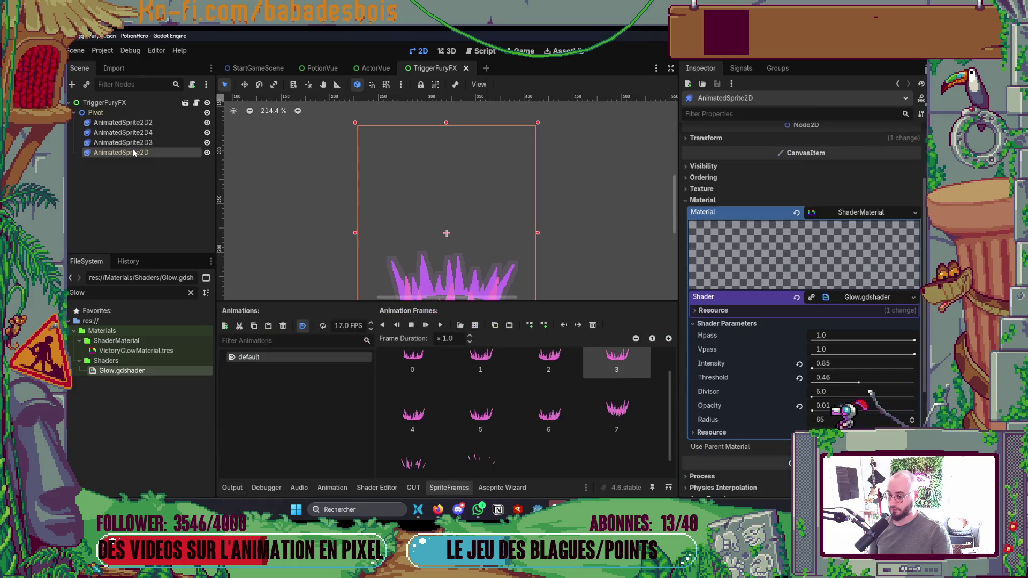
scroll(296, 248, down, 3)
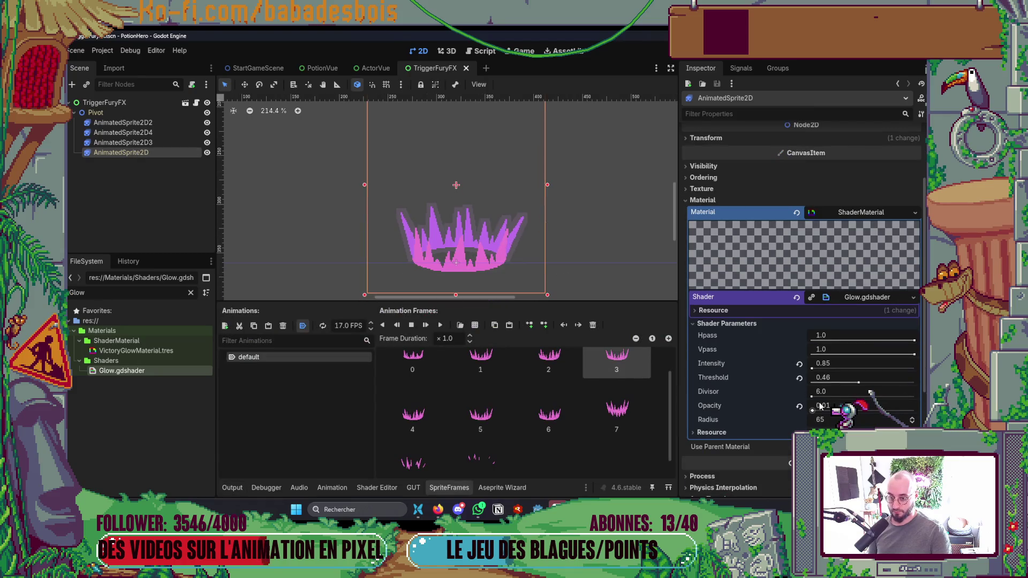
drag(815, 410, 806, 412)
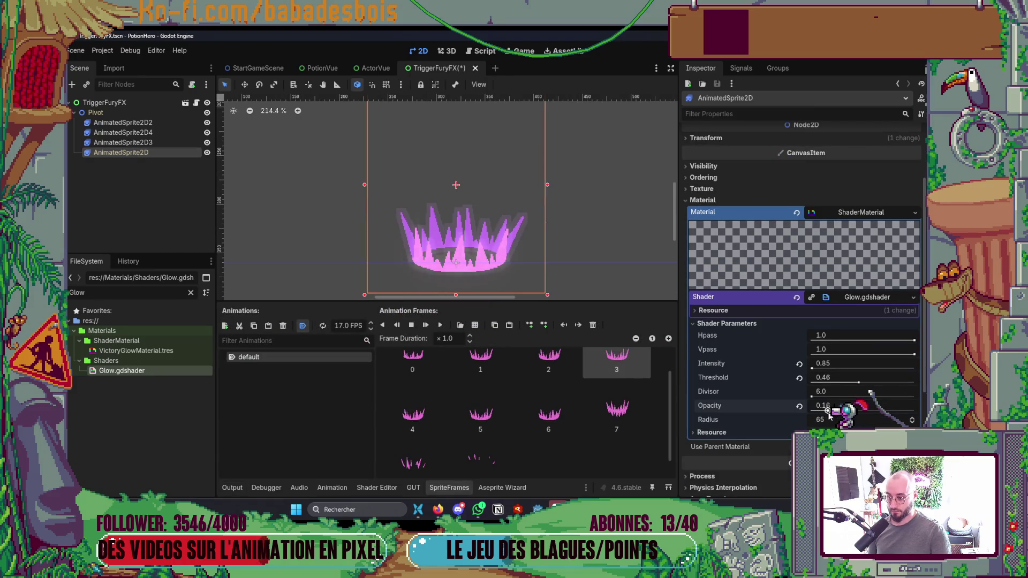
click(821, 406)
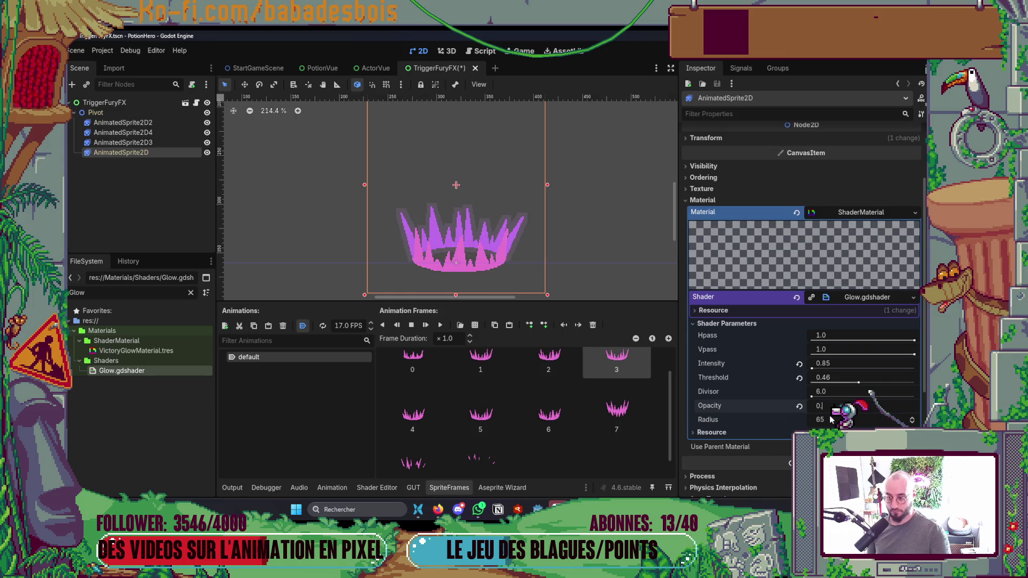
text(.1)
key(Return)
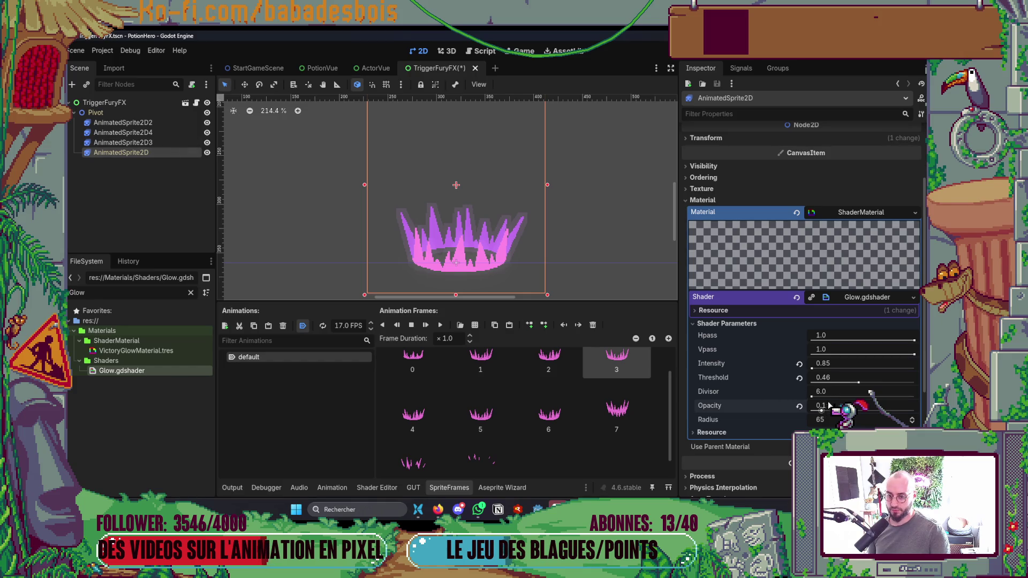
click(831, 365)
text(0.3)
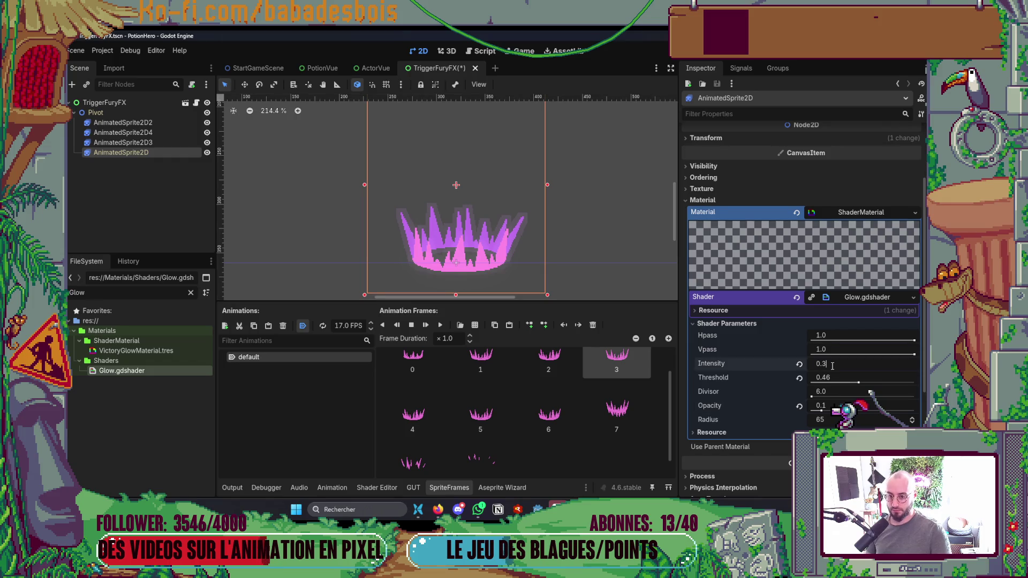
key(F6)
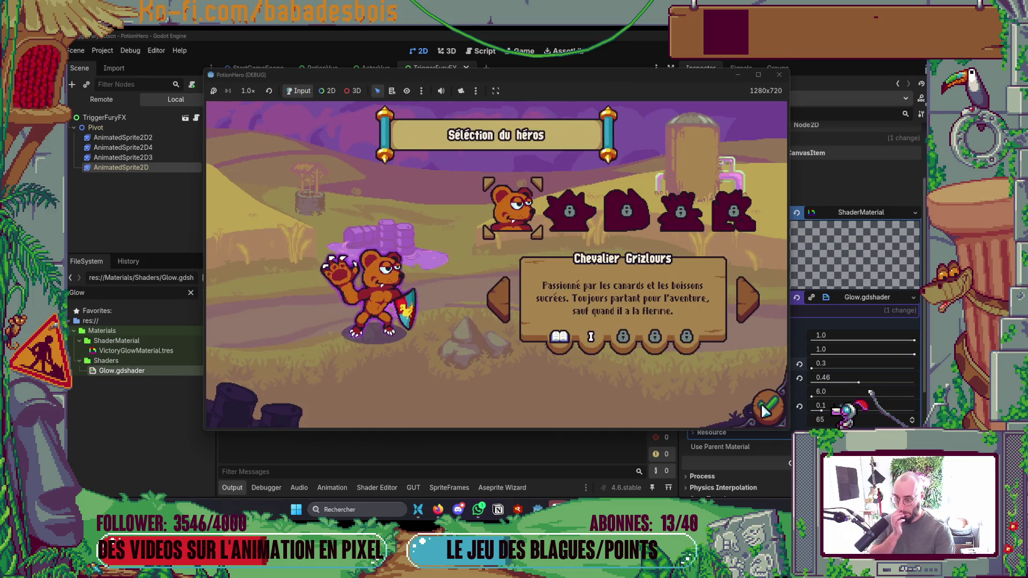
Confirm hero and adventure, skip the tutorial, fight the two chainsaw enemies, then close the game
click(765, 409)
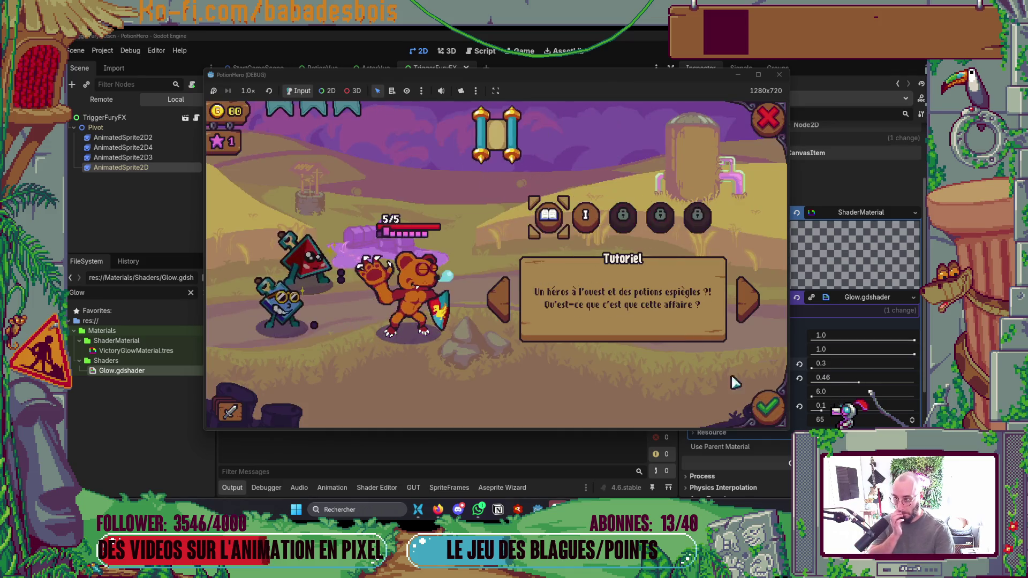
click(764, 410)
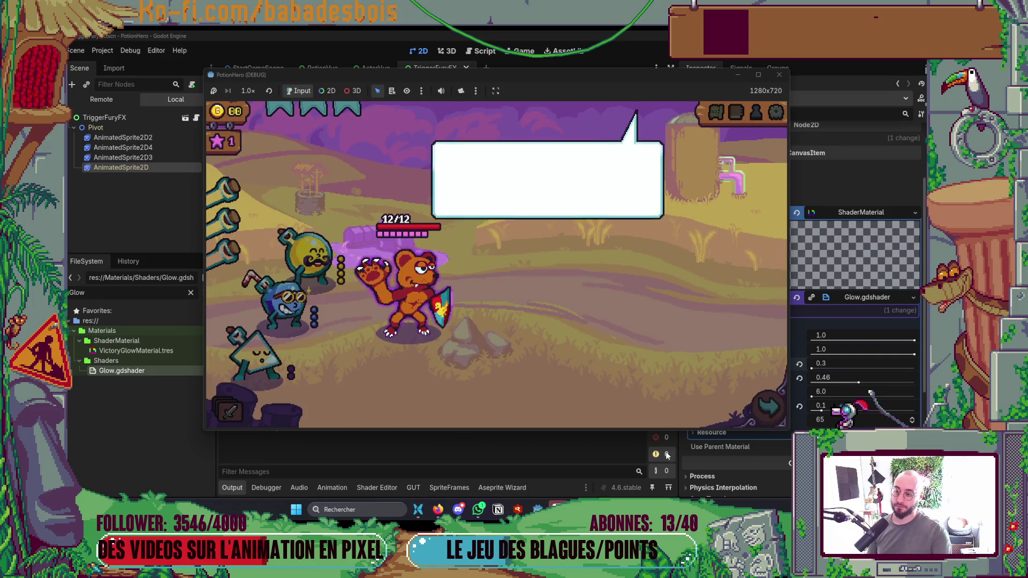
click(591, 301)
click(595, 305)
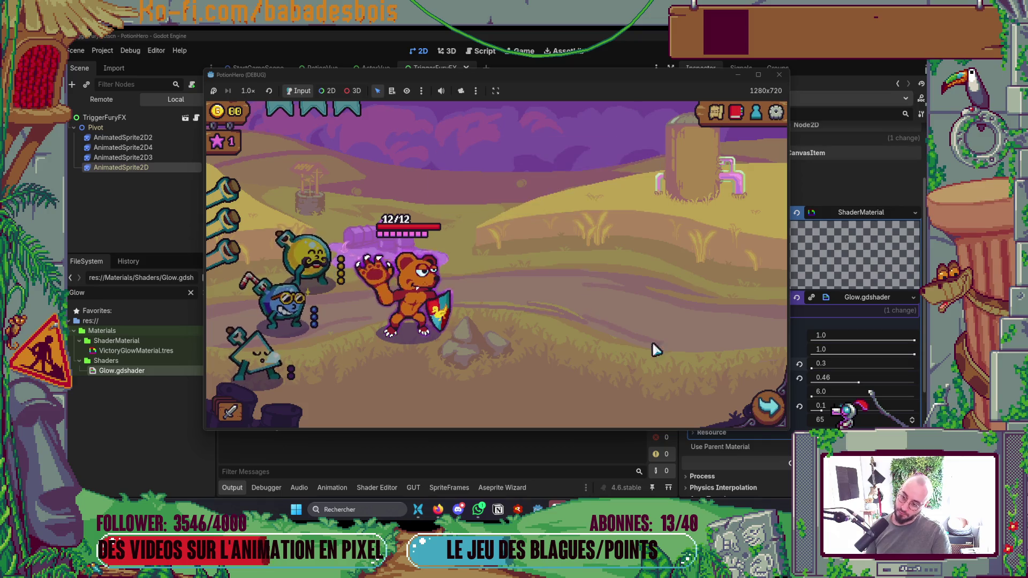
click(767, 406)
click(342, 320)
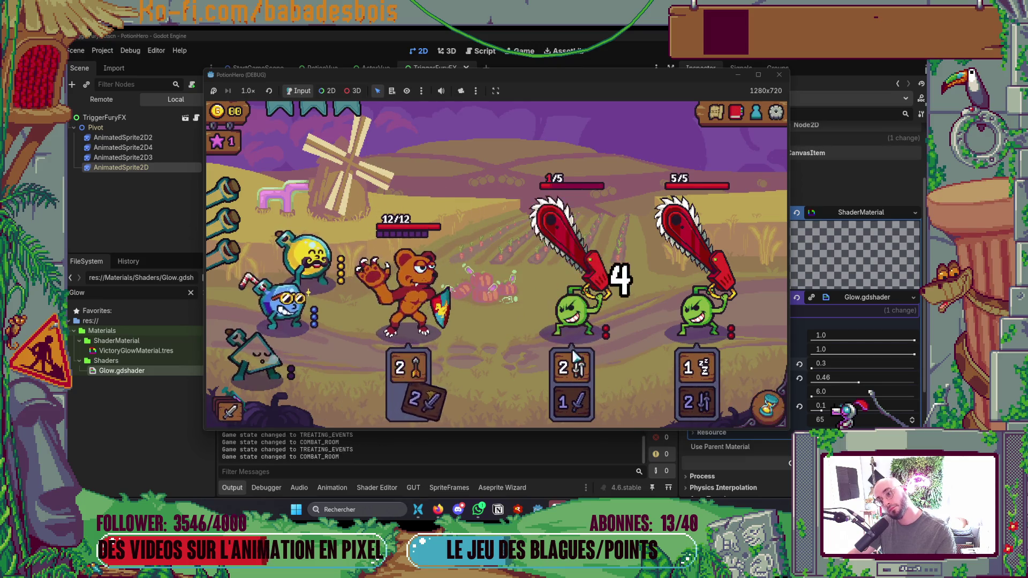
click(779, 74)
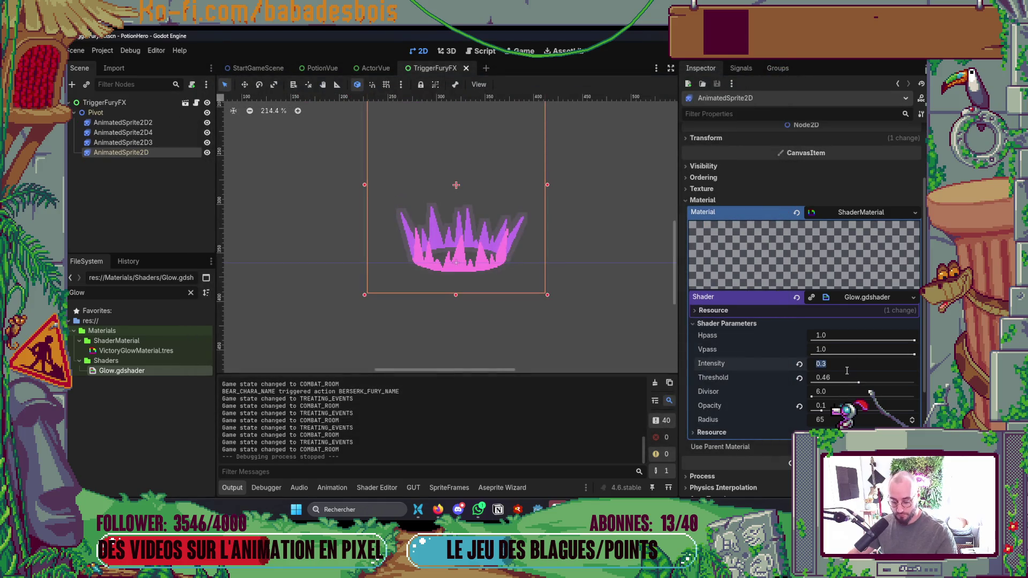
Set the crown Glow shader's Intensity to 0.15, save the scene, and run the game
key(Return)
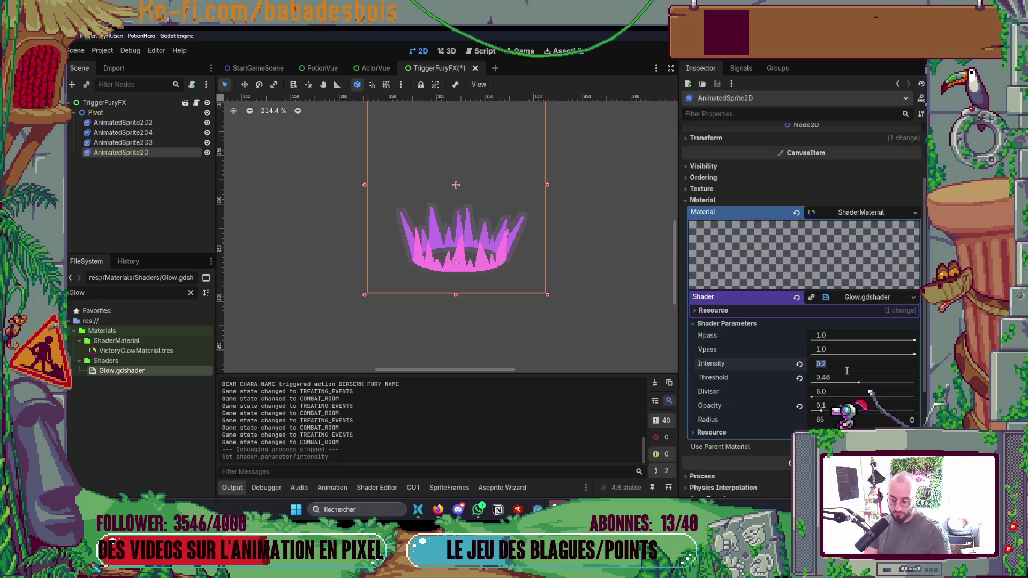
text(015)
key(Return)
key(ctrl+s)
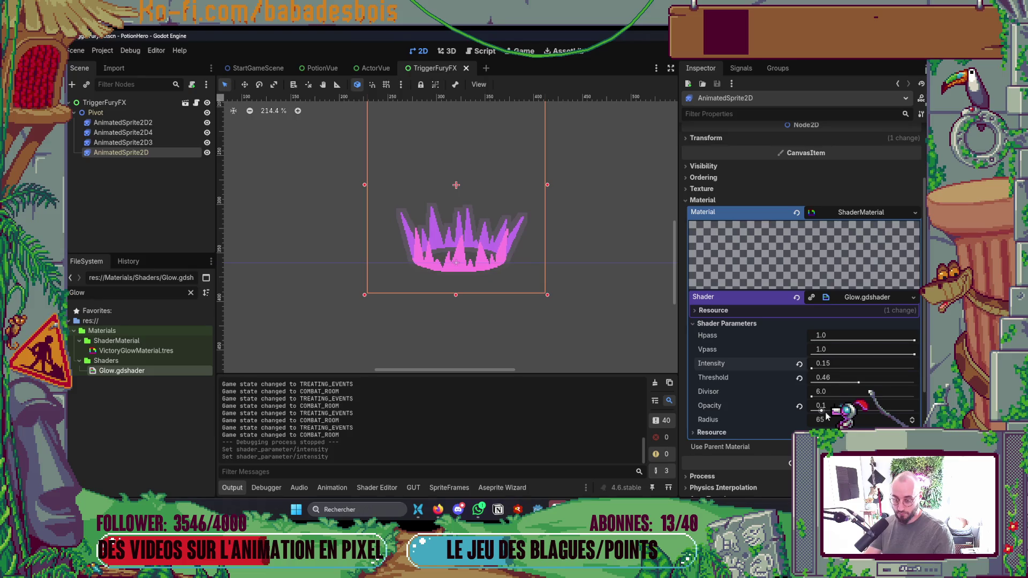
key(F5)
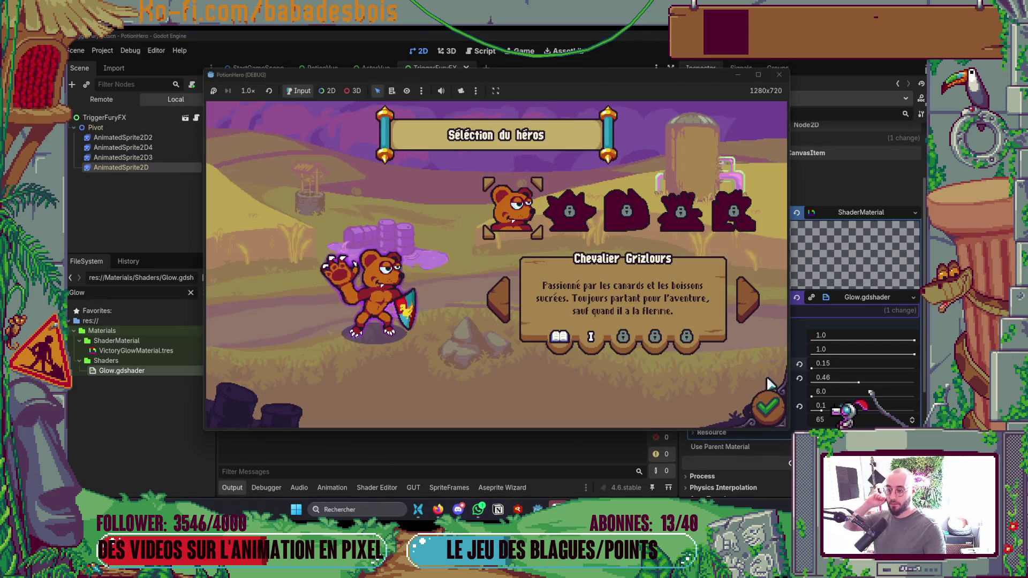
Confirm the hero, start the adventure, and click through the tutorial dialogue
click(767, 407)
click(765, 418)
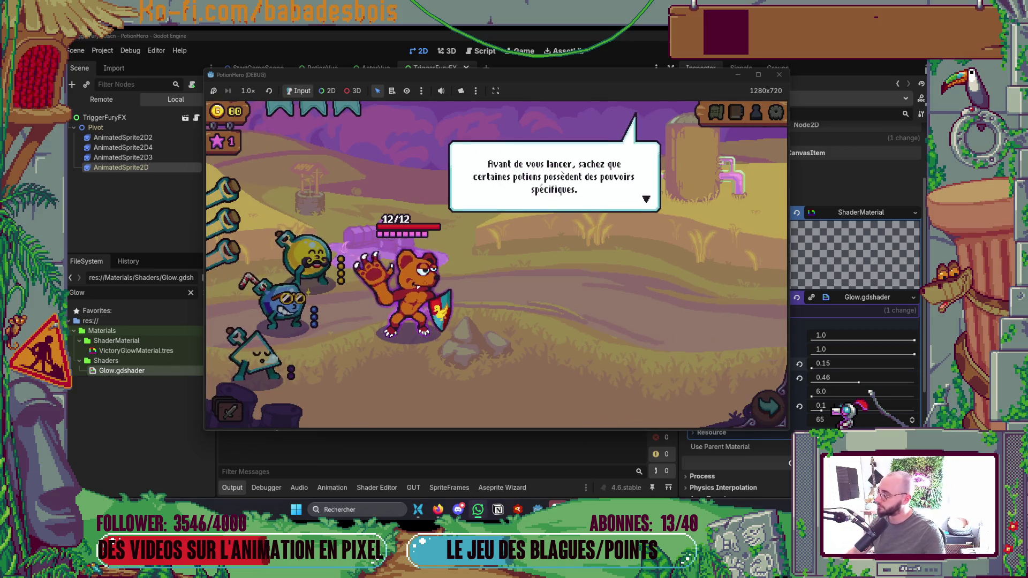
click(399, 375)
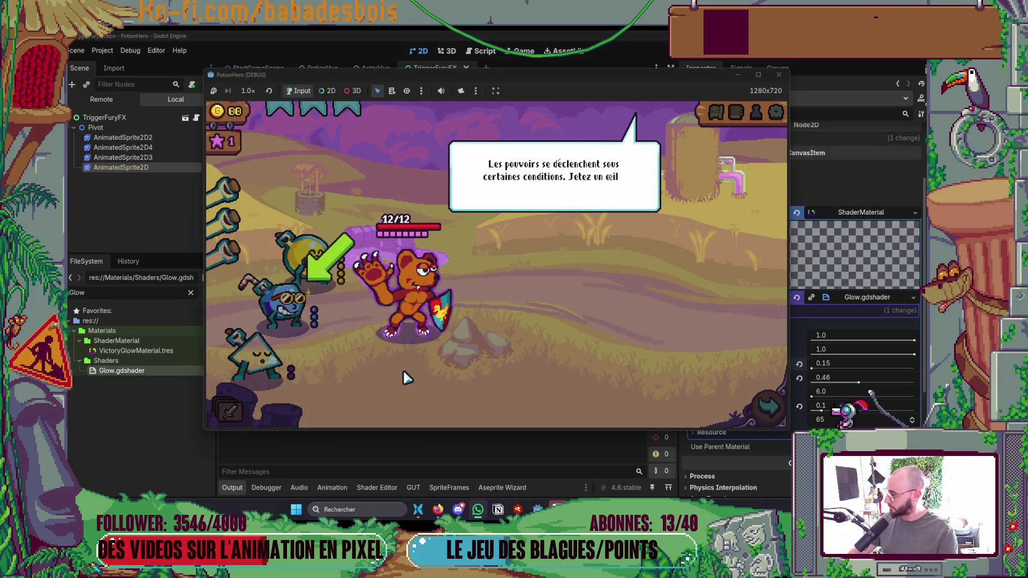
click(407, 378)
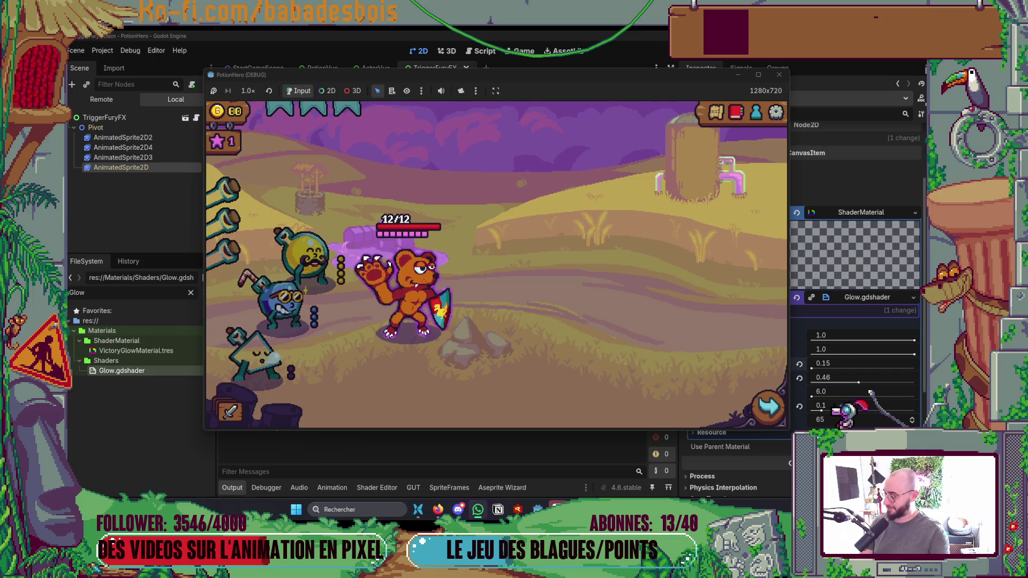
Move on to the map, enter the first farm room battle, then stop the game
click(768, 407)
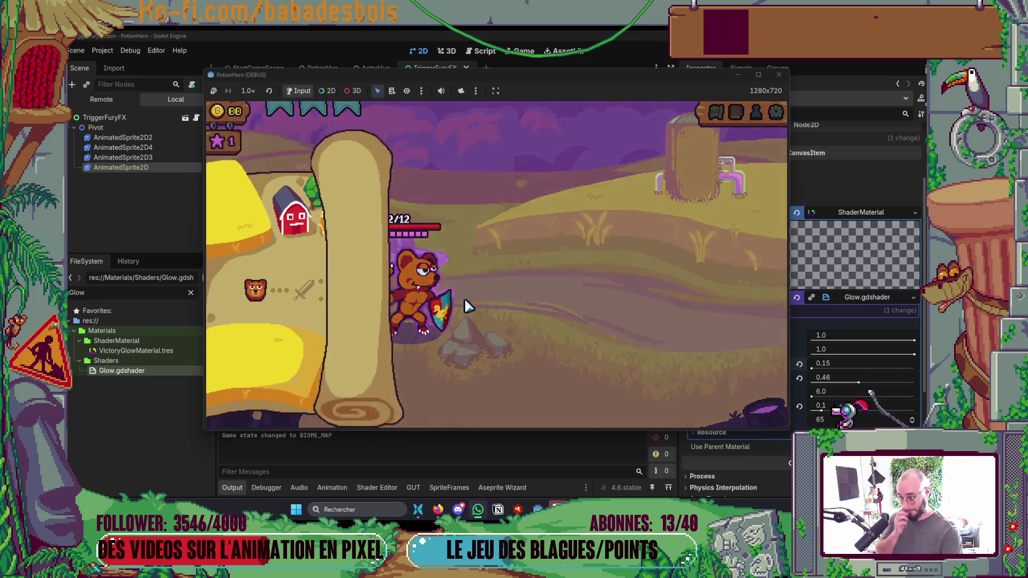
click(316, 300)
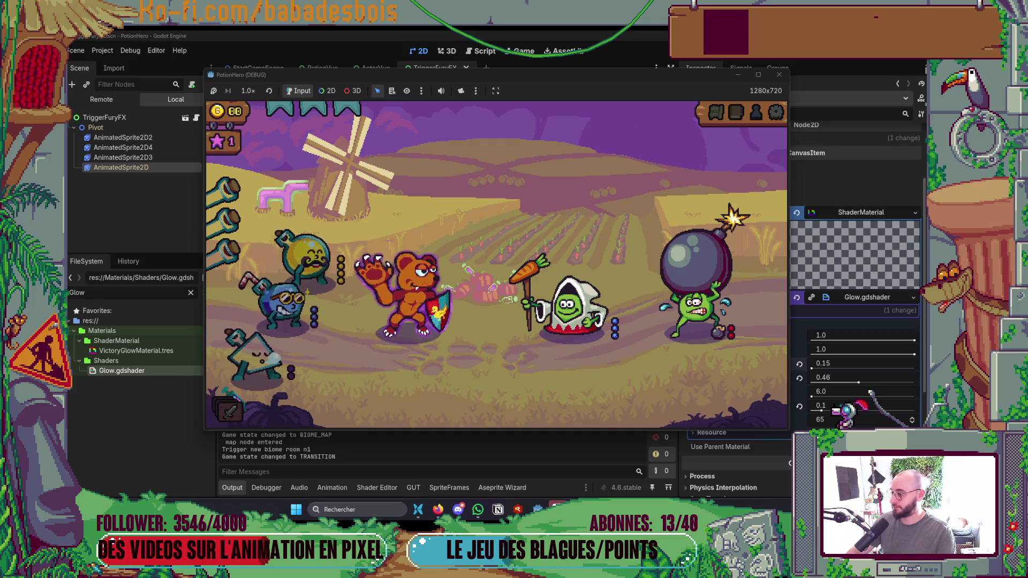
mouse_move(565, 410)
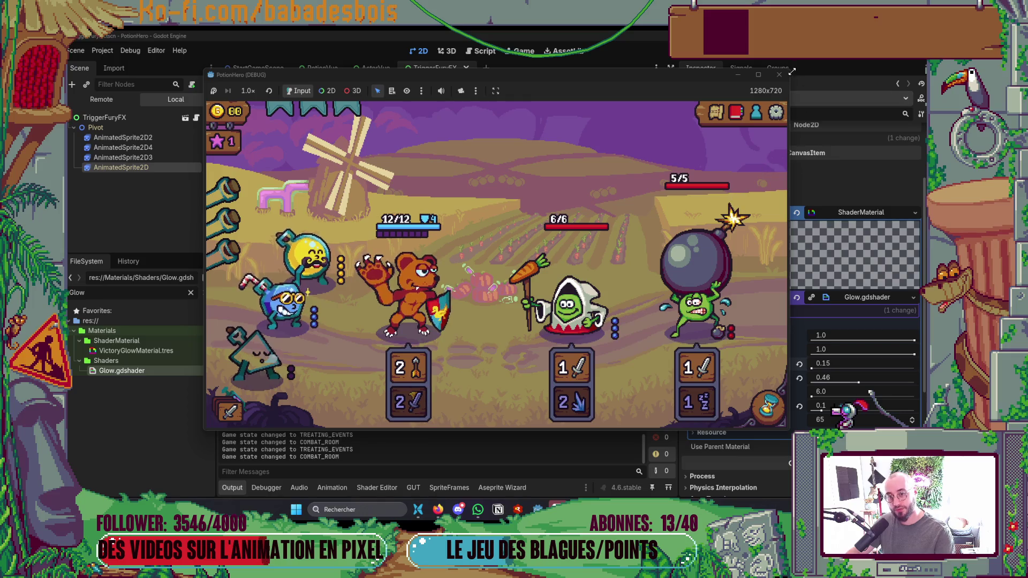
key(F8)
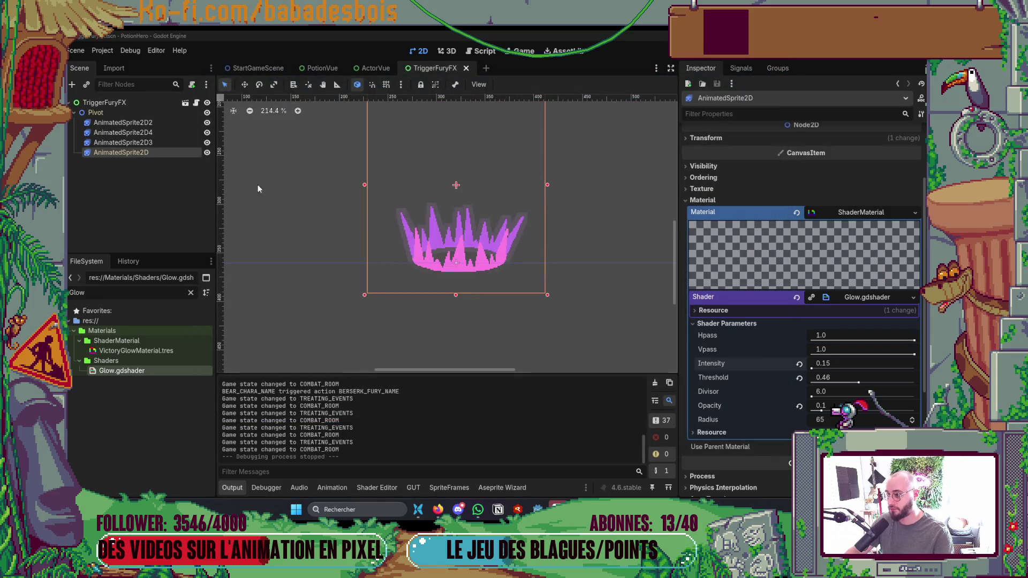
Move AnimatedSprite2D3 below AnimatedSprite2D in the Scene dock and save TriggerFuryFX
click(204, 153)
click(205, 153)
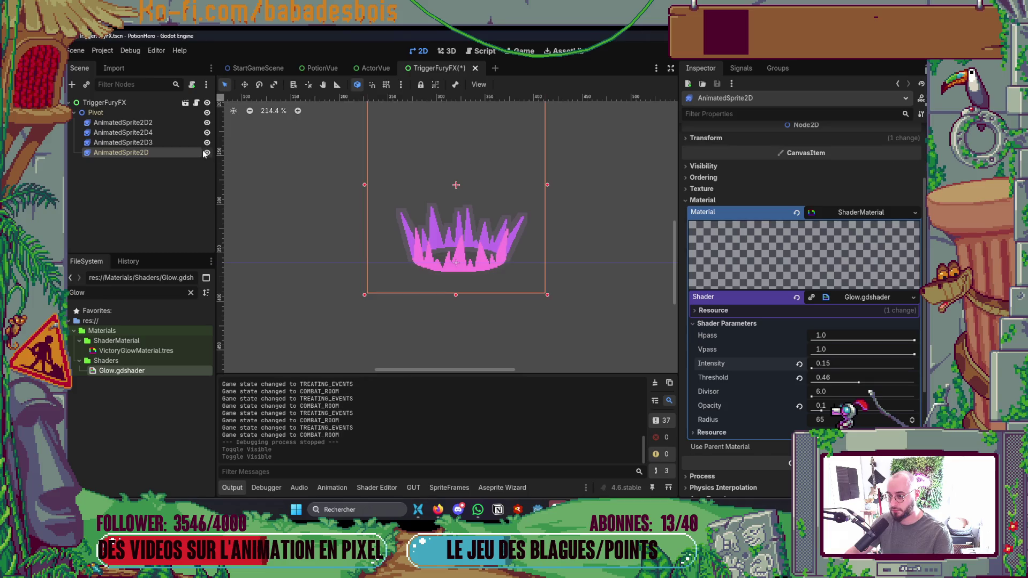
click(204, 153)
click(205, 153)
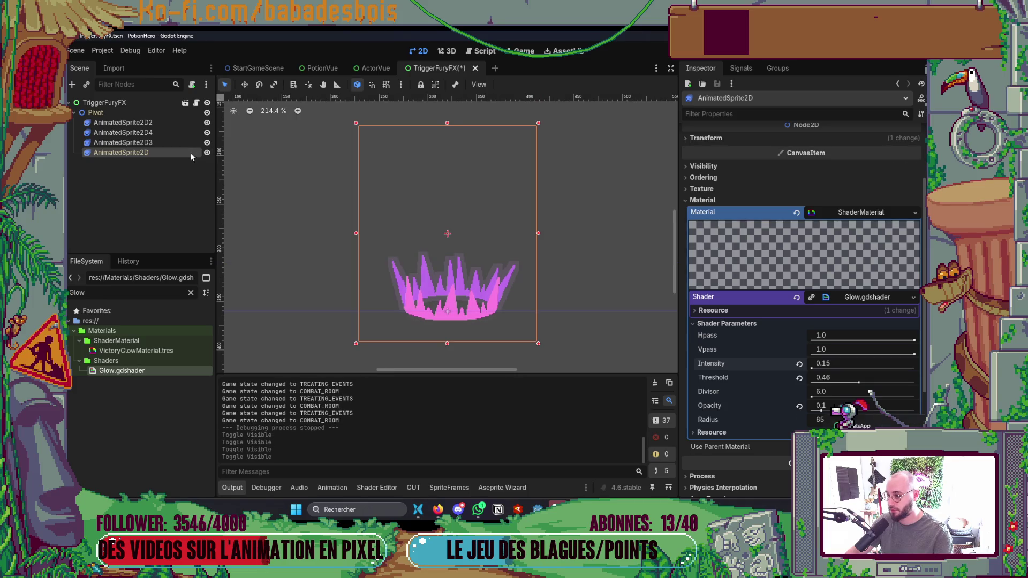
drag(176, 143, 164, 159)
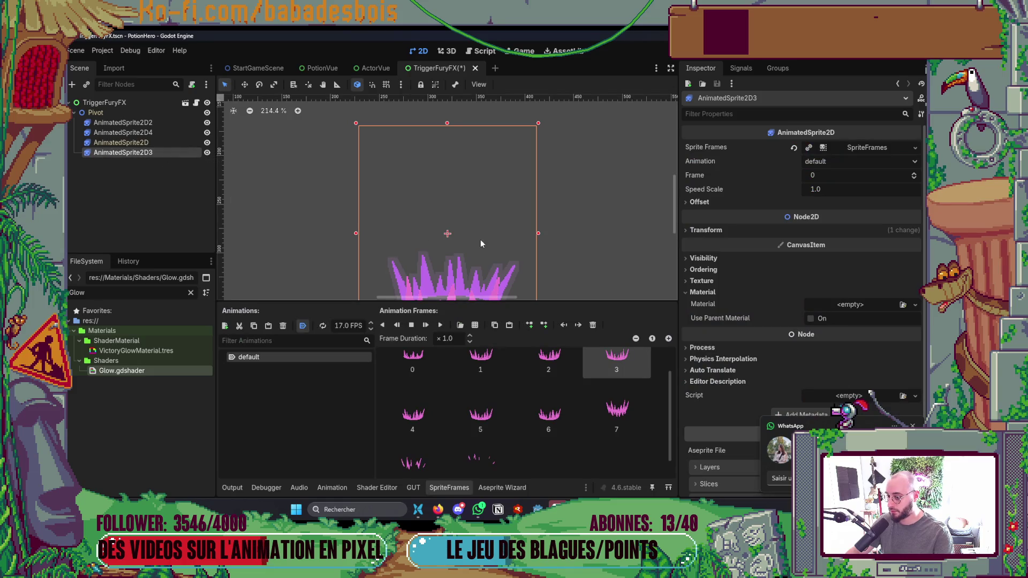
scroll(480, 239, down, 2)
key(ctrl+s)
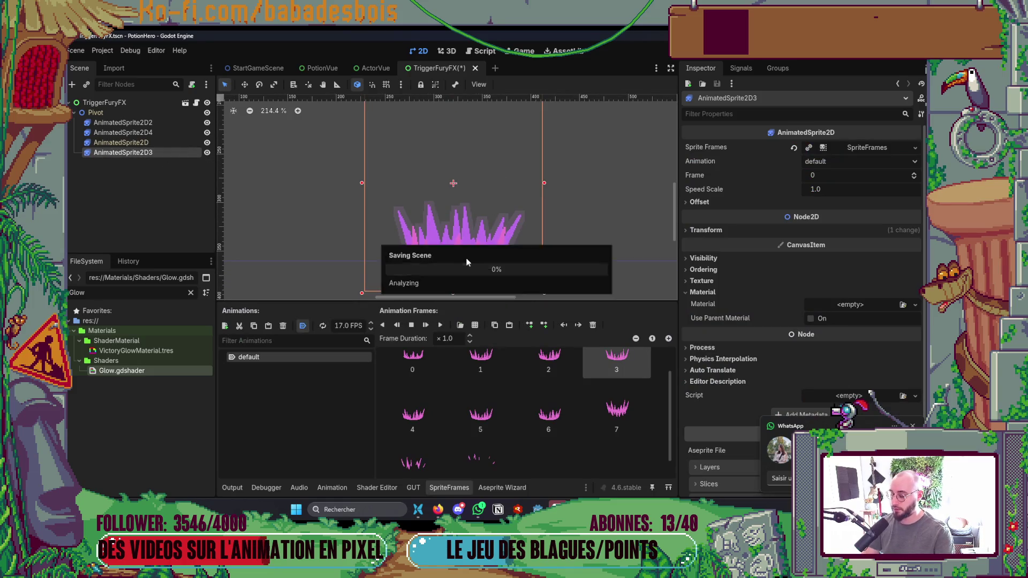
Move AnimatedSprite2D4 to the top under Pivot and run the scene to test the layer order
click(159, 131)
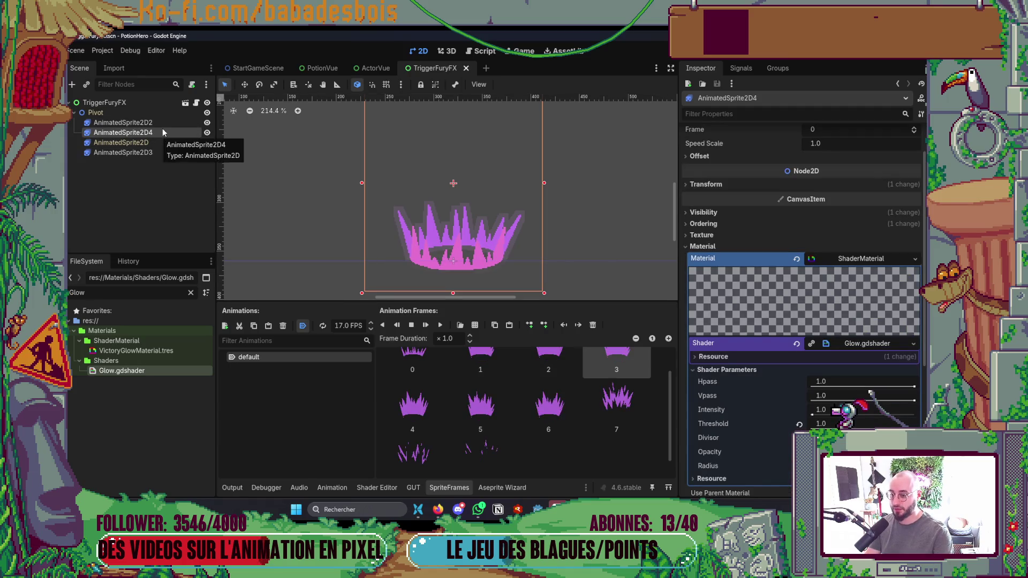
click(209, 133)
click(208, 134)
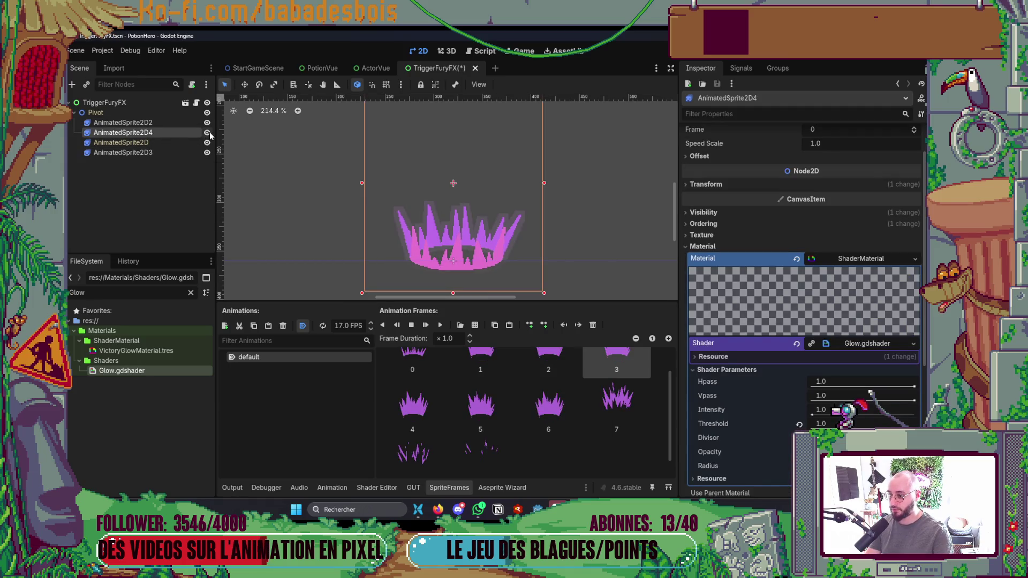
drag(176, 132, 180, 120)
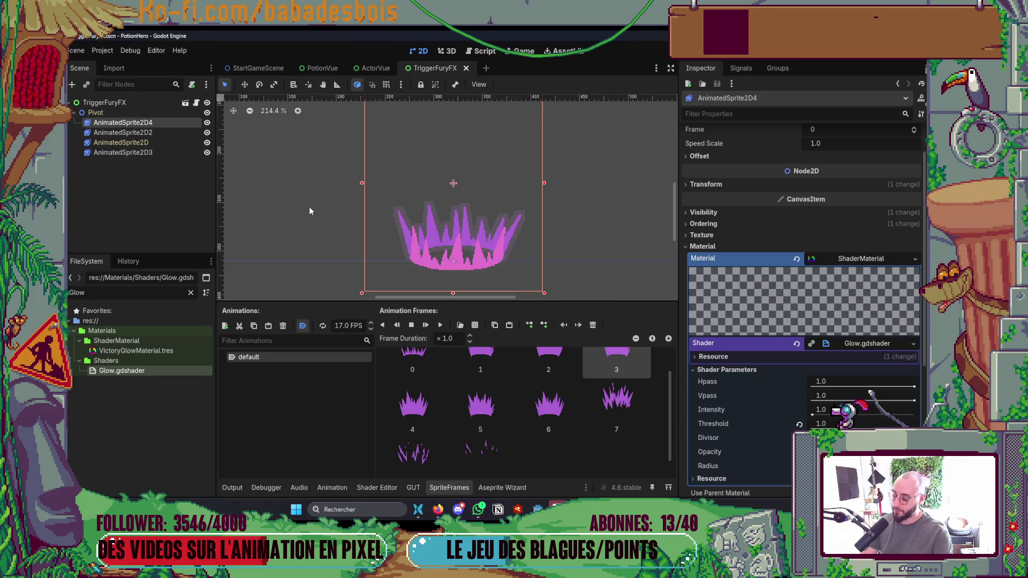
key(F6)
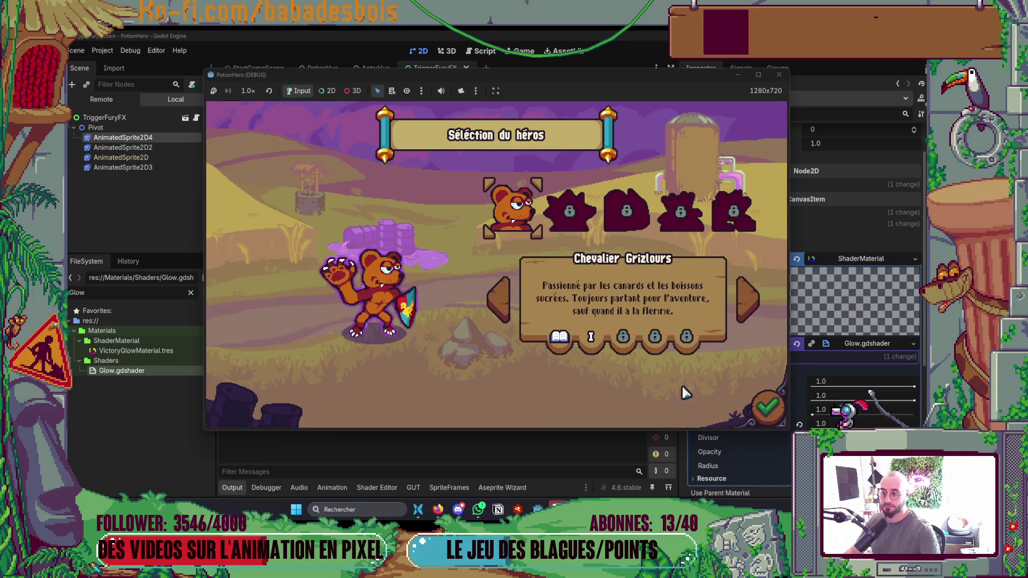
Confirm the hero, start the adventure, and dismiss the tutorial speech bubbles
click(764, 402)
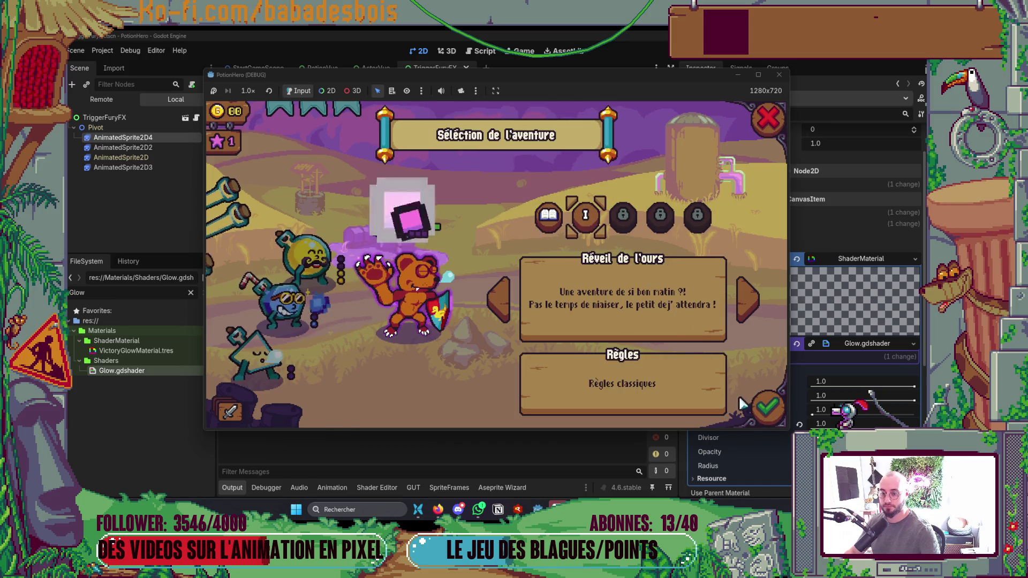
click(762, 410)
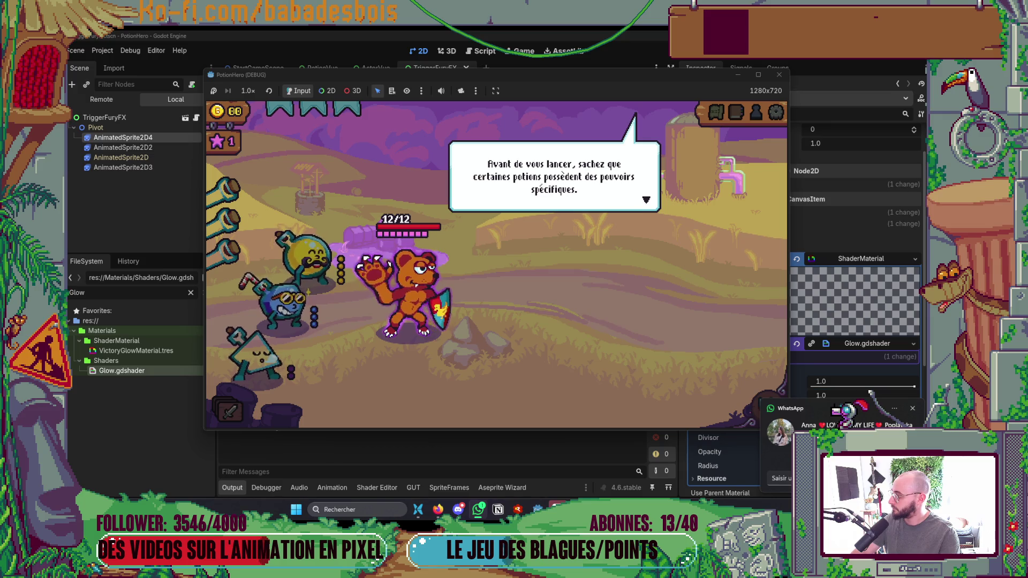
click(553, 250)
click(555, 256)
click(567, 265)
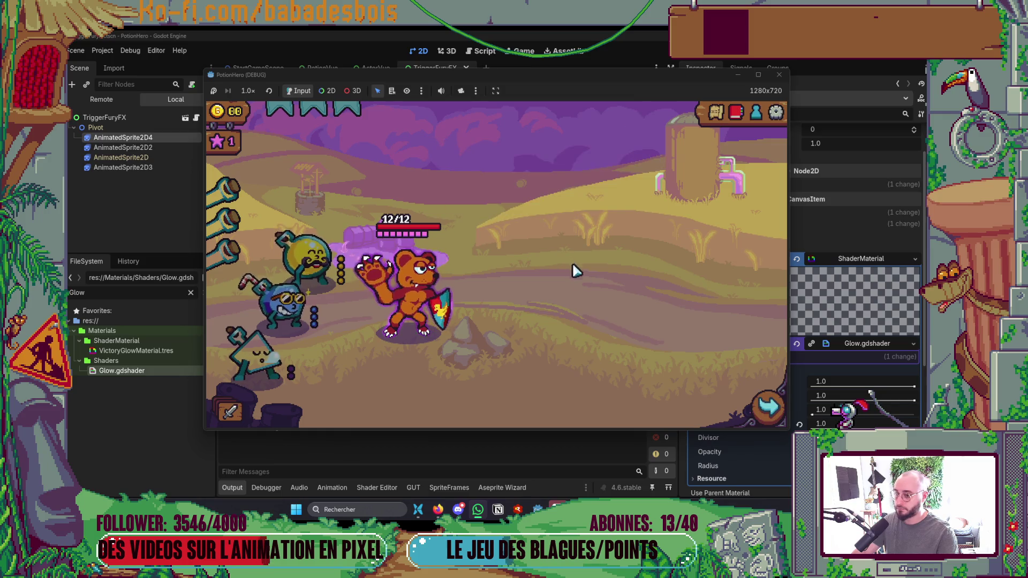
Enter the first sword room on the Ferme malfamée map, watch the flame, then stop the game
click(768, 407)
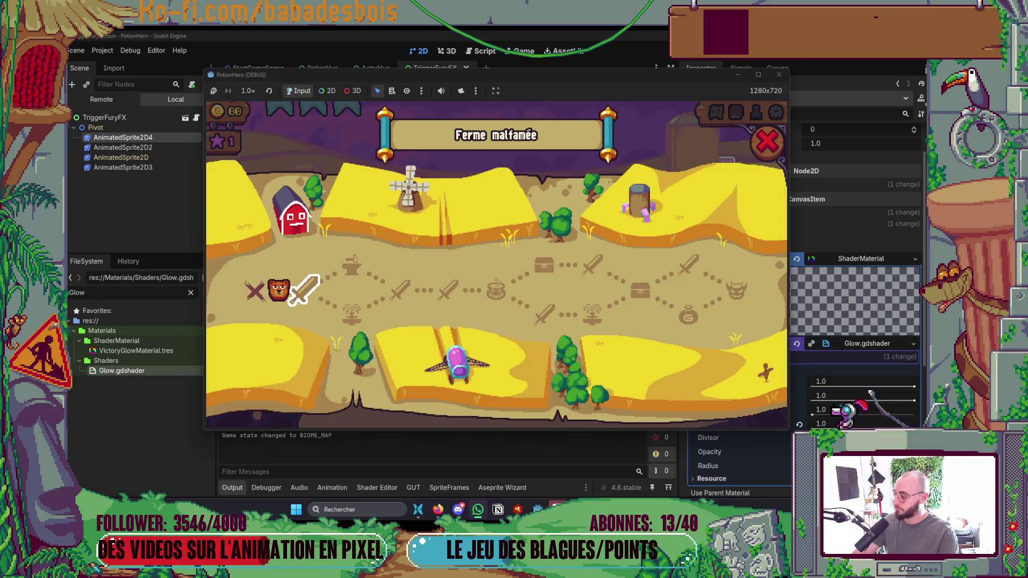
click(304, 289)
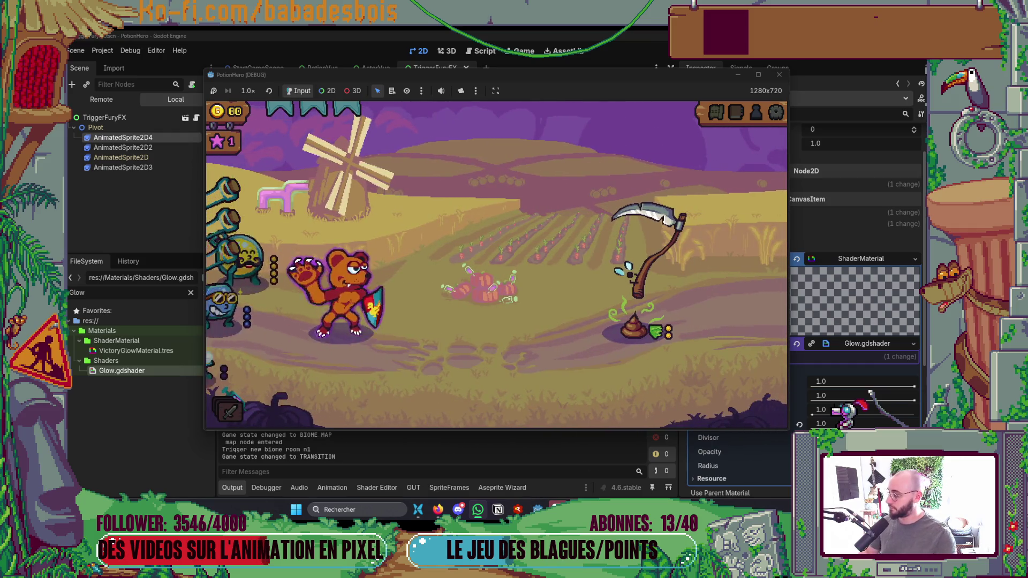
mouse_move(431, 310)
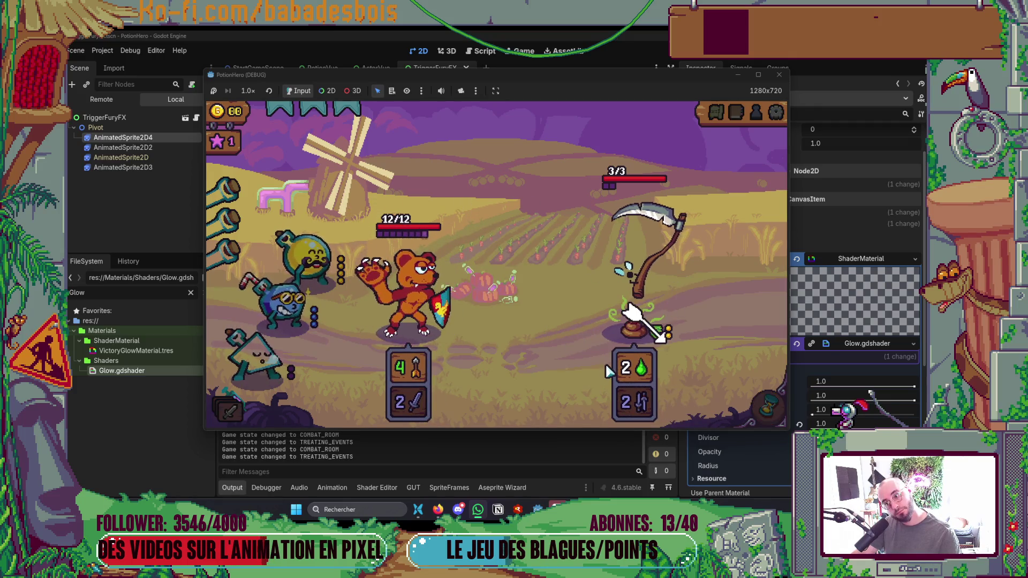
mouse_move(621, 366)
key(F8)
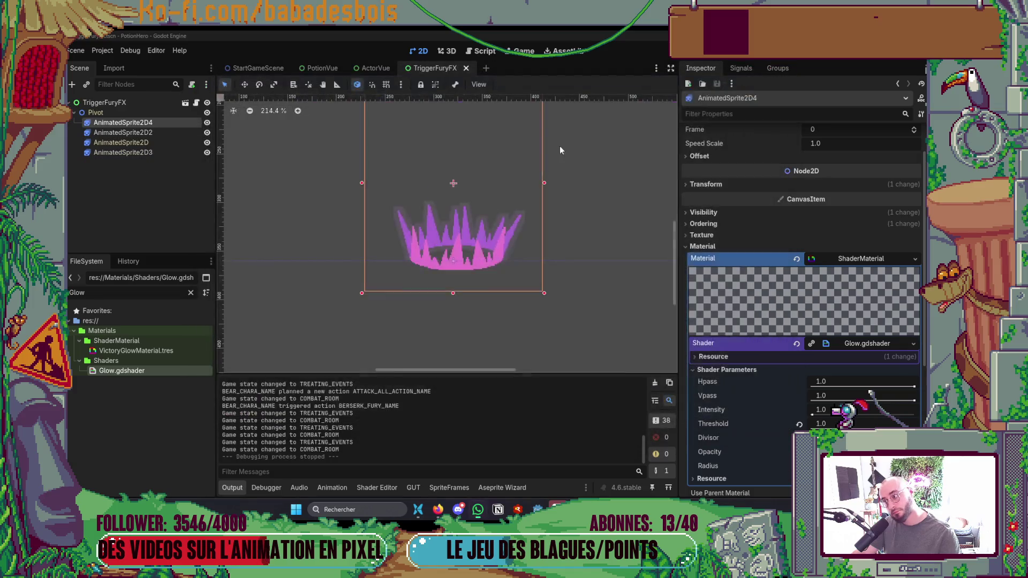
Lower the Glow shader's Opacity and Intensity on AnimatedSprite2D and save TriggerFuryFX
click(121, 143)
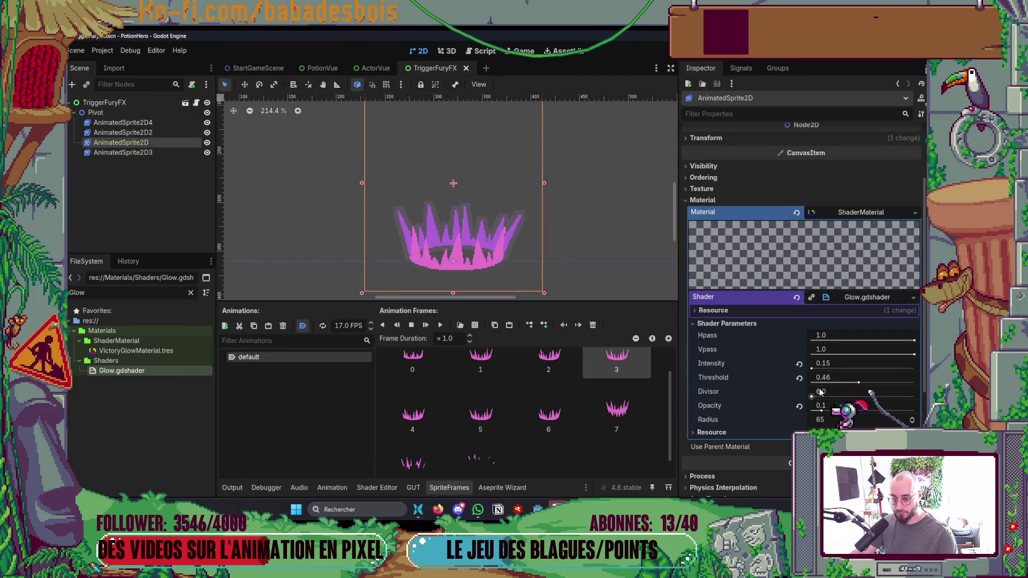
click(821, 406)
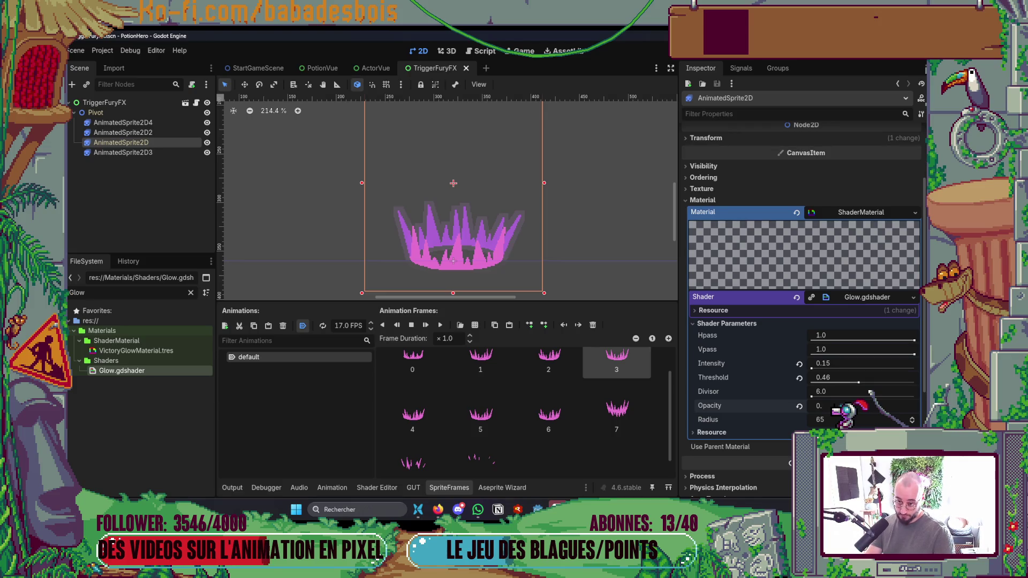
text(0)
key(ctrl+s)
click(867, 366)
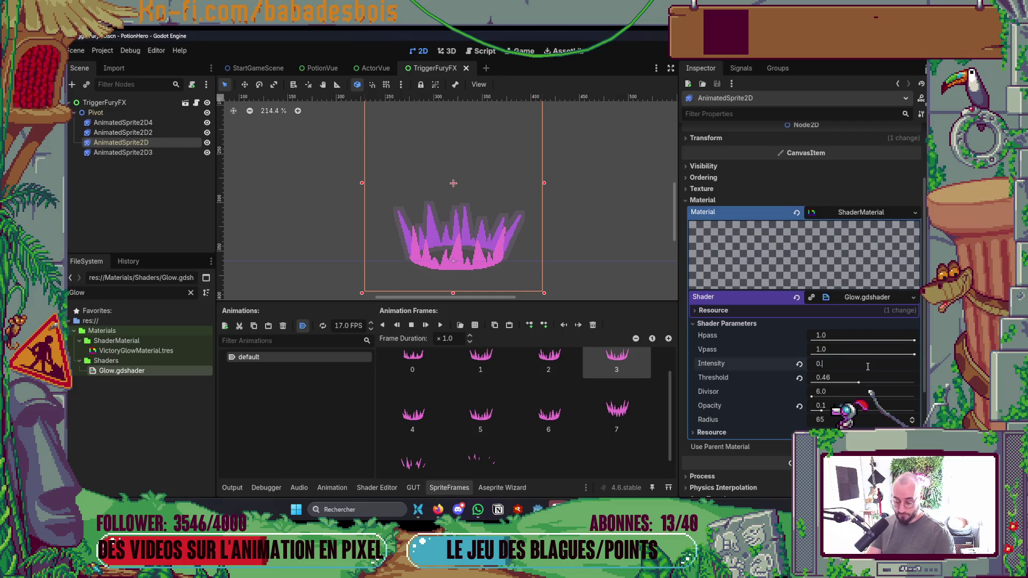
text(.3)
key(ctrl+s)
Review the Glow Intensity on AnimatedSprite2D4 and AnimatedSprite2D3, then deselect the sprites
click(160, 123)
click(814, 410)
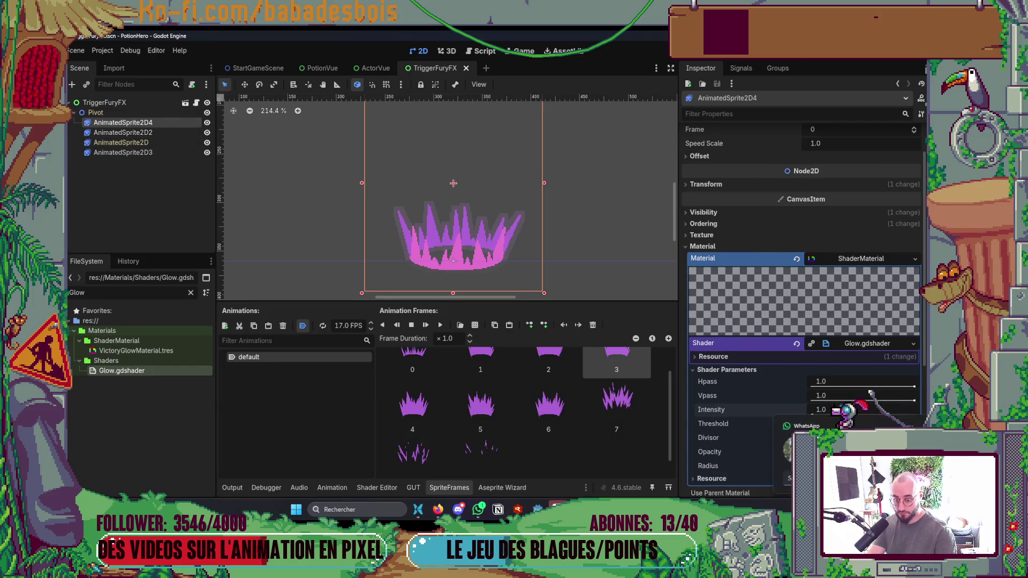
click(168, 152)
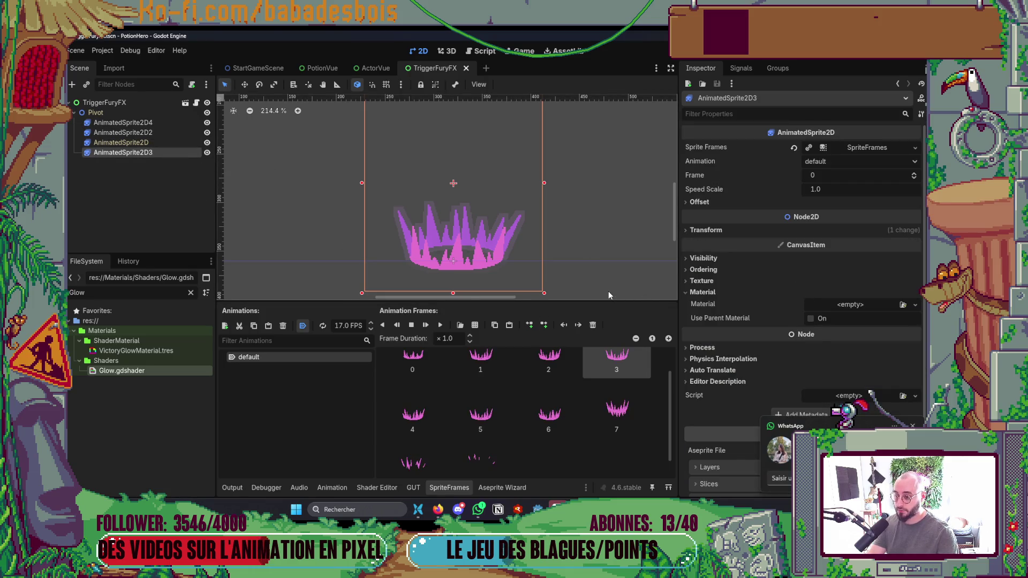
scroll(609, 293, down, 1)
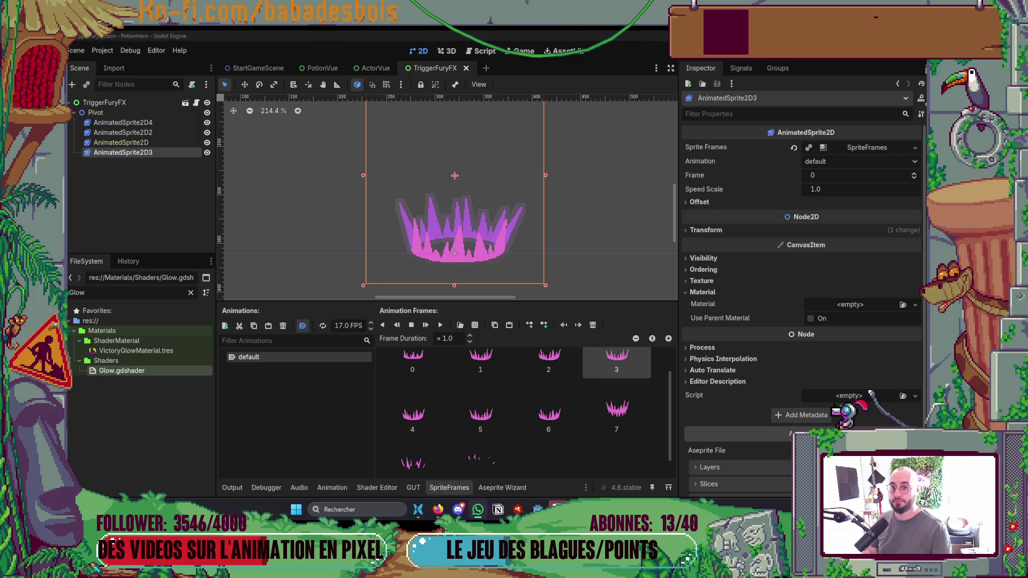
key(alt+Tab)
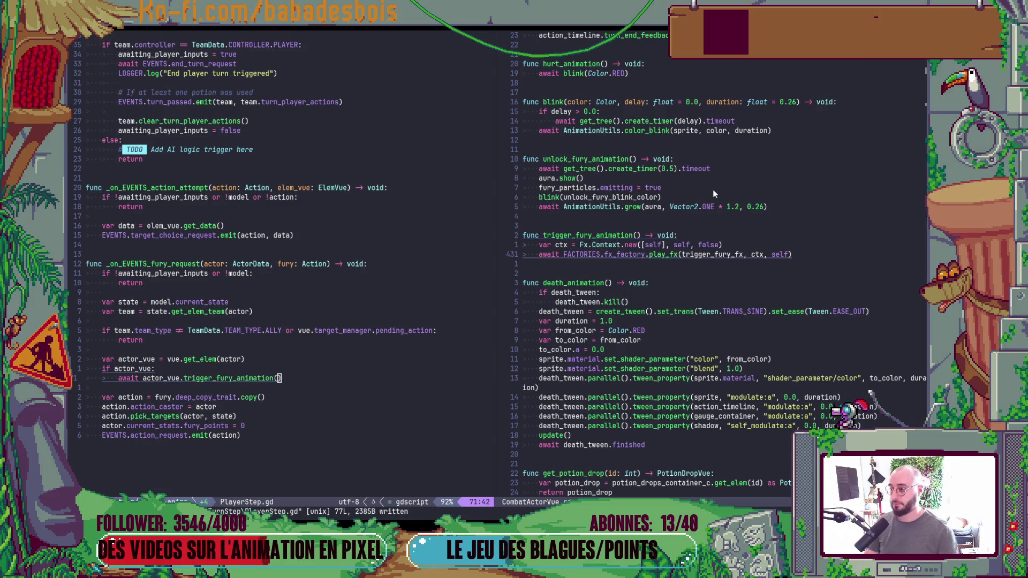
key(alt+Tab)
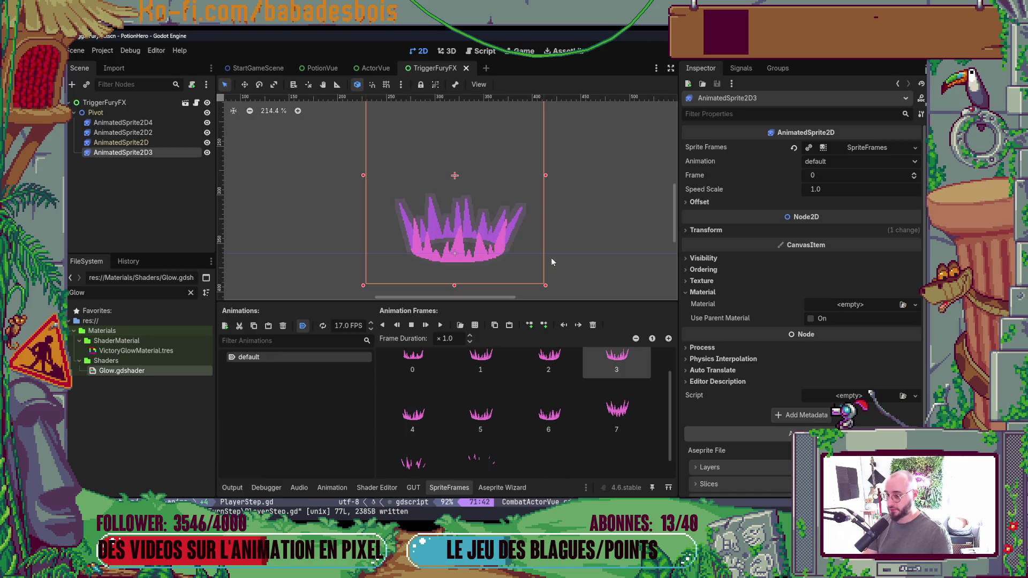
click(604, 246)
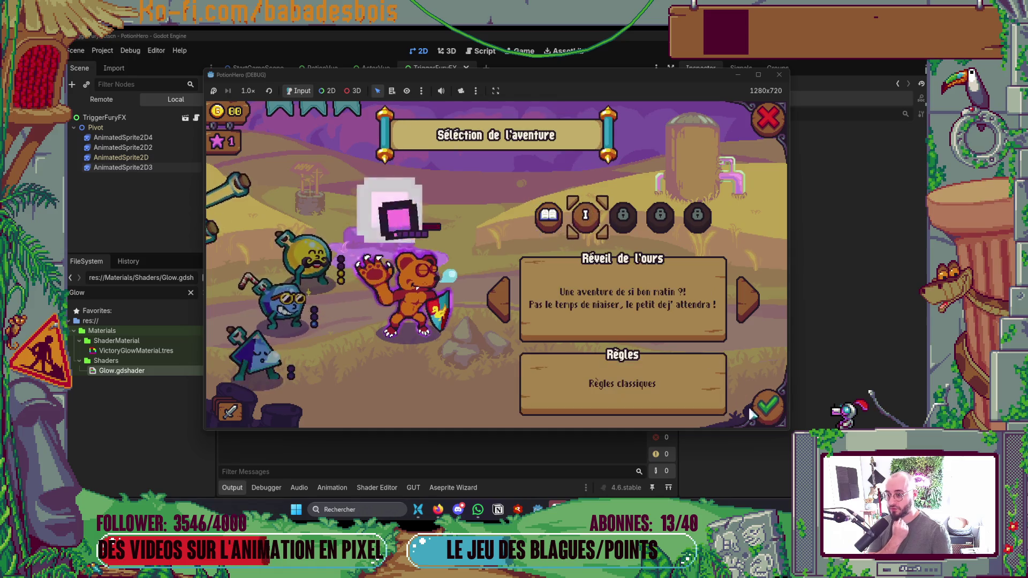
Start the adventure, skip the tutorial dialogue, and enter the farm combat room
click(765, 412)
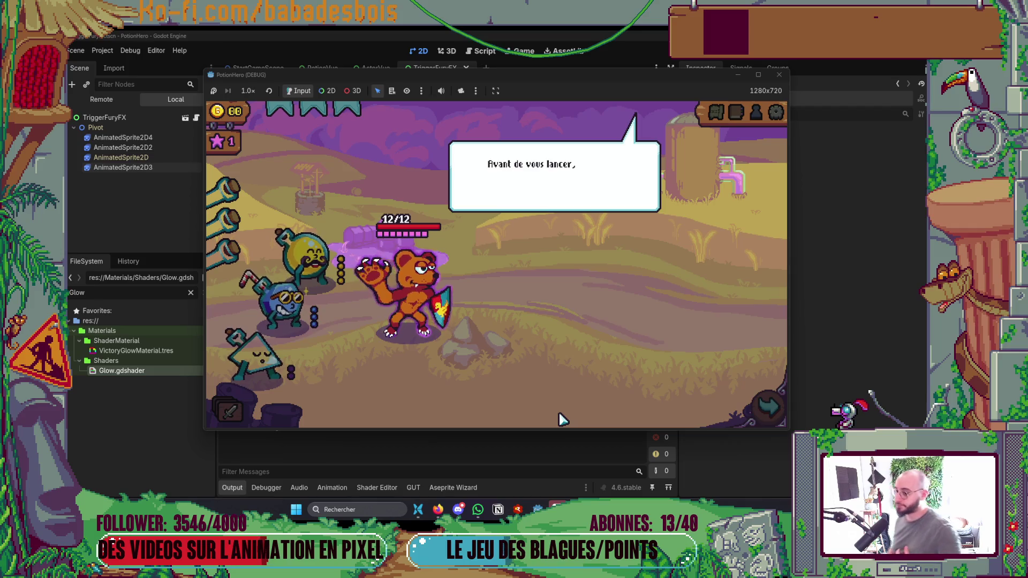
click(707, 317)
click(704, 322)
click(769, 406)
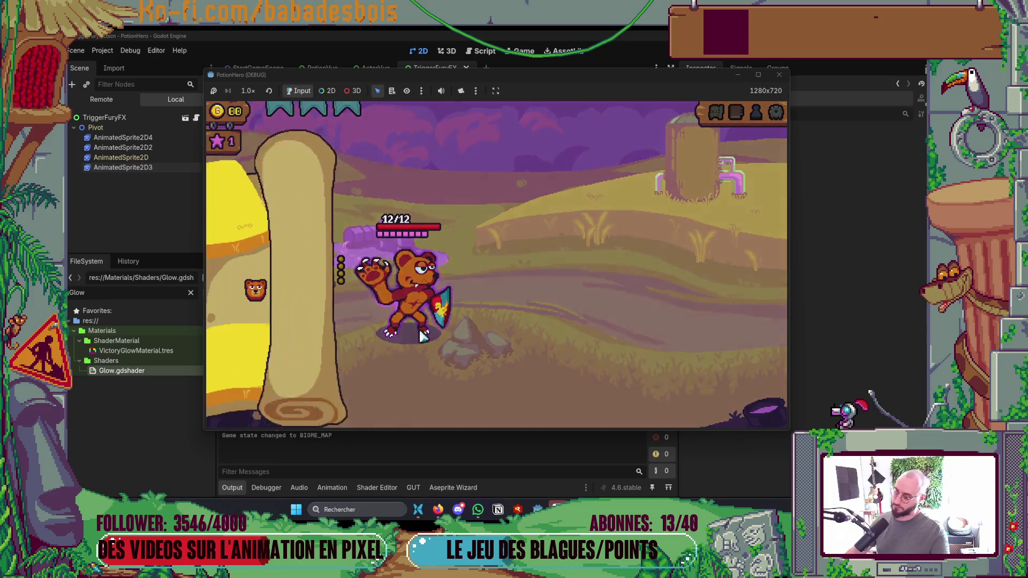
click(311, 303)
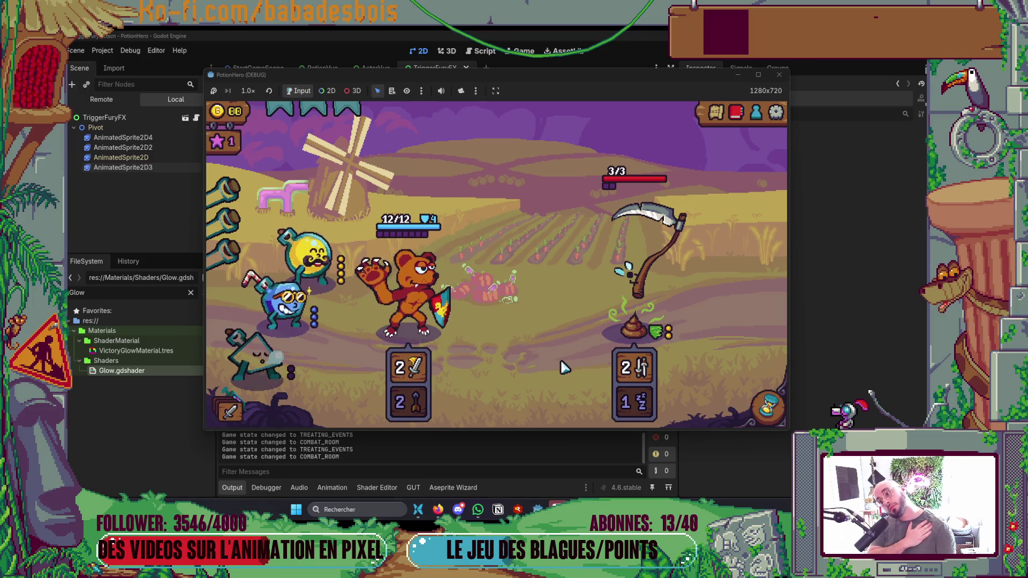
Close the running game and save the TriggerFuryFX scene
click(779, 75)
scroll(560, 273, down, 5)
key(ctrl+s)
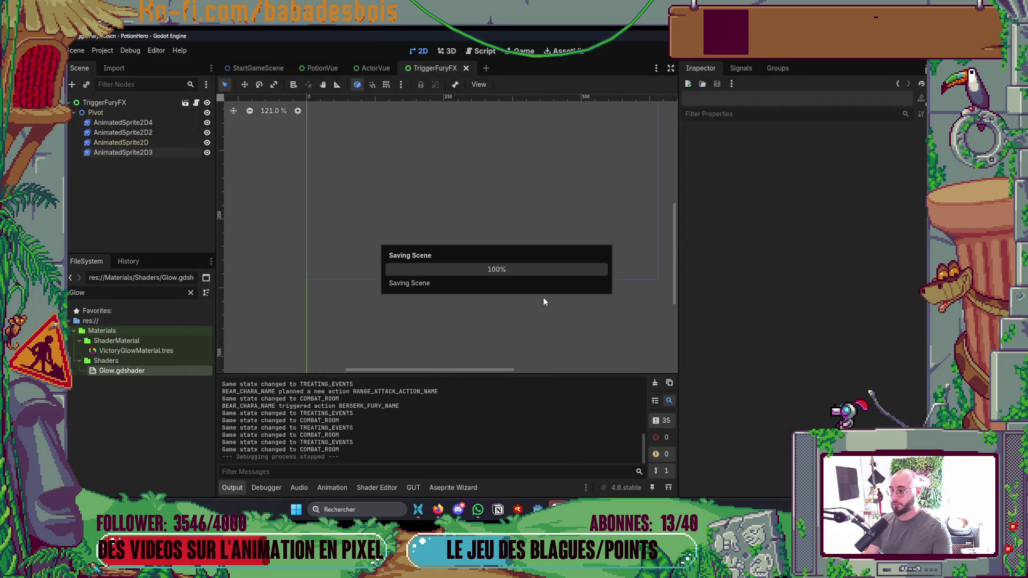
Open the ActorVue scene and load ProtoHeroData.tres by filtering the files for 'Hero'
text(Aco)
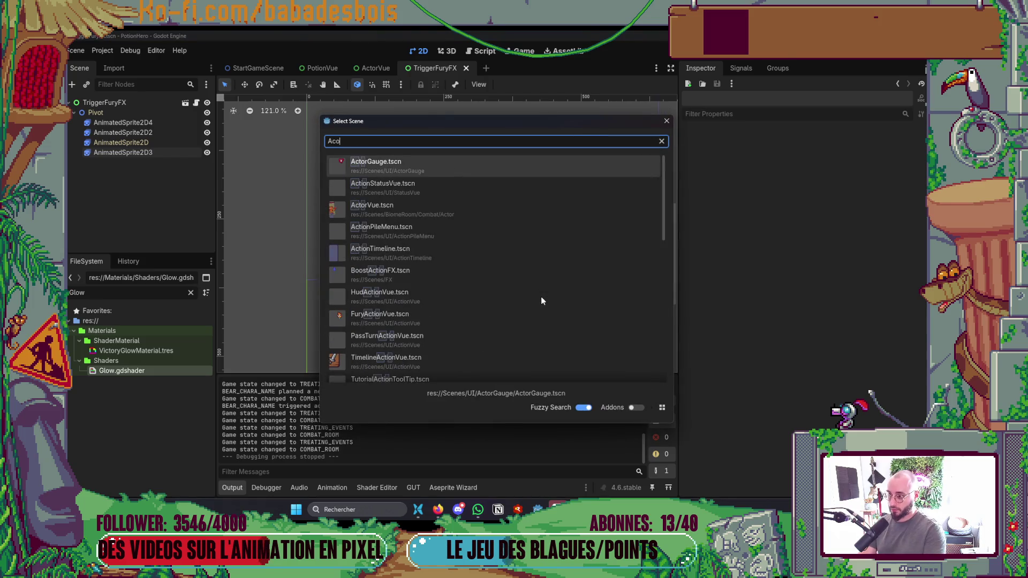
key(Down)
key(Down)
key(Return)
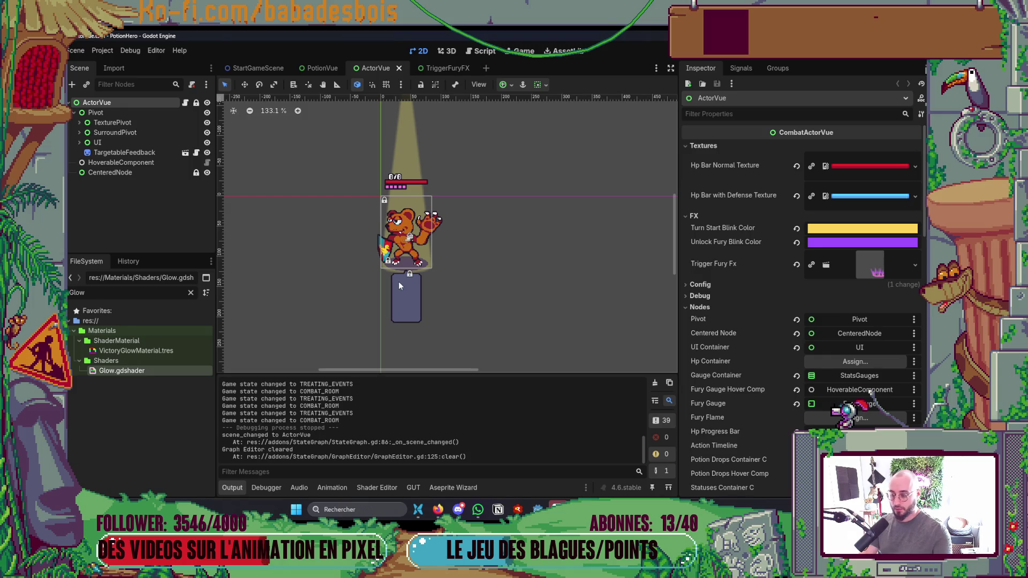
double_click(127, 288)
text(Bear)
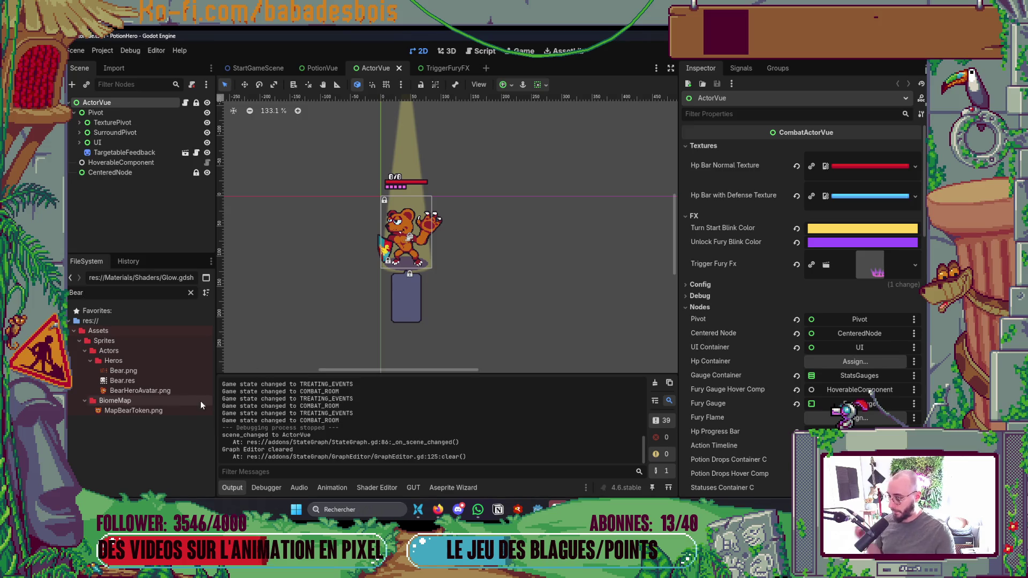
mouse_move(156, 393)
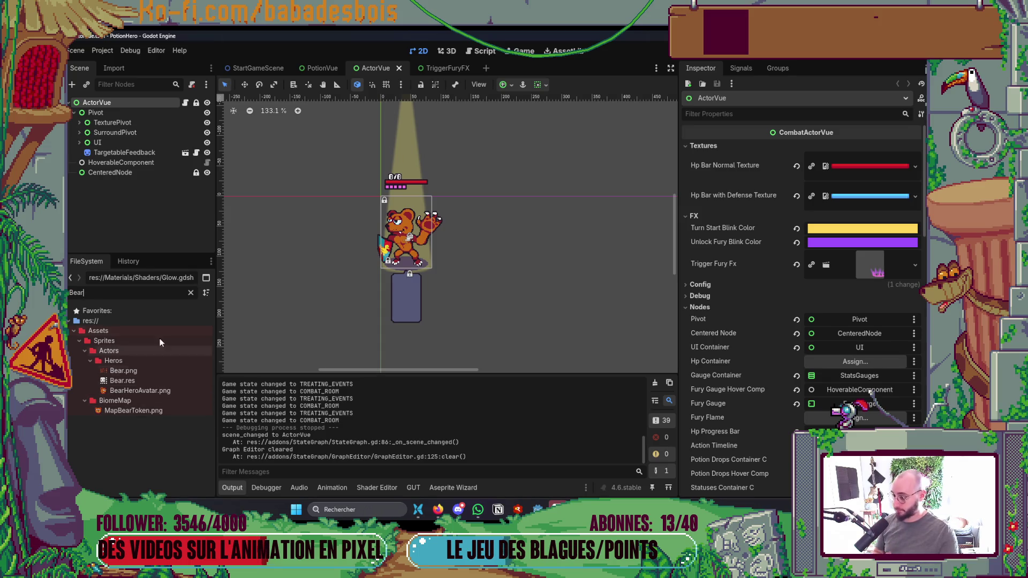
double_click(151, 295)
text(Hero)
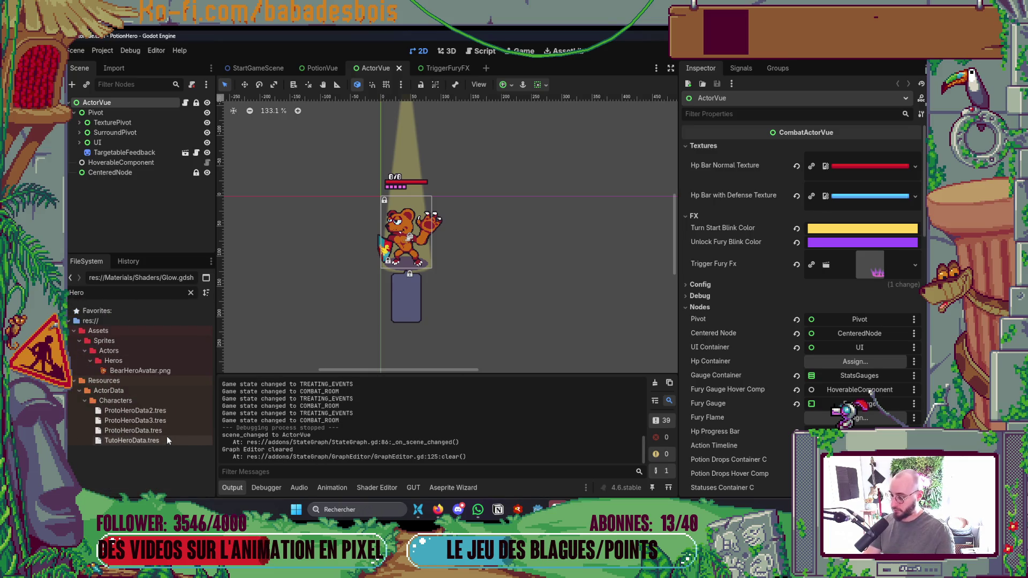
click(158, 432)
click(158, 432)
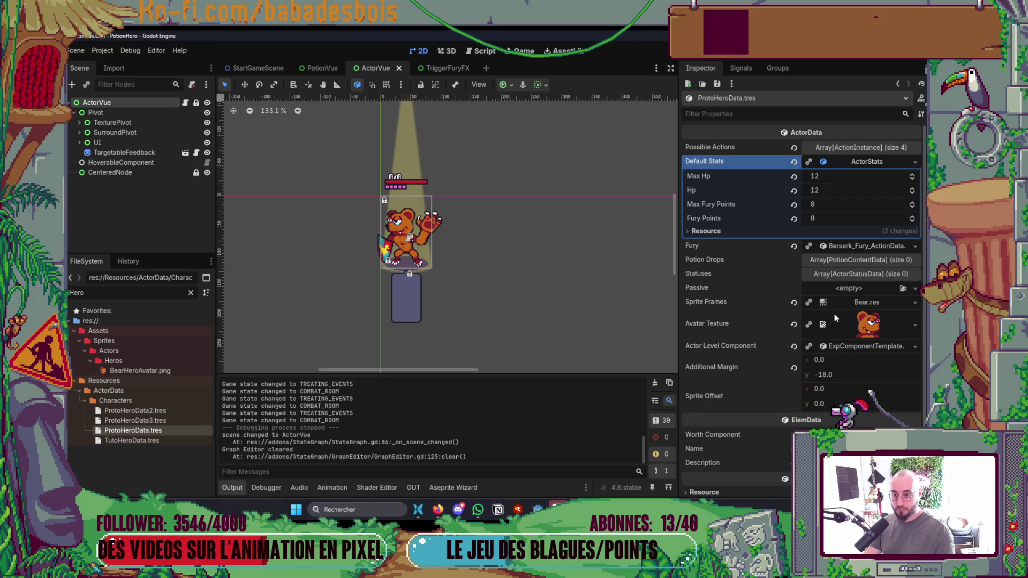
Expand Fury > Action Steps > 0 > Animations and add an empty animation slot
click(856, 246)
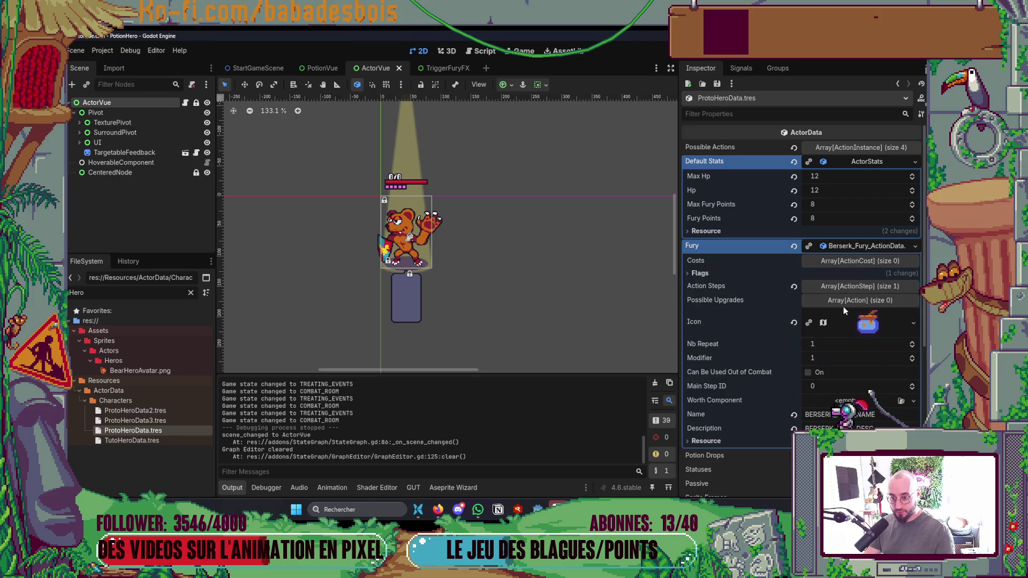
click(847, 289)
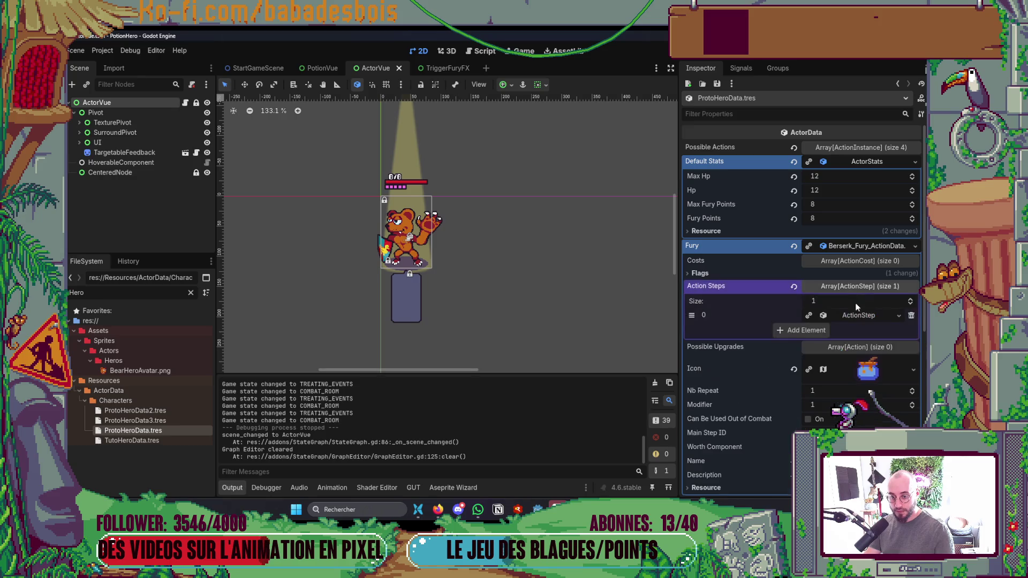
click(858, 315)
click(851, 344)
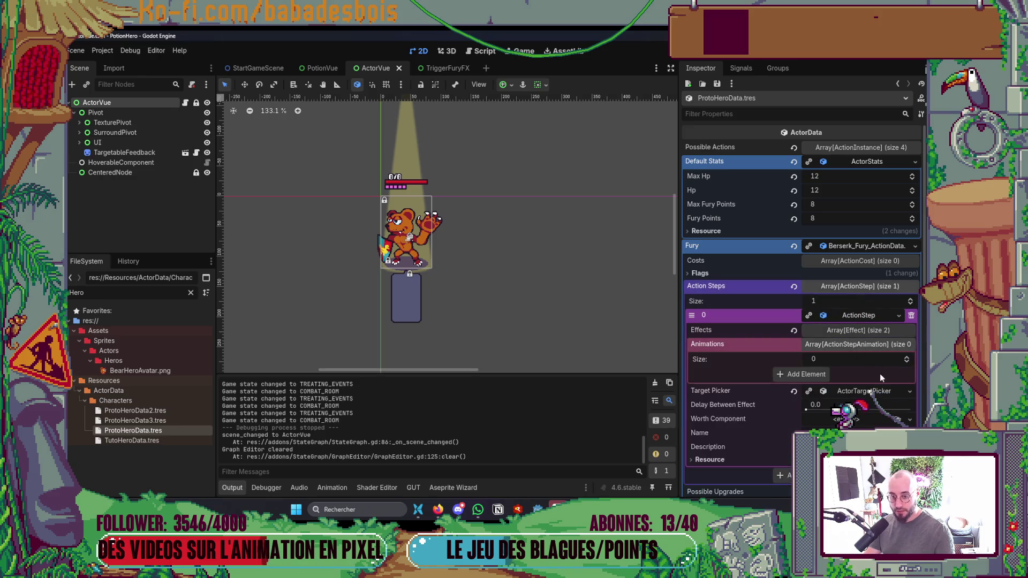
click(906, 356)
Create a new ActionStepAnimation and assign BoostActionFX.tscn as its Target Fx
text(Boost)
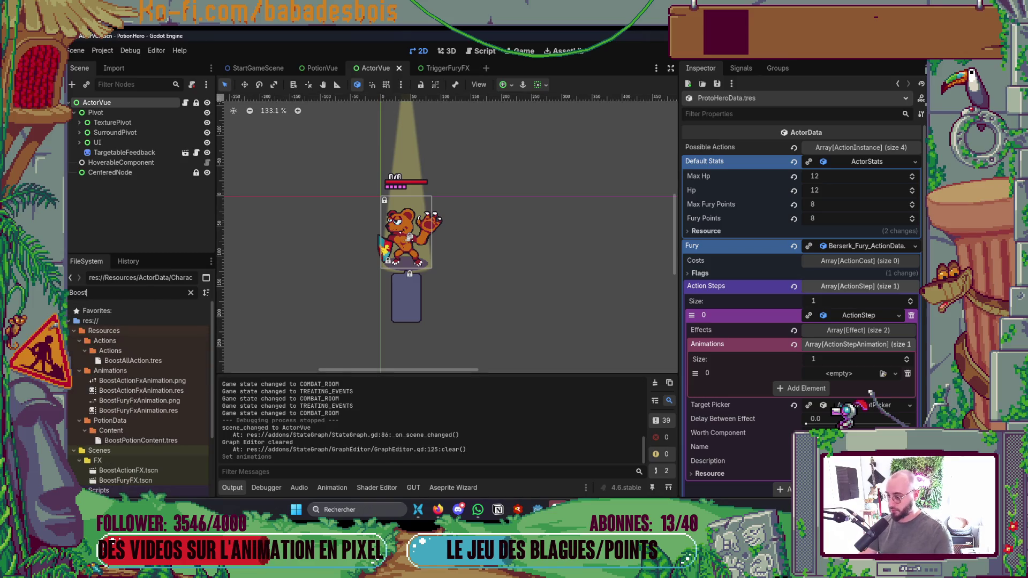
click(844, 373)
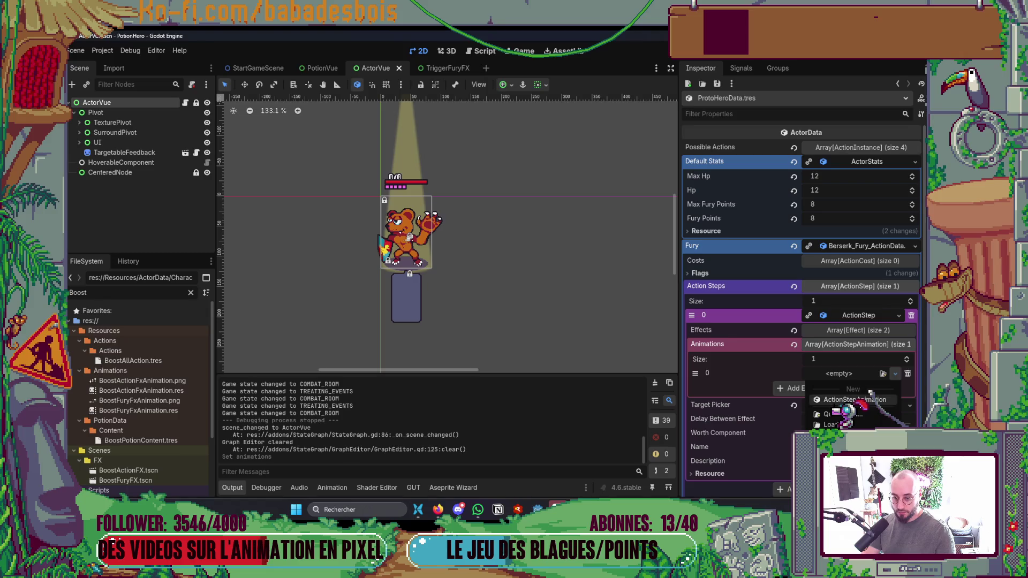
click(846, 398)
click(849, 374)
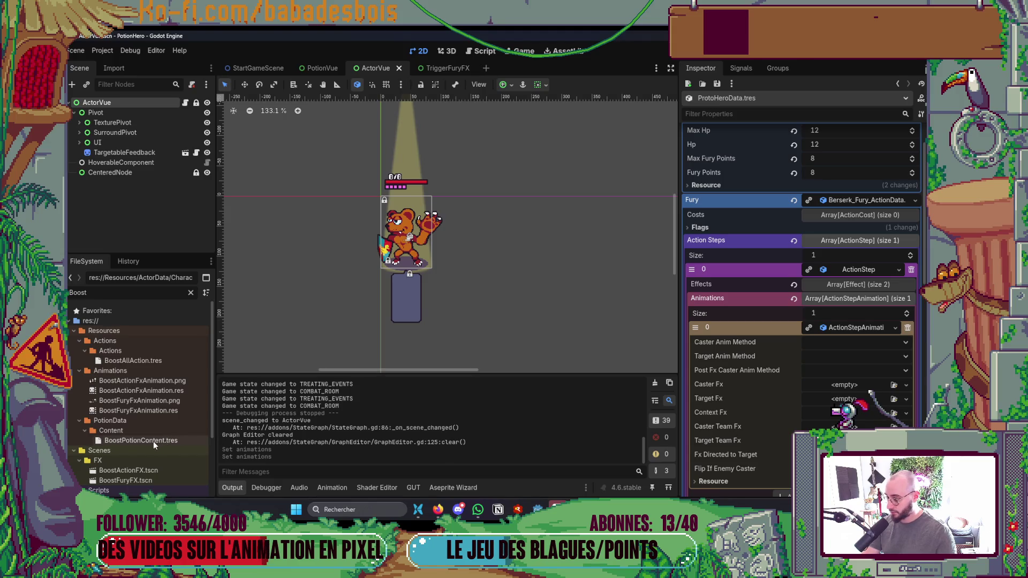
scroll(154, 441, down, 3)
drag(136, 401, 257, 407)
drag(870, 394, 870, 395)
Save the hero data, run the game, and confirm the hero and adventure
key(ctrl+s)
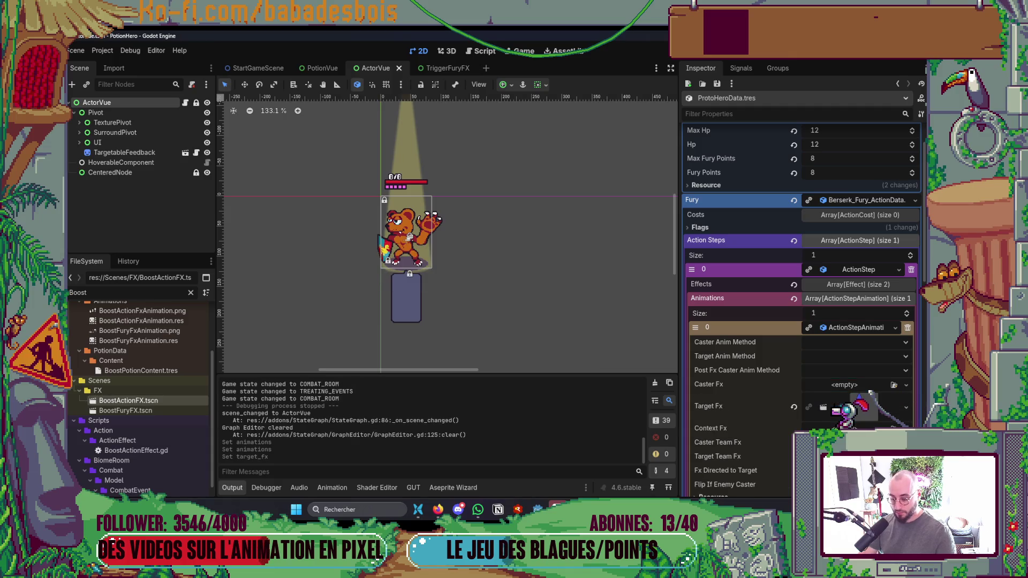
key(F5)
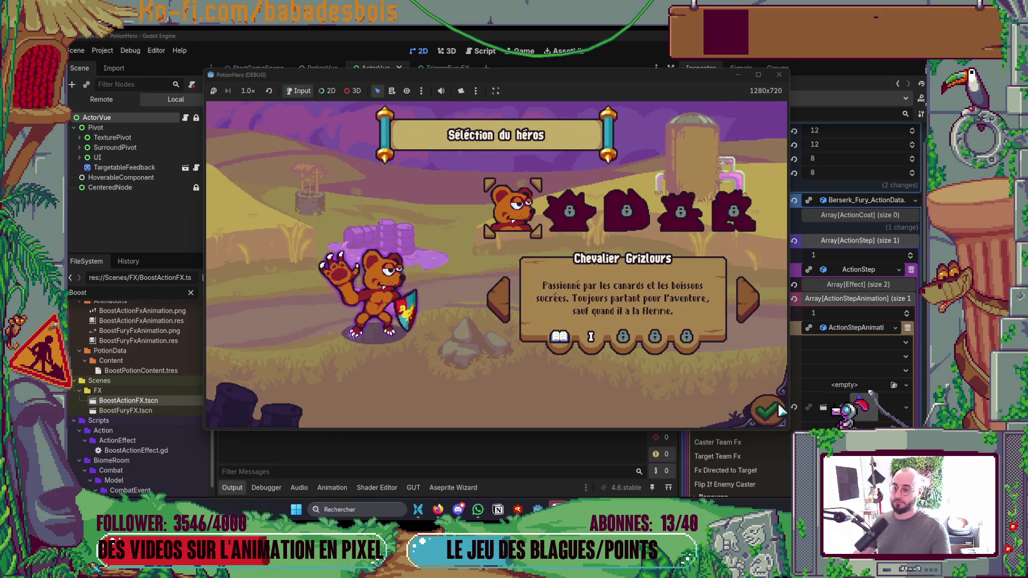
click(775, 409)
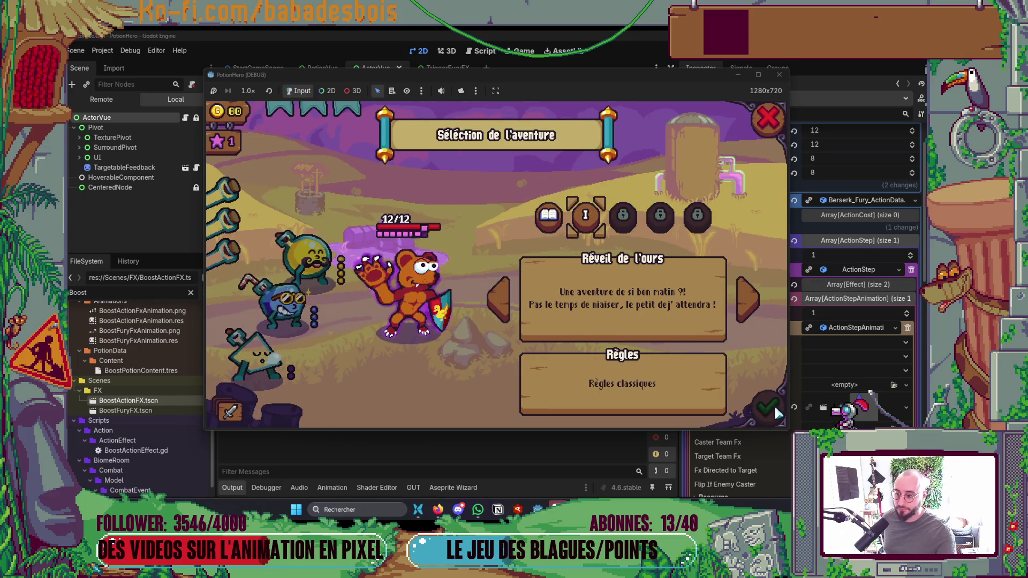
click(775, 410)
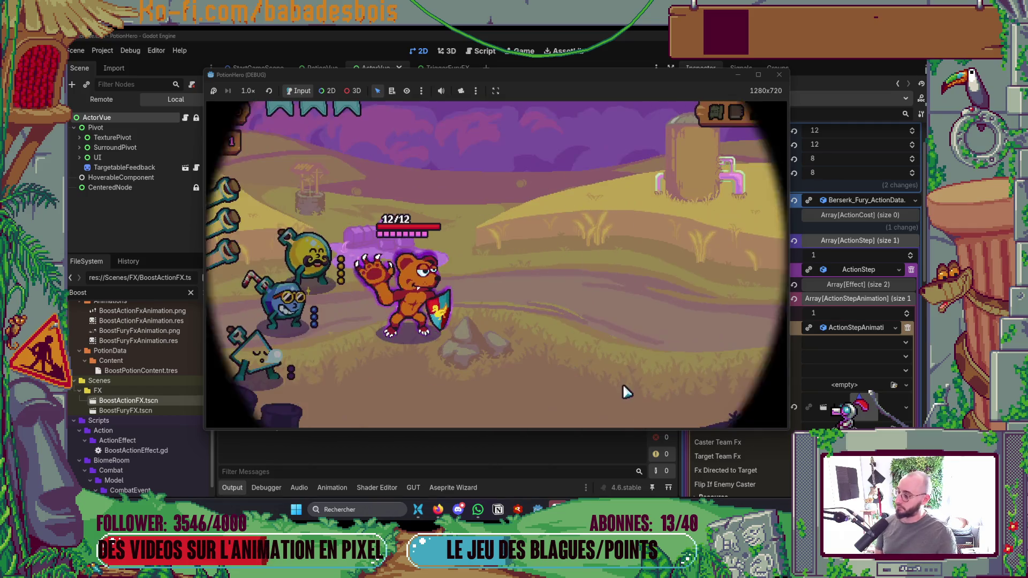